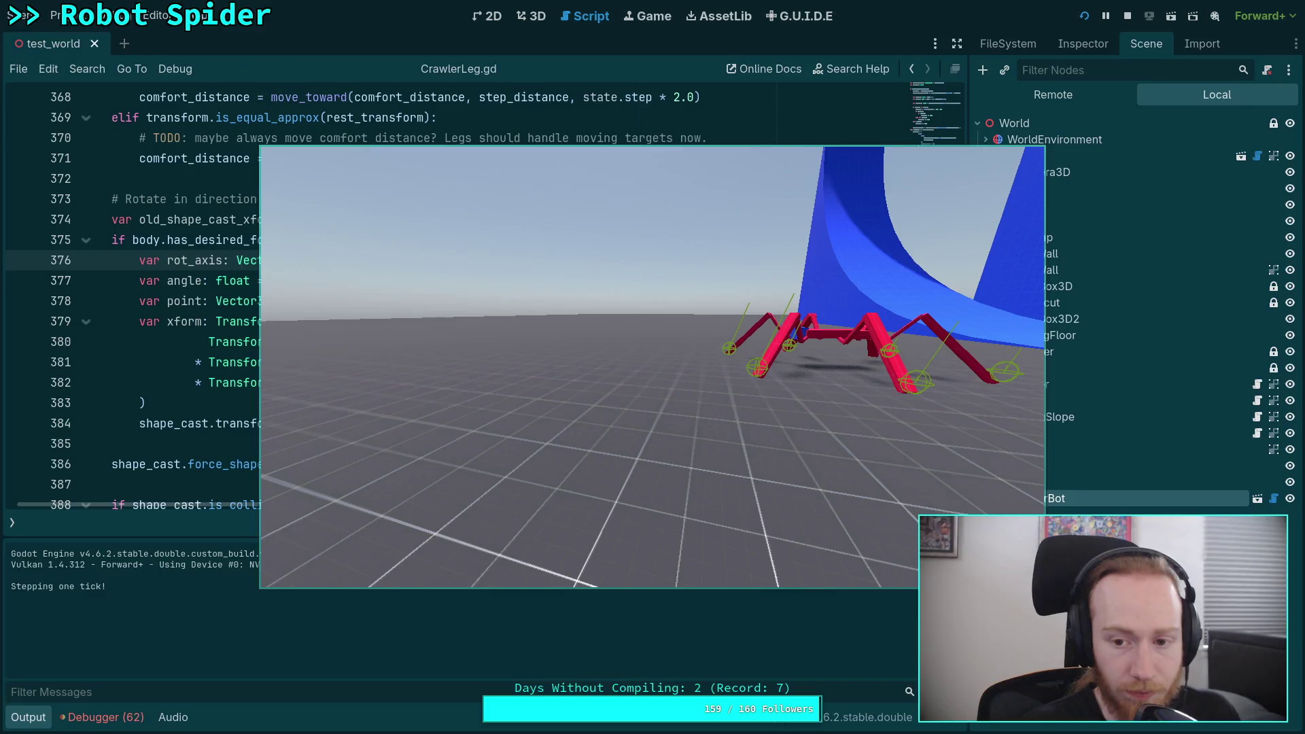
Advance the paused spider four ticks, stop the game, and return to line 380 of CrawlerLeg.gd
key(period)
key(period)
key(period)
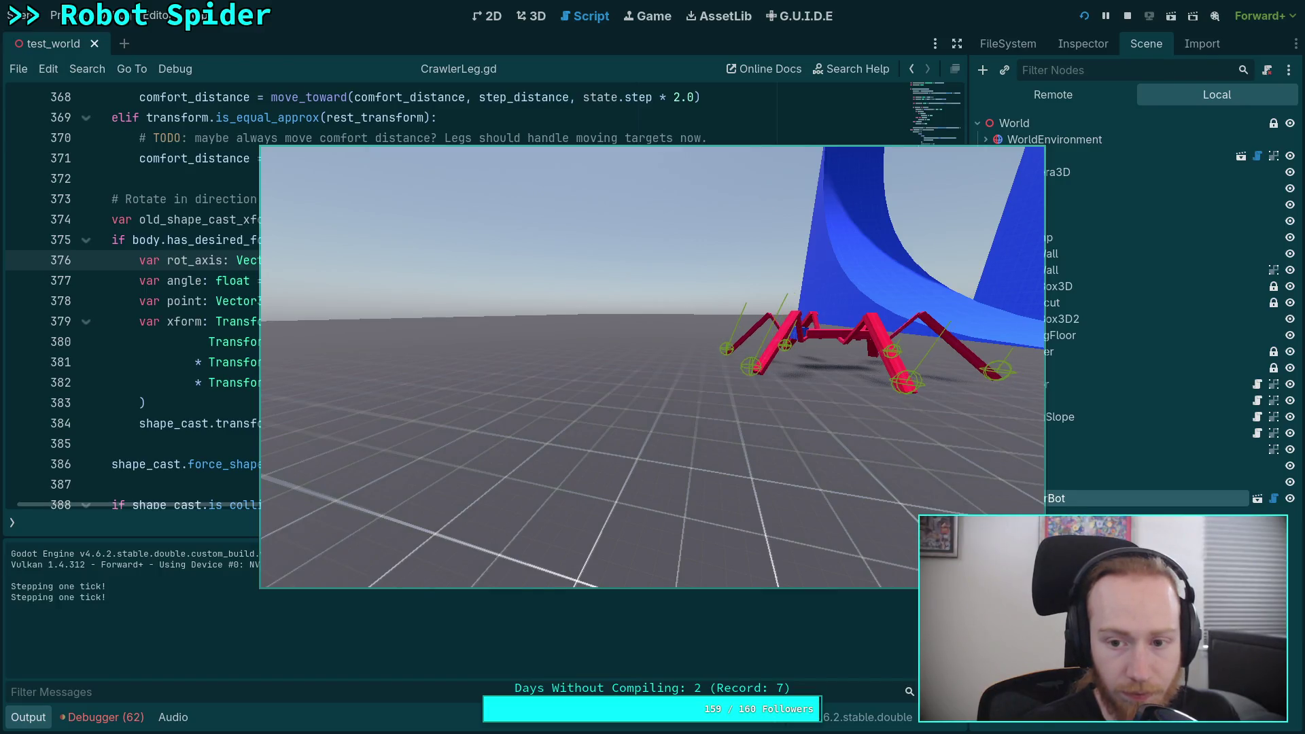
key(period)
key(period)
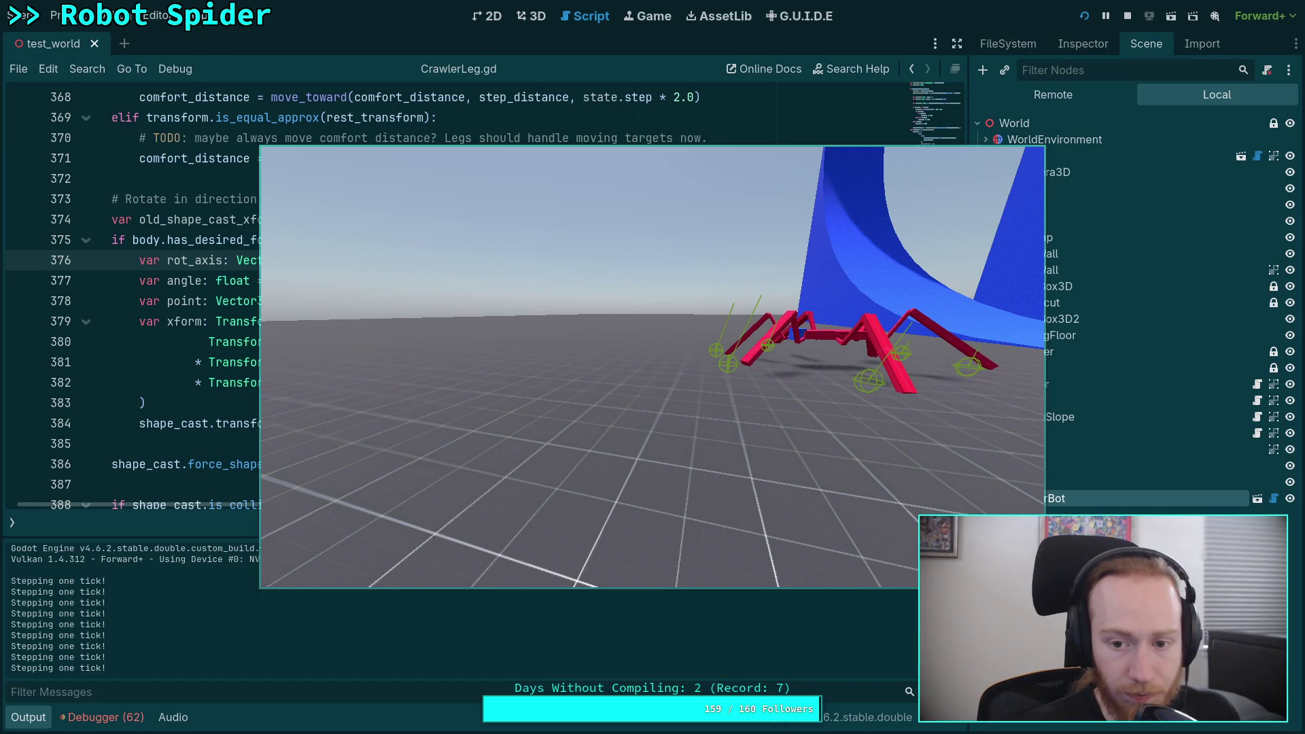
key(period)
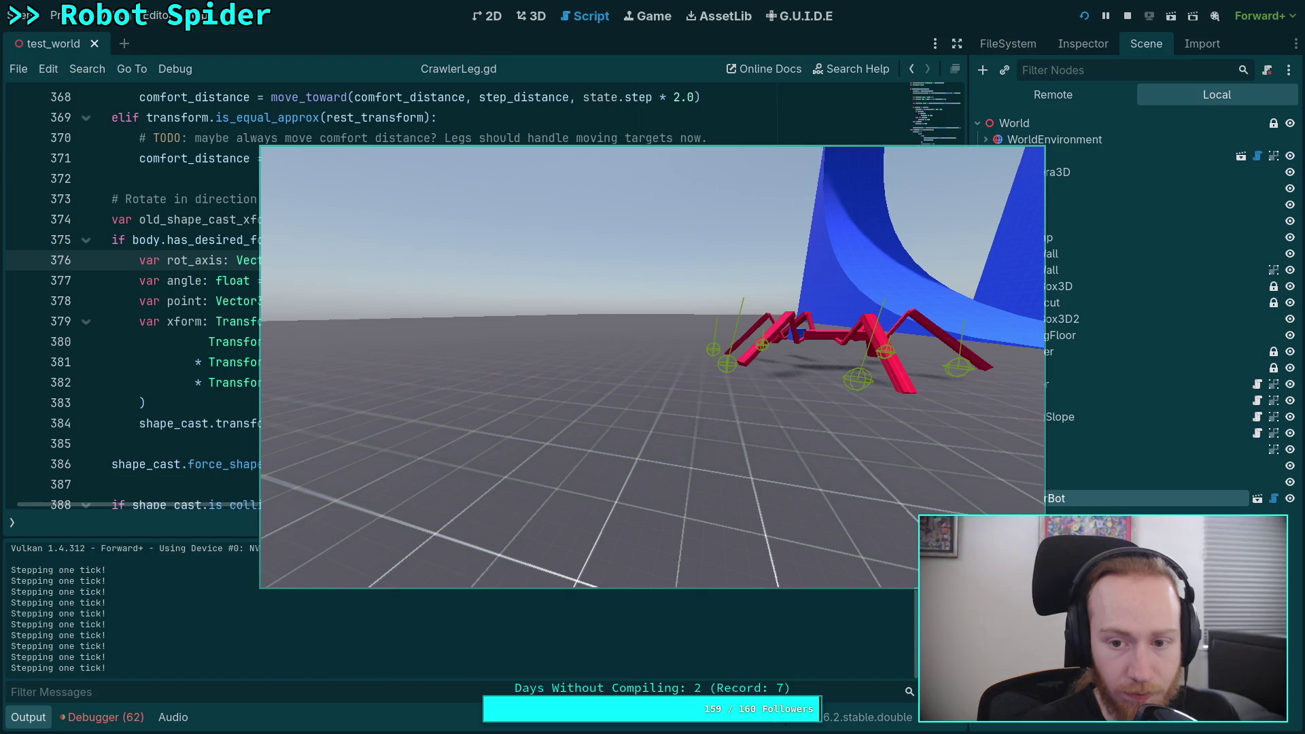
key(period)
key(period)
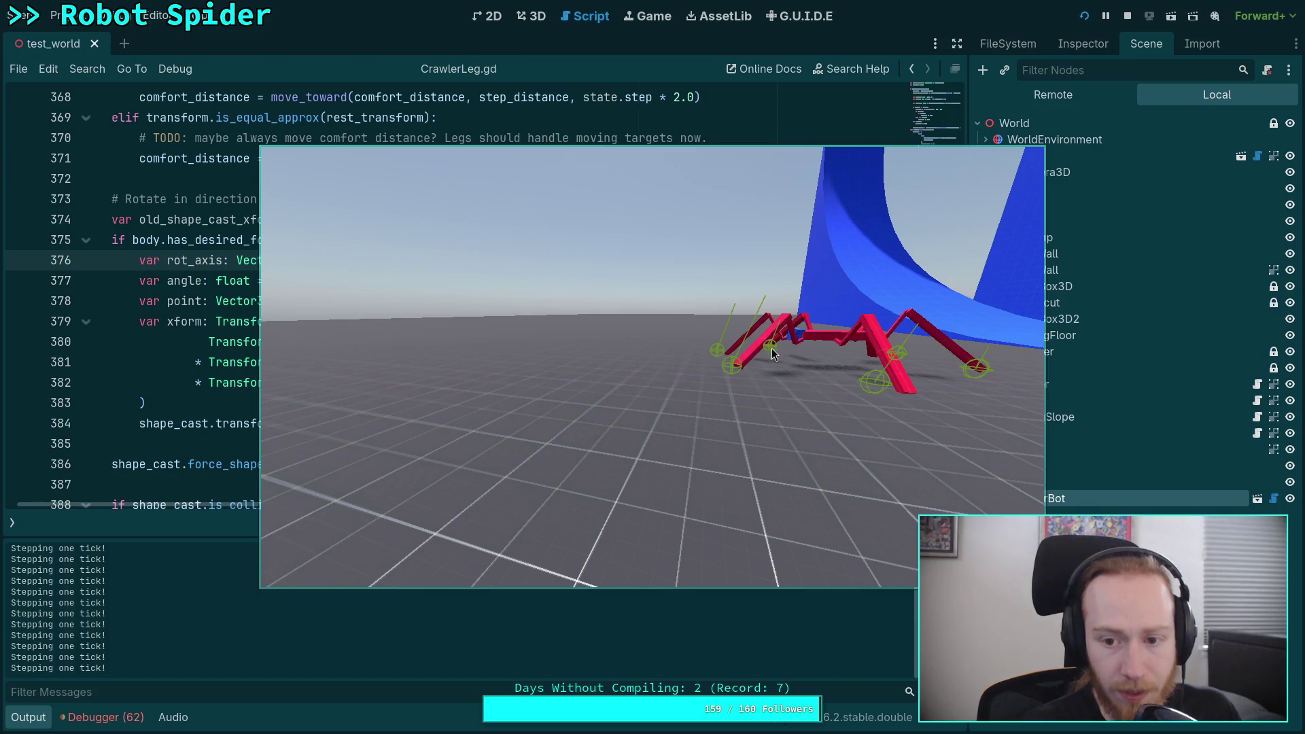
click(1128, 16)
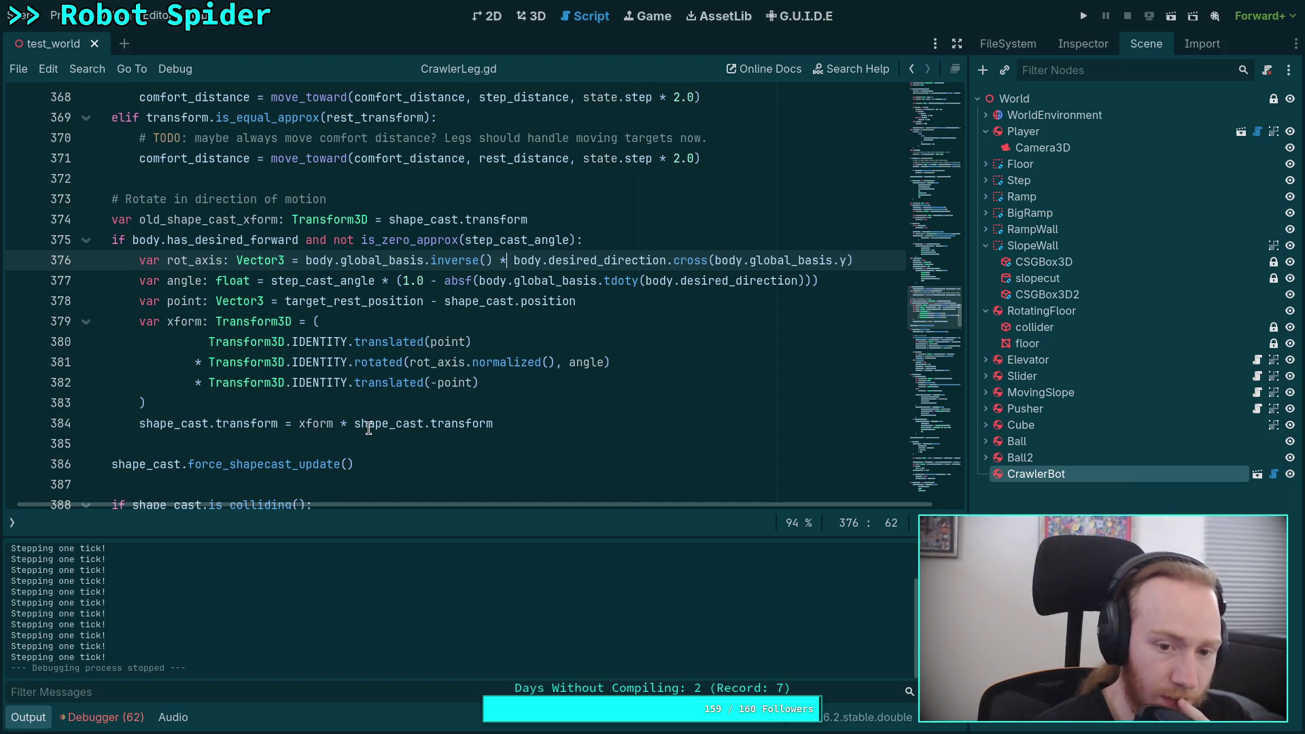
click(431, 338)
Negate point on line 380 instead of line 382's translation, and save the script
text(-)
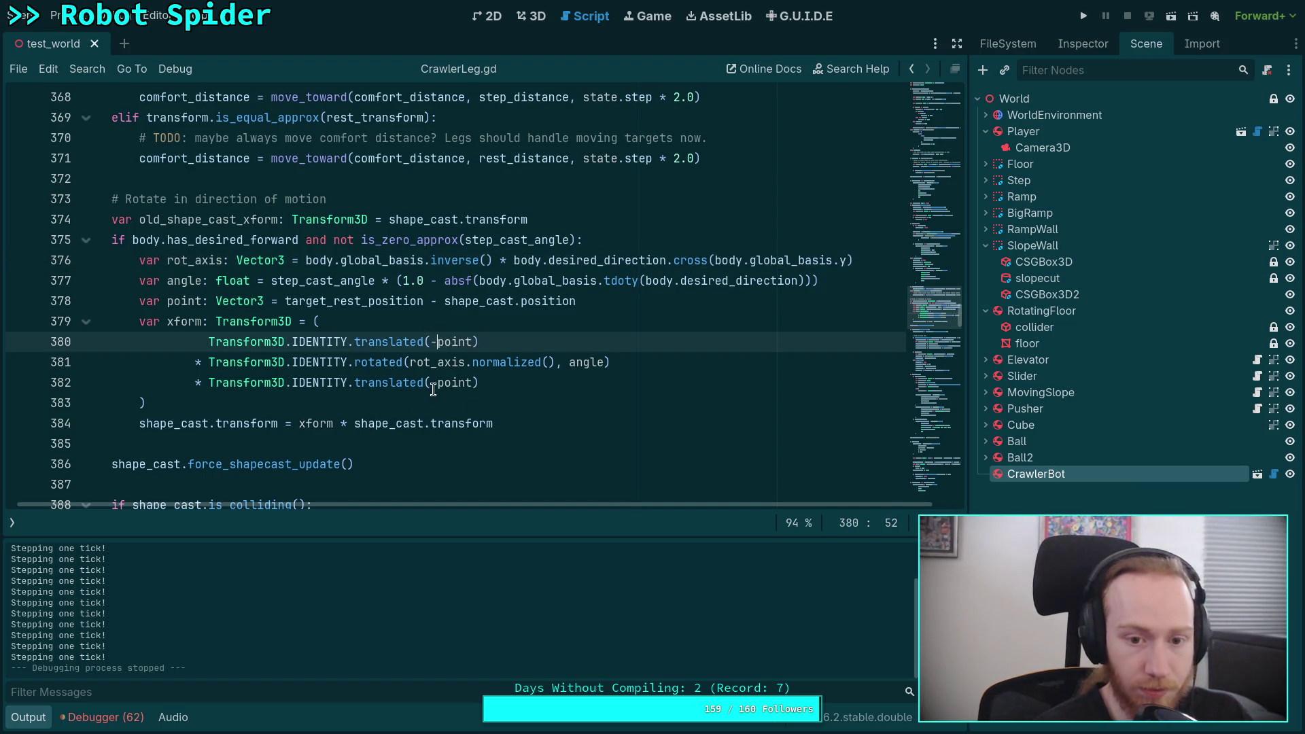
click(435, 384)
key(BackSpace)
key(ctrl+s)
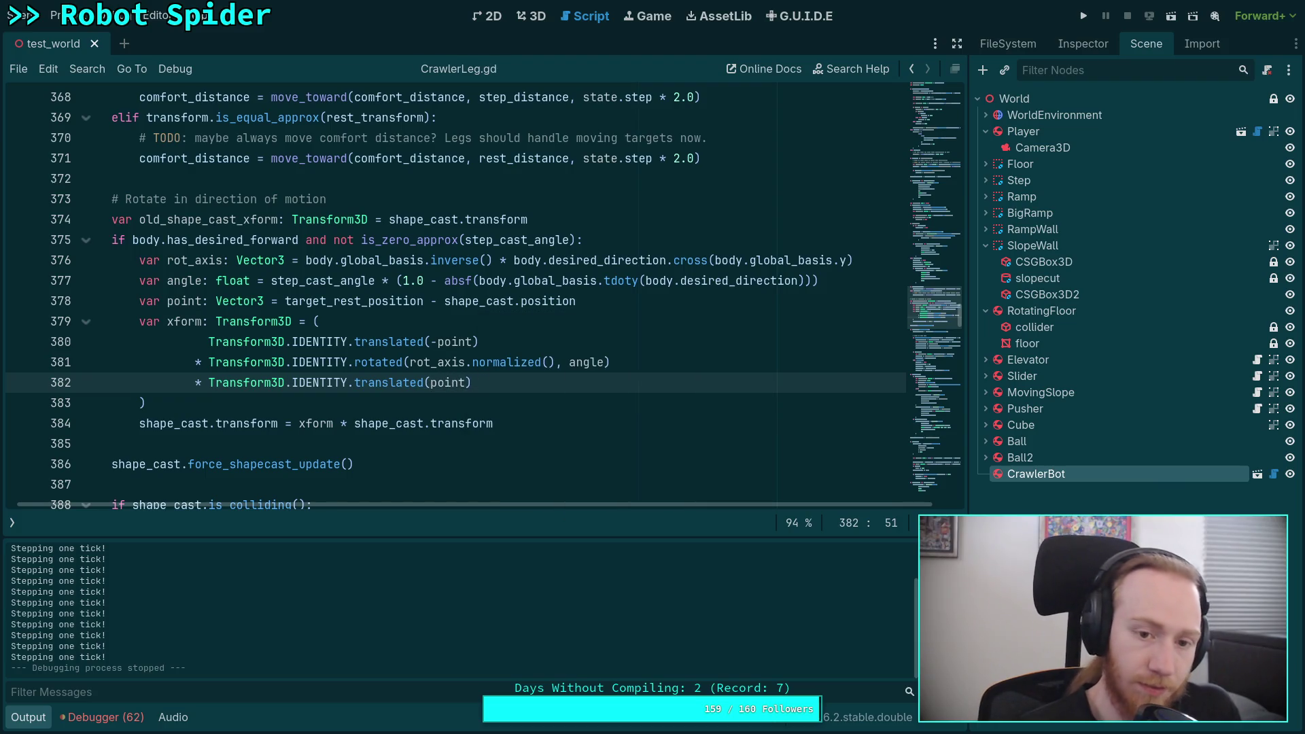
Run the spider scene, step it four ticks, and stop it with F8
click(1085, 17)
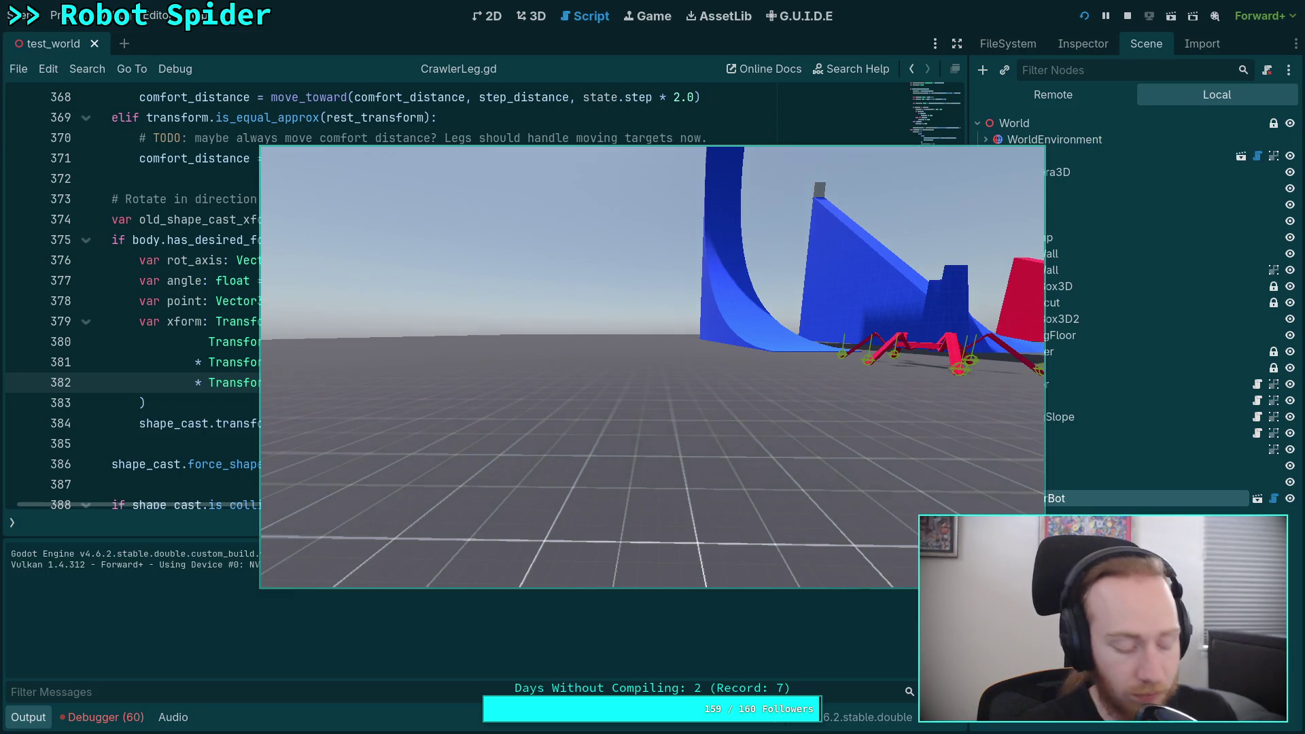
key(period)
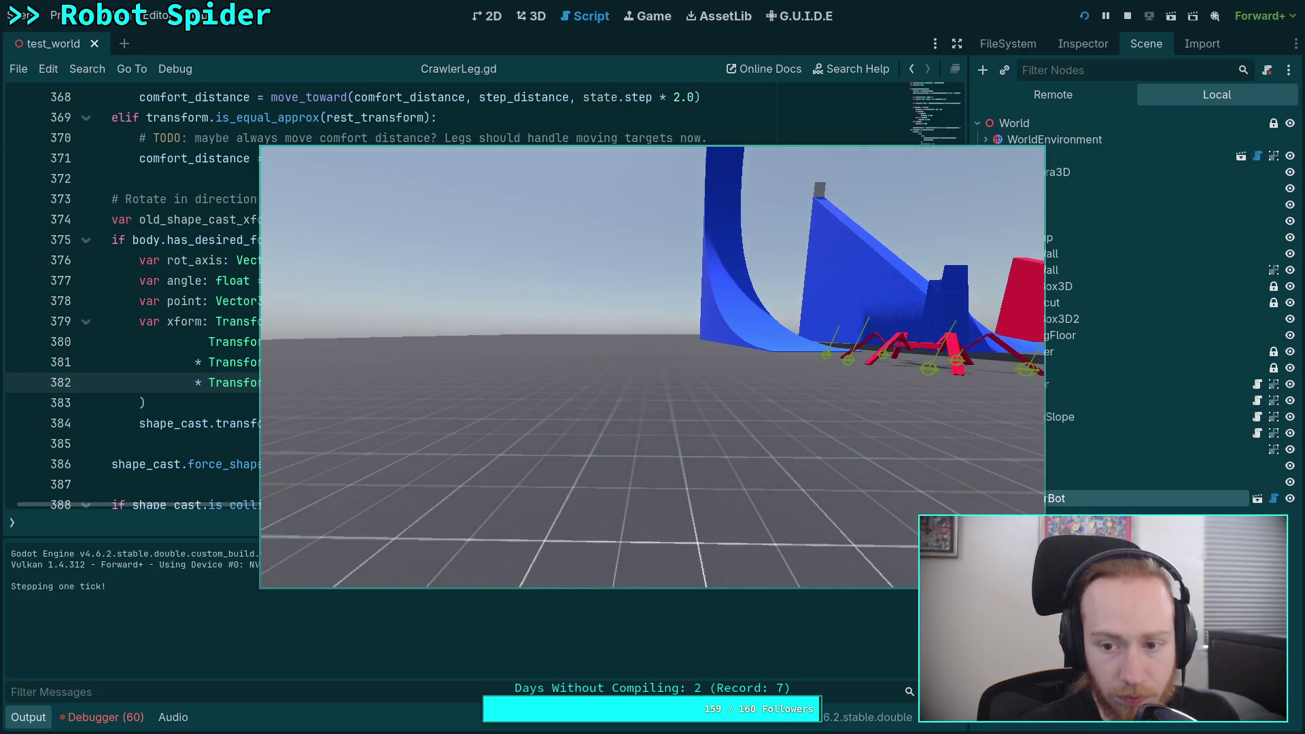
key(period)
key(period)
key(period)
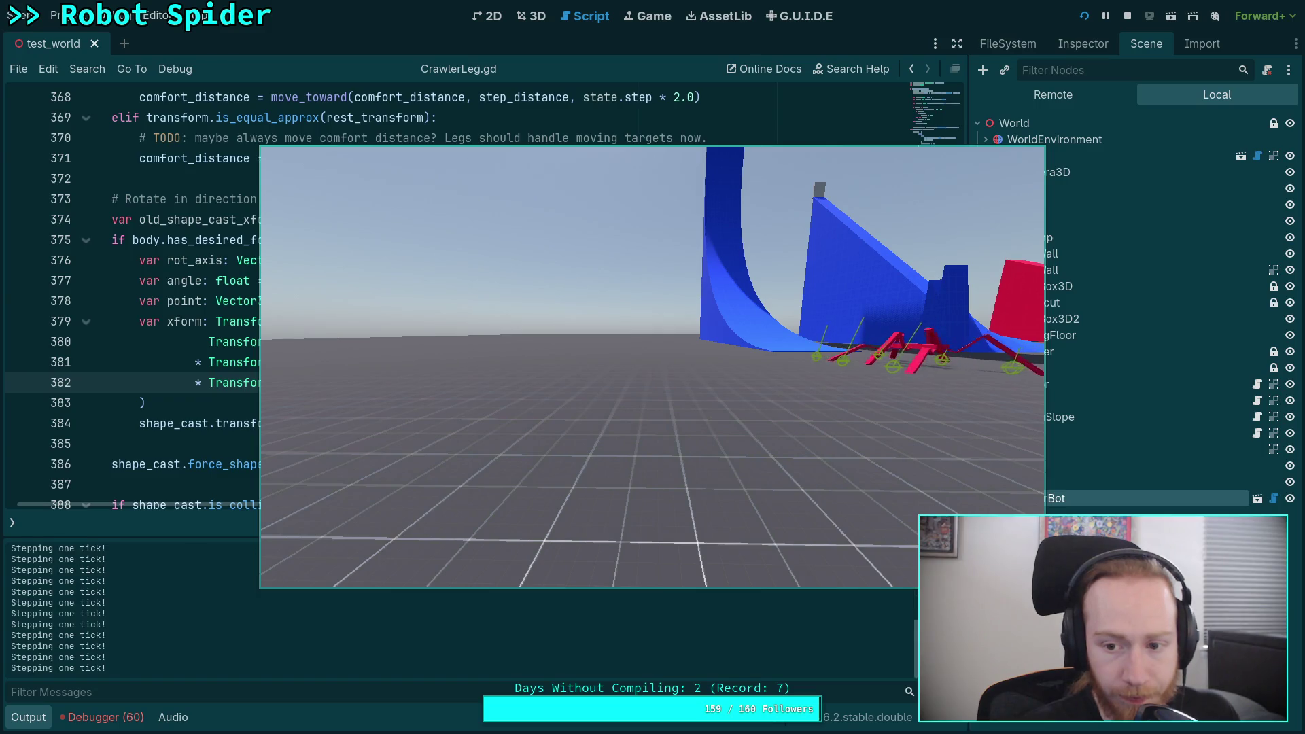
key(period)
key(period)
key(period)
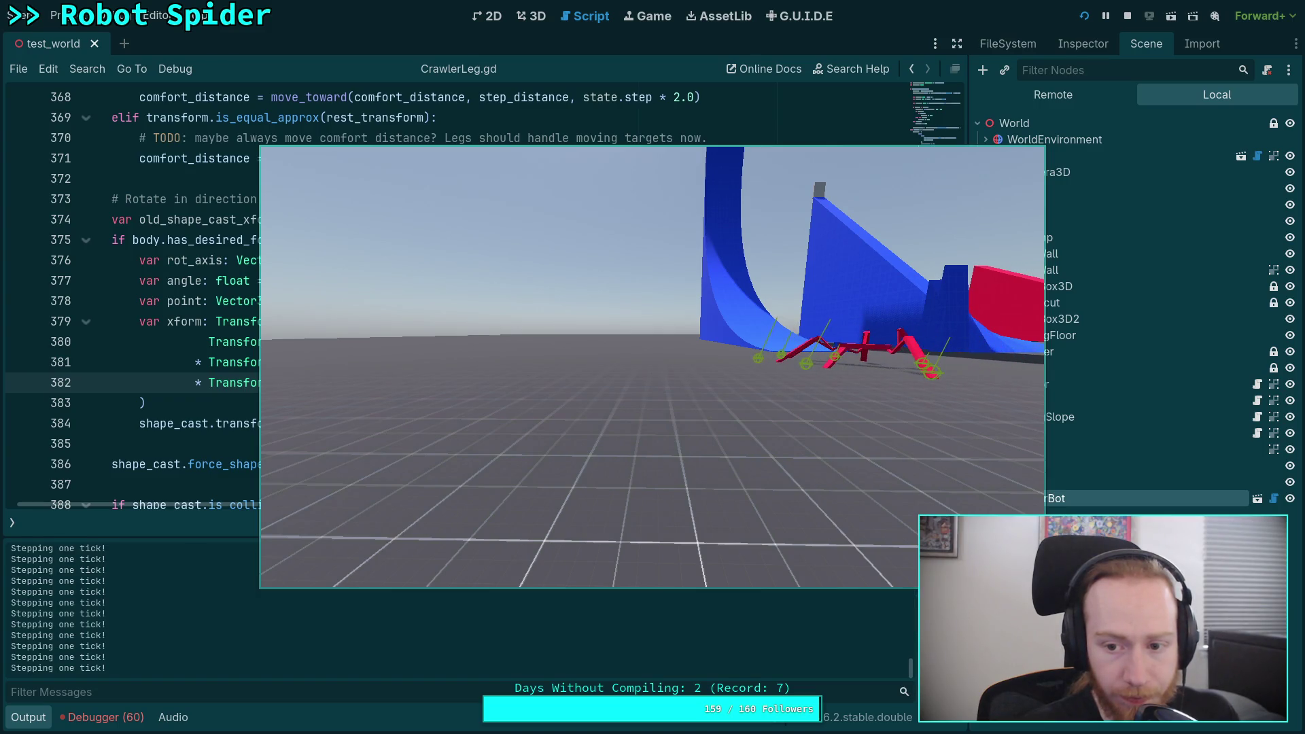
key(period)
key(period)
key(period)
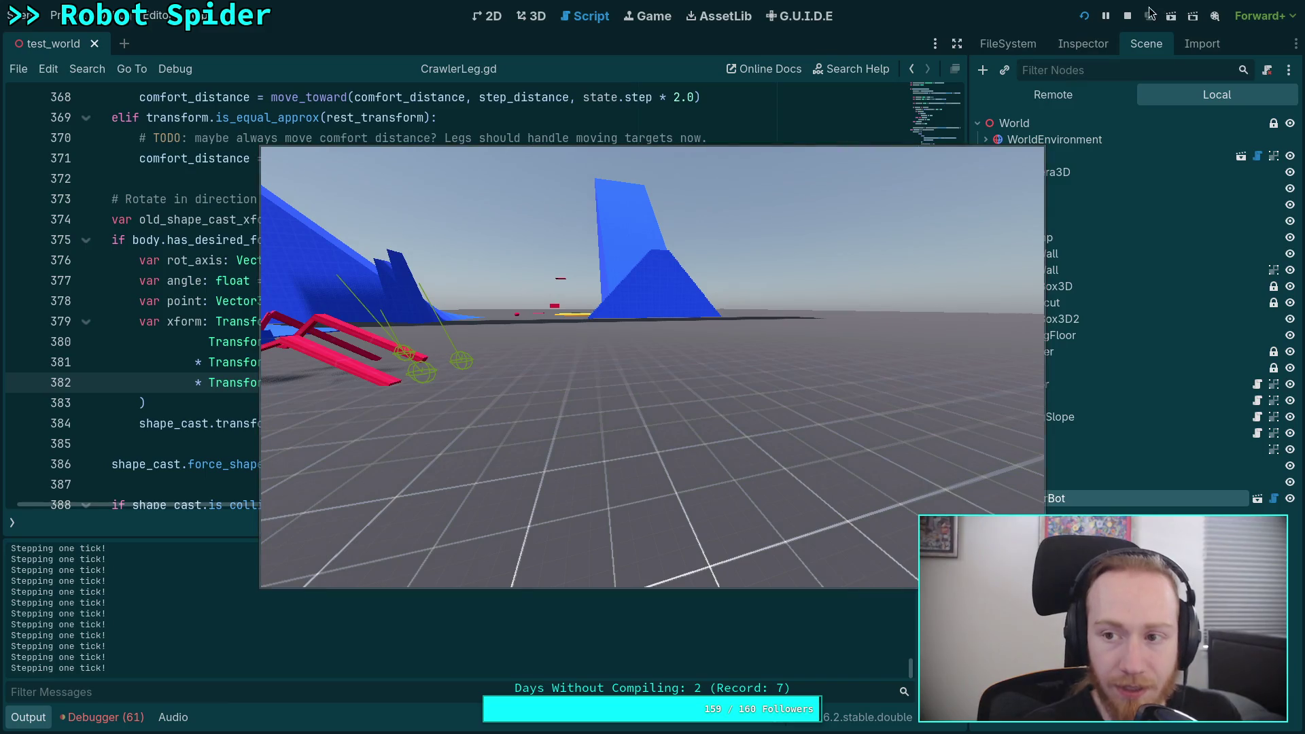
key(F8)
Move the minus back from line 380's point to line 382's translation
text(-)
key(BackSpace)
click(434, 335)
click(428, 374)
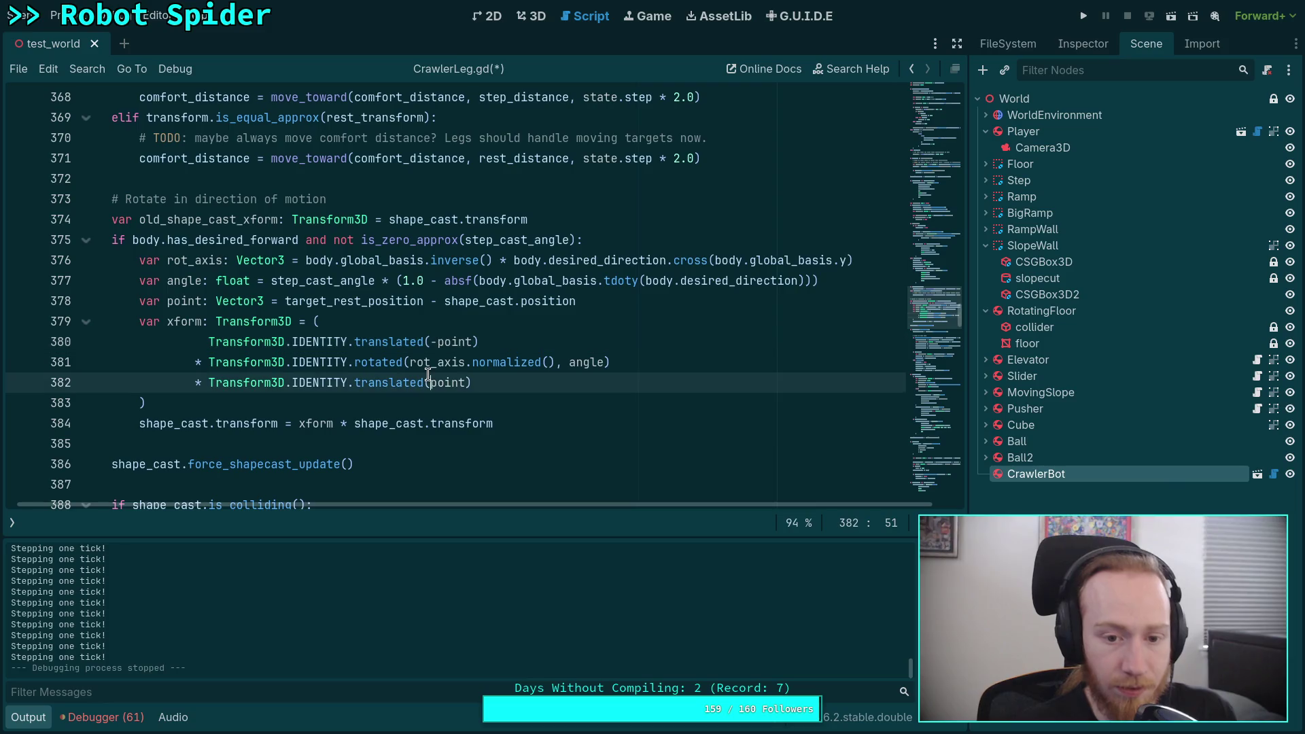
text(-)
click(436, 342)
key(BackSpace)
click(422, 393)
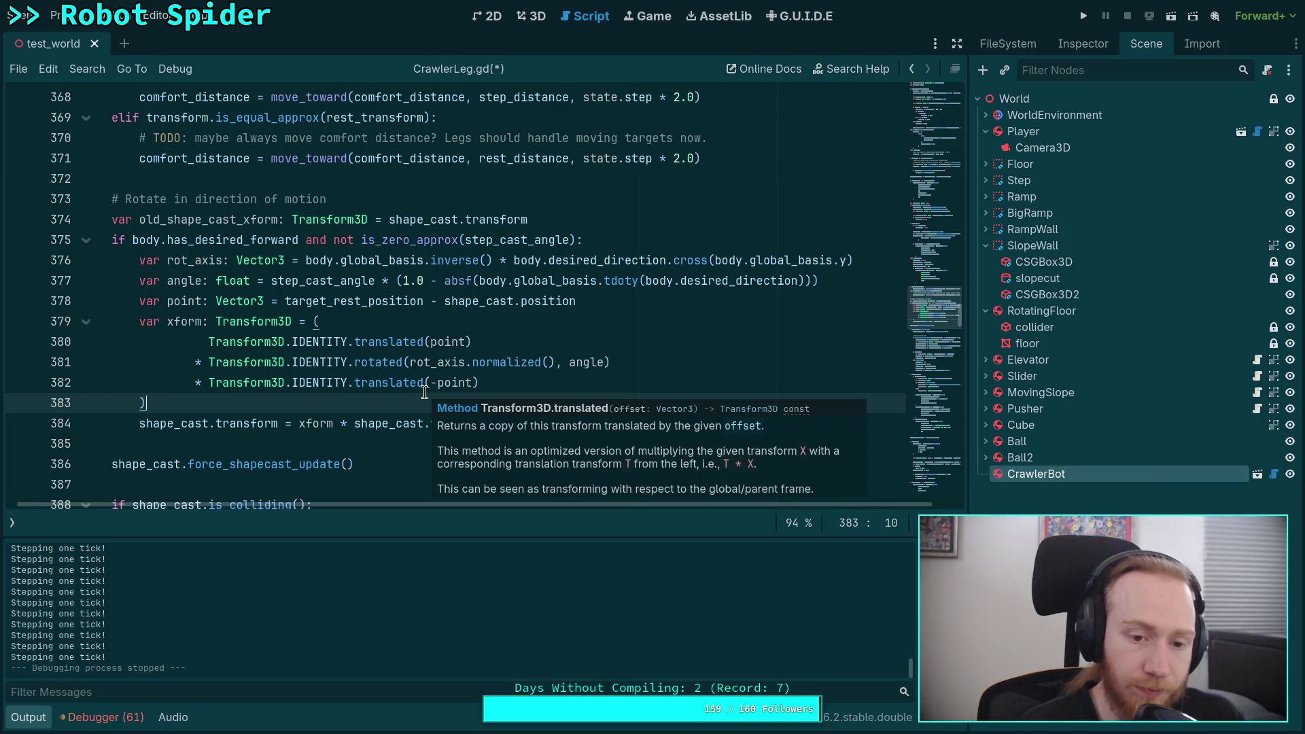
Wrap the rotation and -point translation on lines 381–382 in parentheses and save
click(210, 363)
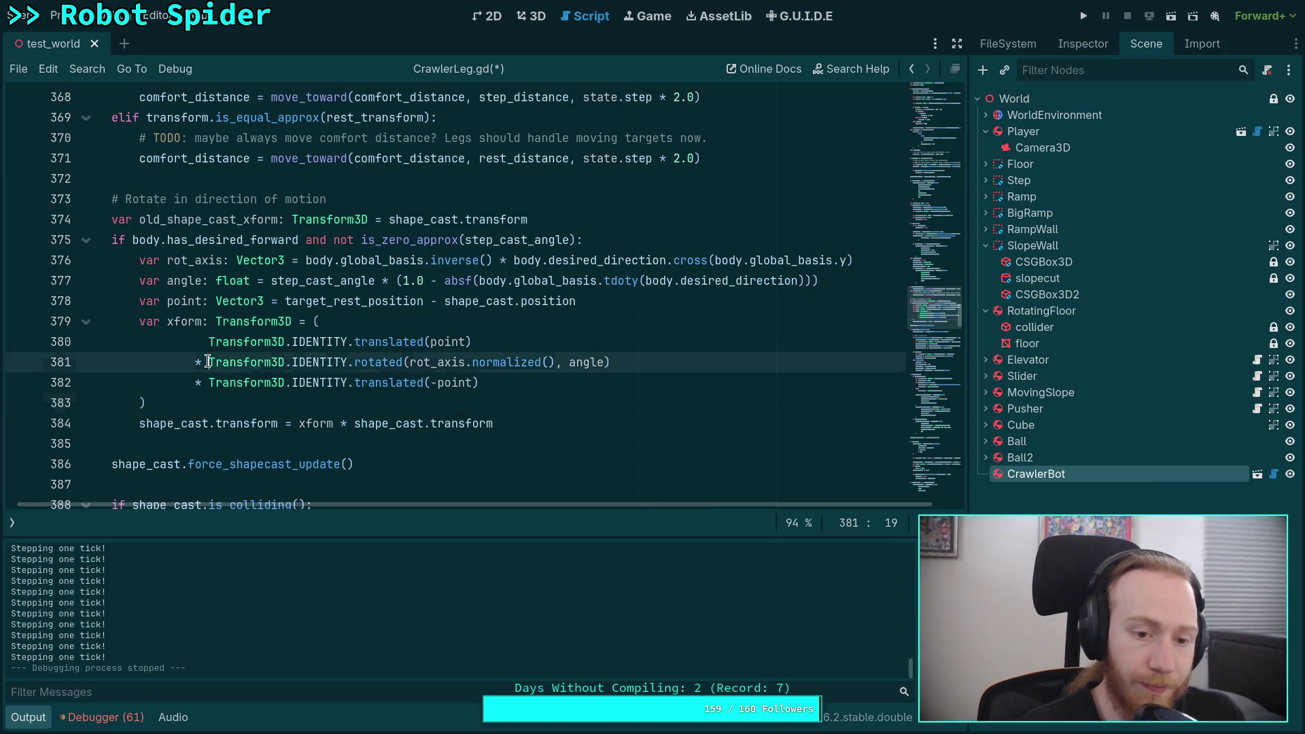
text(()
click(539, 378)
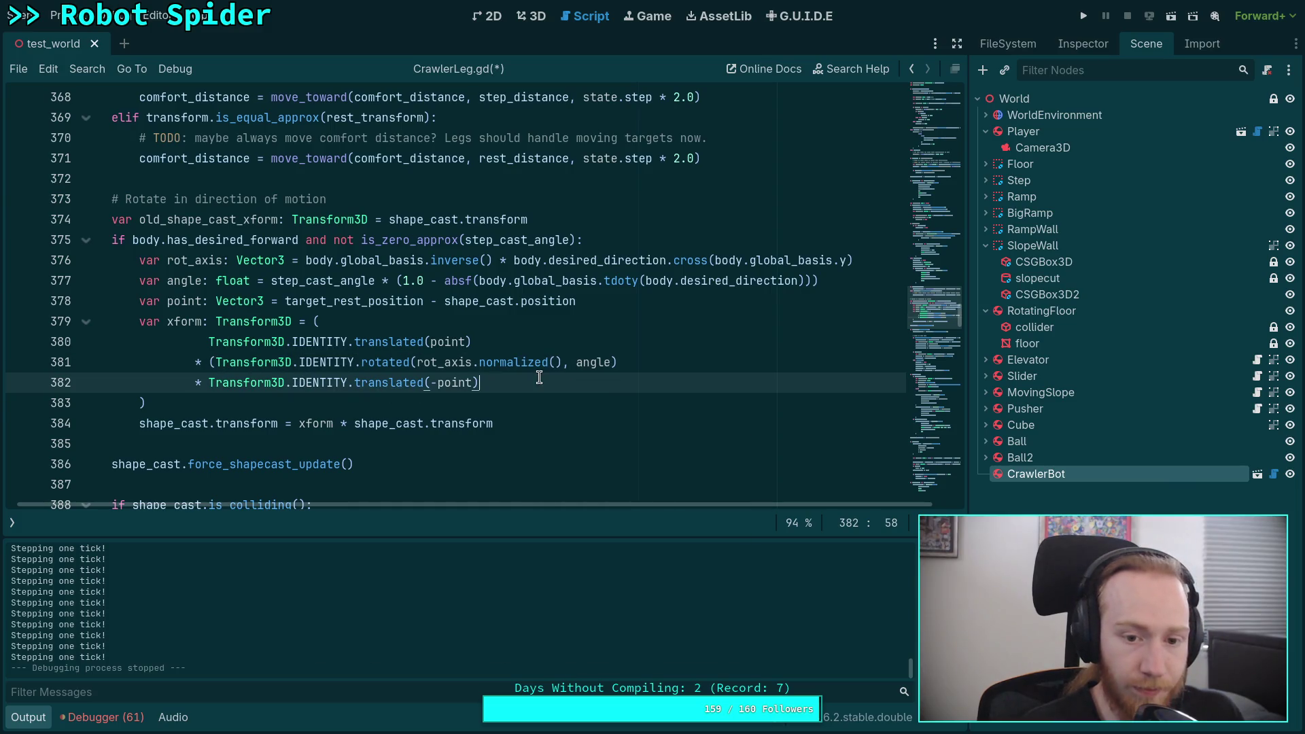
text())
key(ctrl+s)
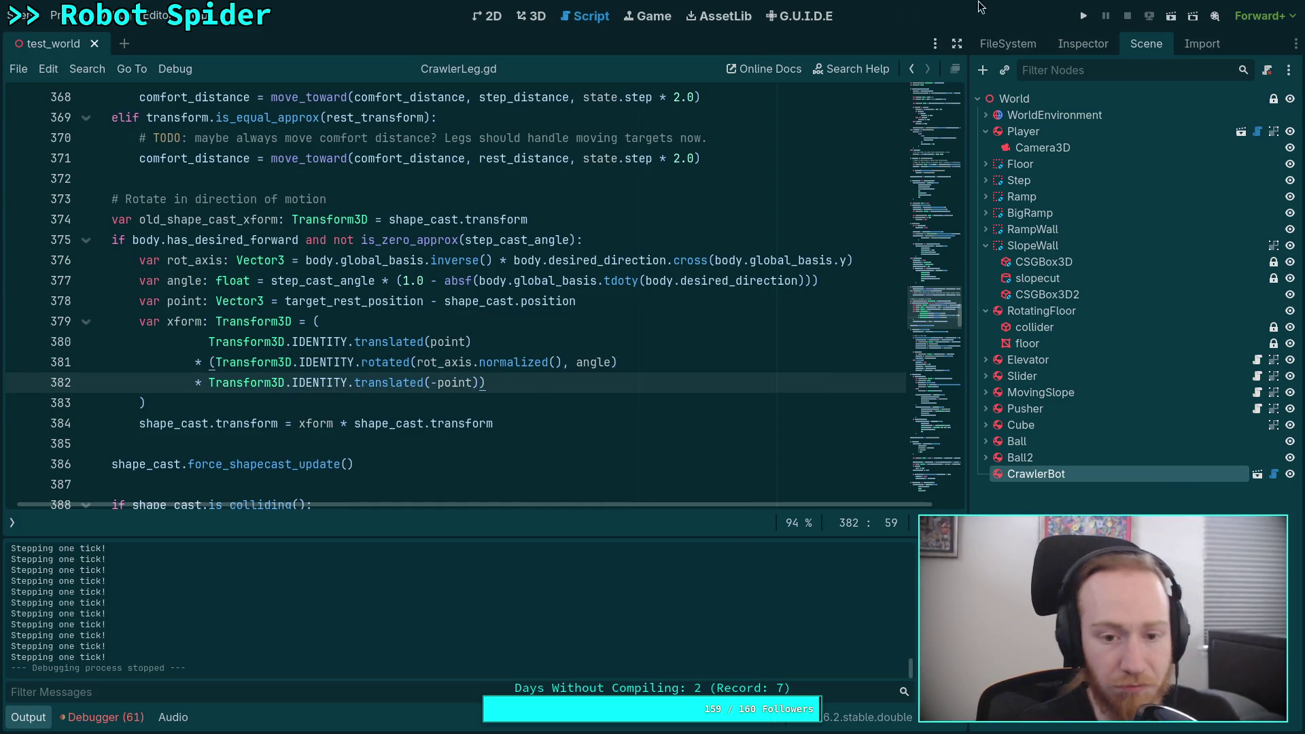
Run the game, step the spider two ticks, and stop it
click(1084, 16)
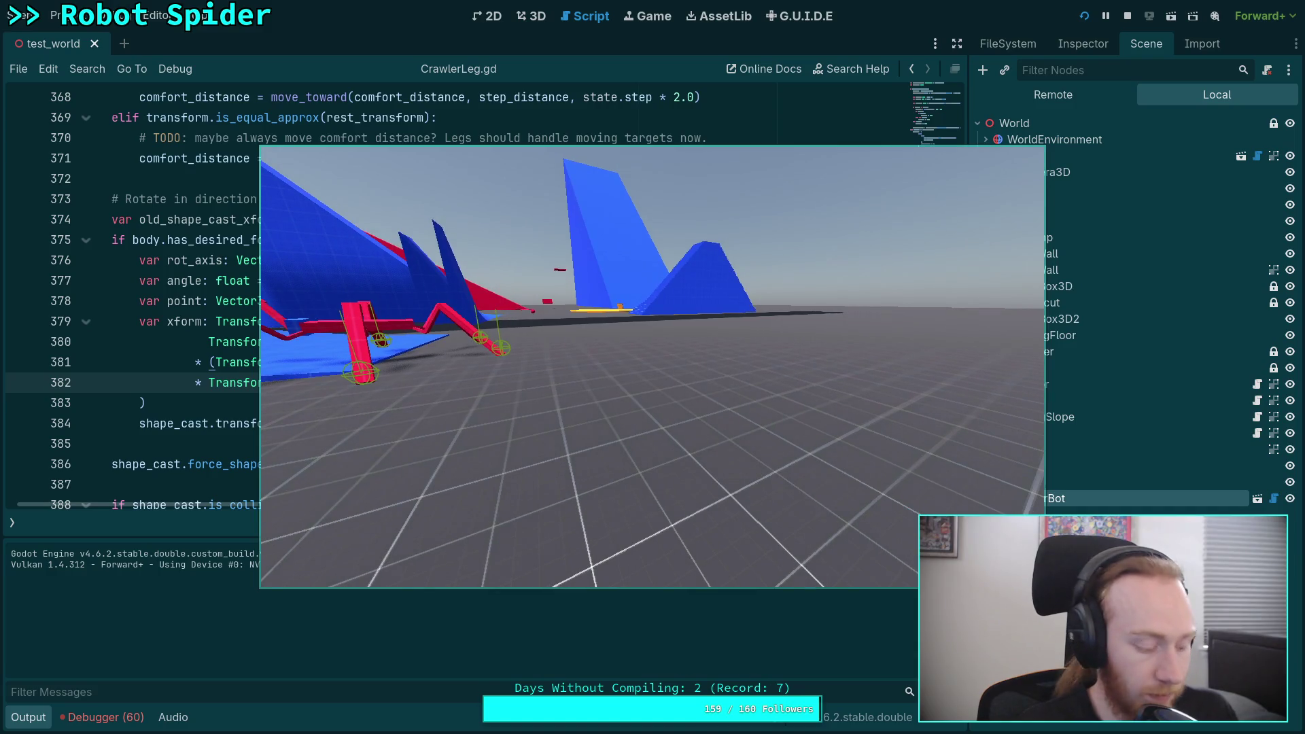
key(period)
key(period)
key(period)
key(period)
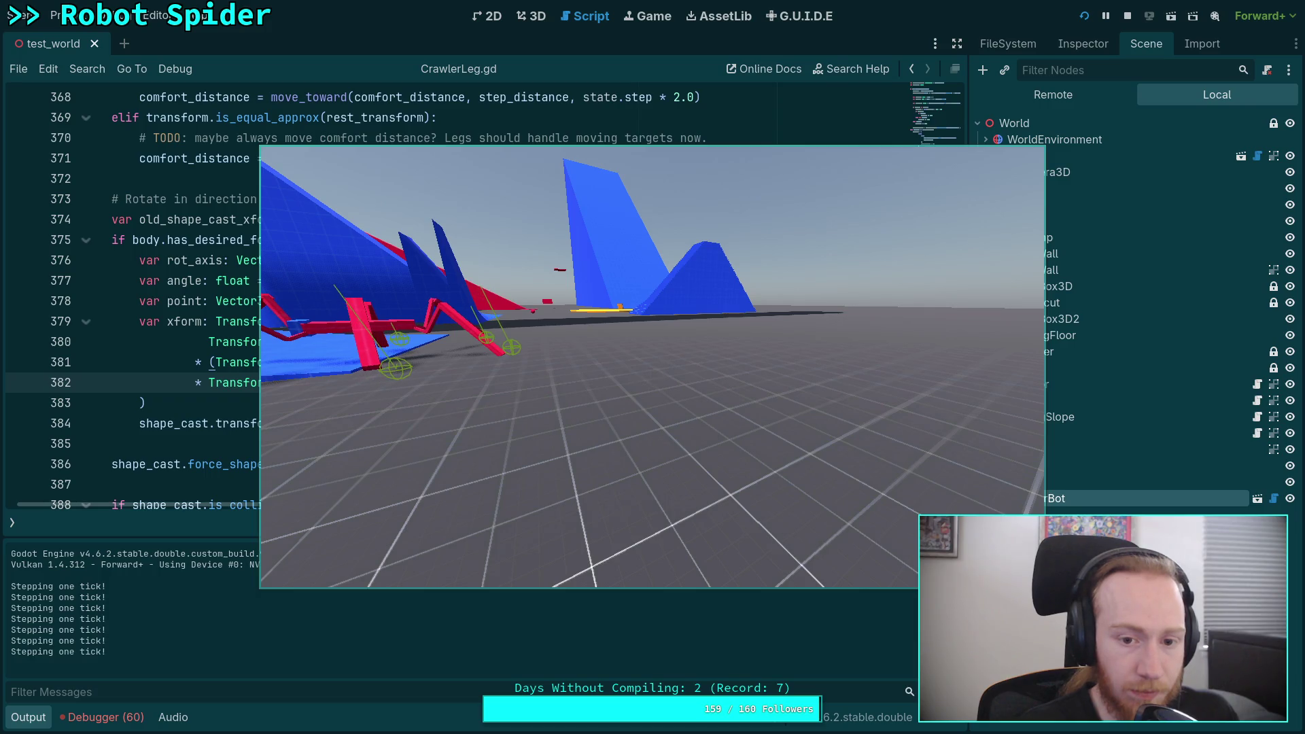
key(period)
key(period)
key(period)
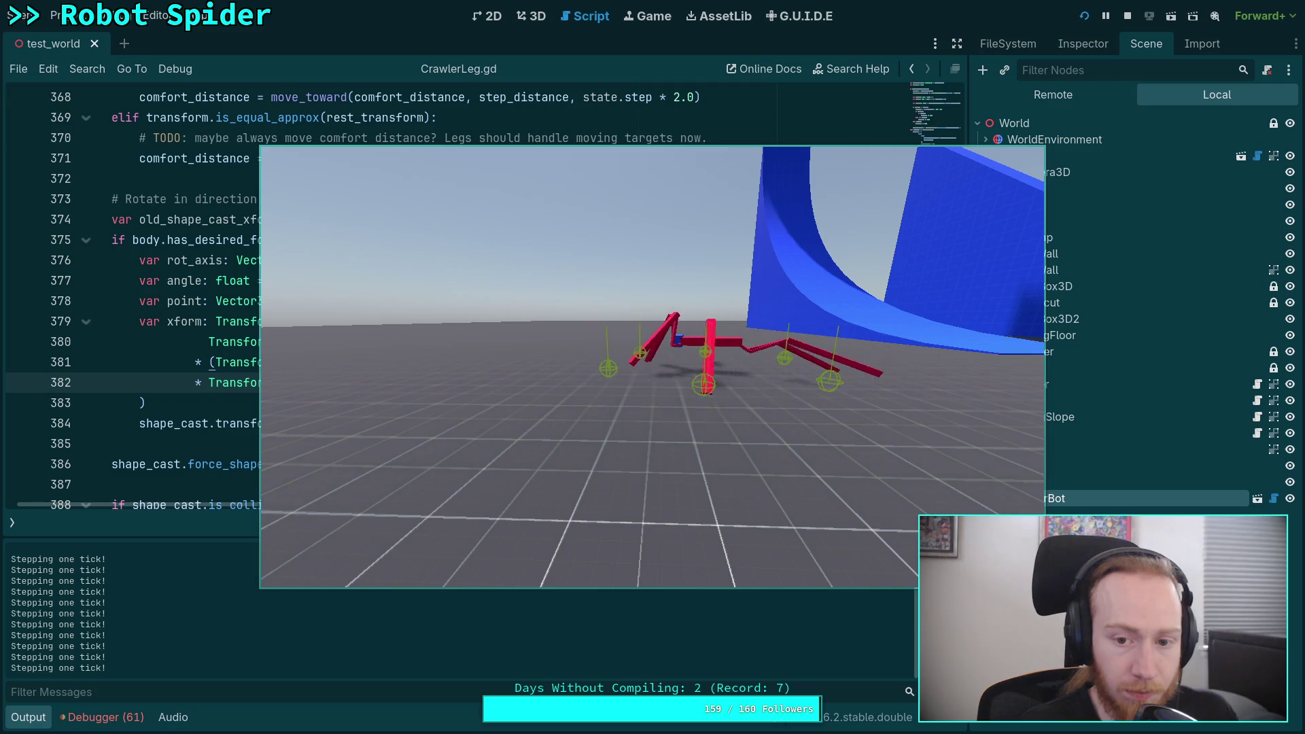
key(F8)
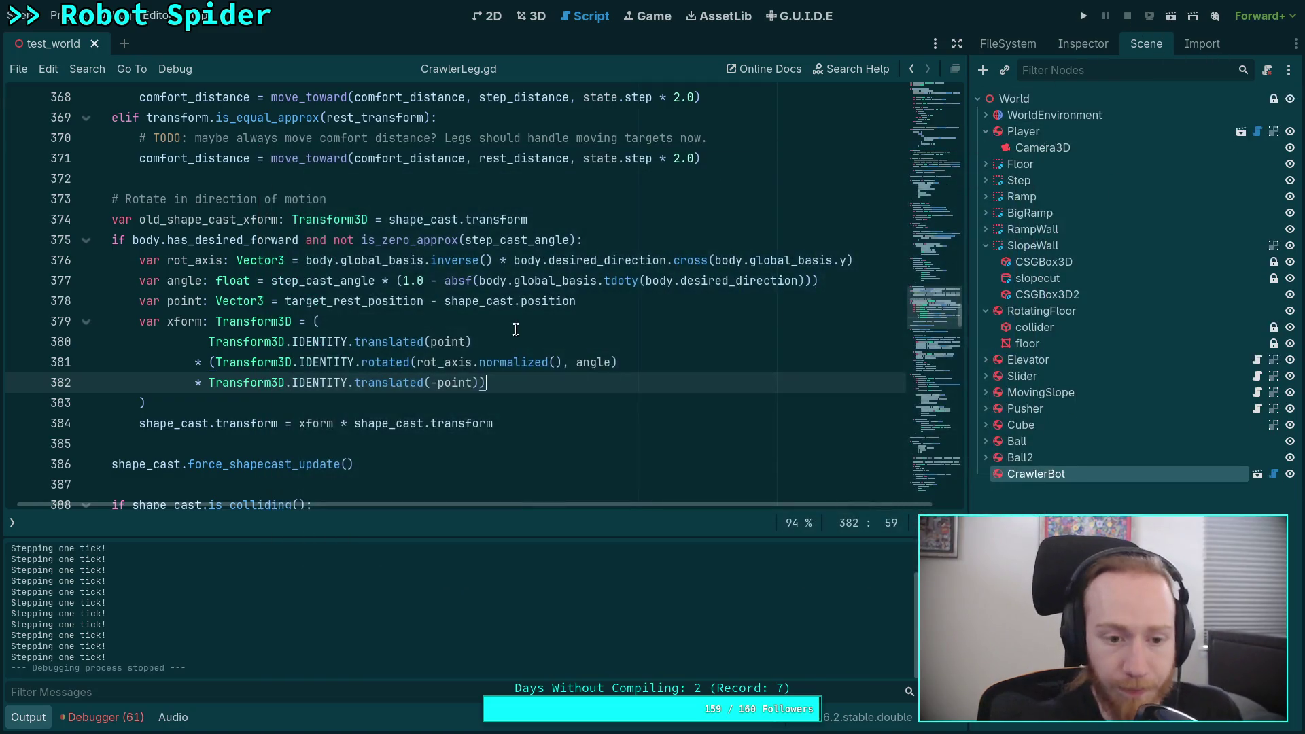
Delete the grouping parentheses from lines 381 and 382
mouse_move(465, 358)
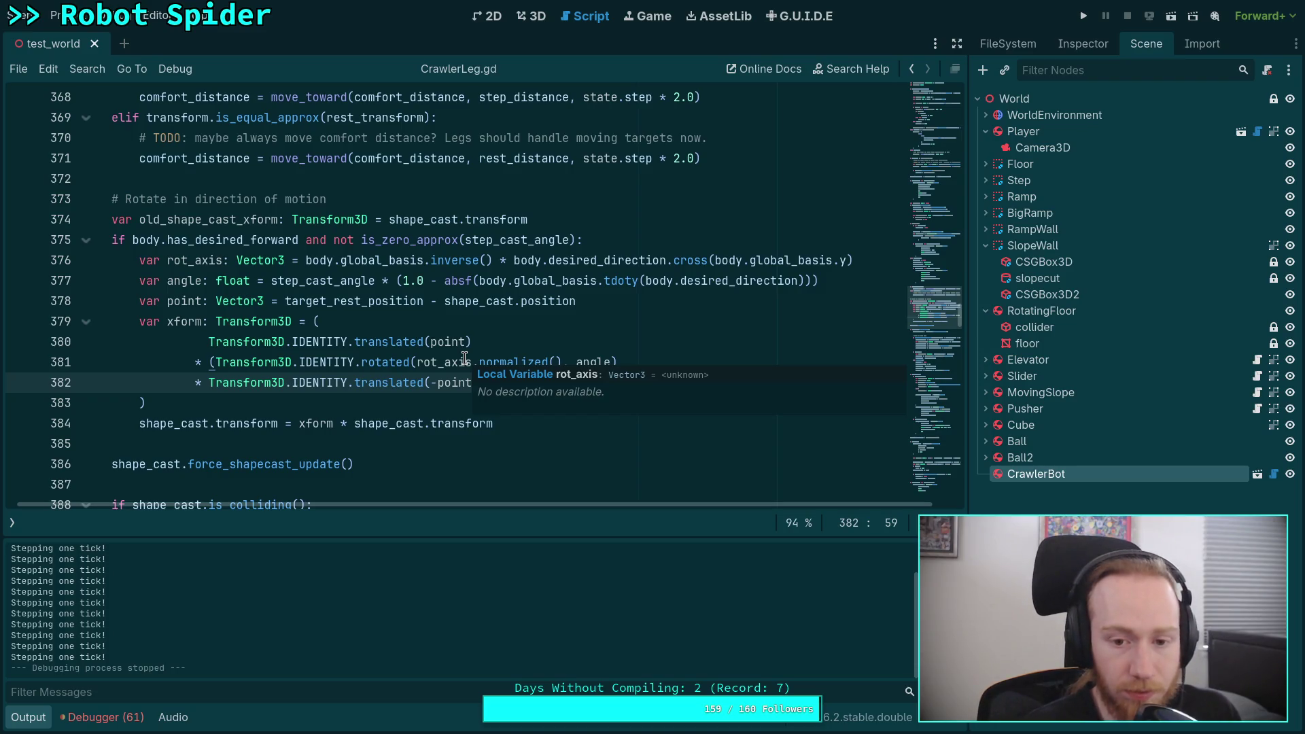
click(216, 362)
key(BackSpace)
click(480, 383)
key(BackSpace)
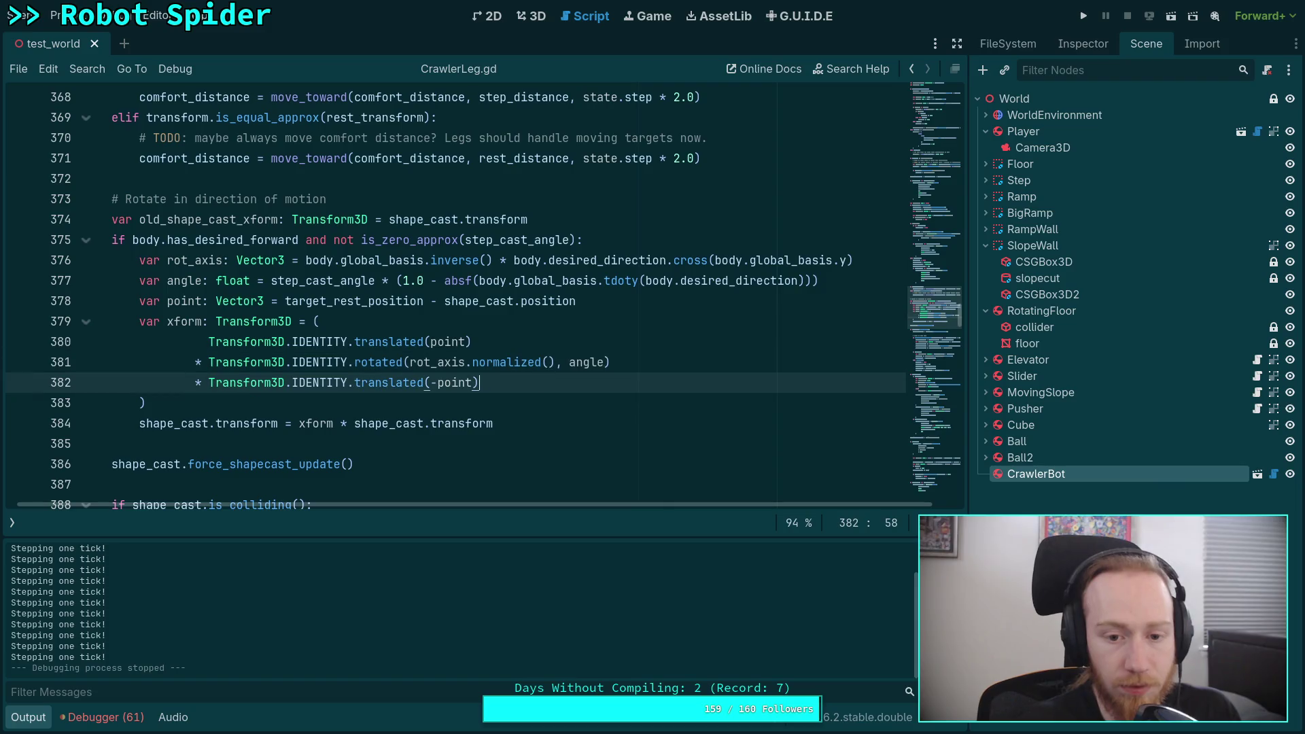
Run the spider again, step two ticks, stop, and return to line 380
click(1084, 16)
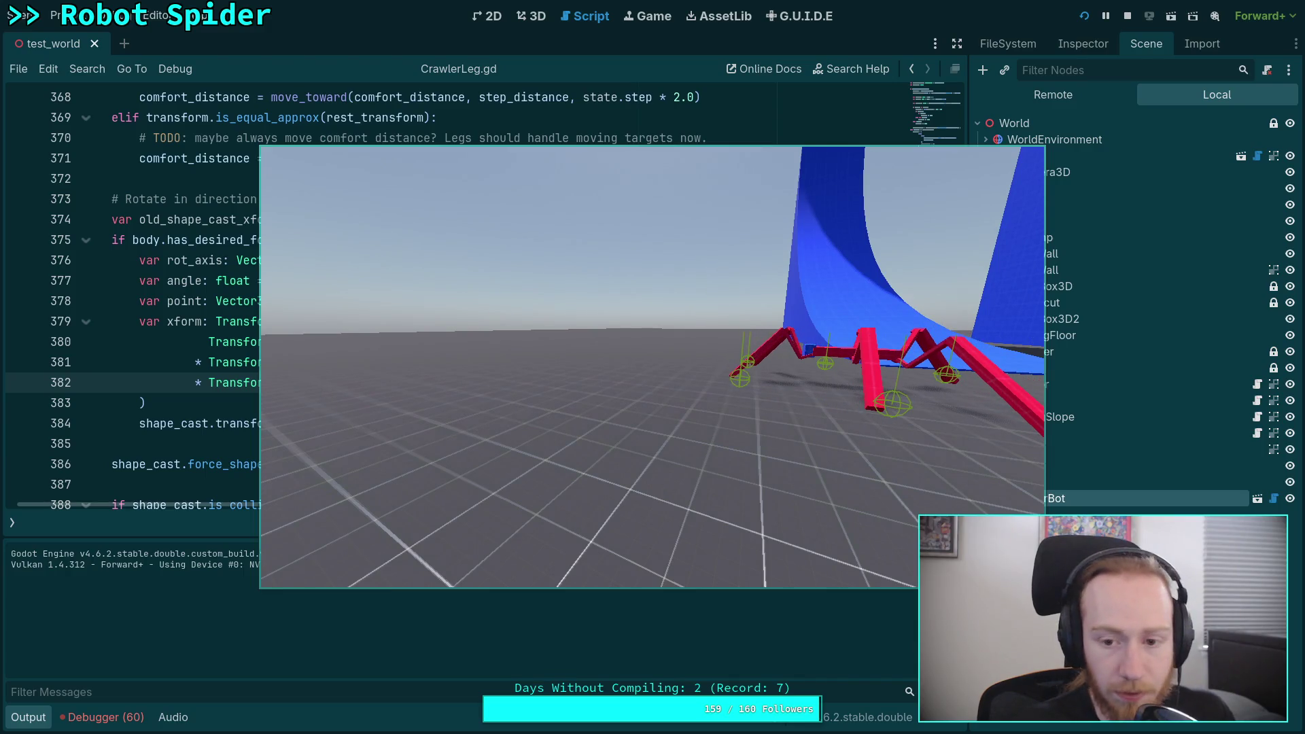
key(period)
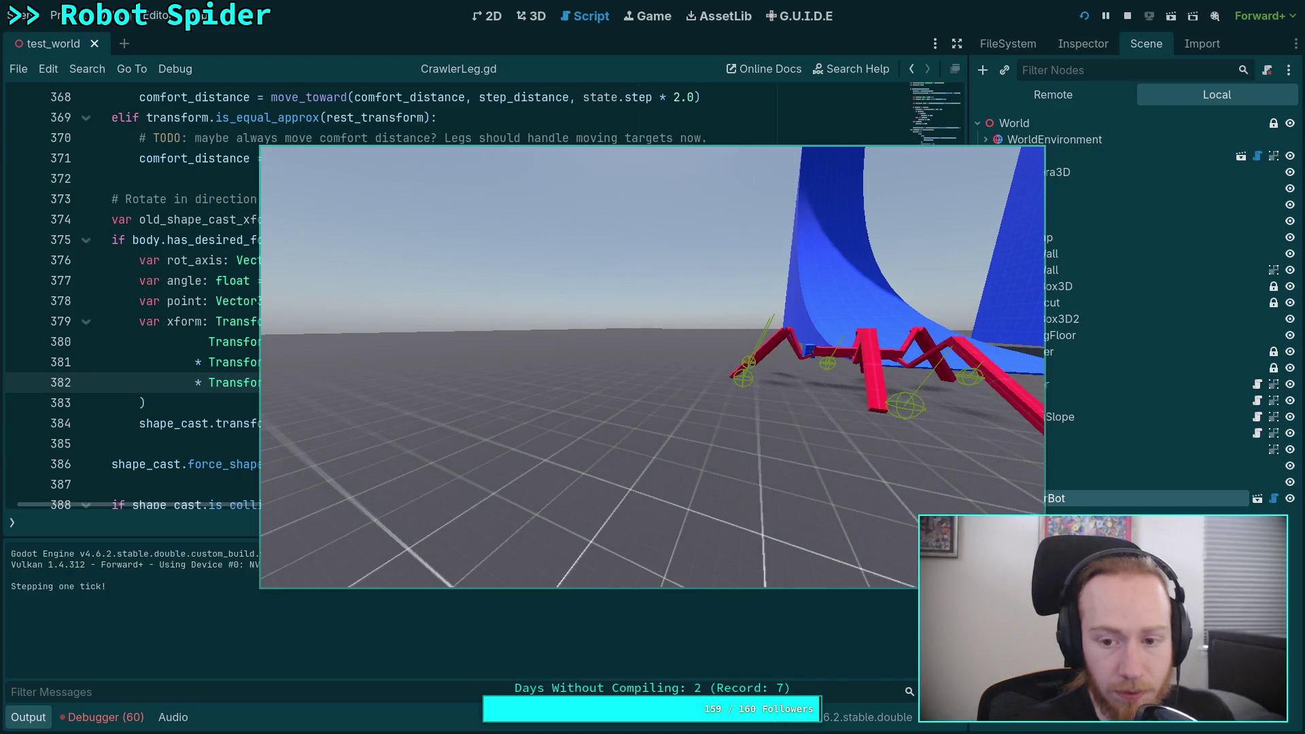
key(period)
key(period)
key(period)
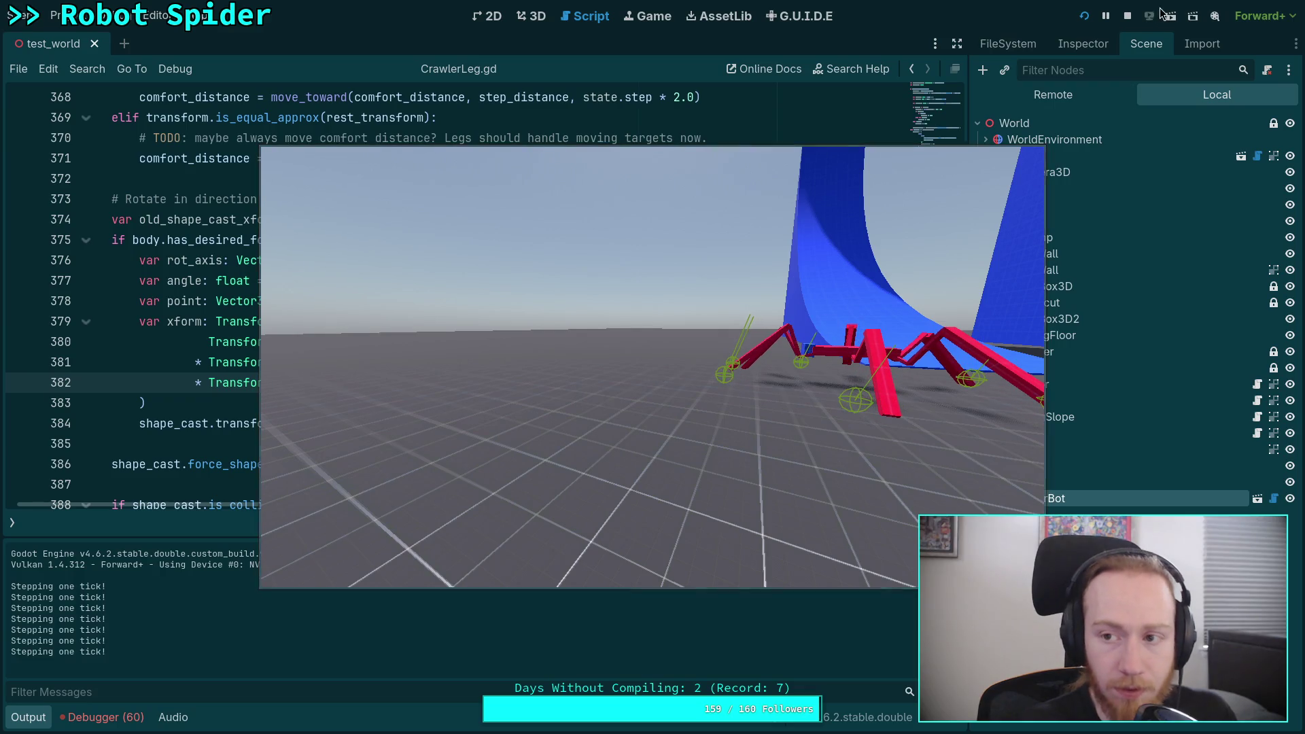
click(1128, 16)
click(389, 406)
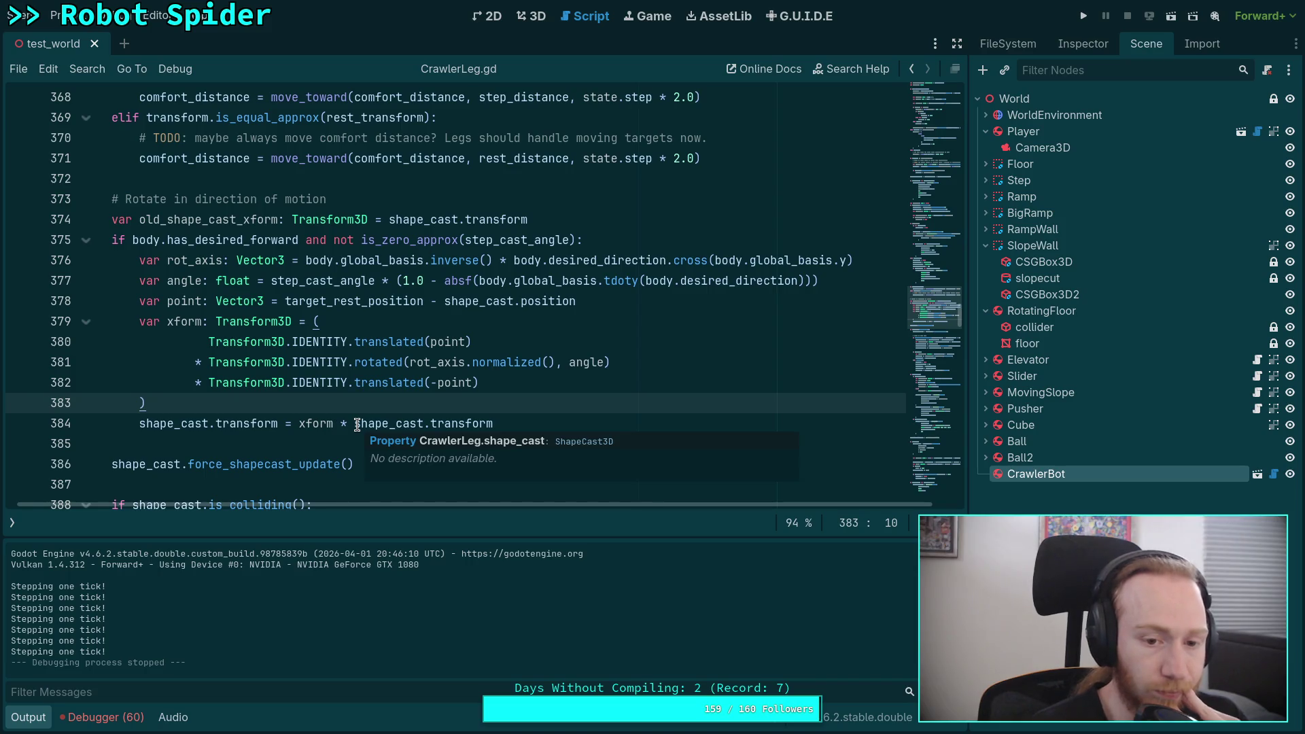
click(429, 341)
Negate line 380's point instead of line 382's, run with F5, step two ticks, stop
text(-)
key(Down)
key(Down)
key(BackSpace)
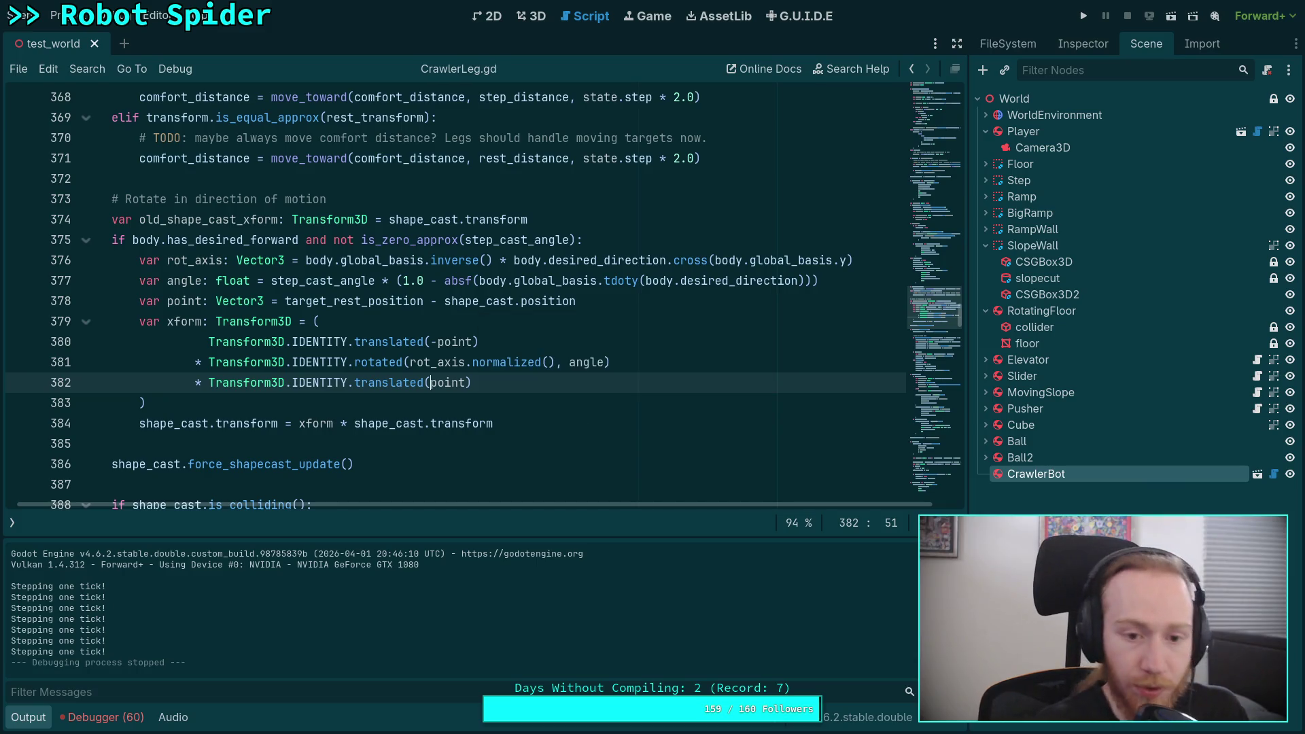
key(F5)
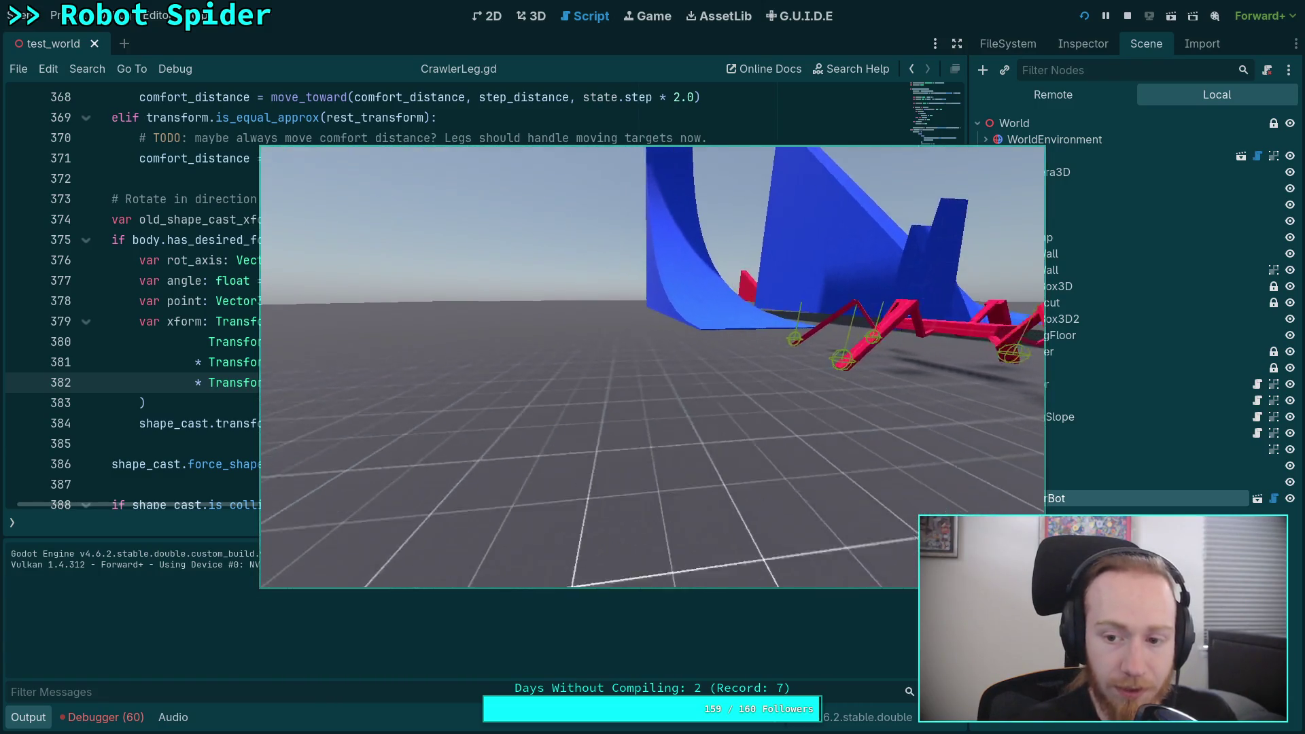
key(period)
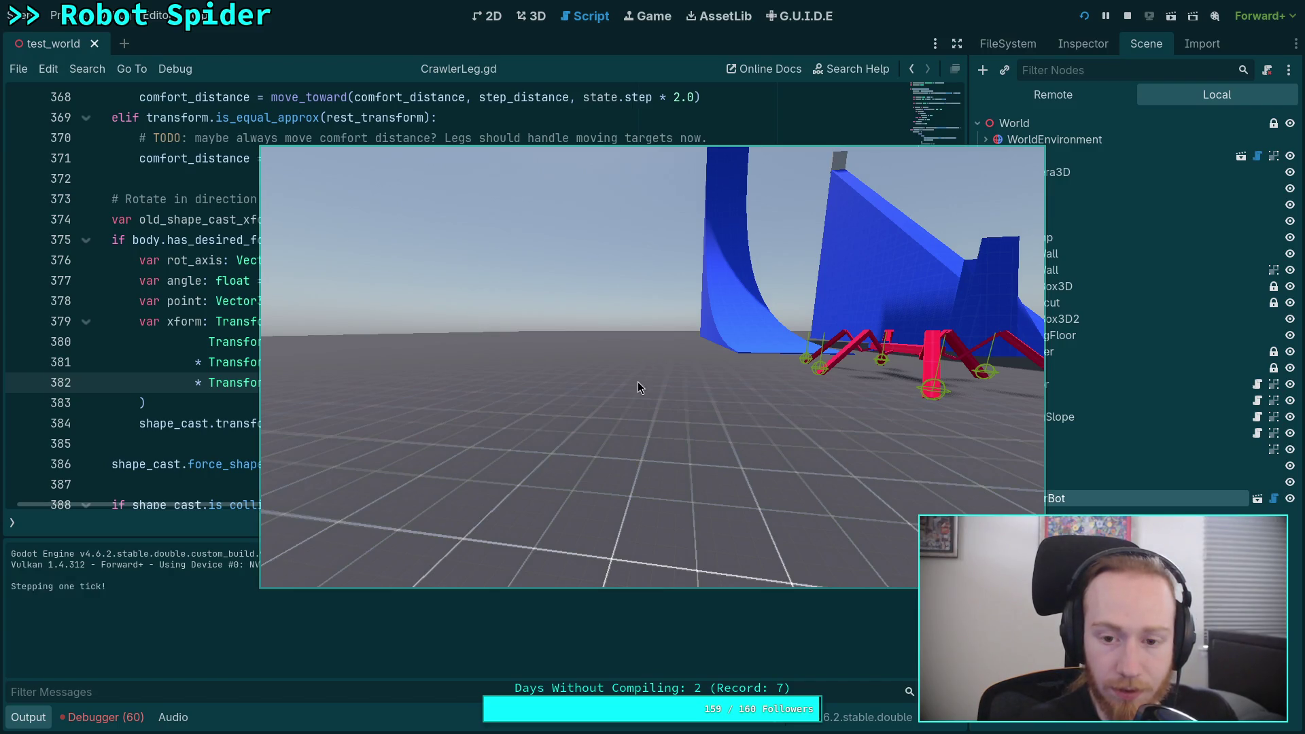
key(period)
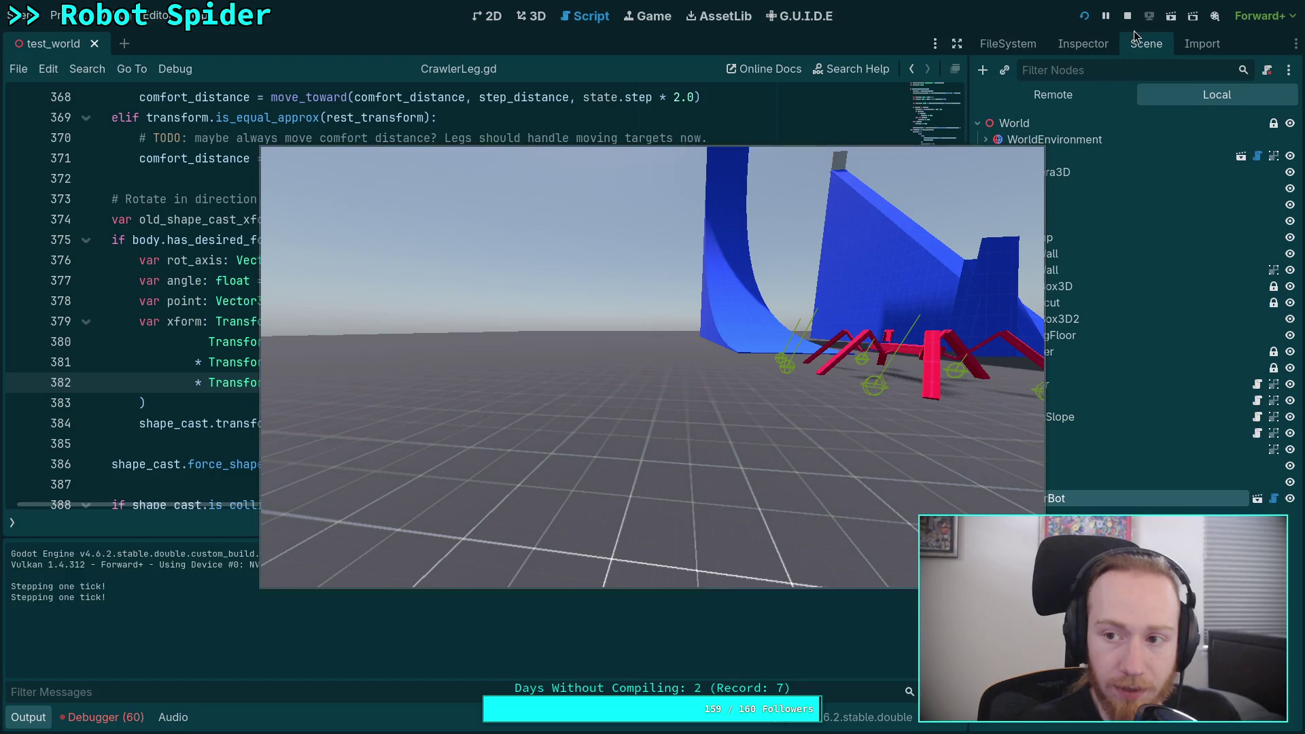
click(1125, 19)
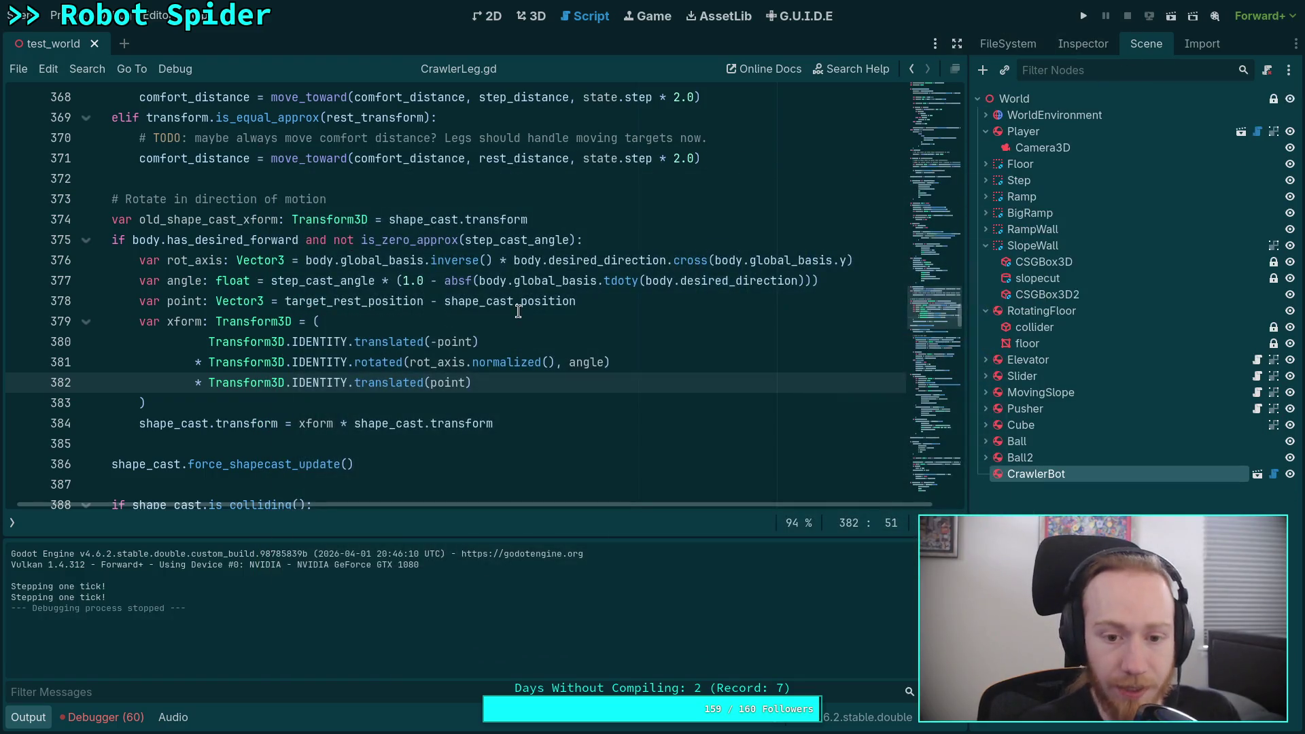
Wrap lines 381–382 in parentheses, save and run with F5, step one tick, then stop
click(211, 363)
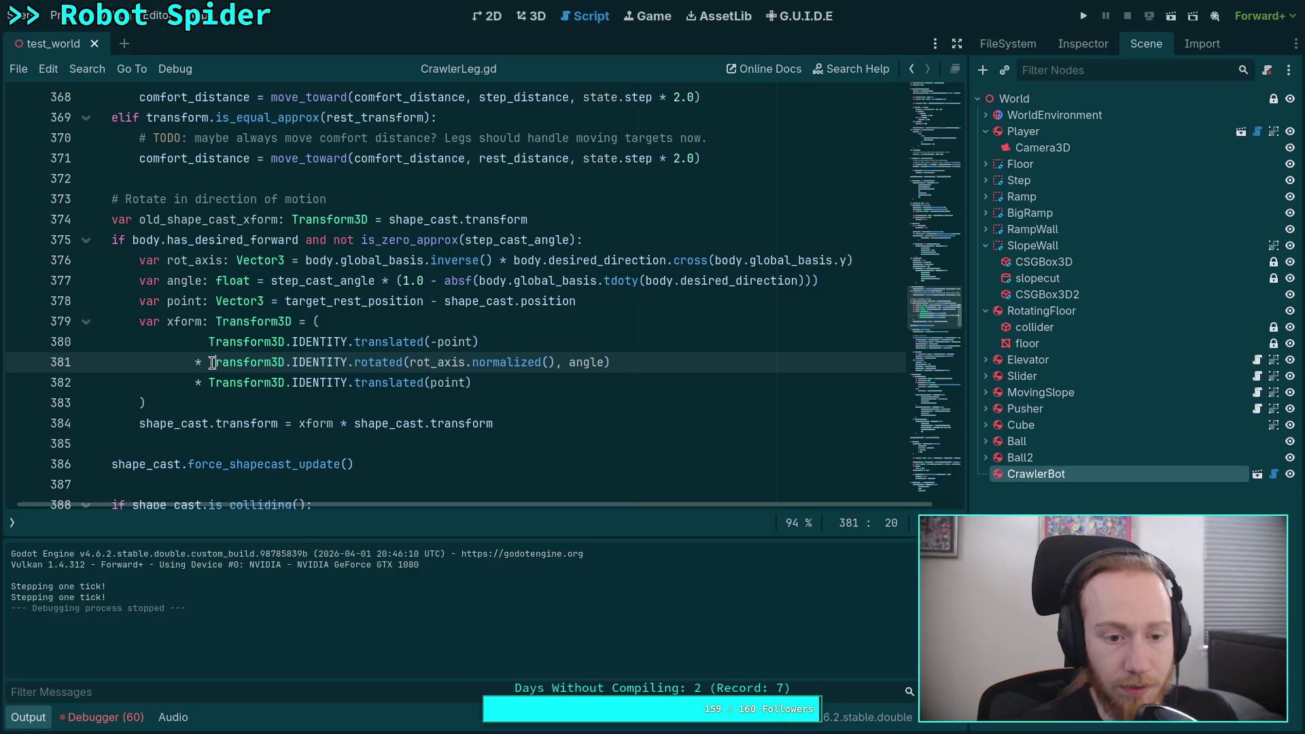
text())
key(BackSpace)
text(()
click(477, 384)
text())
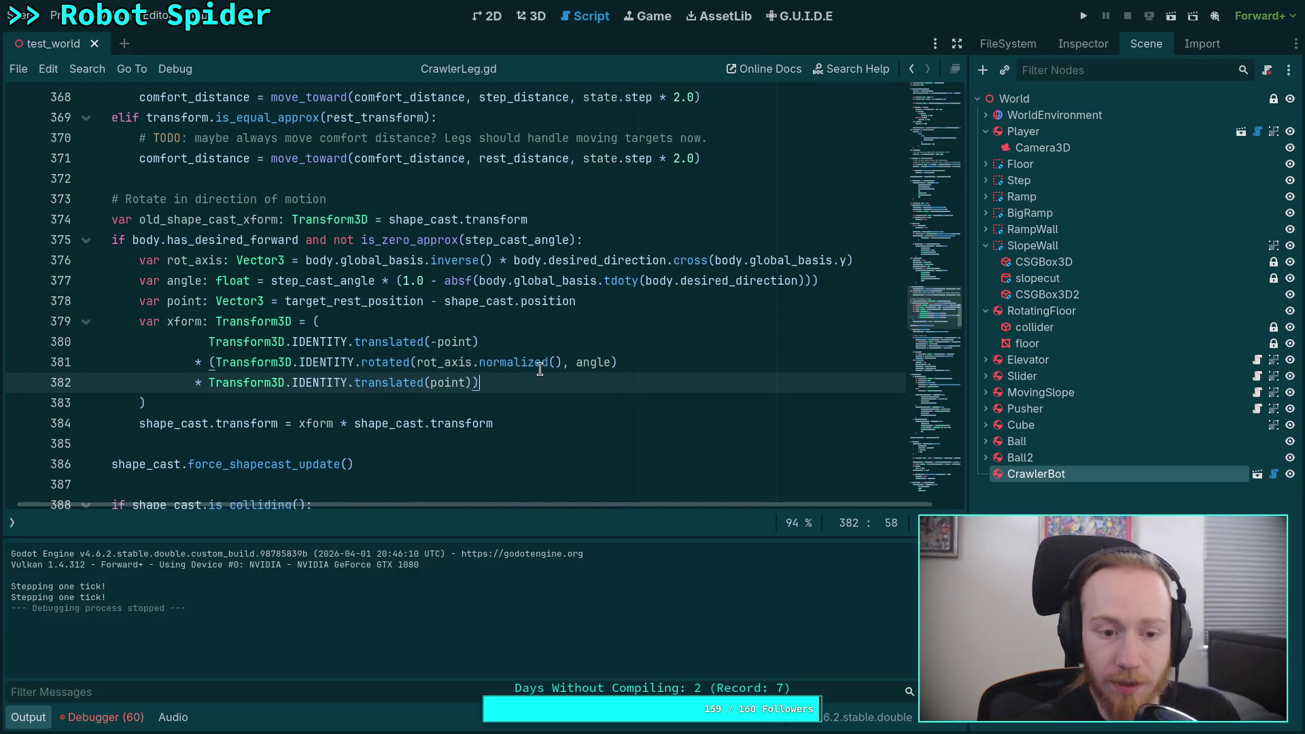
key(F5)
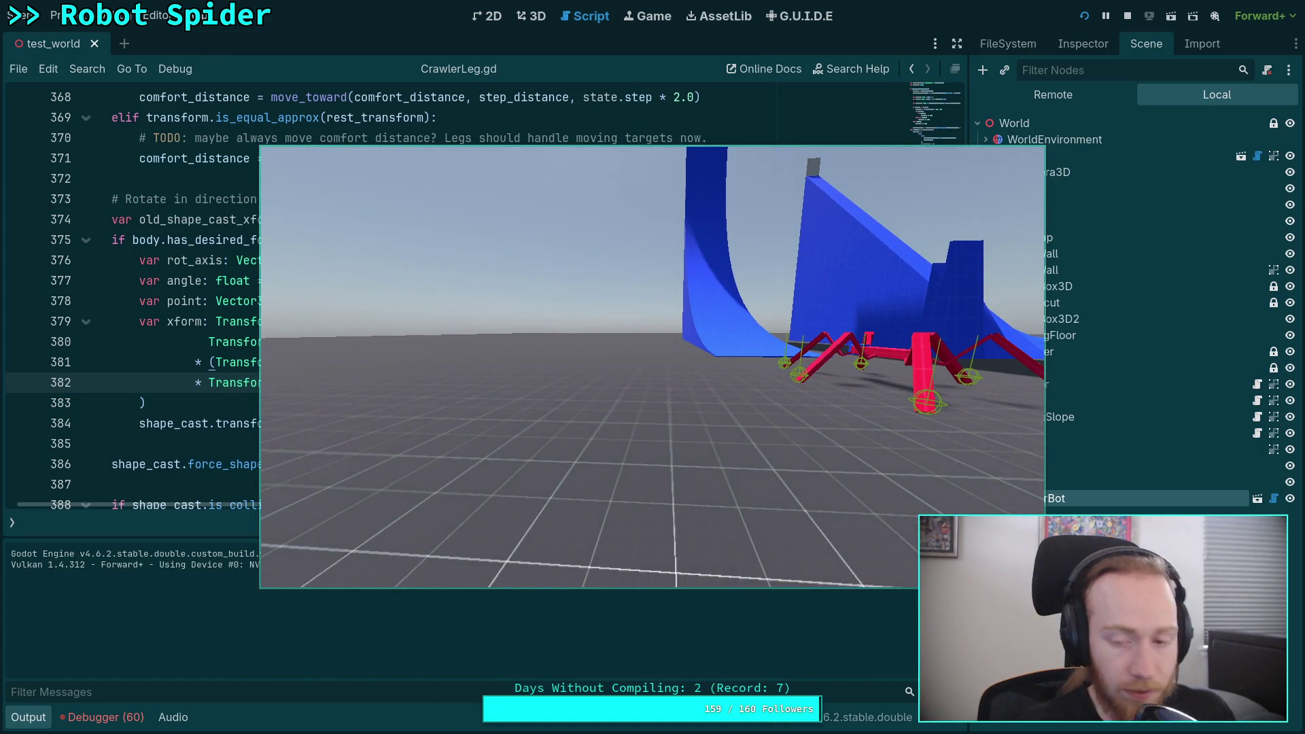
key(period)
key(period)
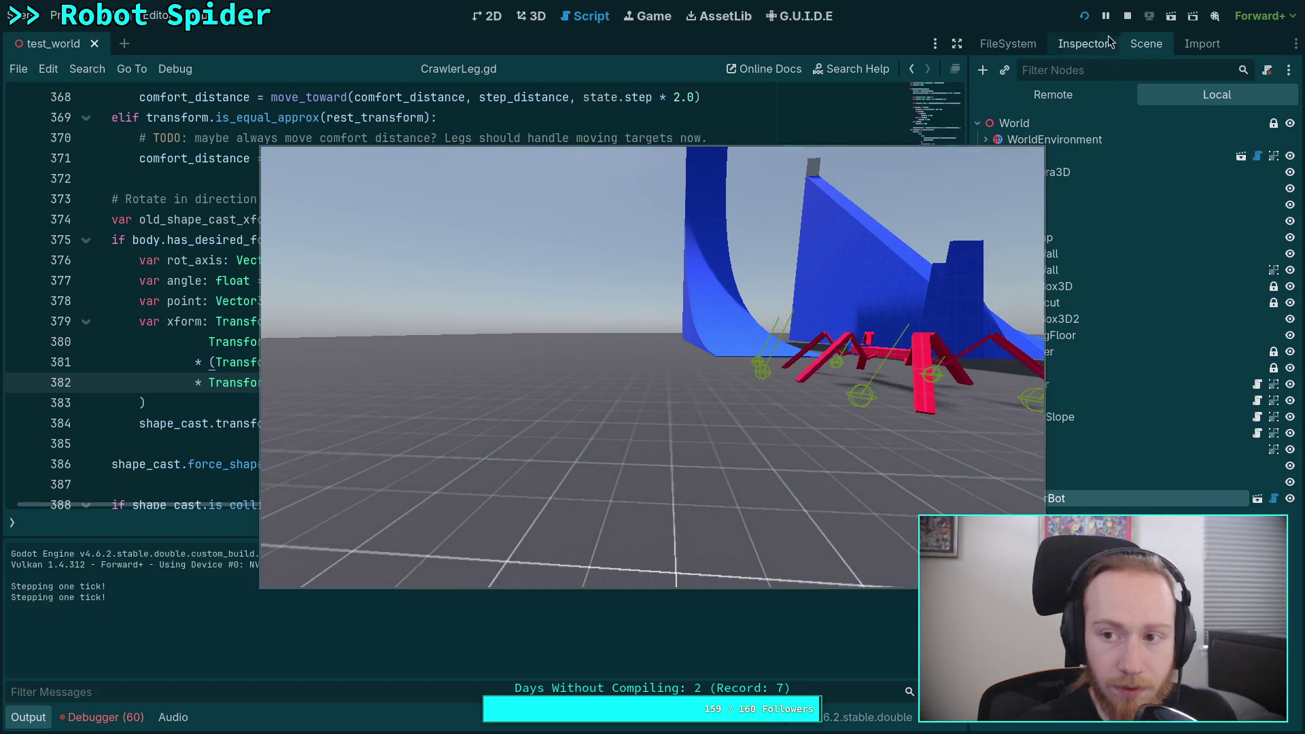
click(1127, 16)
Group the translation and rotation terms on lines 380–381 in parentheses and save
click(476, 362)
click(507, 381)
click(214, 342)
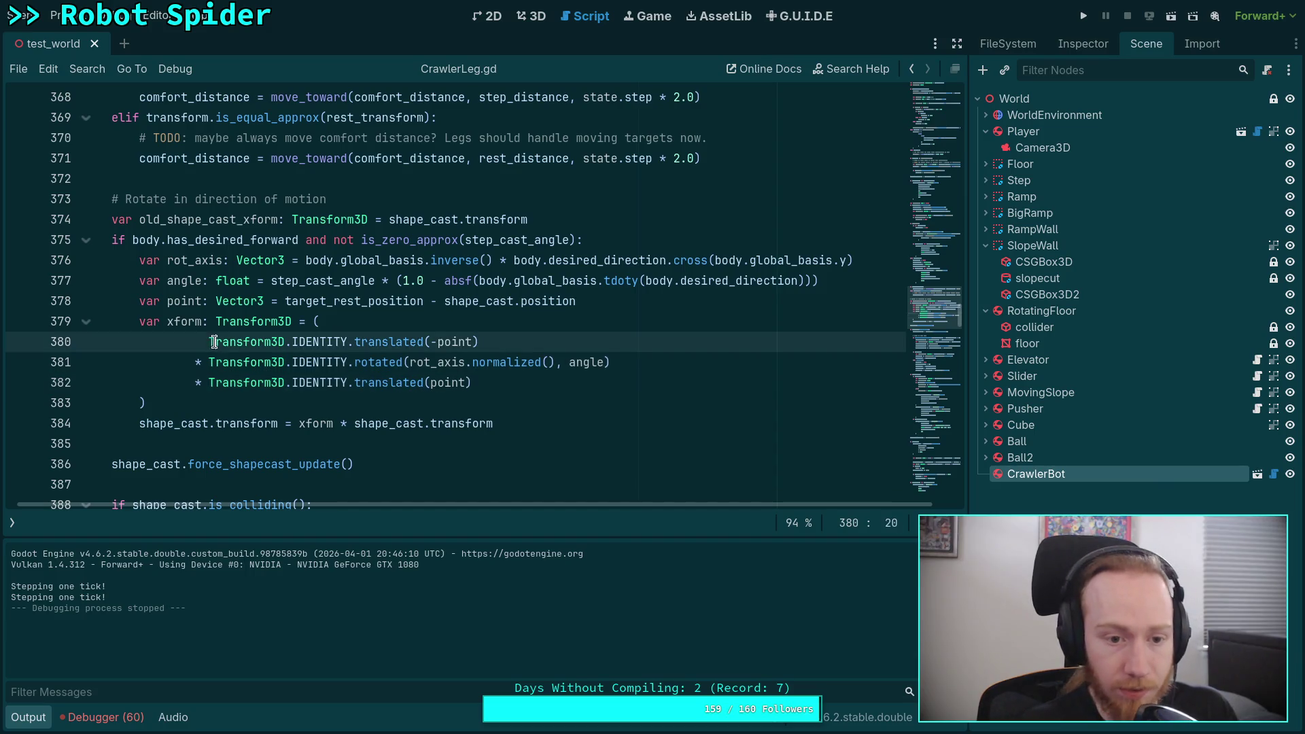
text())
key(BackSpace)
text(()
click(650, 356)
text())
key(ctrl+s)
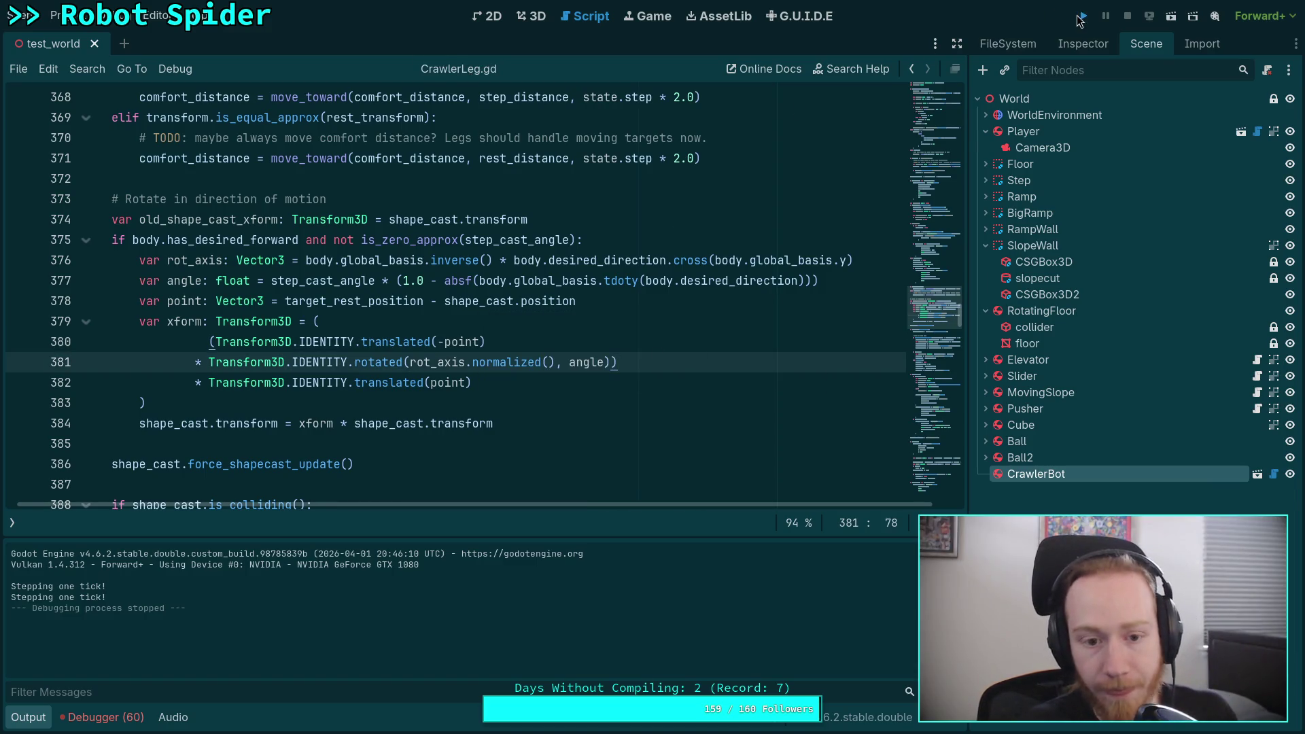
Run the project, step one tick, and stop the game
click(1081, 17)
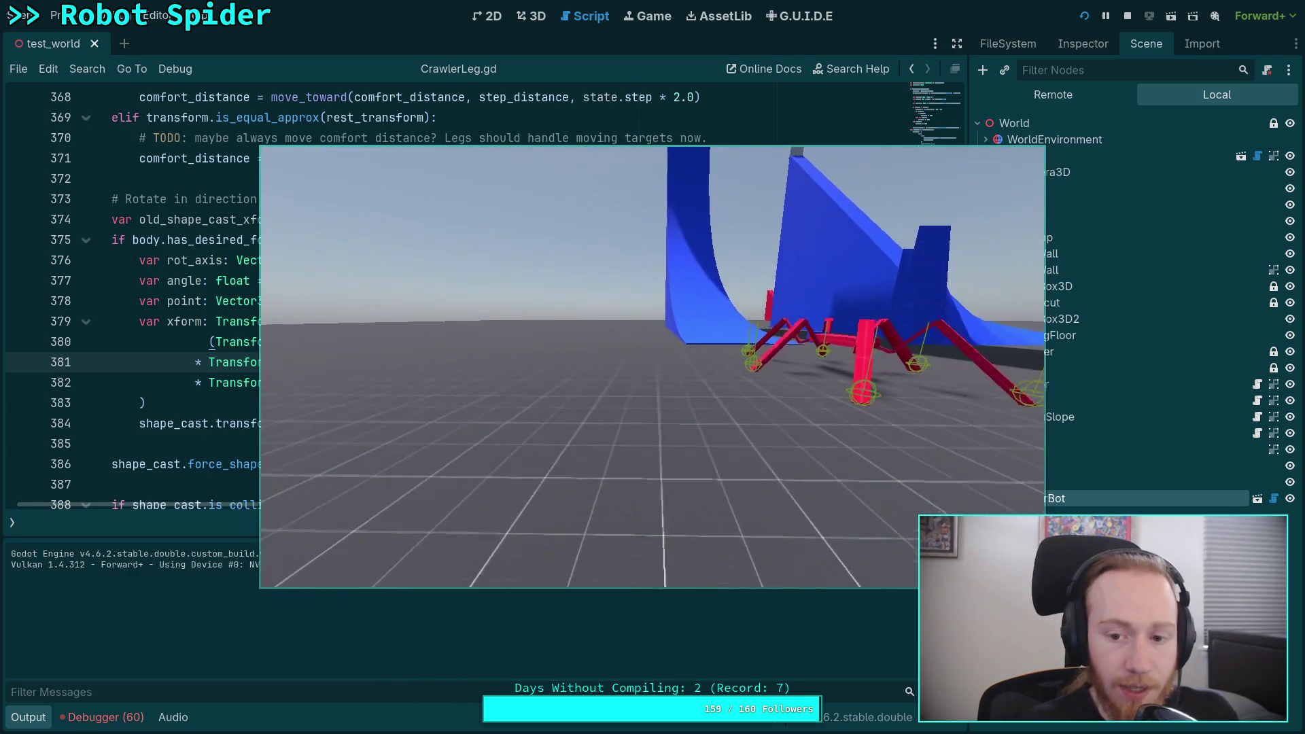
key(period)
key(period)
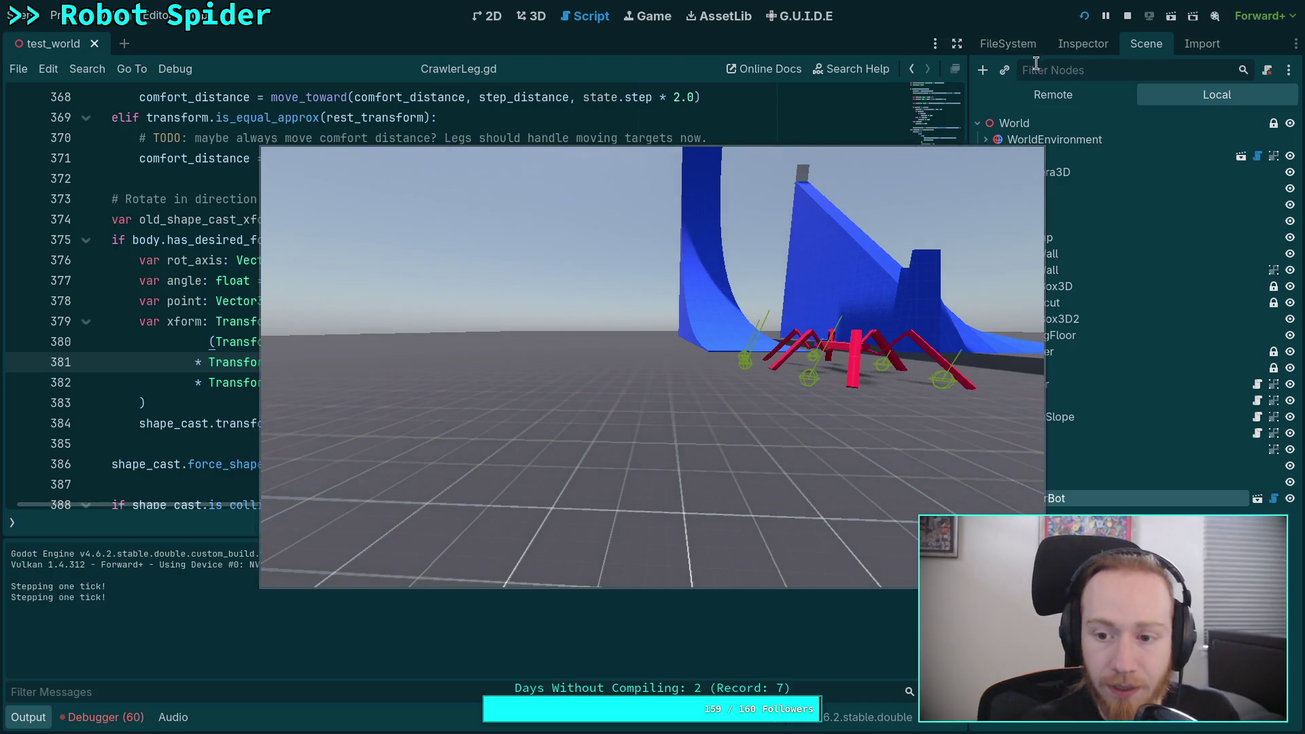
click(1127, 17)
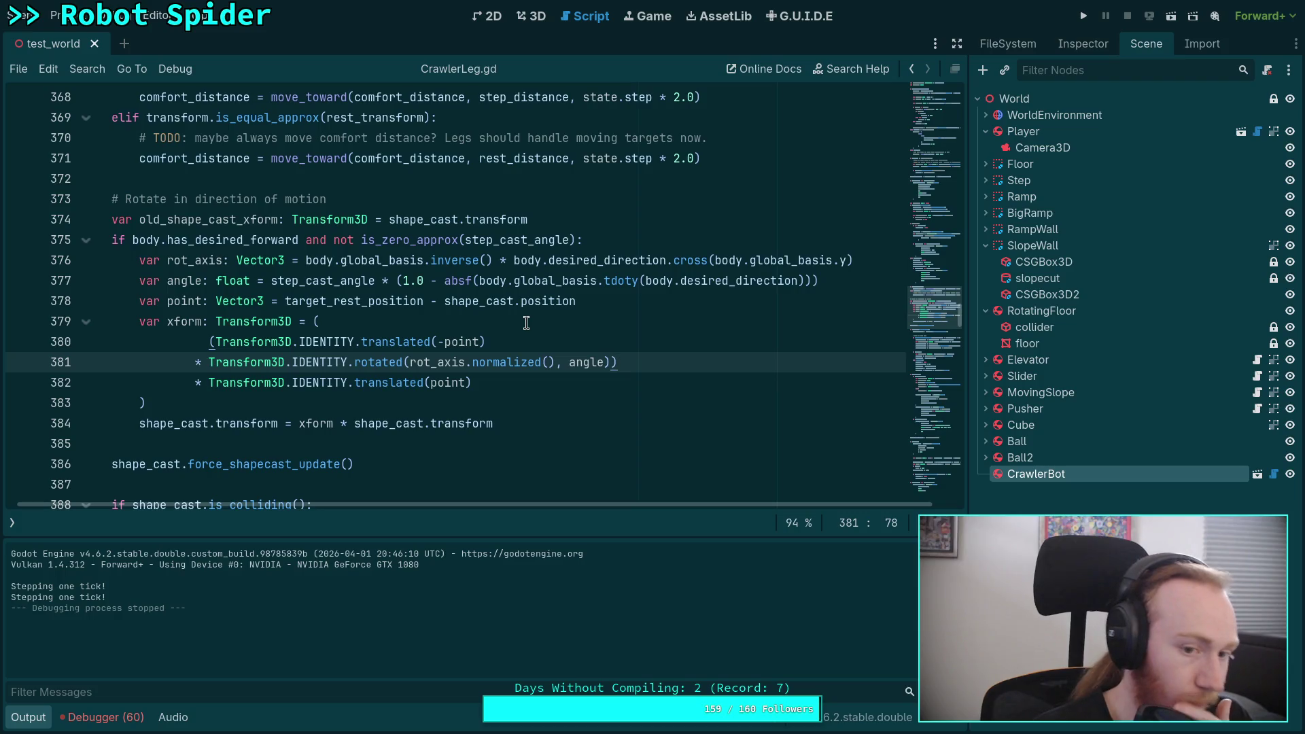
Remove the parentheses and swap signs so xform translates by point first and -point last
click(216, 342)
key(BackSpace)
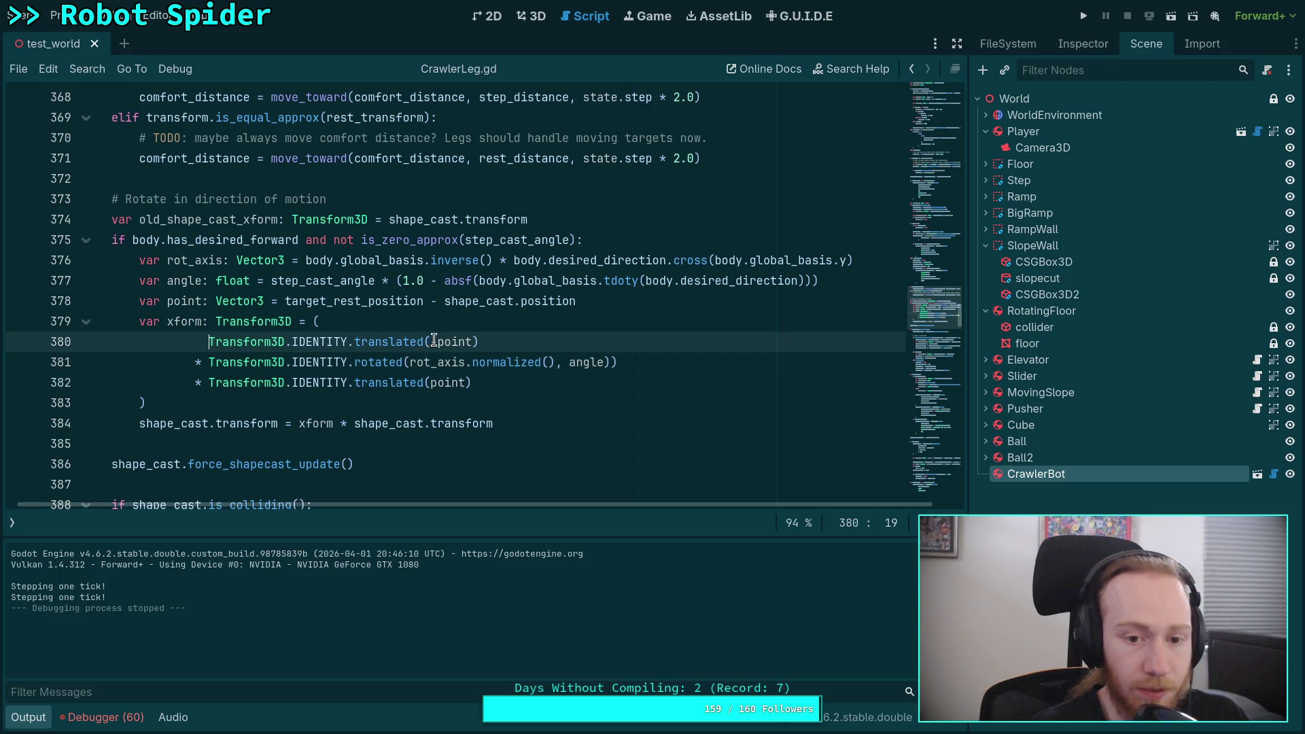
click(433, 383)
text(-)
click(637, 357)
key(BackSpace)
click(625, 382)
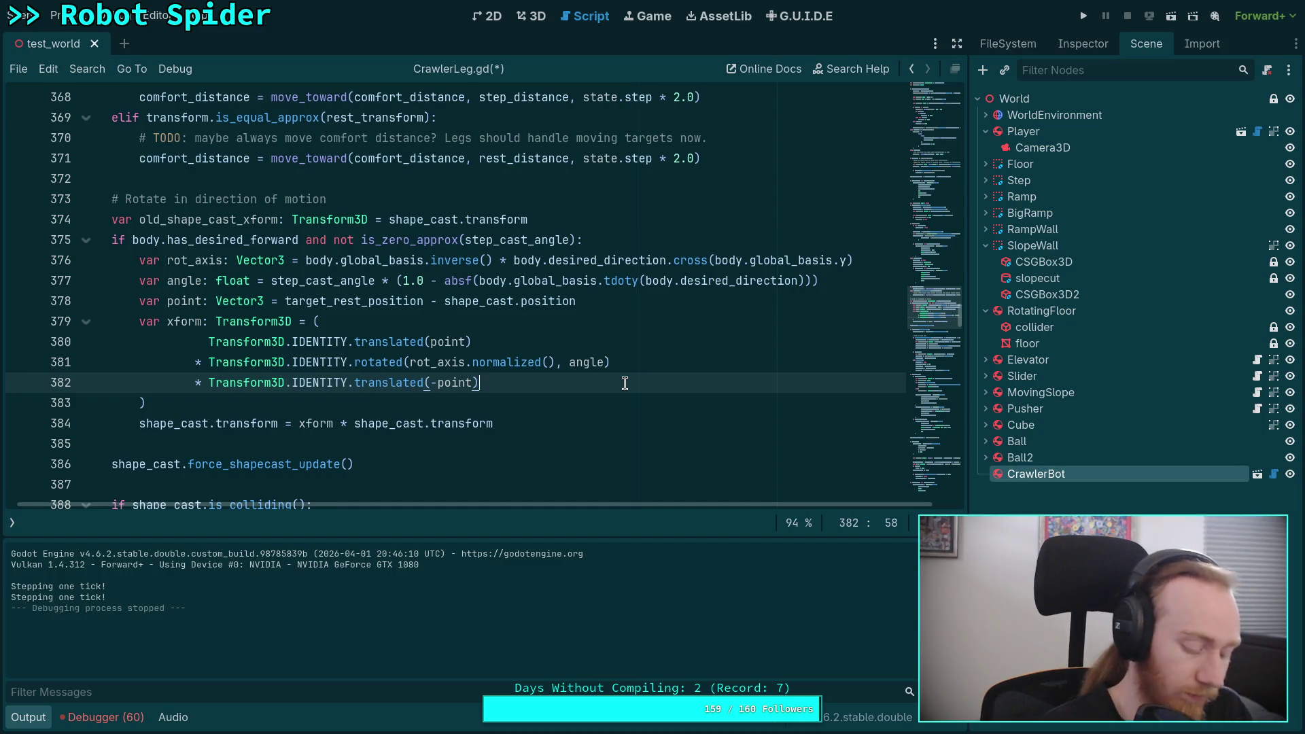
key(super+4)
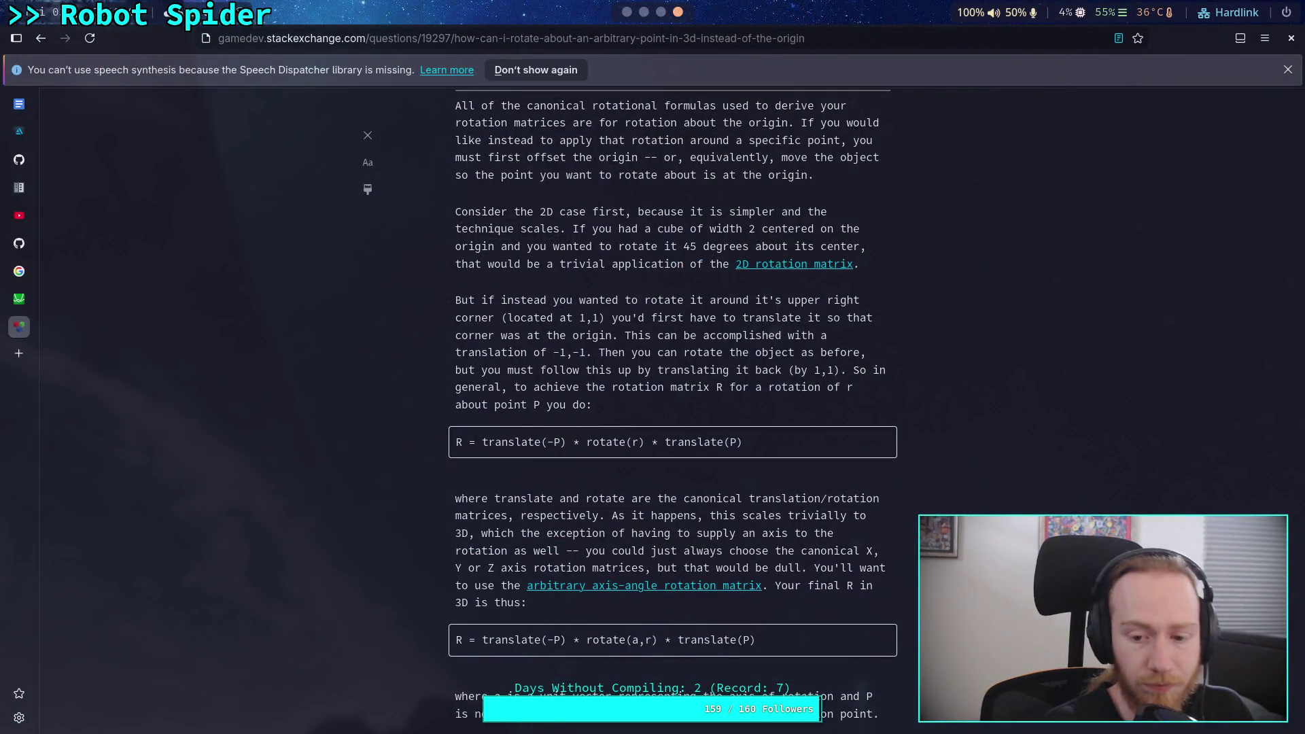
Check the rotation-about-a-point answer, then switch back to the Godot script editor
key(super+2)
key(super+1)
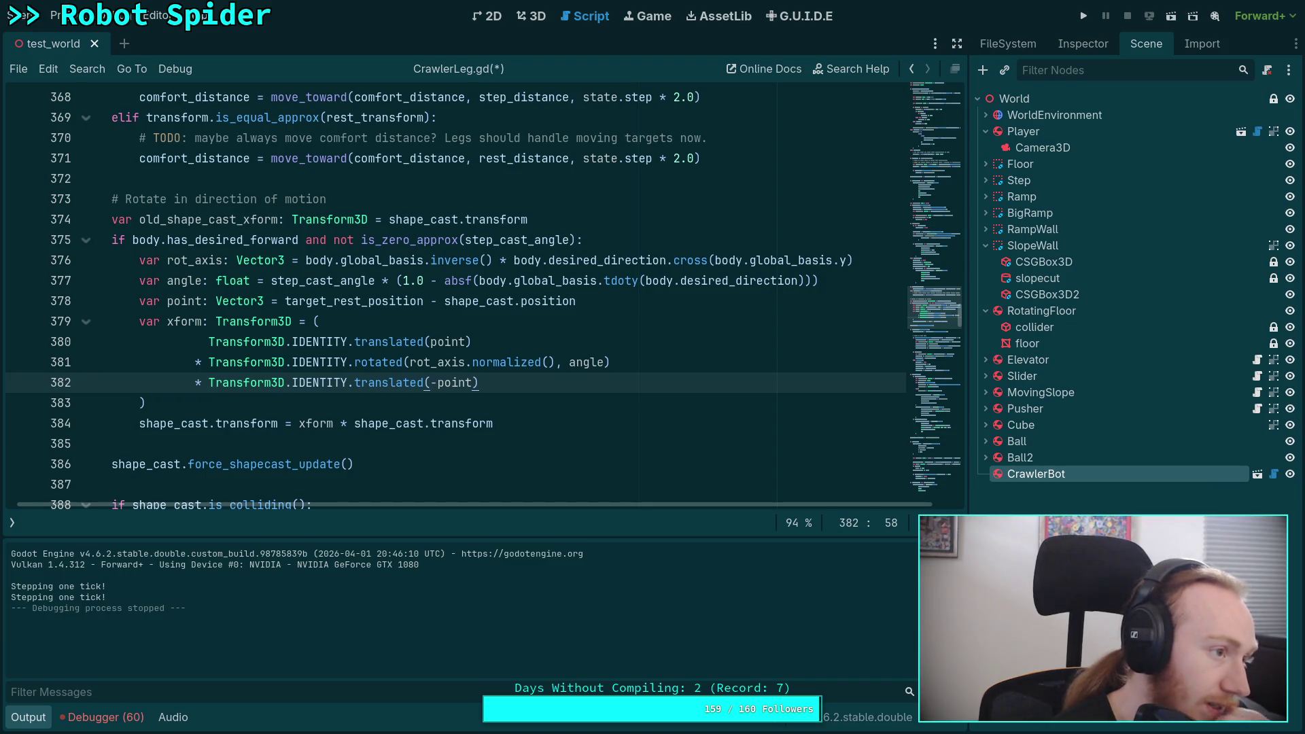
Highlight the translated(point) term on line 380 while reviewing the xform expression
click(452, 408)
drag(476, 423, 299, 364)
click(289, 401)
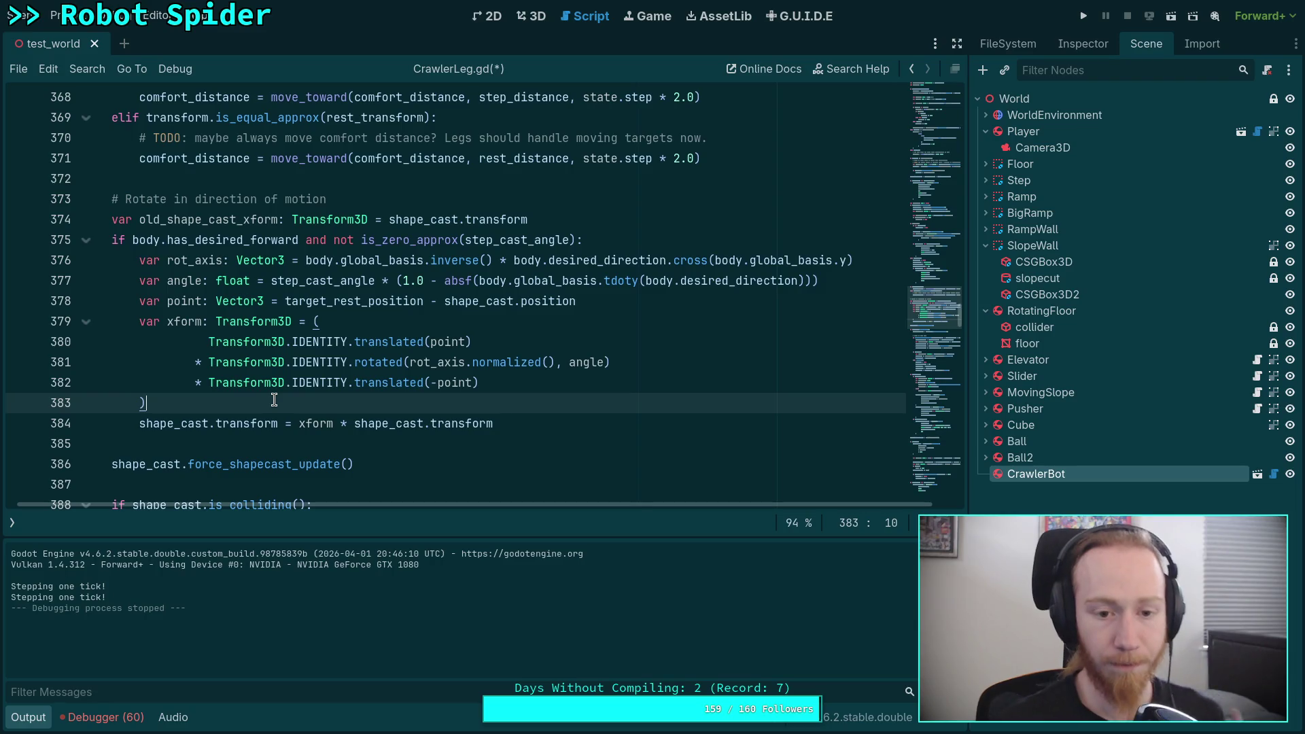
click(708, 281)
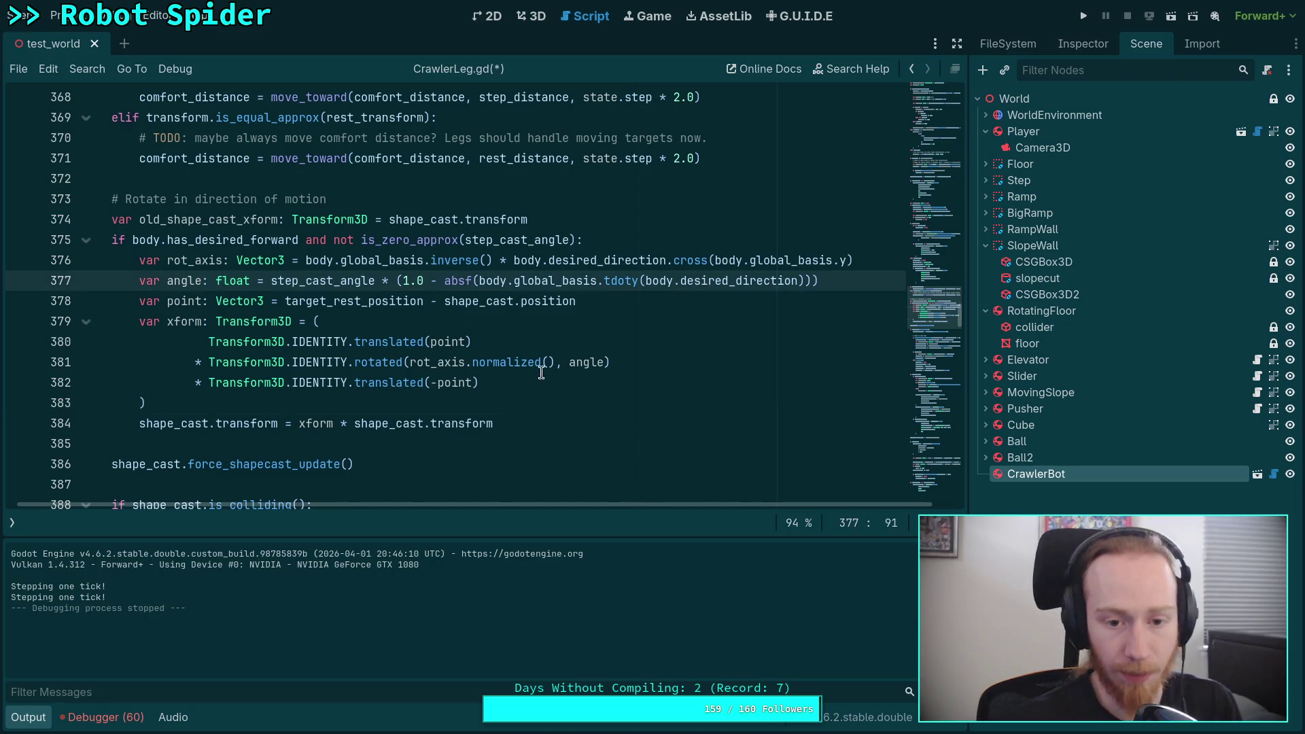
drag(208, 344, 446, 348)
click(639, 362)
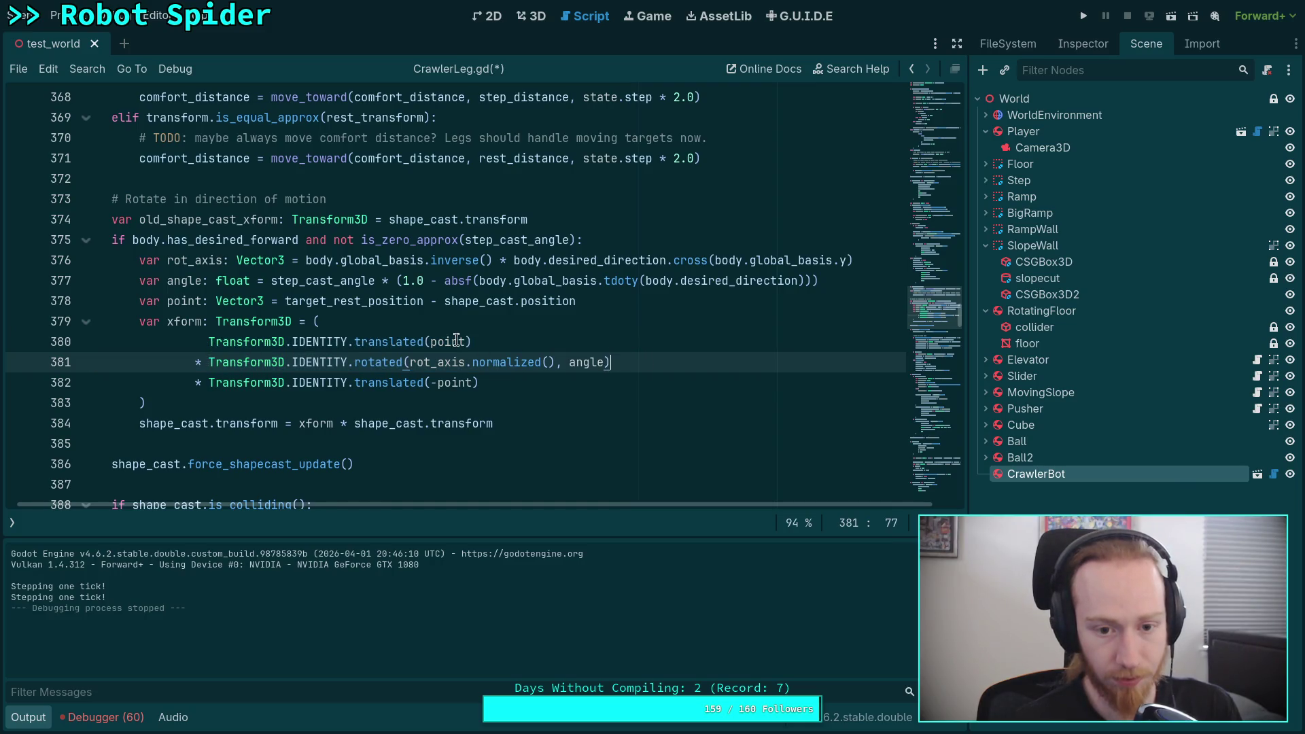
click(644, 305)
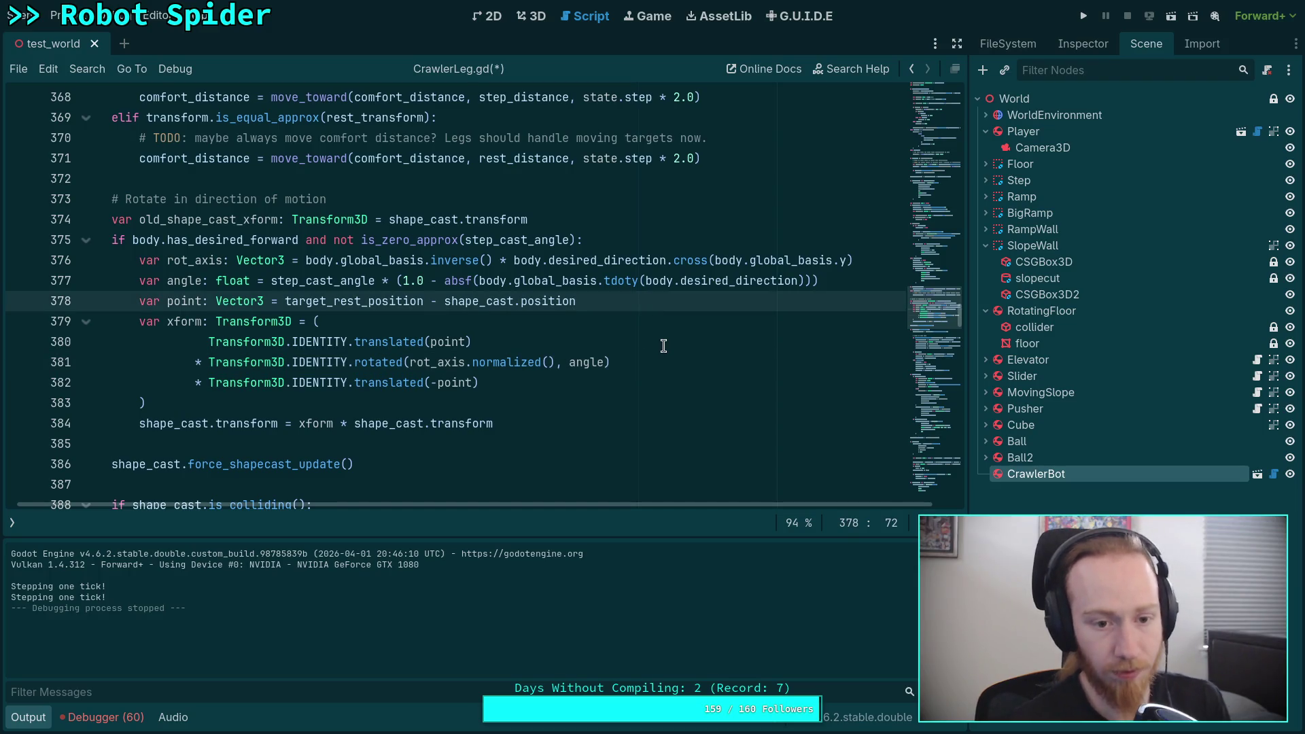
Select Transform3D.IDENTITY.translated(point) on line 380 and cut it
click(314, 322)
key(Down)
key(Home)
click(522, 341)
drag(504, 341, 206, 342)
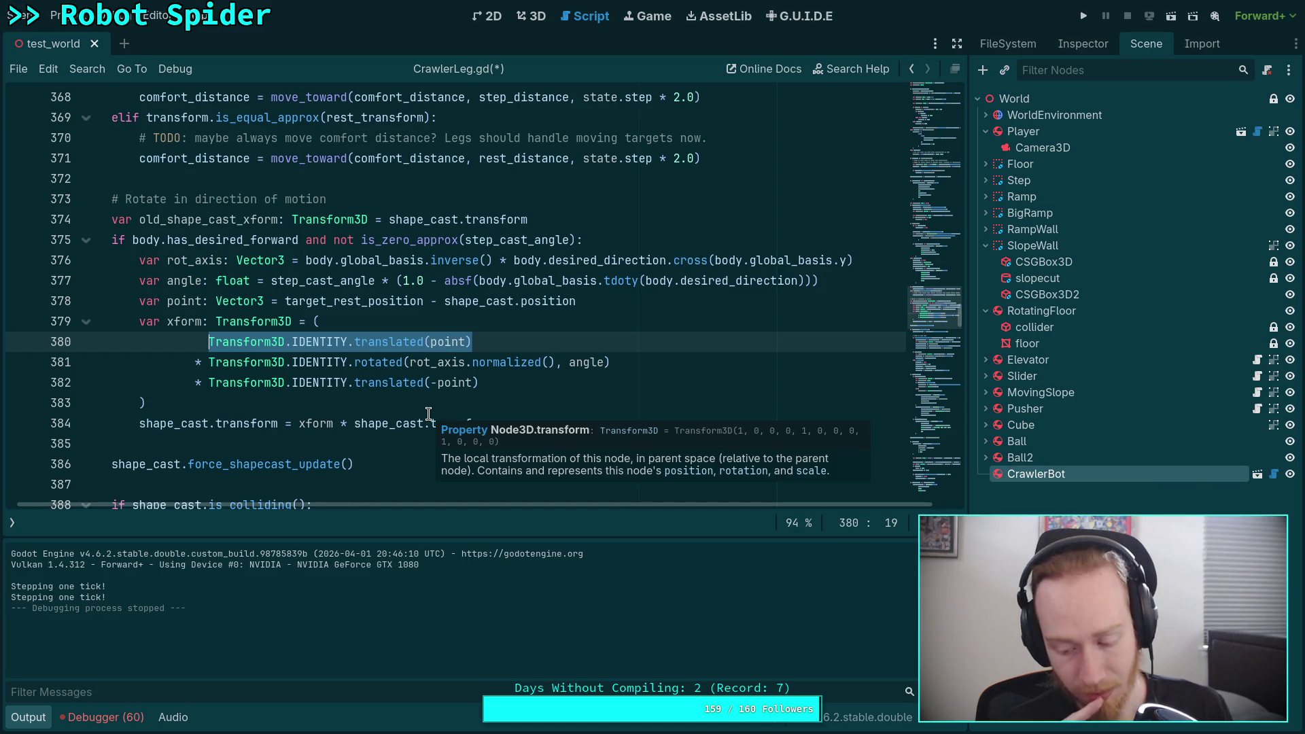
key(ctrl+x)
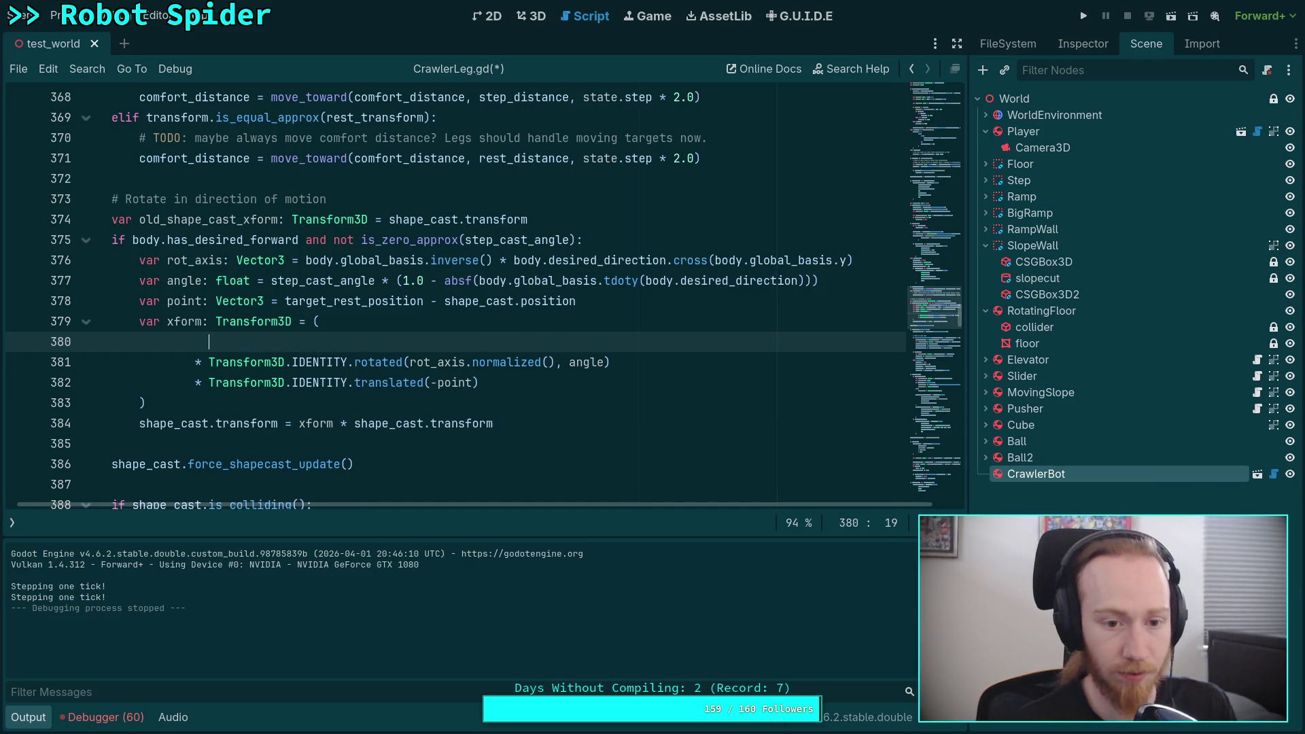
Paste translated(point) into the xform declaration and rewrite the rotation as xform = xform.rotated(...)
click(318, 321)
key(ctrl+v)
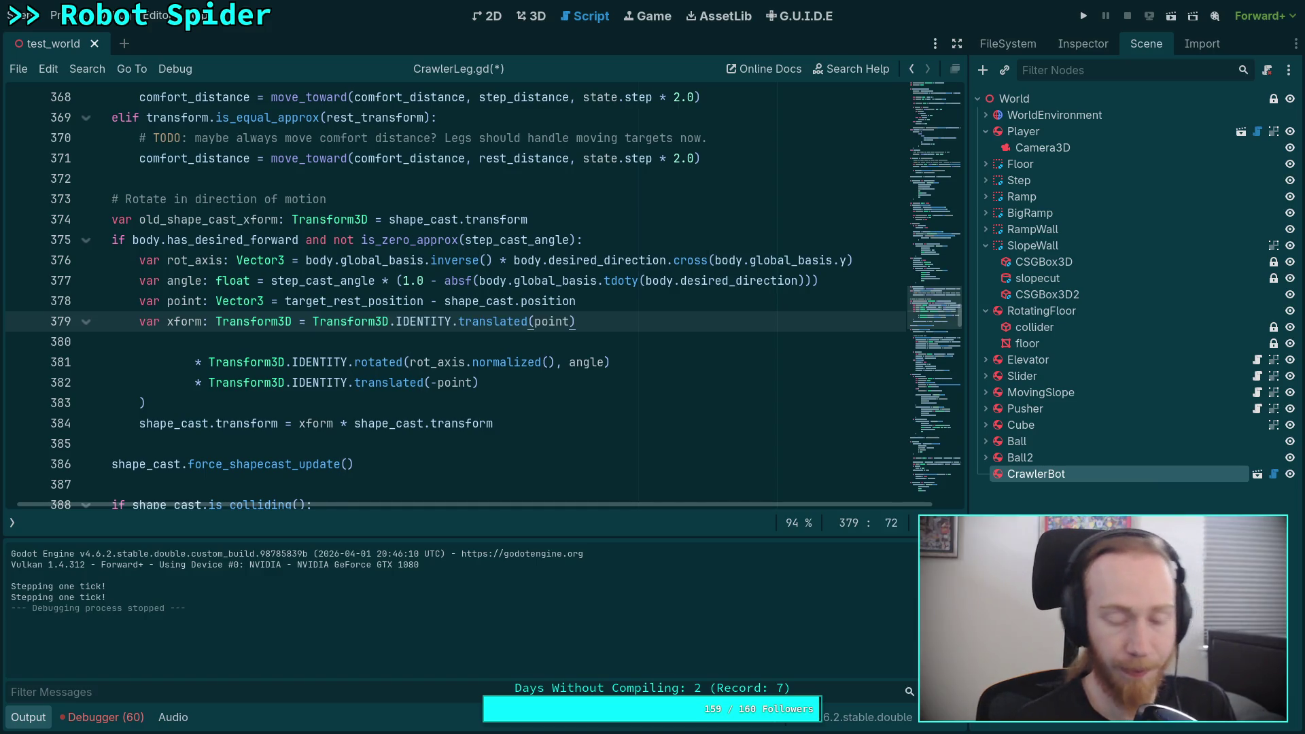
key(Return)
text(xform = xform)
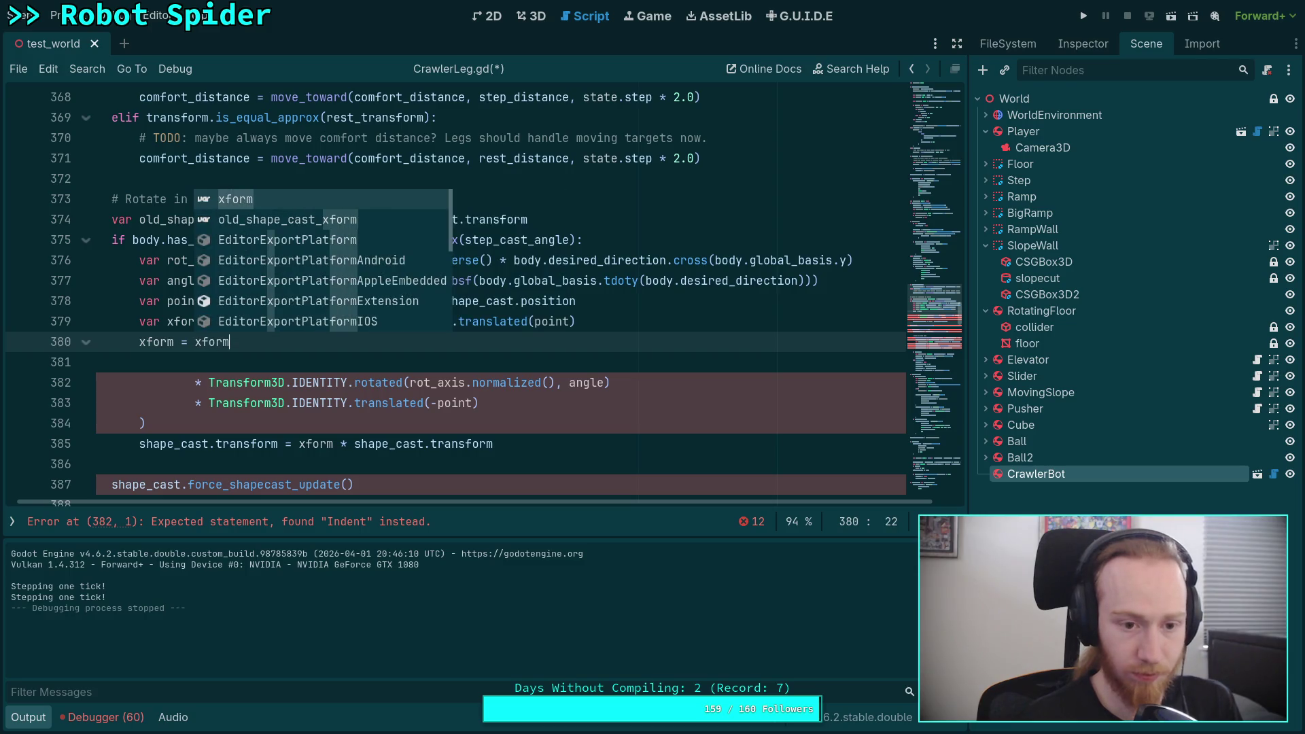
text(.rot)
key(Return)
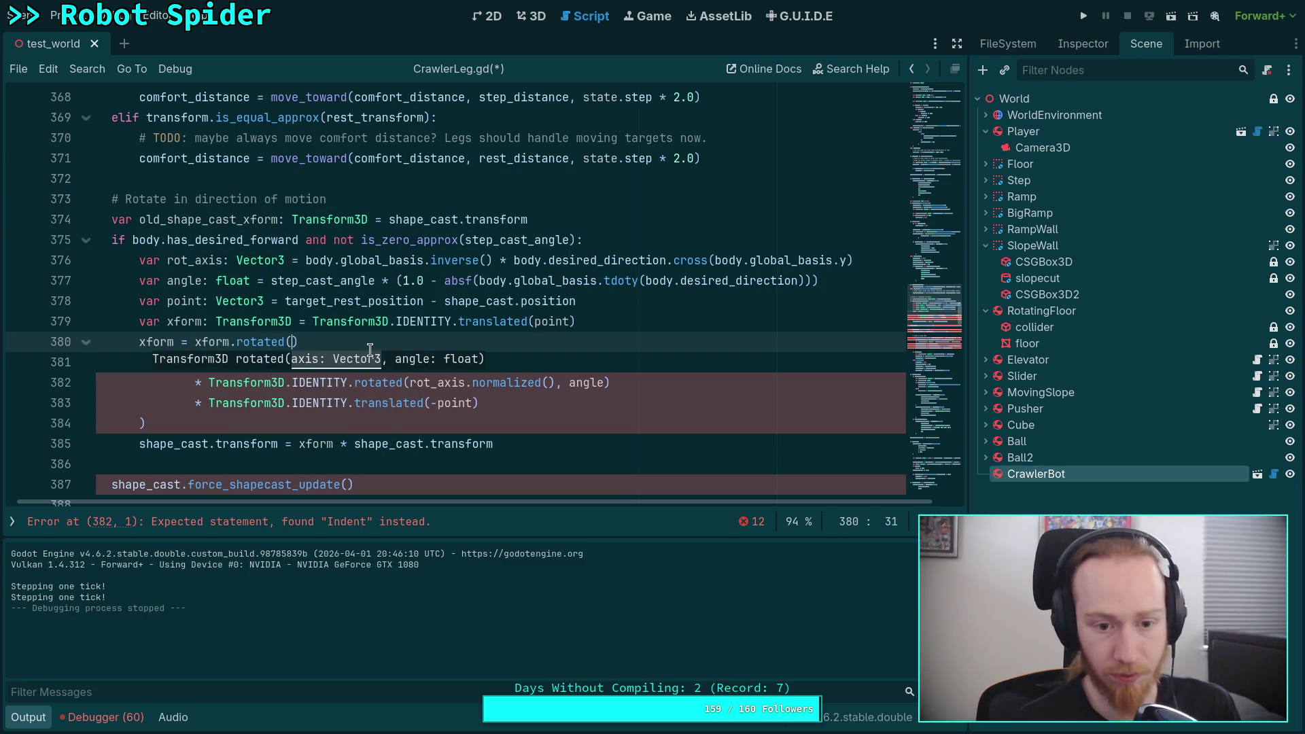
drag(352, 383, 236, 342)
key(Delete)
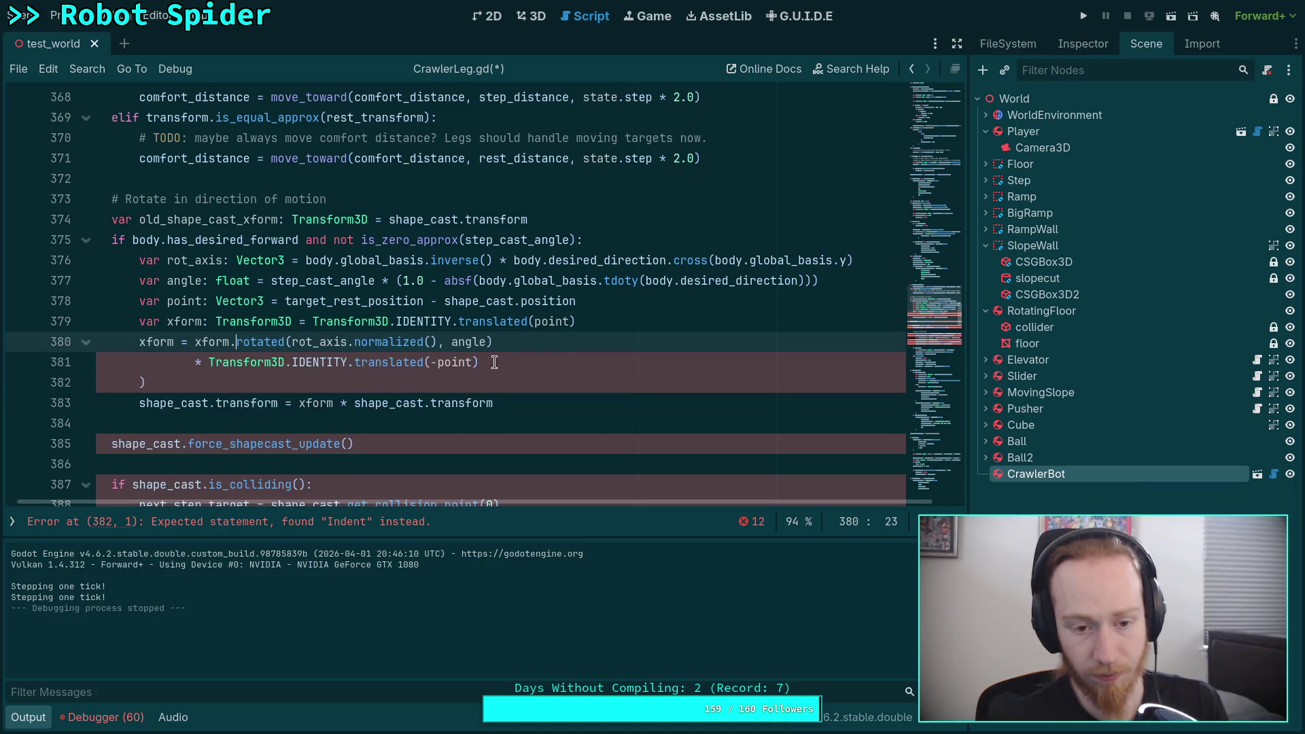
click(565, 344)
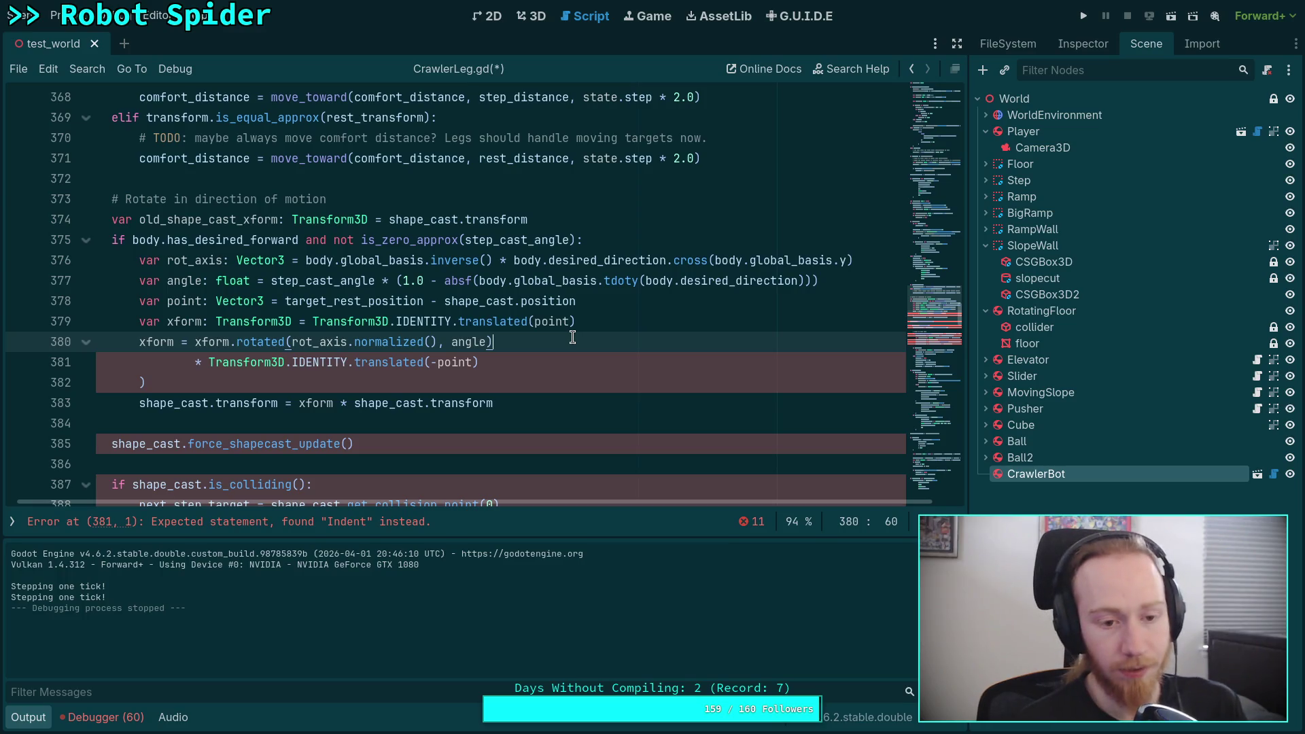
key(Return)
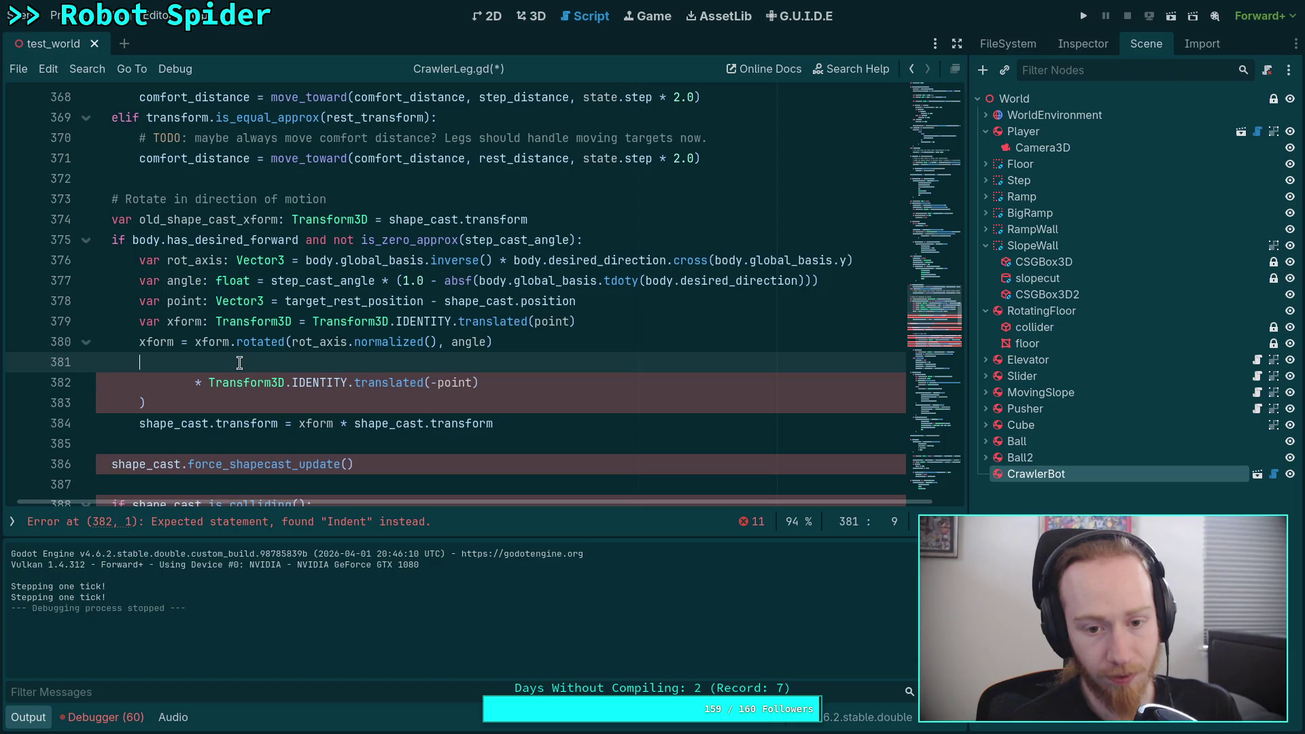
Rewrite line 381 as xform = xform.translated(-point), delete the stray ')' line, and save
drag(202, 382, 189, 361)
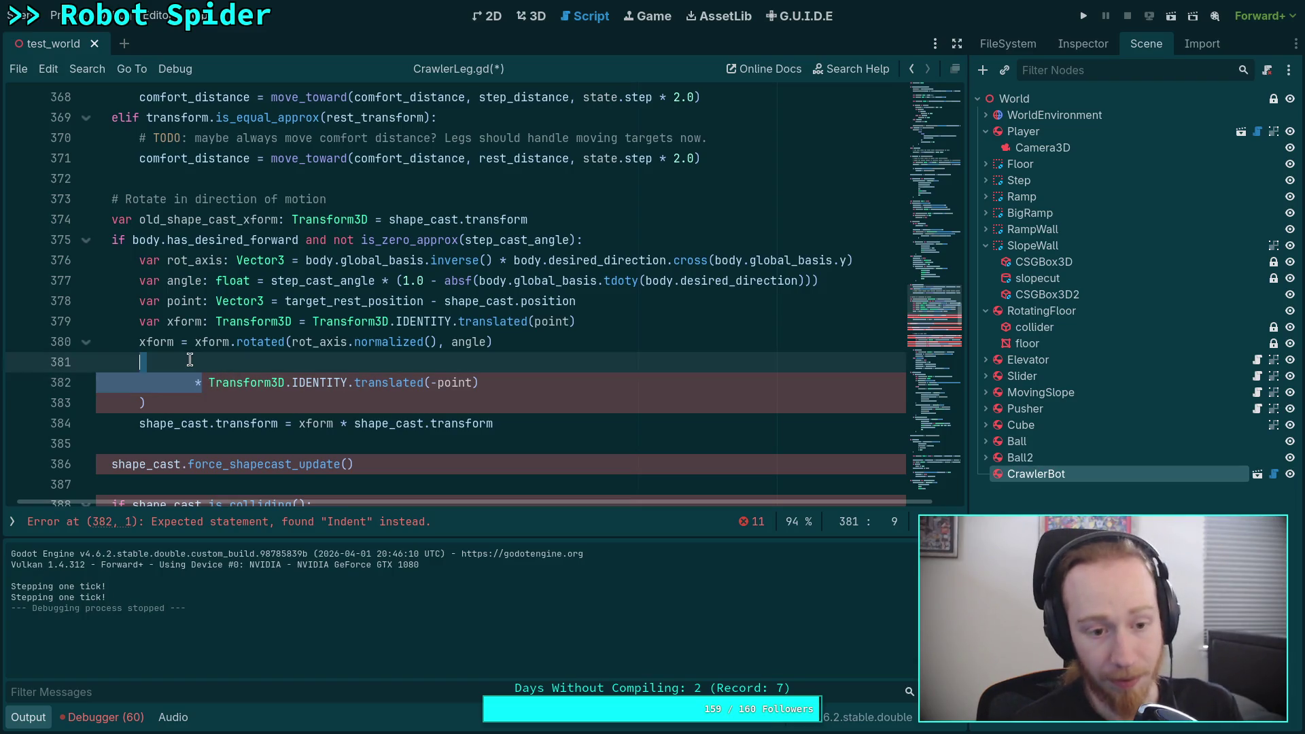
key(BackSpace)
text(xform = )
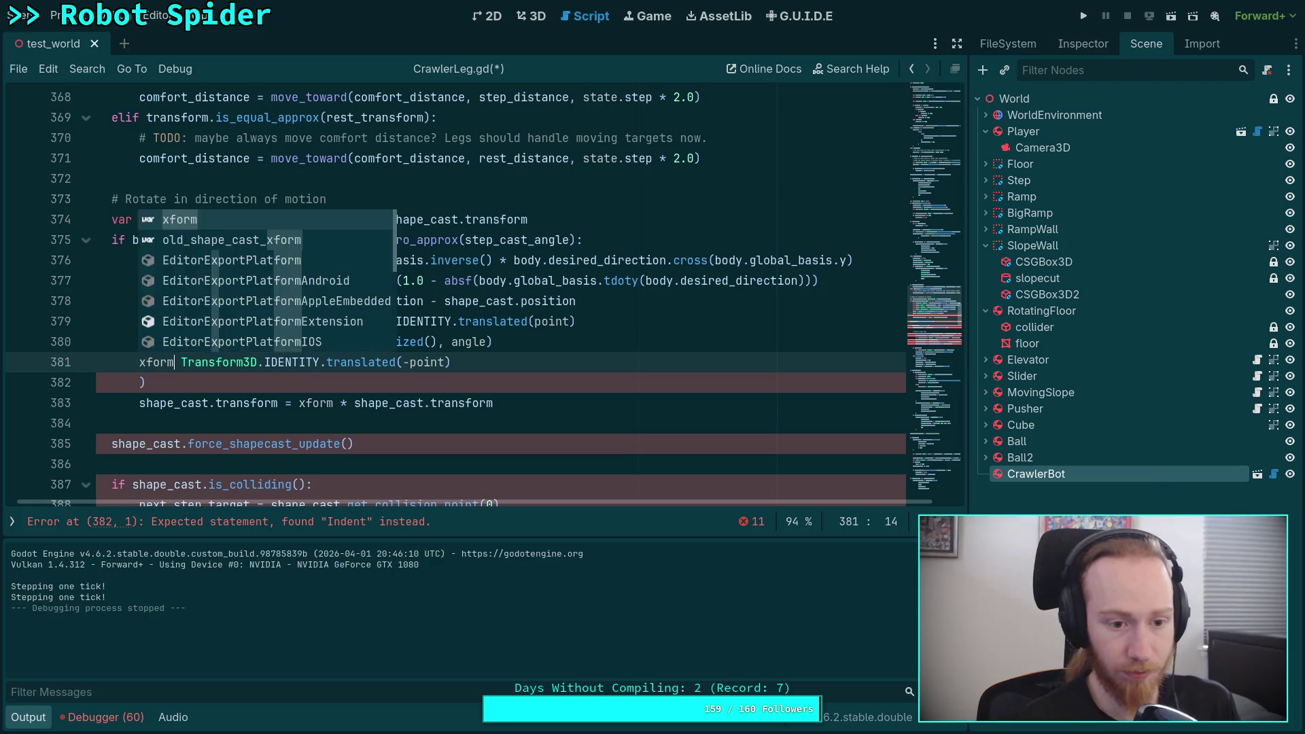
text(xform.)
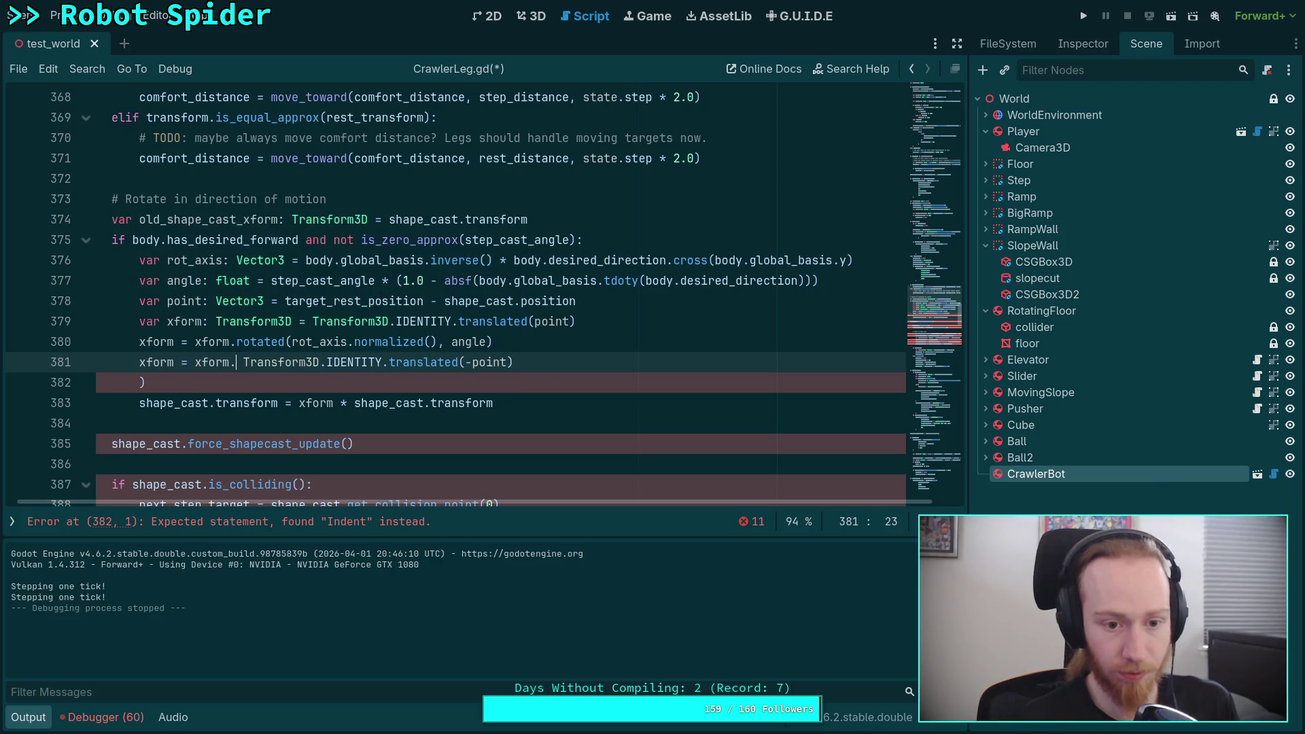
text(tra)
key(Return)
key(Delete)
key(Delete)
key(Delete)
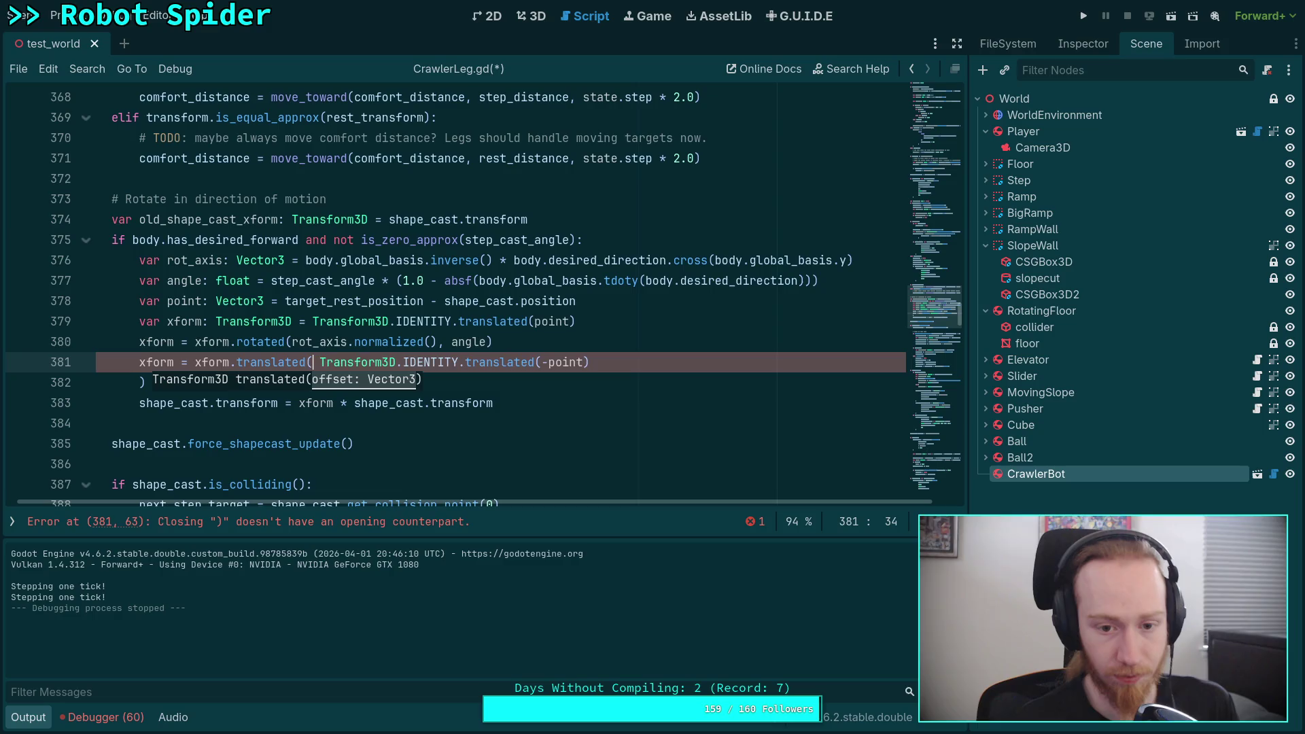
key(Delete)
key(Delete)
key(Delete)
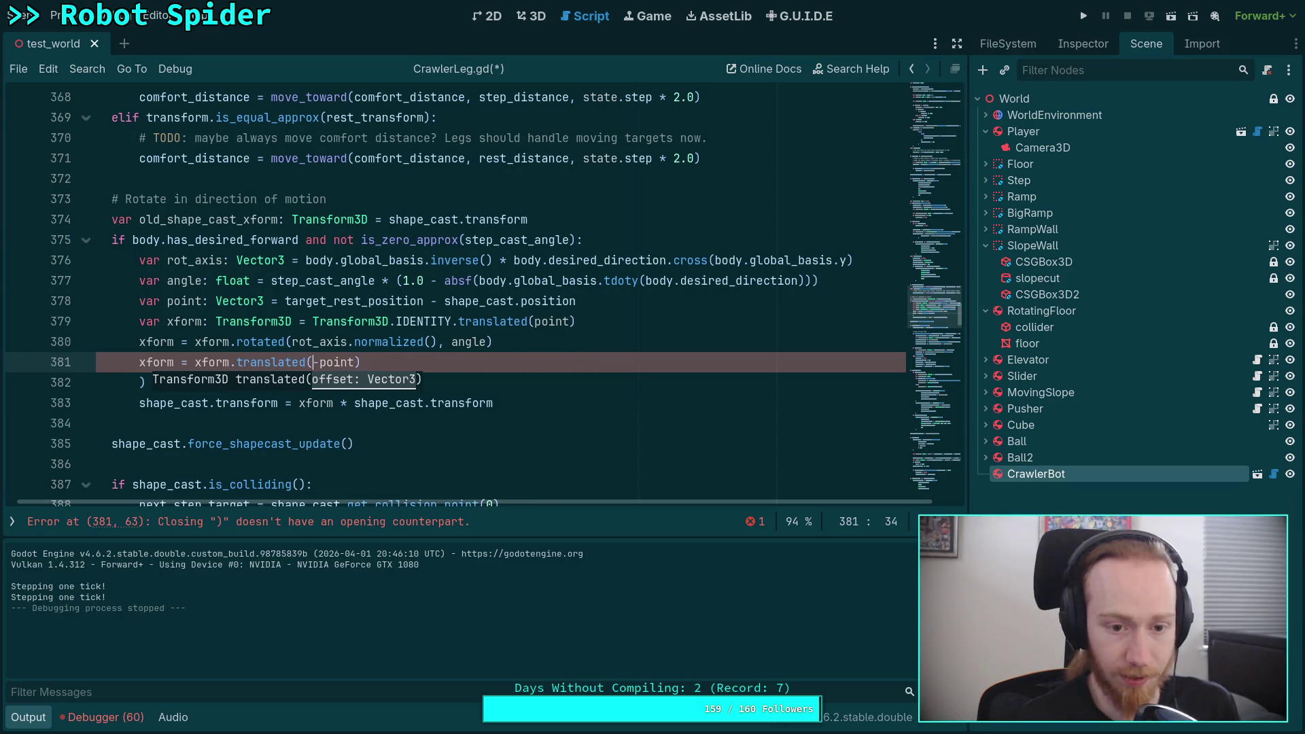
key(Down)
key(End)
key(BackSpace)
key(BackSpace)
key(BackSpace)
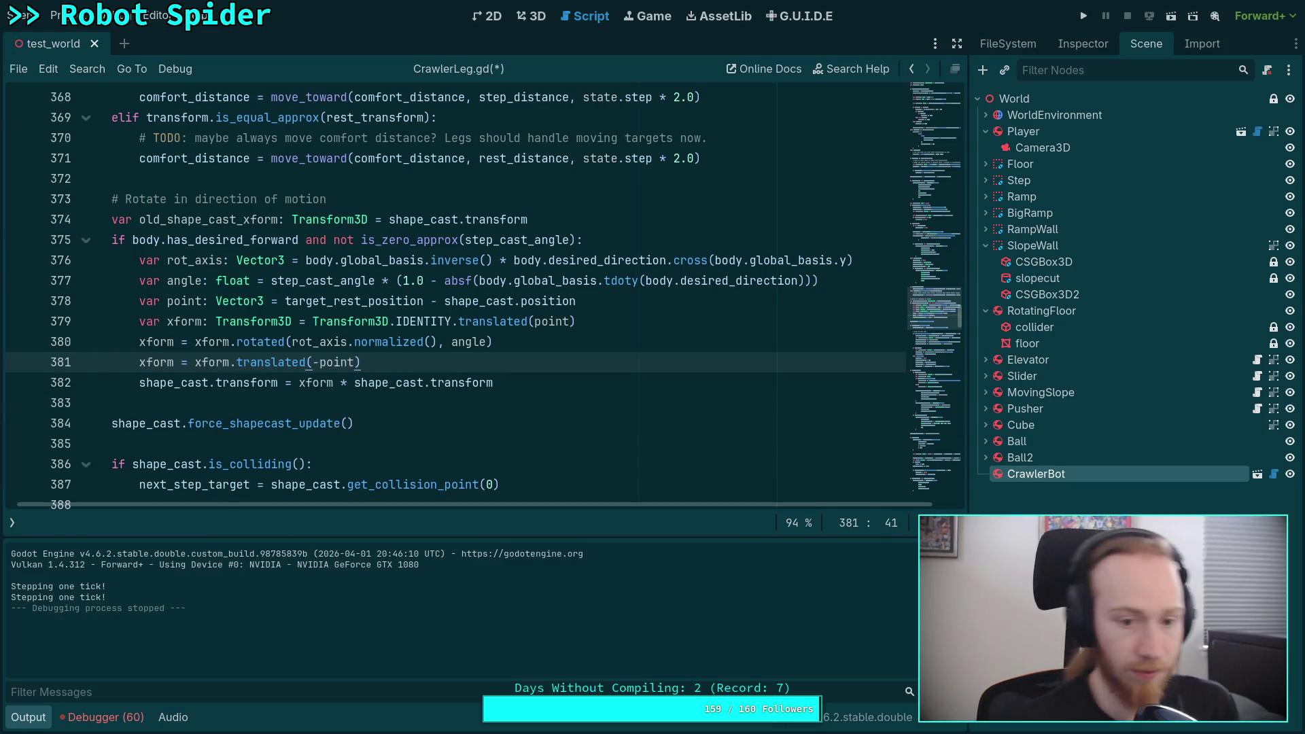
key(ctrl+s)
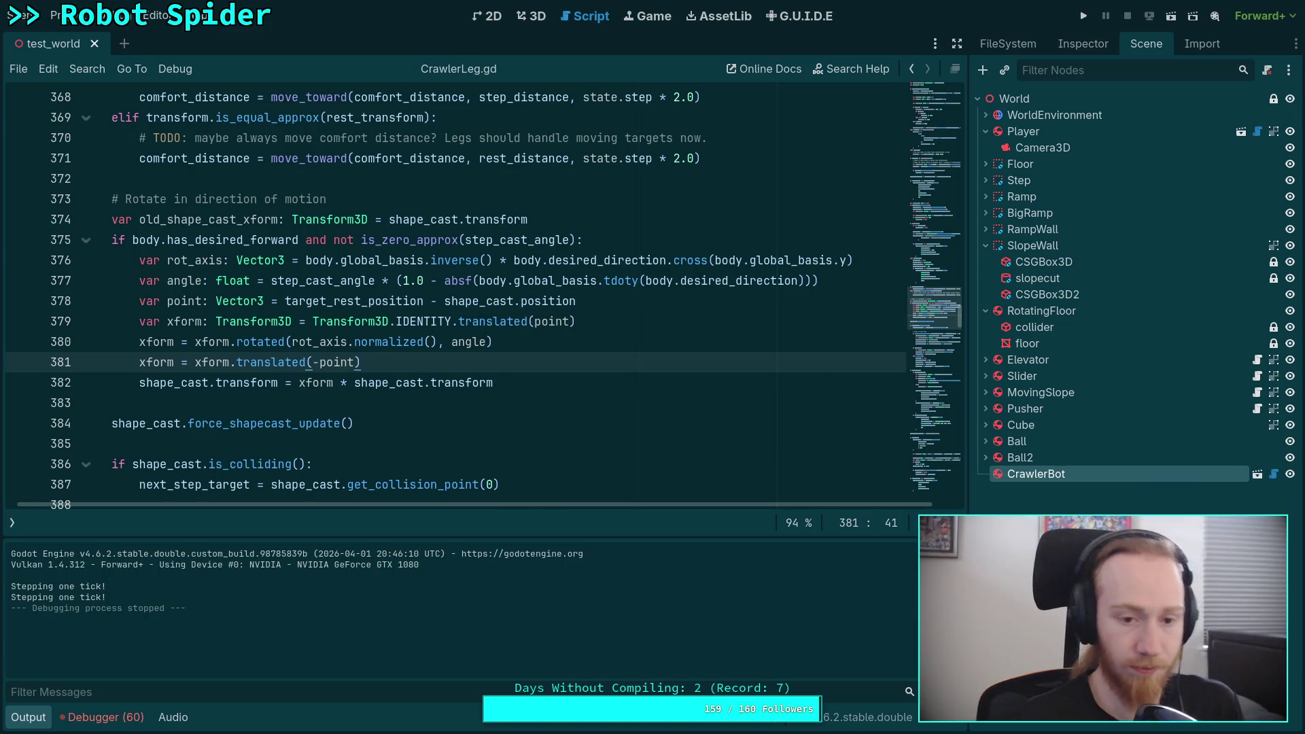
key(F5)
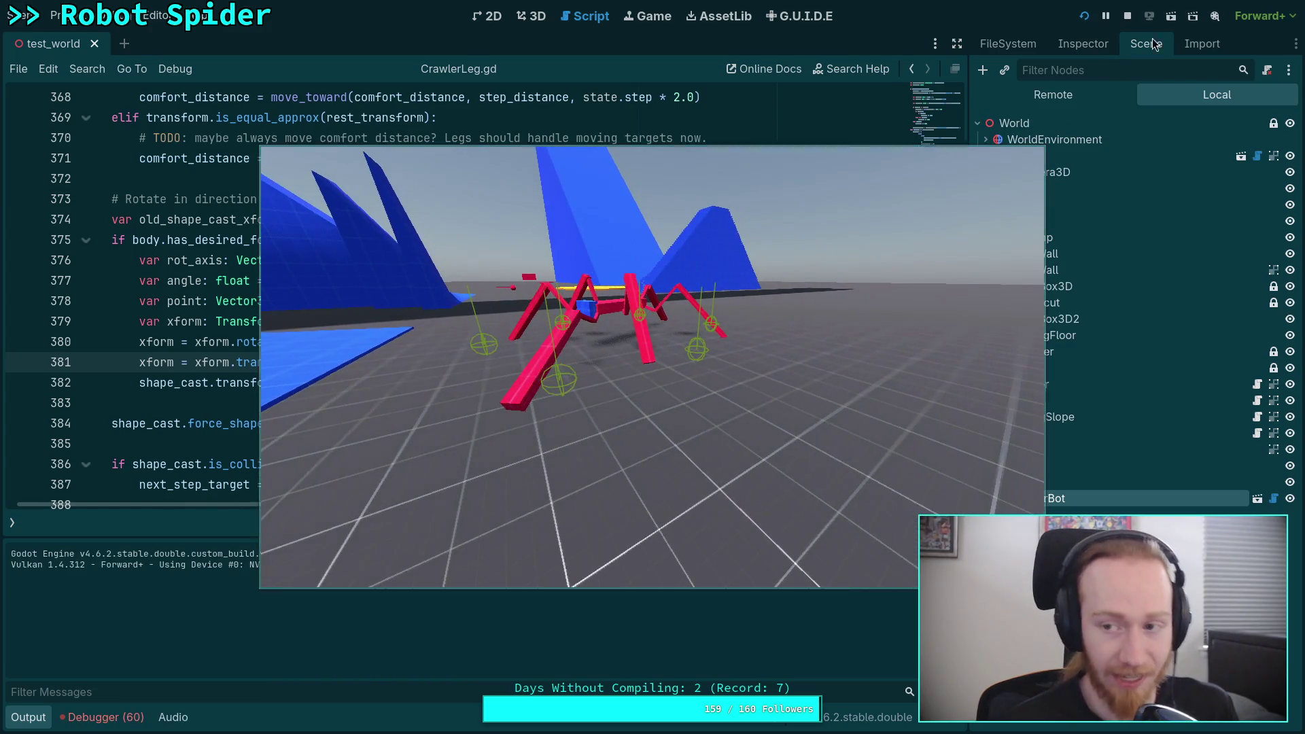
click(1128, 16)
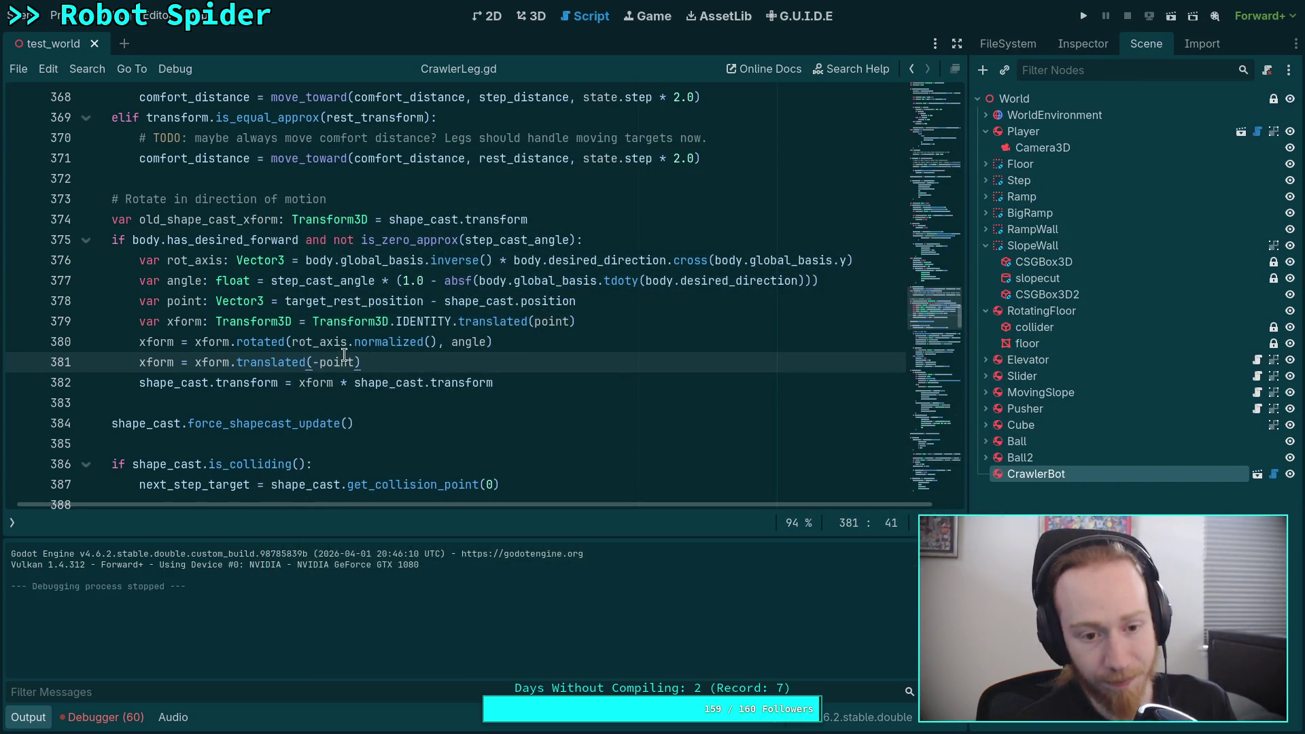
Replace the translated(-point) line with (shape_cast.transform.translated(-point)), save, and run the project
shift+click(550, 348)
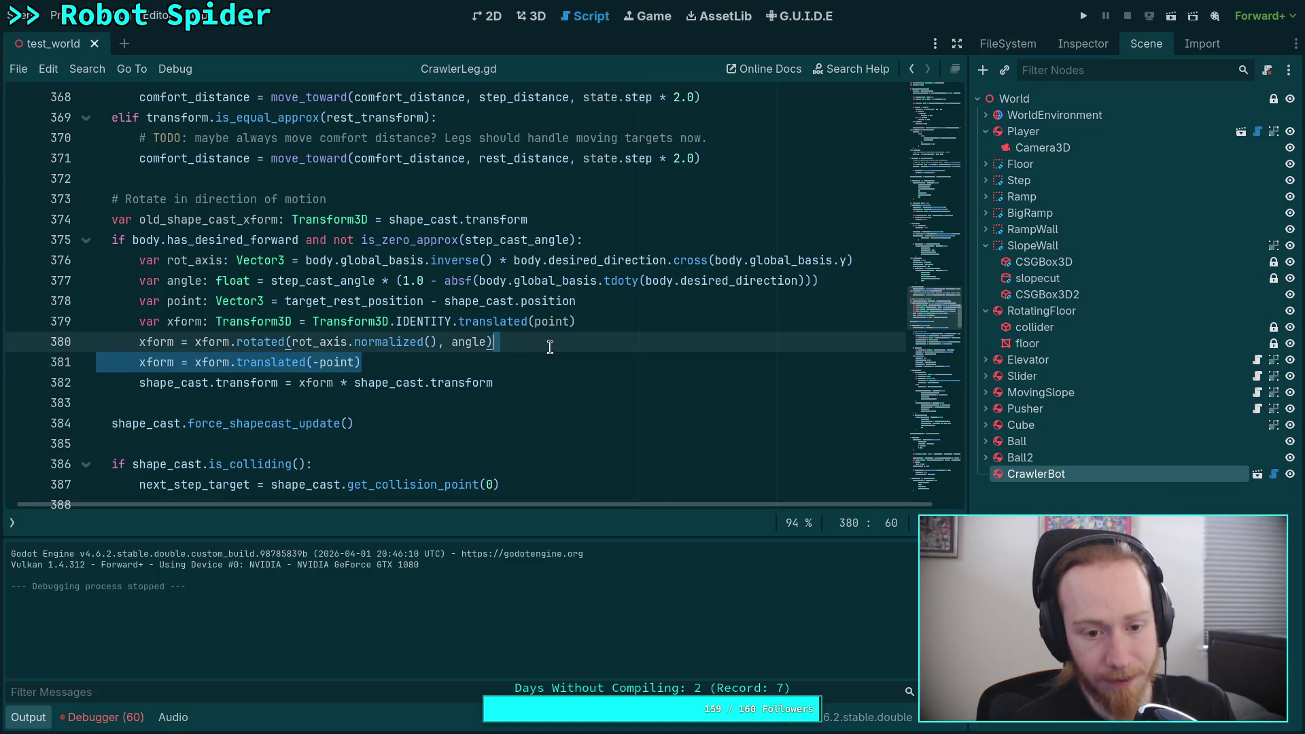
key(BackSpace)
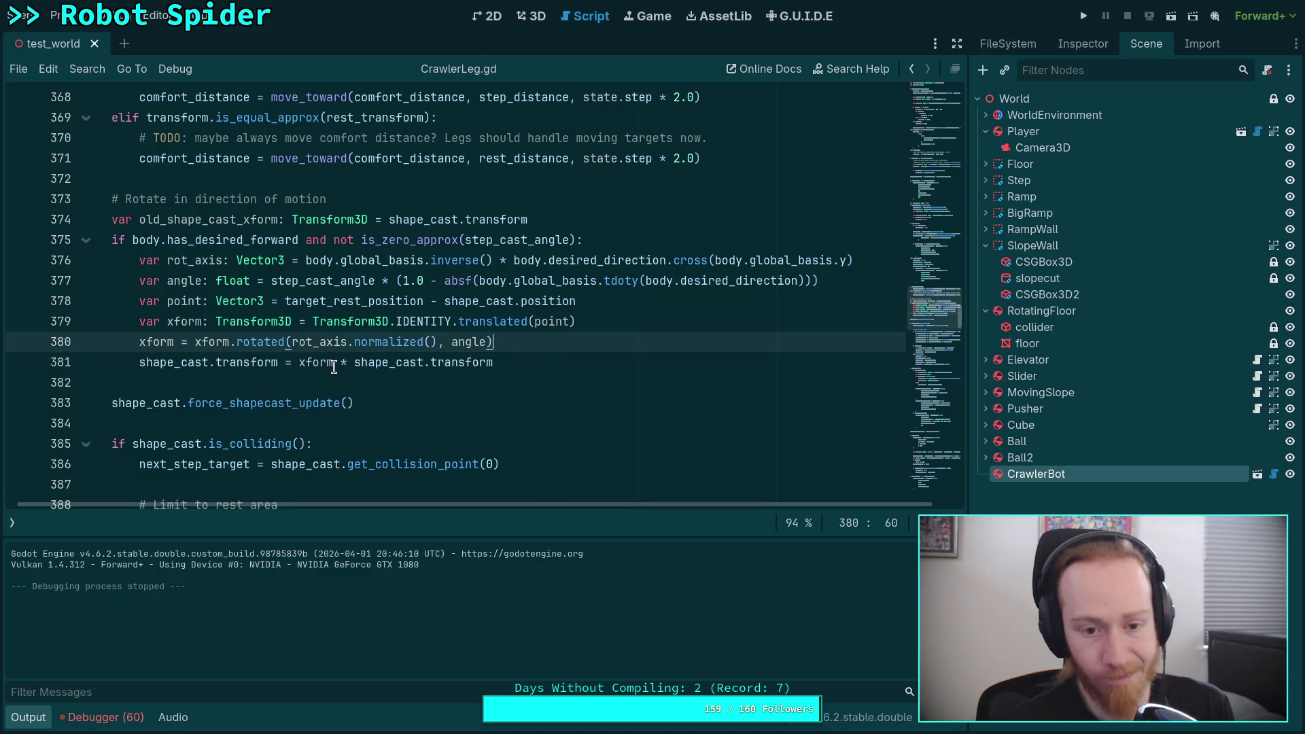
click(560, 363)
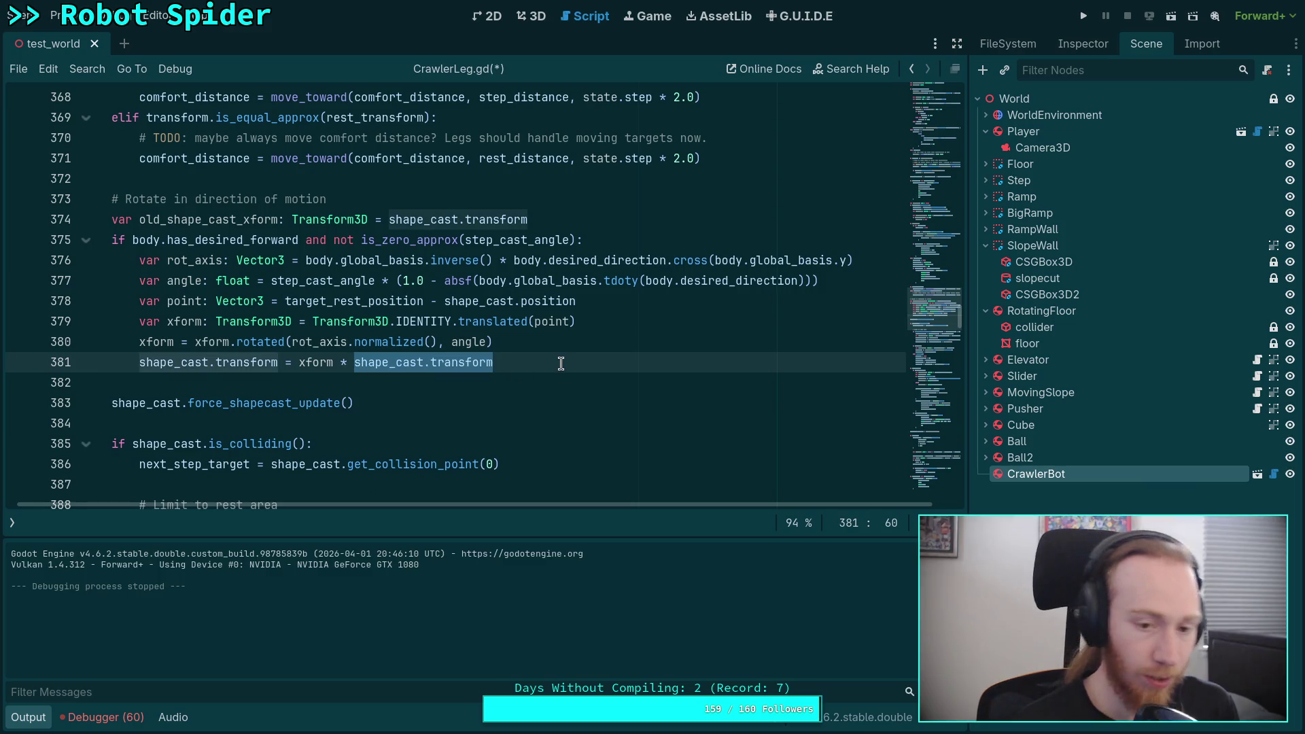
text(()
text(.translated()
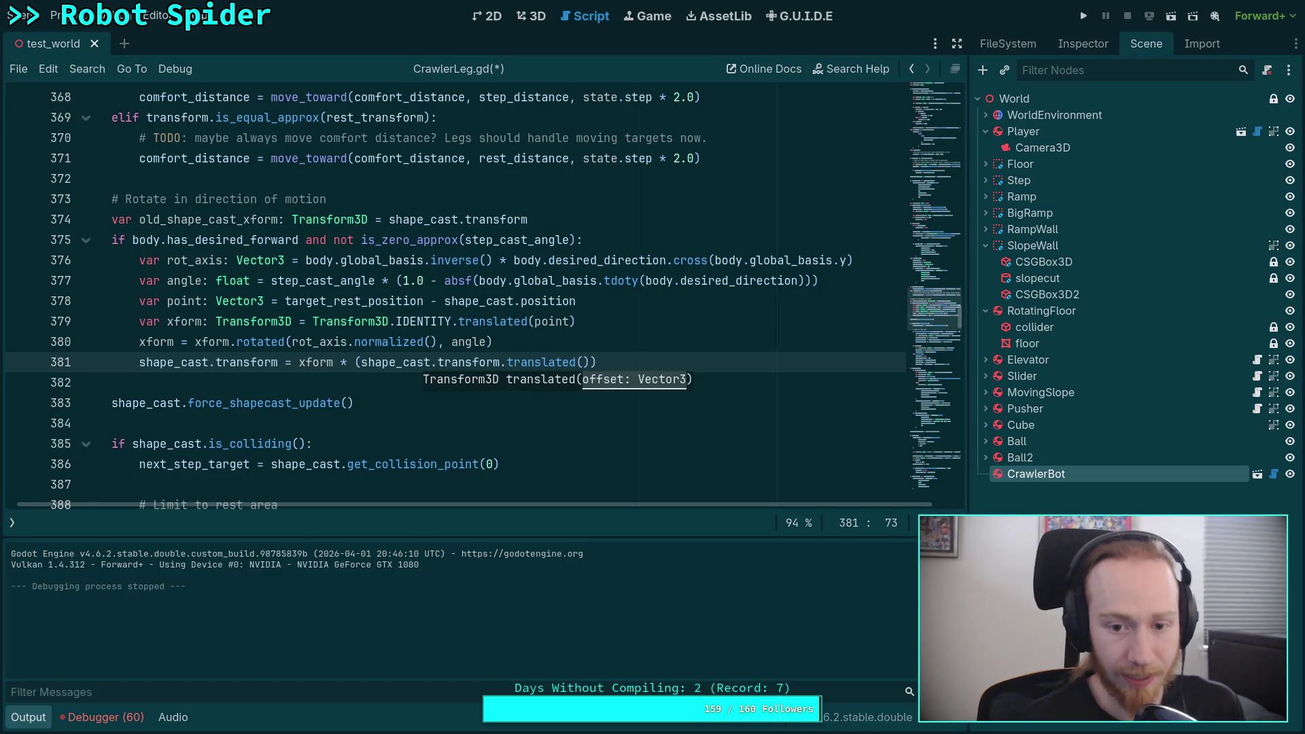
text(-point)
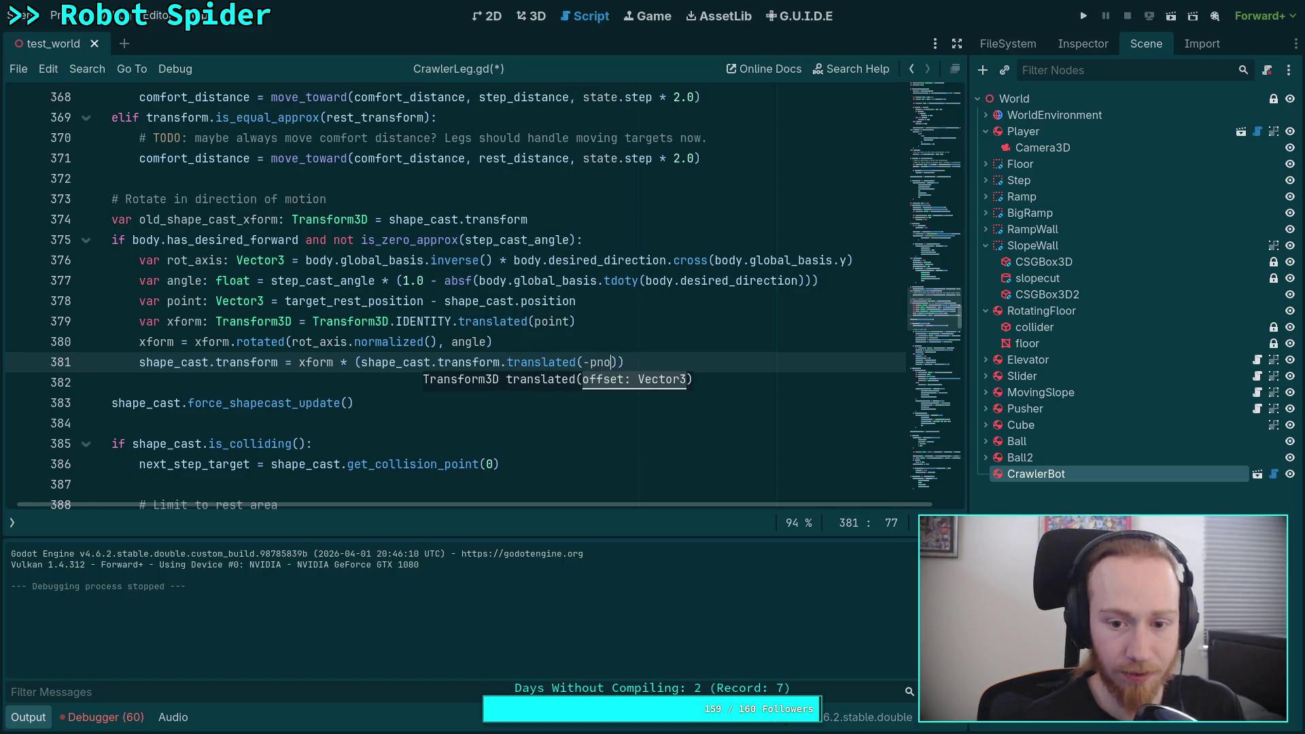
key(ctrl+s)
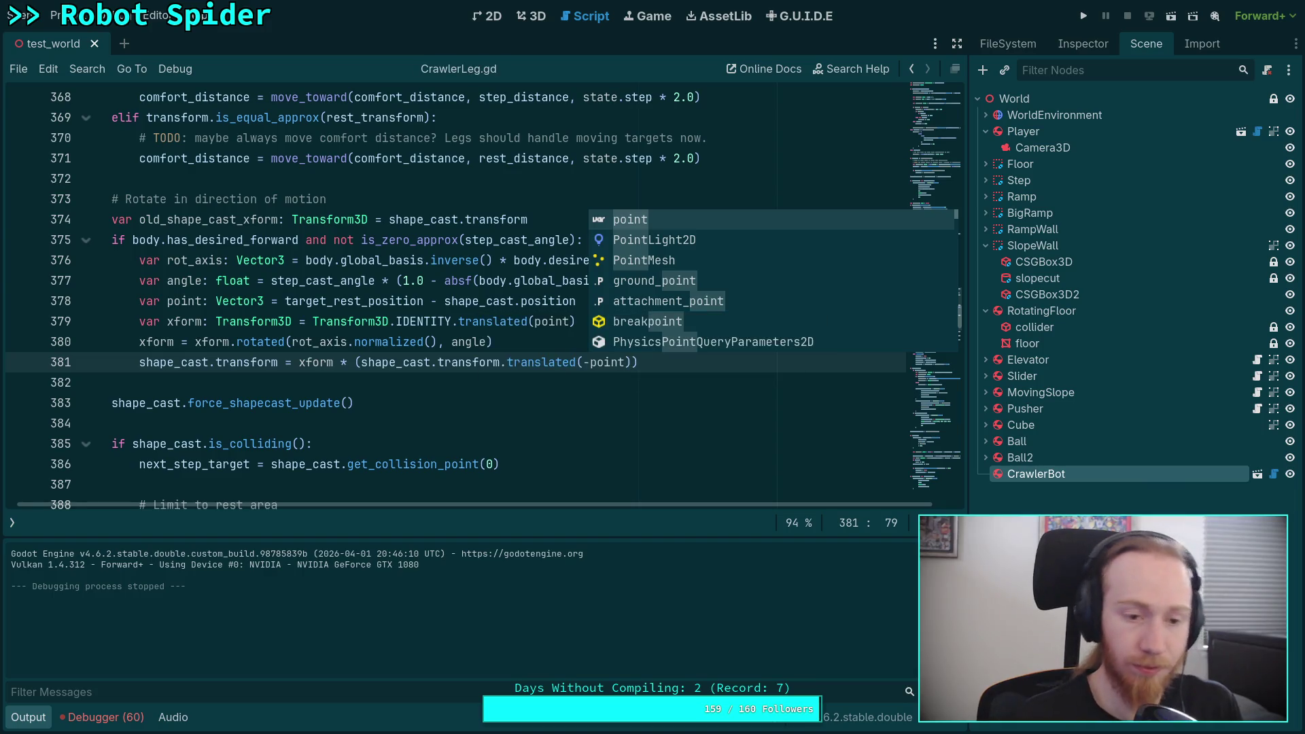
click(548, 342)
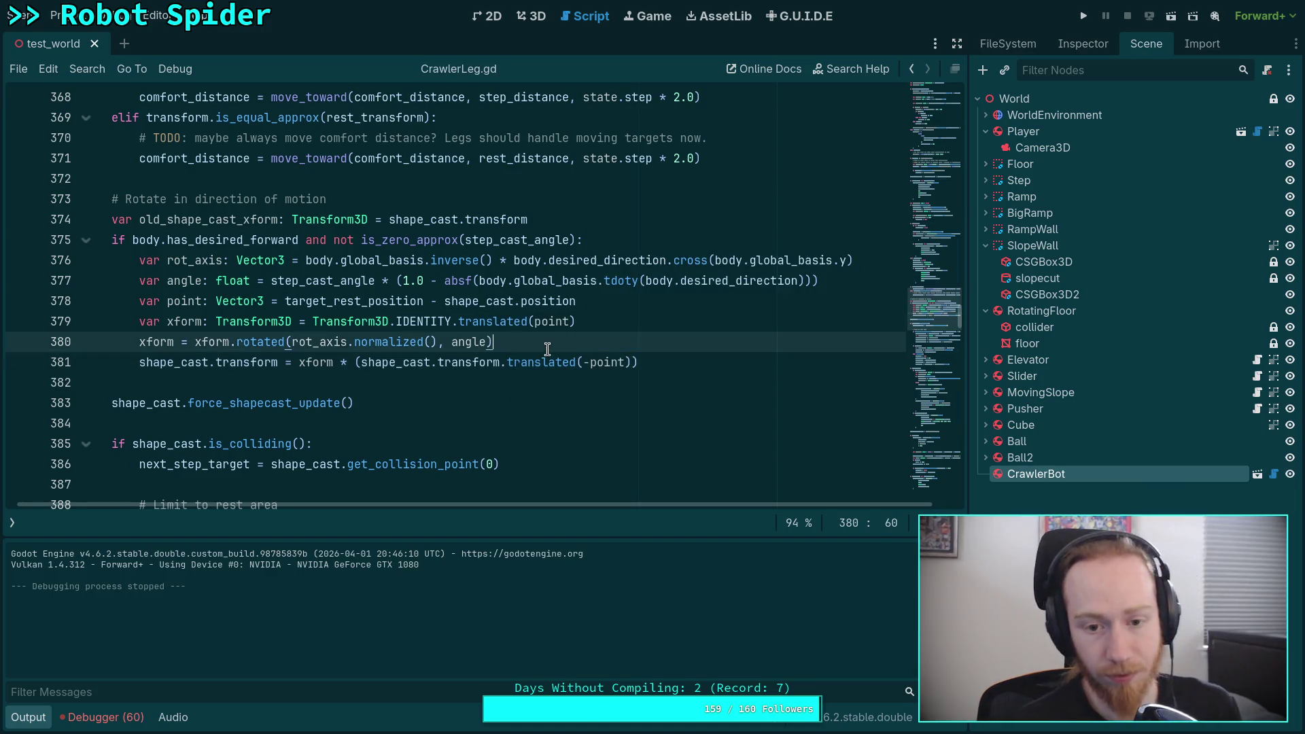
click(1084, 16)
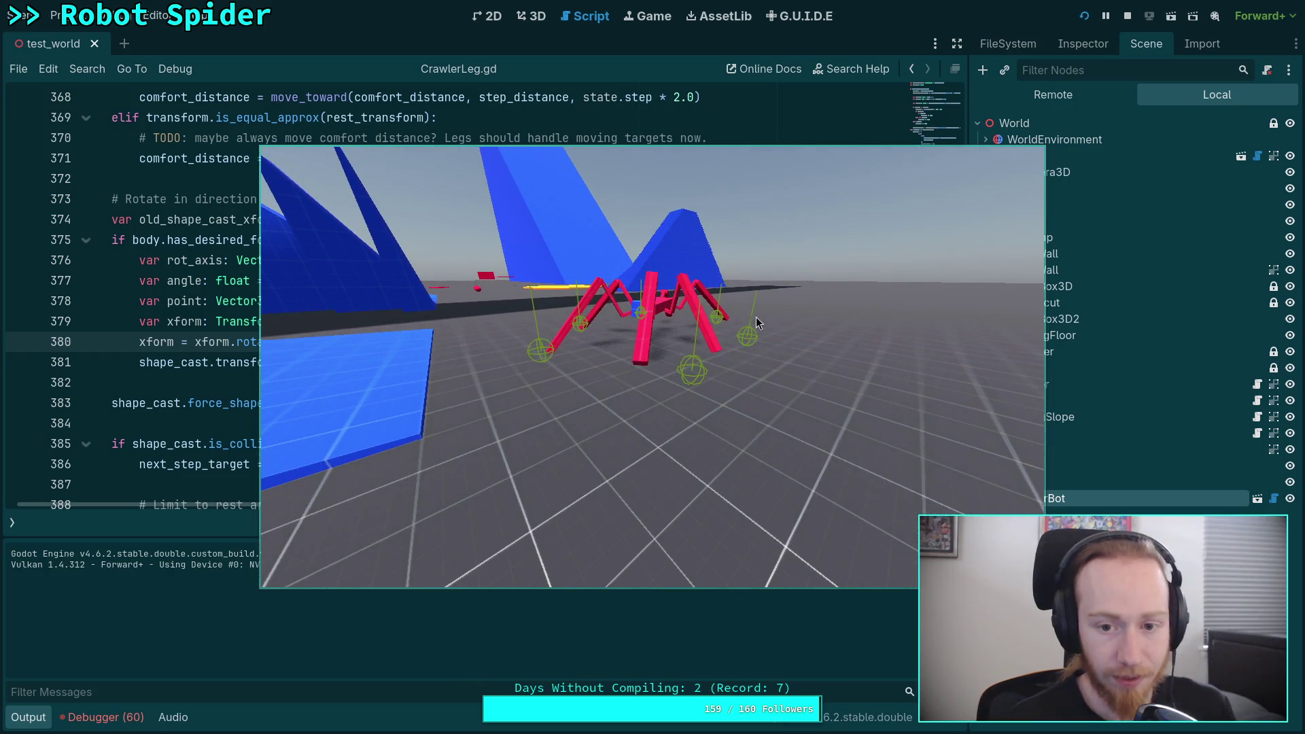
click(1127, 15)
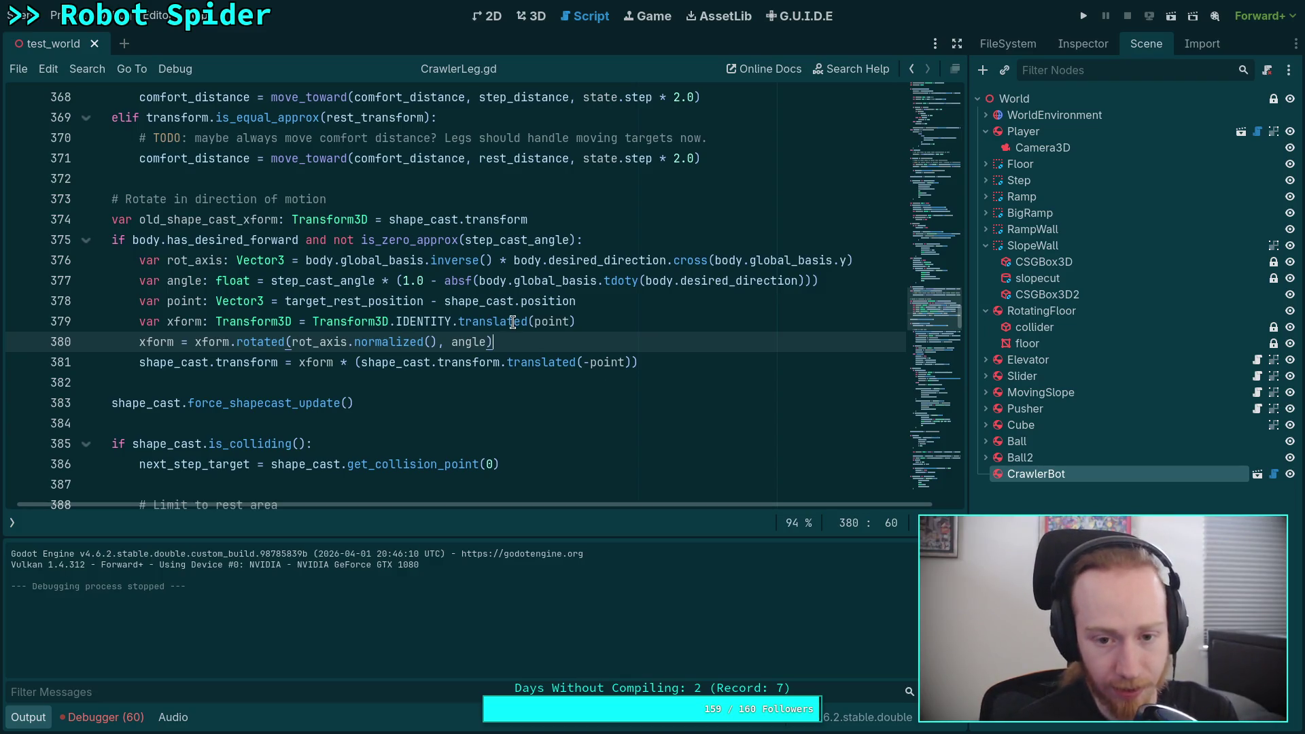
mouse_move(512, 320)
mouse_move(265, 346)
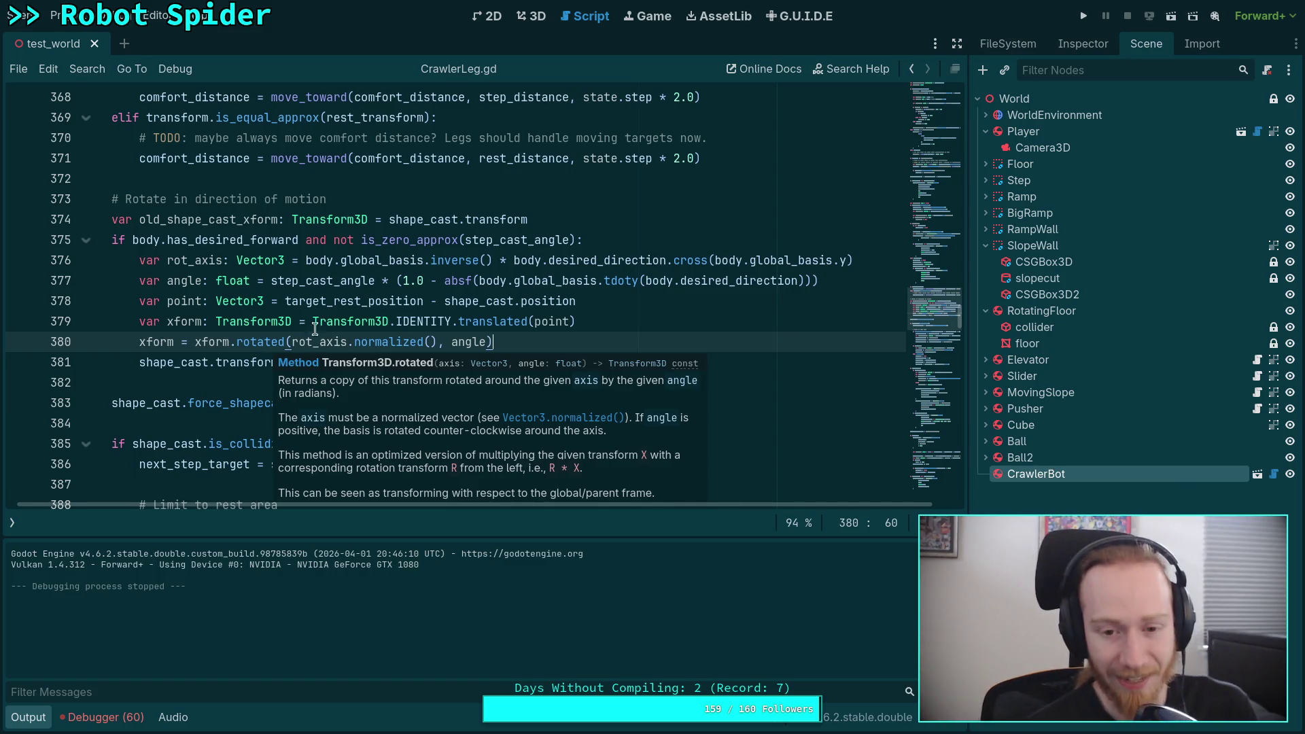
click(535, 322)
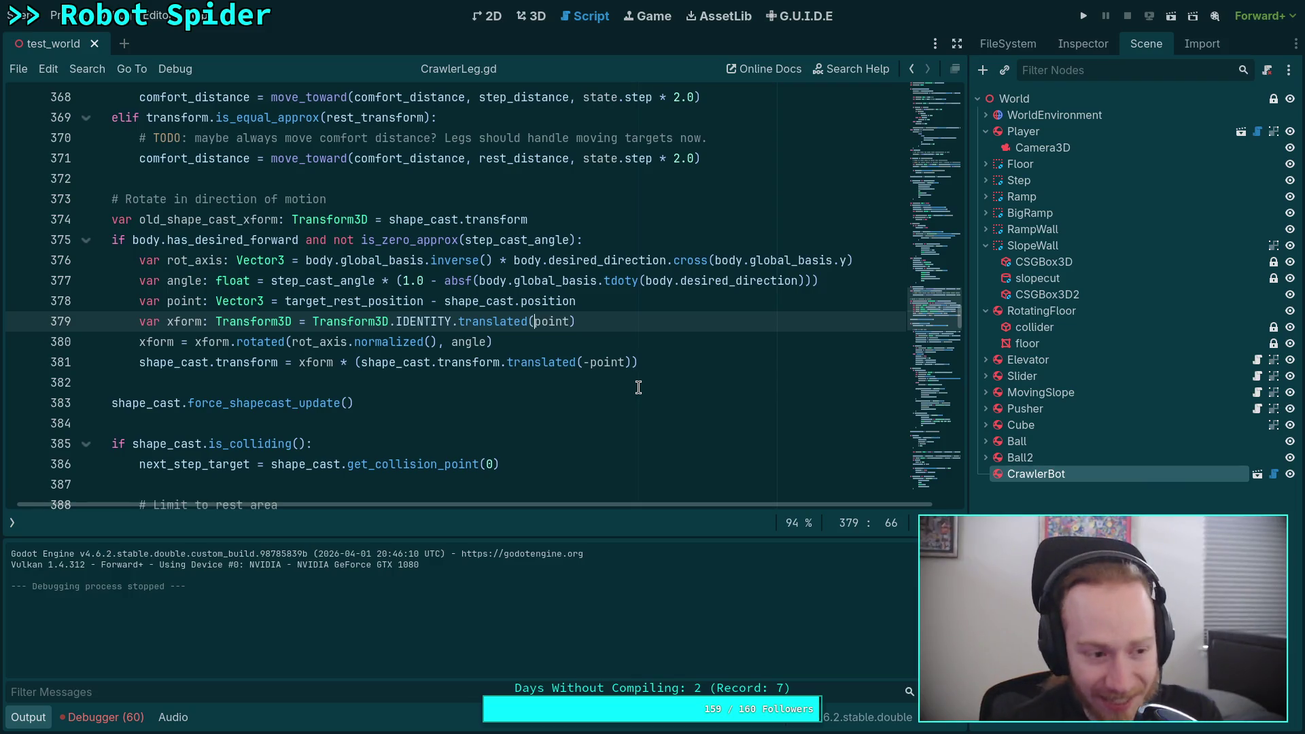
click(554, 376)
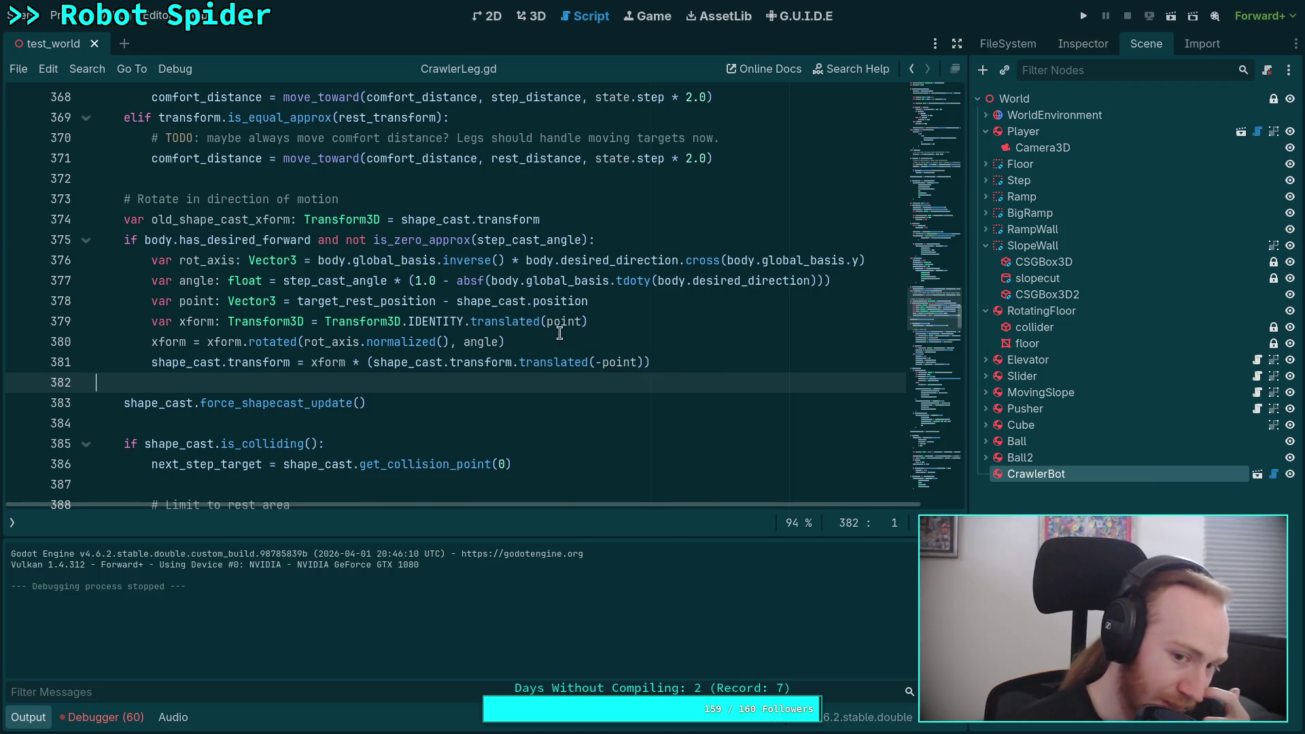
click(617, 335)
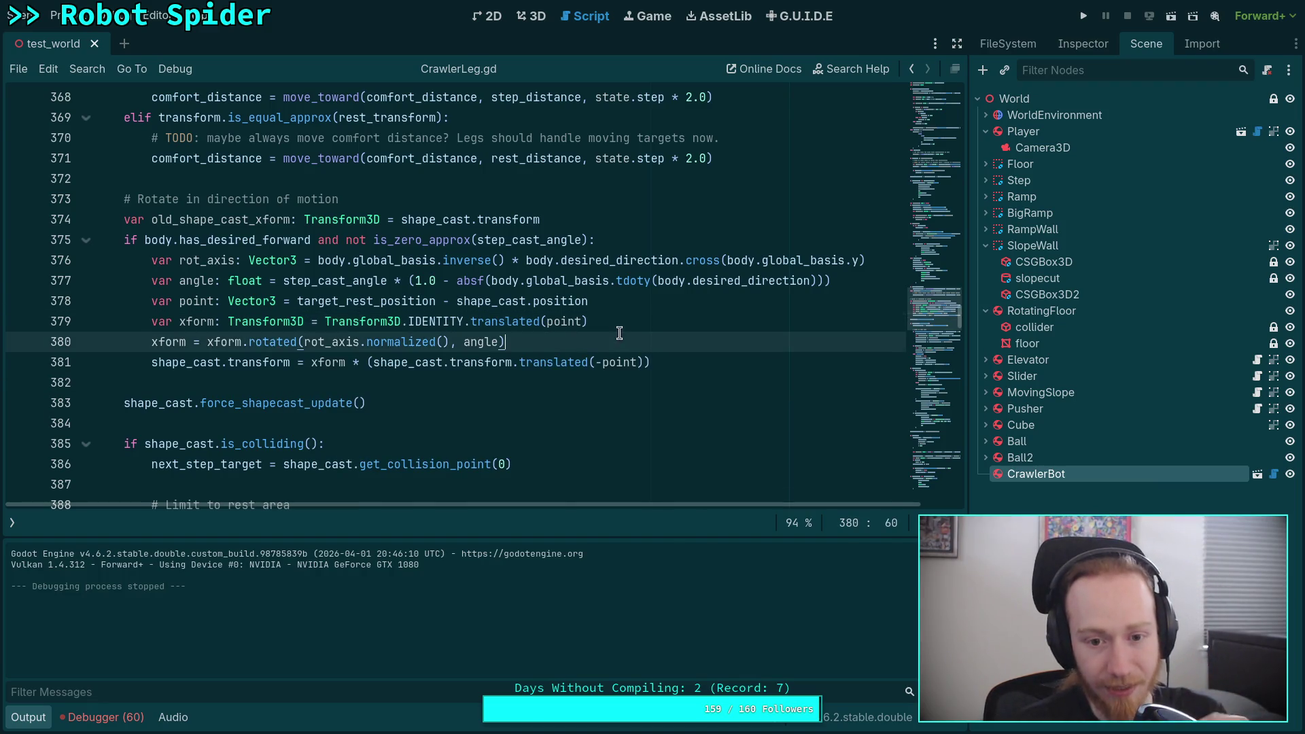
click(665, 323)
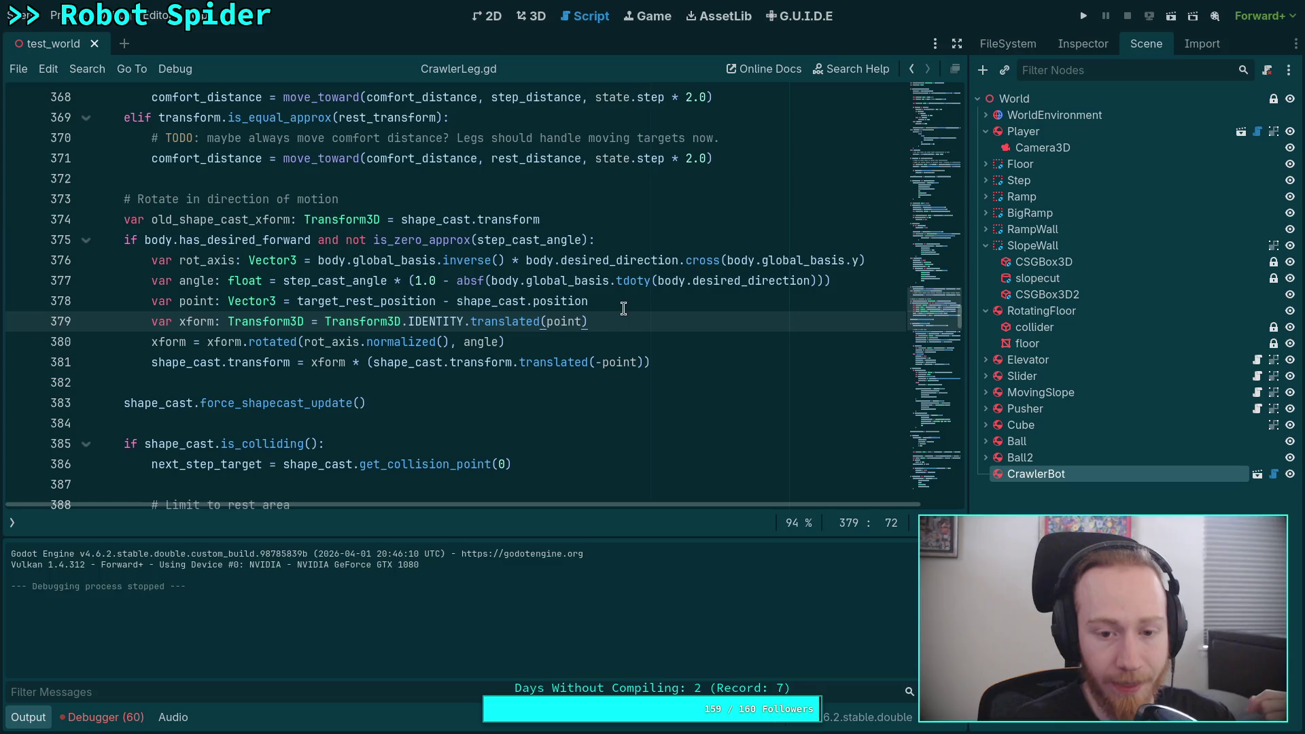
drag(587, 321, 325, 321)
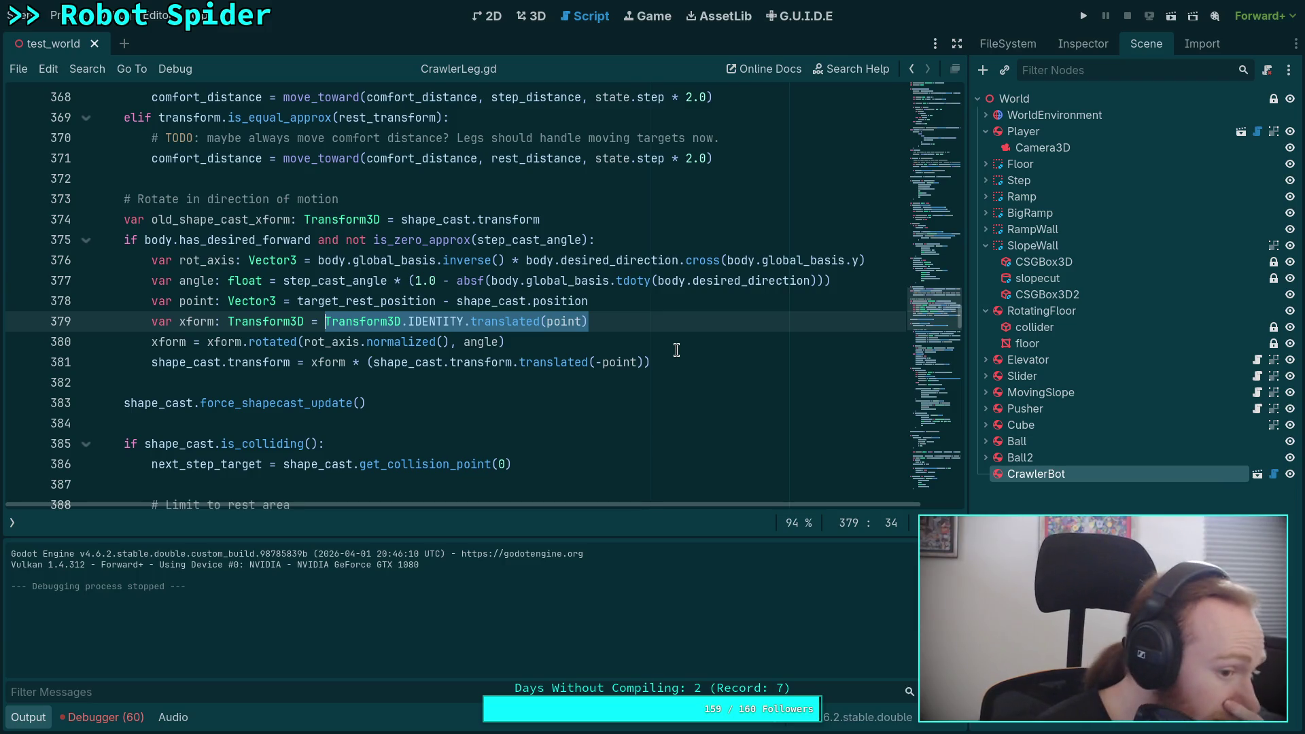
click(775, 293)
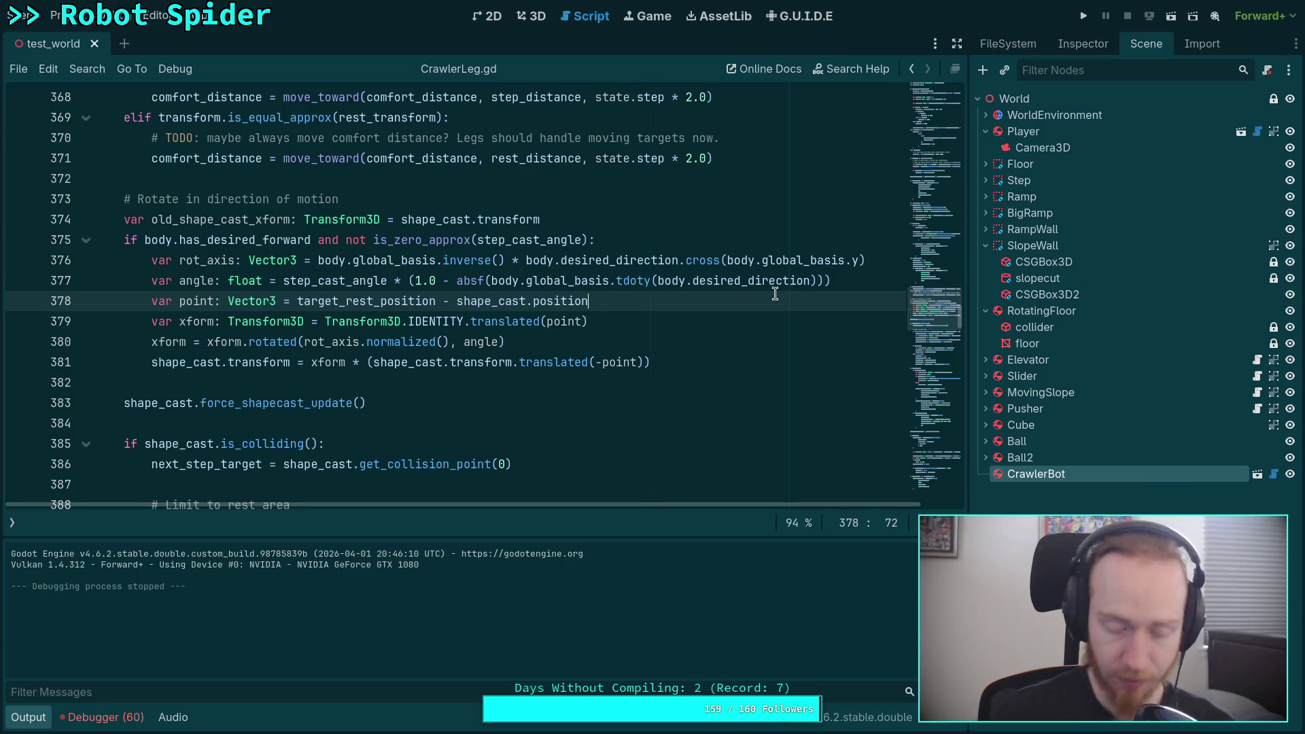
drag(450, 300, 295, 302)
Reverse line 378 so point = shape_cast.position - target_rest_position
key(BackSpace)
key(End)
text(- )
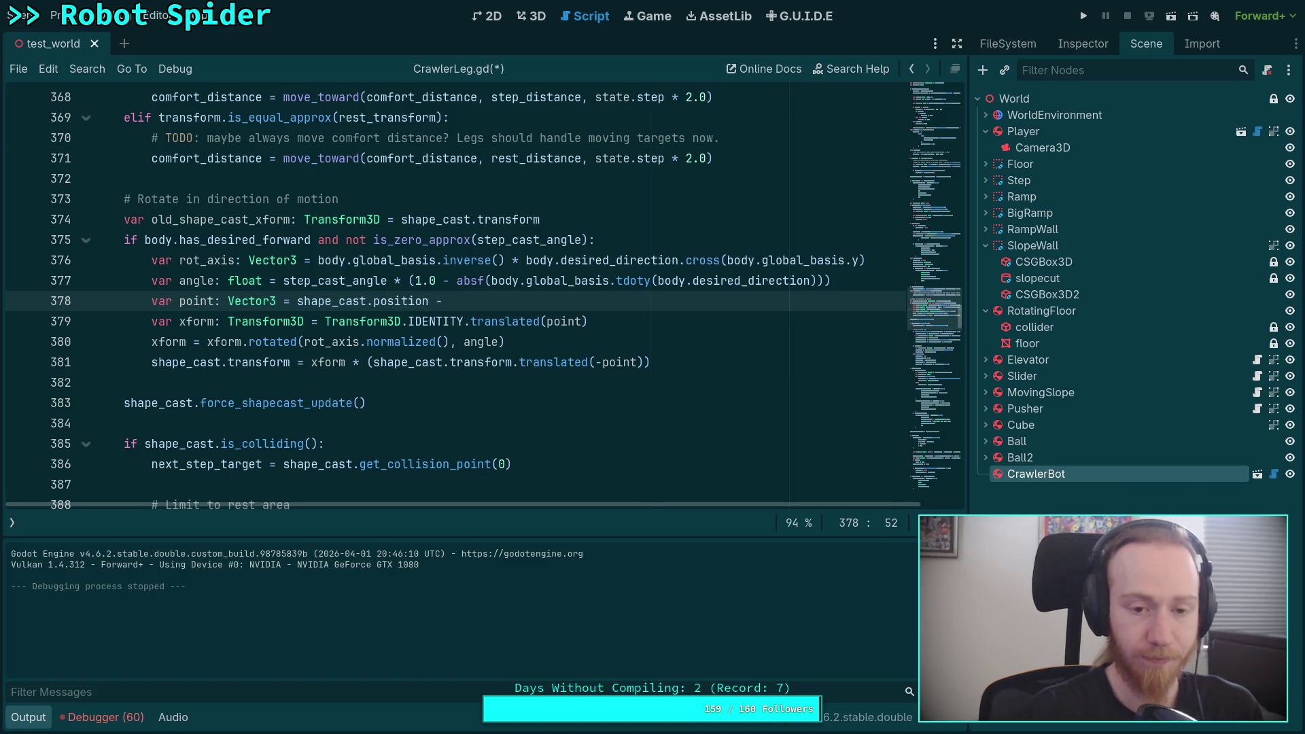
text(rest_po)
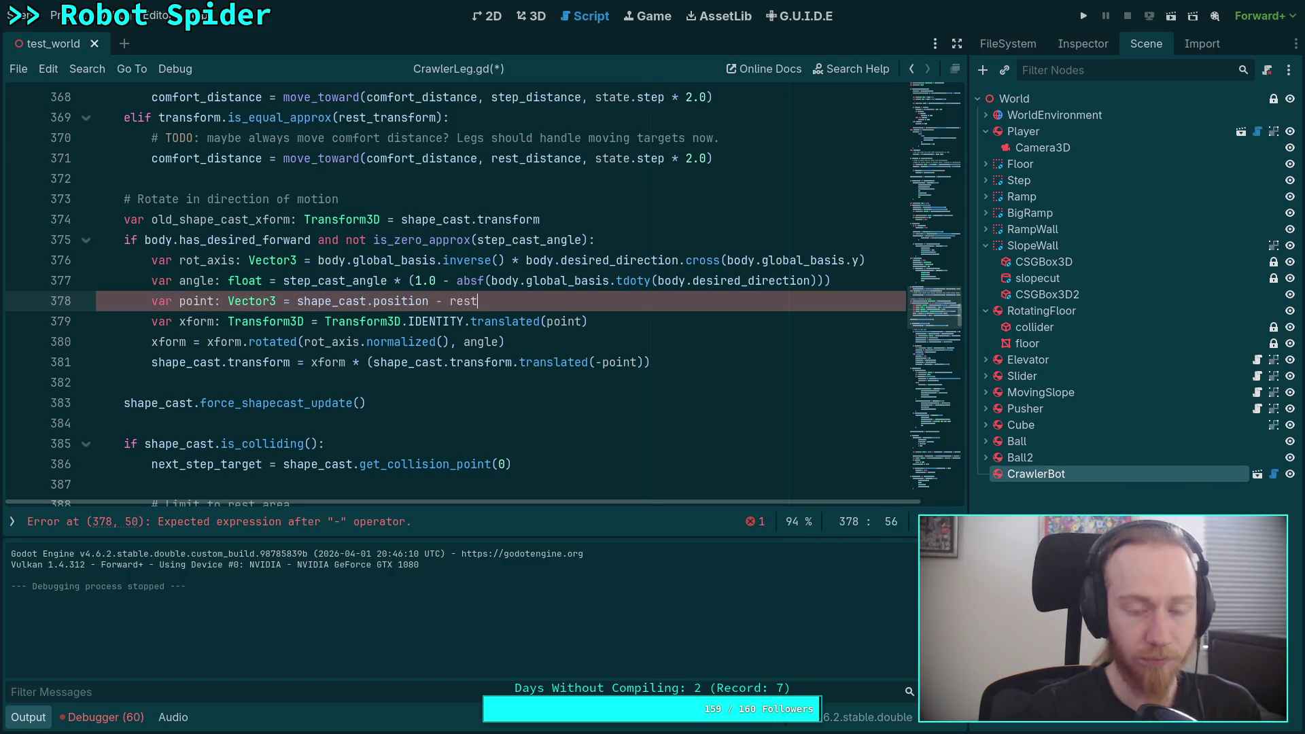
key(Return)
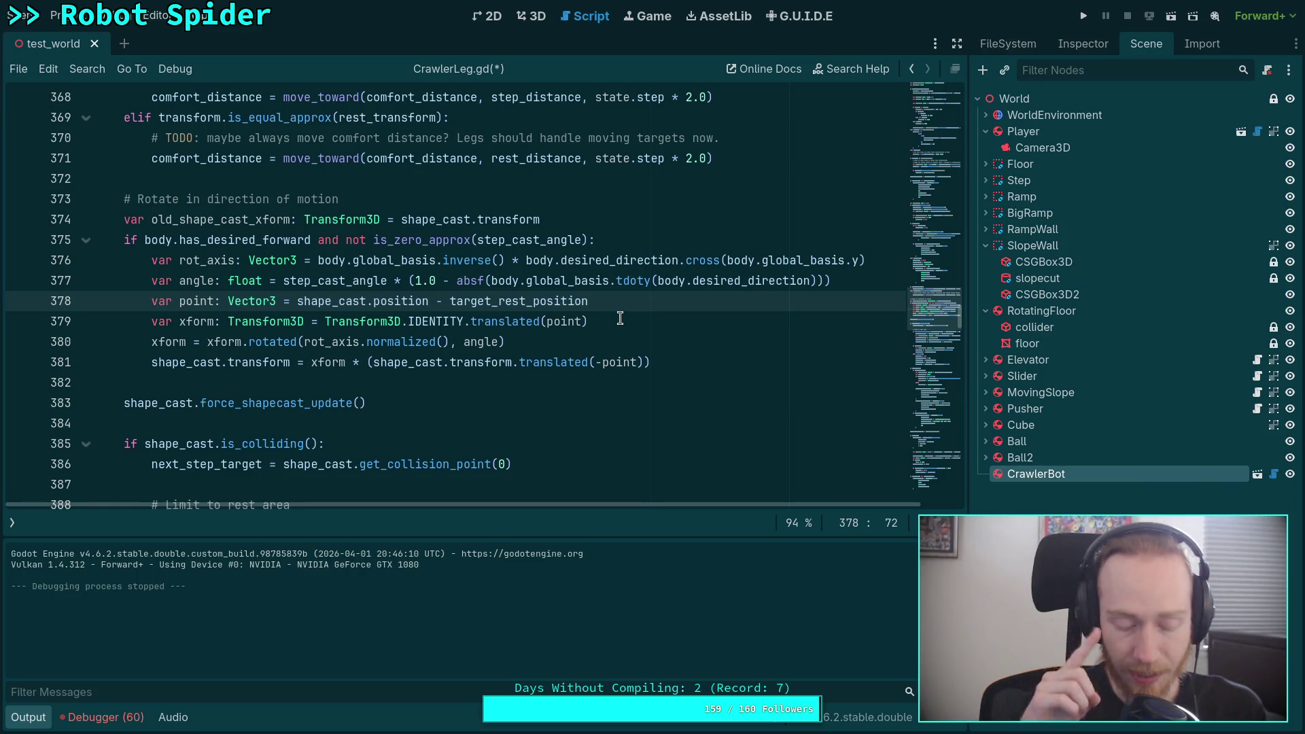
click(618, 321)
Replace the xform lines 379–380 with point = Quaternion(rot_axis, angle) * point
drag(618, 321, 151, 321)
drag(577, 342, 152, 321)
key(BackSpace)
text(point = p)
key(BackSpace)
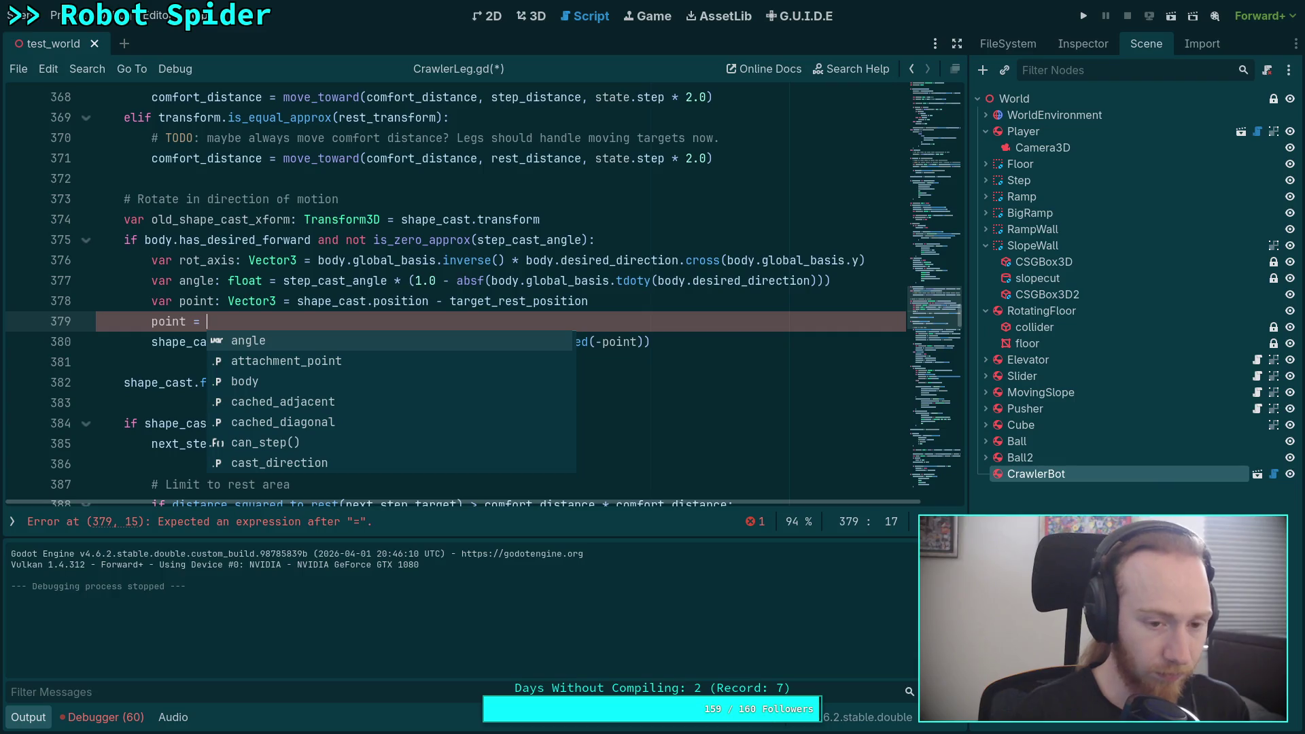
text(Basis()
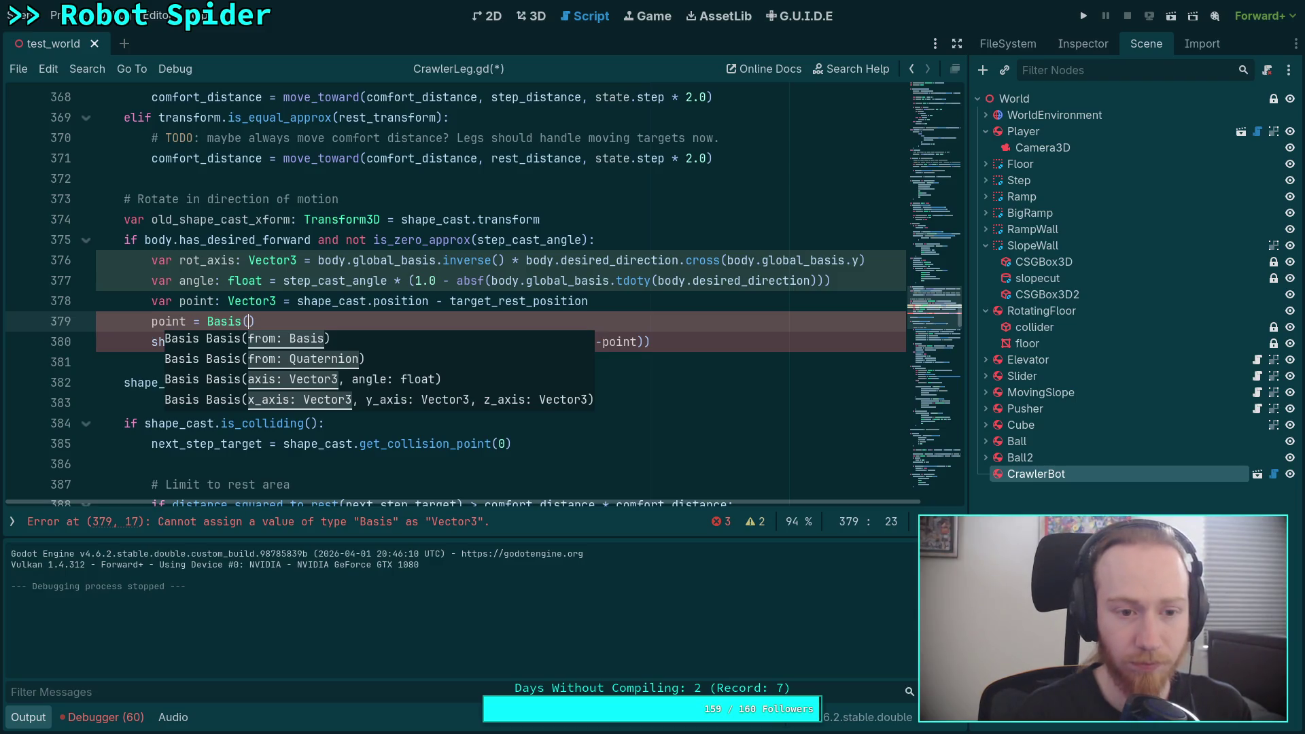
text(rot_a)
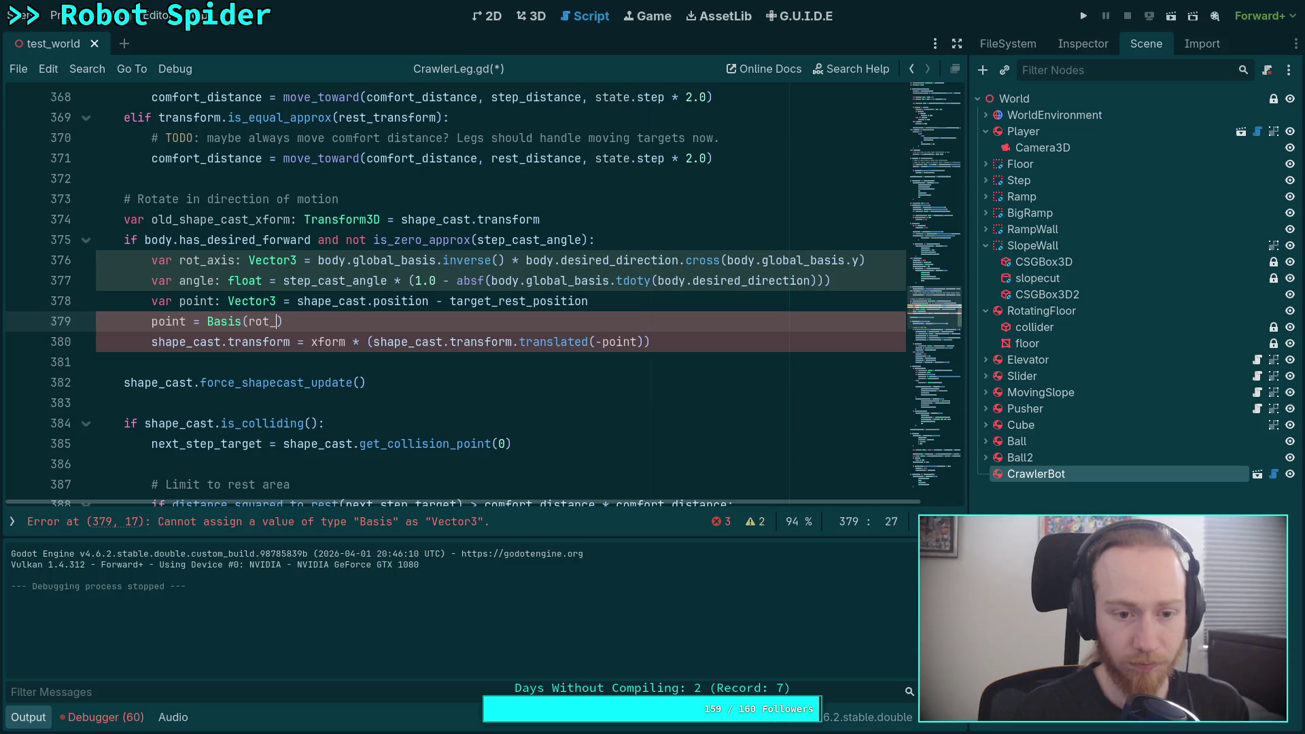
key(Escape)
key(BackSpace)
key(BackSpace)
key(BackSpace)
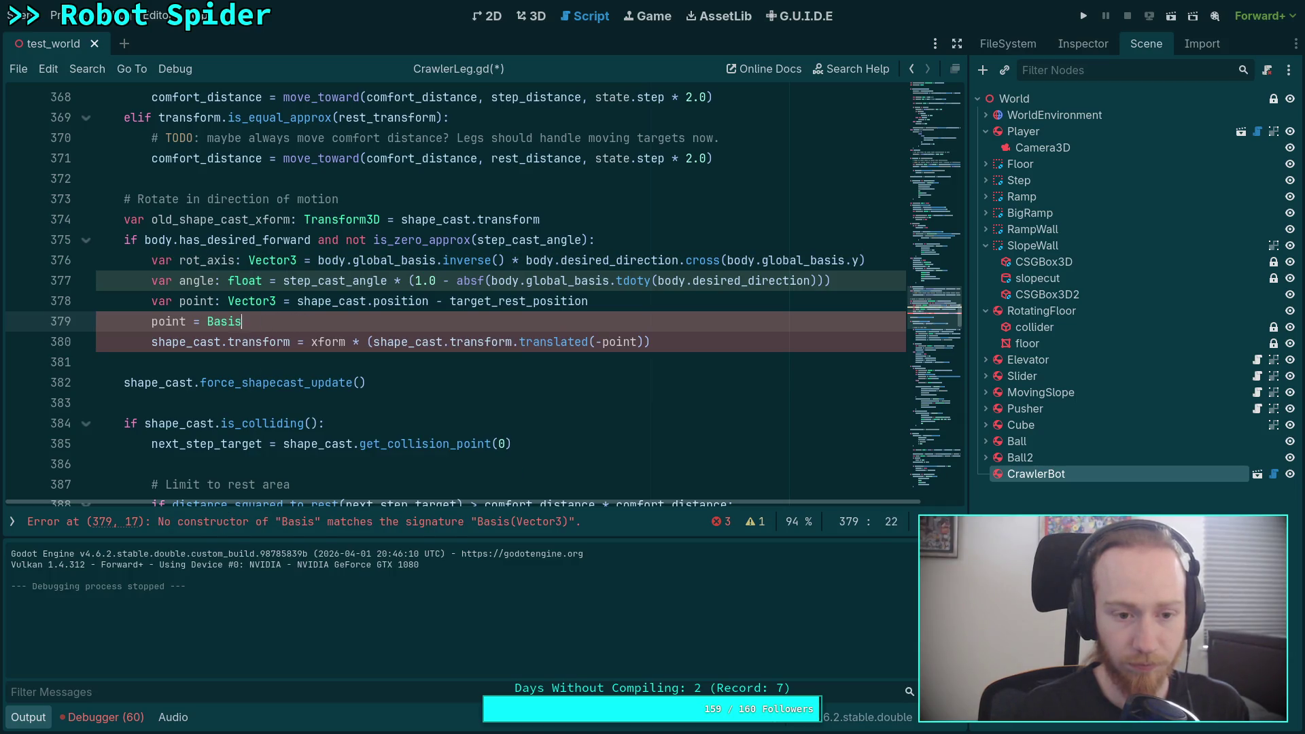
text(Quat)
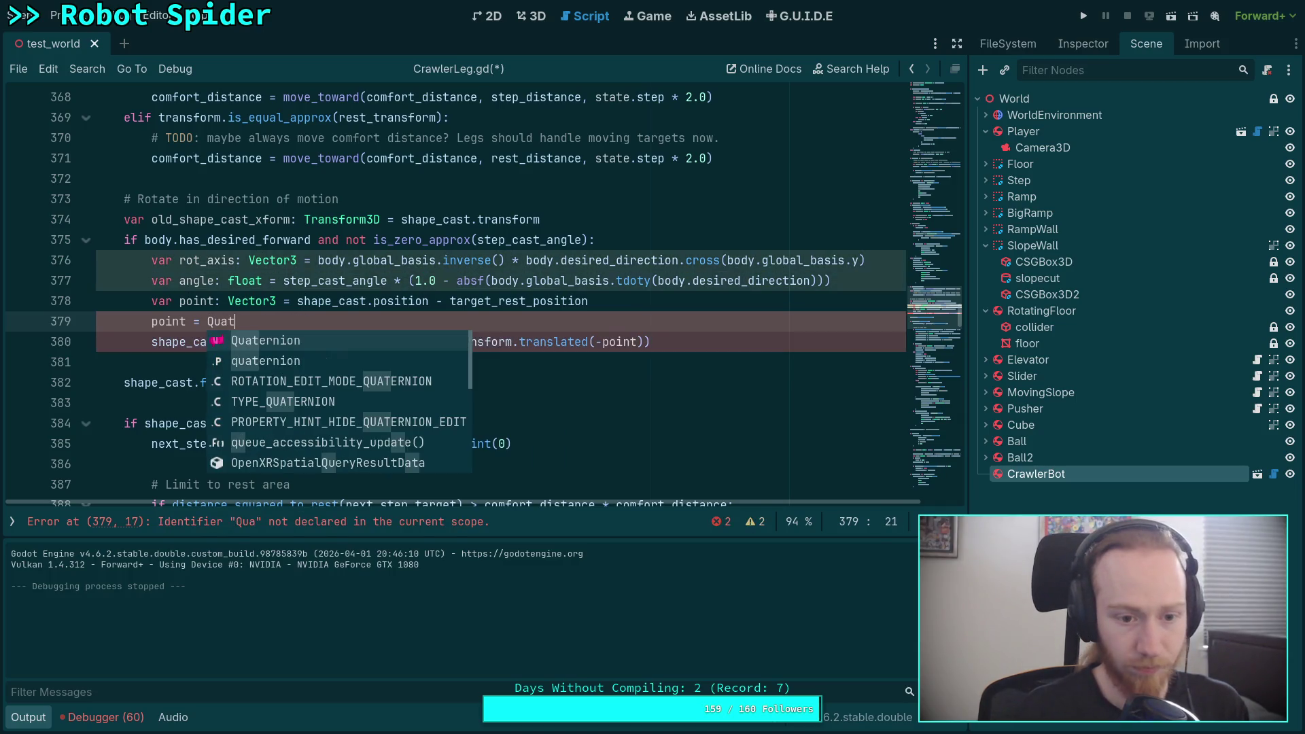
key(Return)
text(()
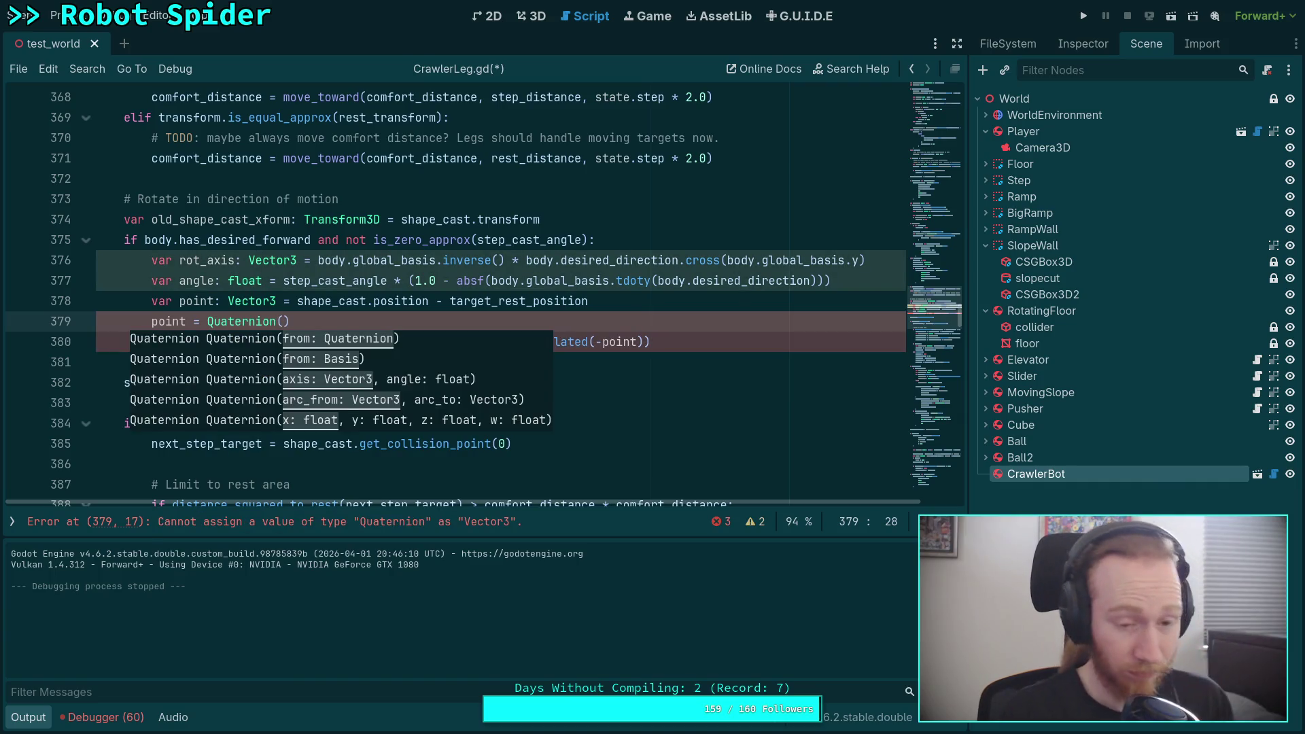
text(rot_)
text(axis, )
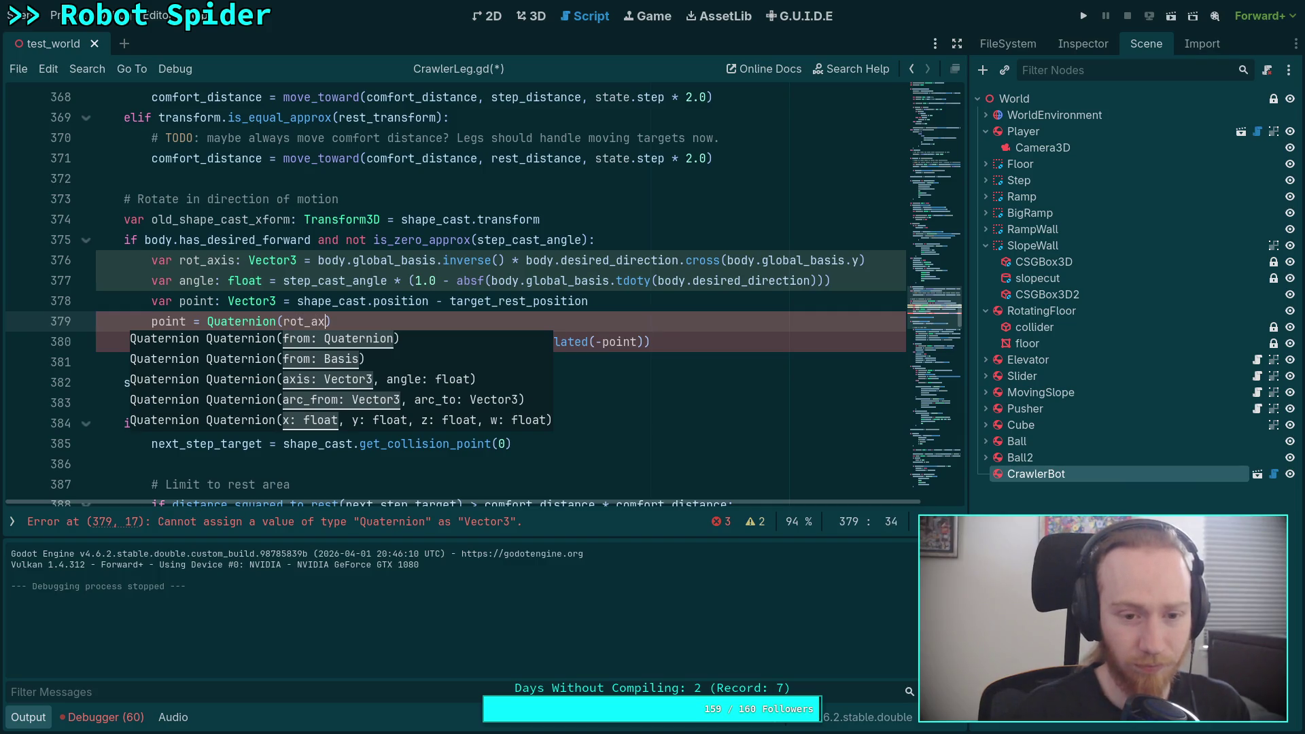
text(angle) *)
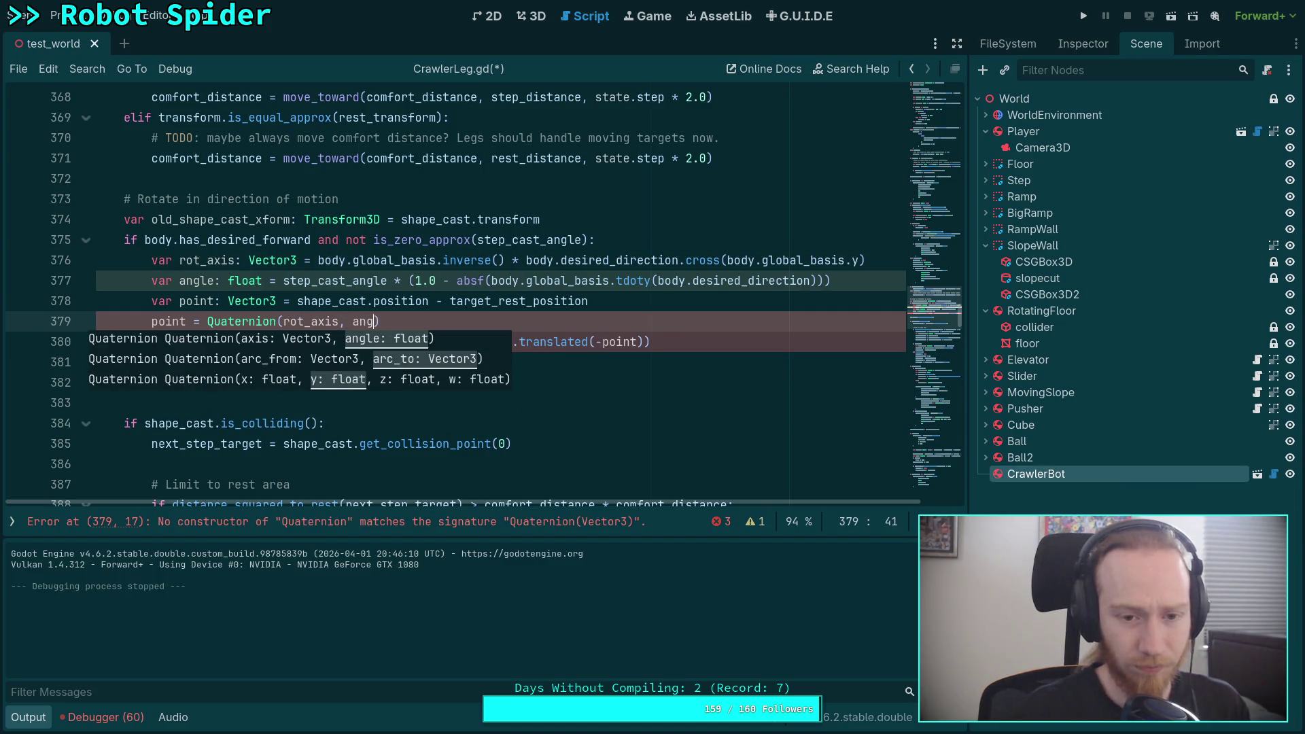
text( point)
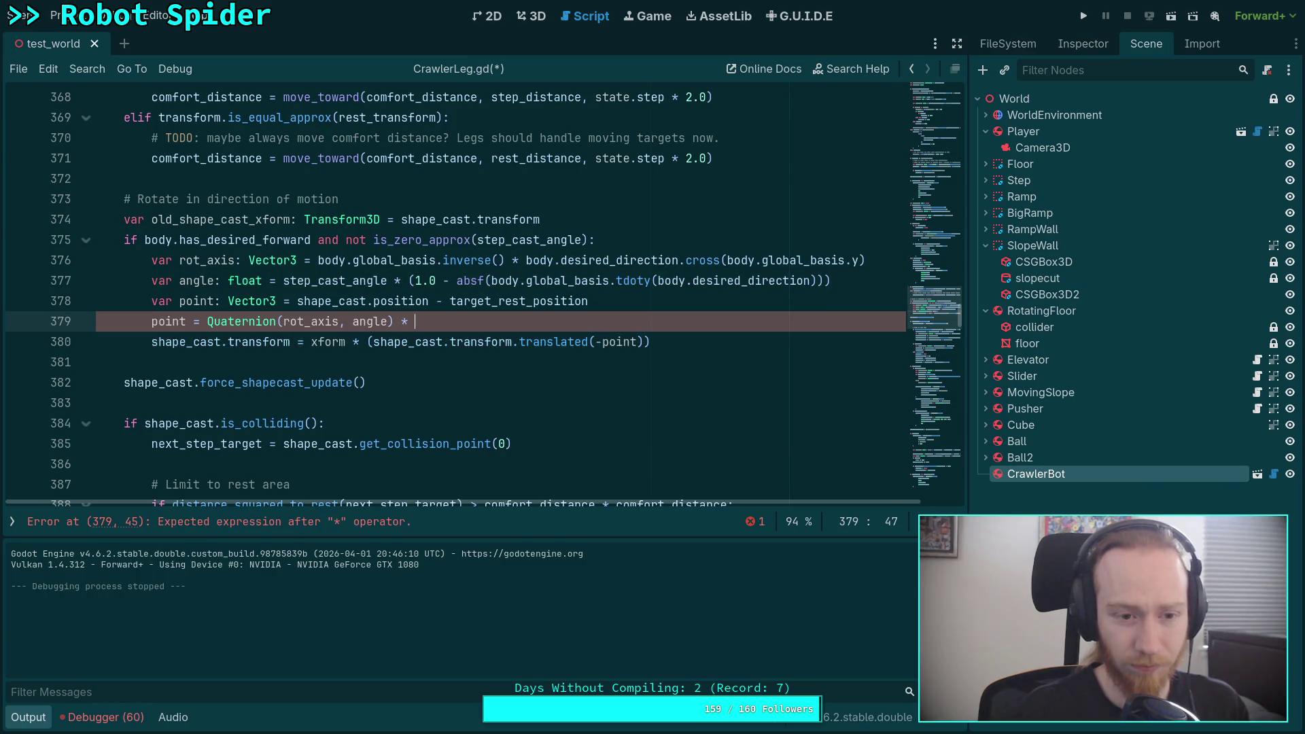
Open the Quaternion class reference from the Quaternion symbol on line 379
click(299, 321)
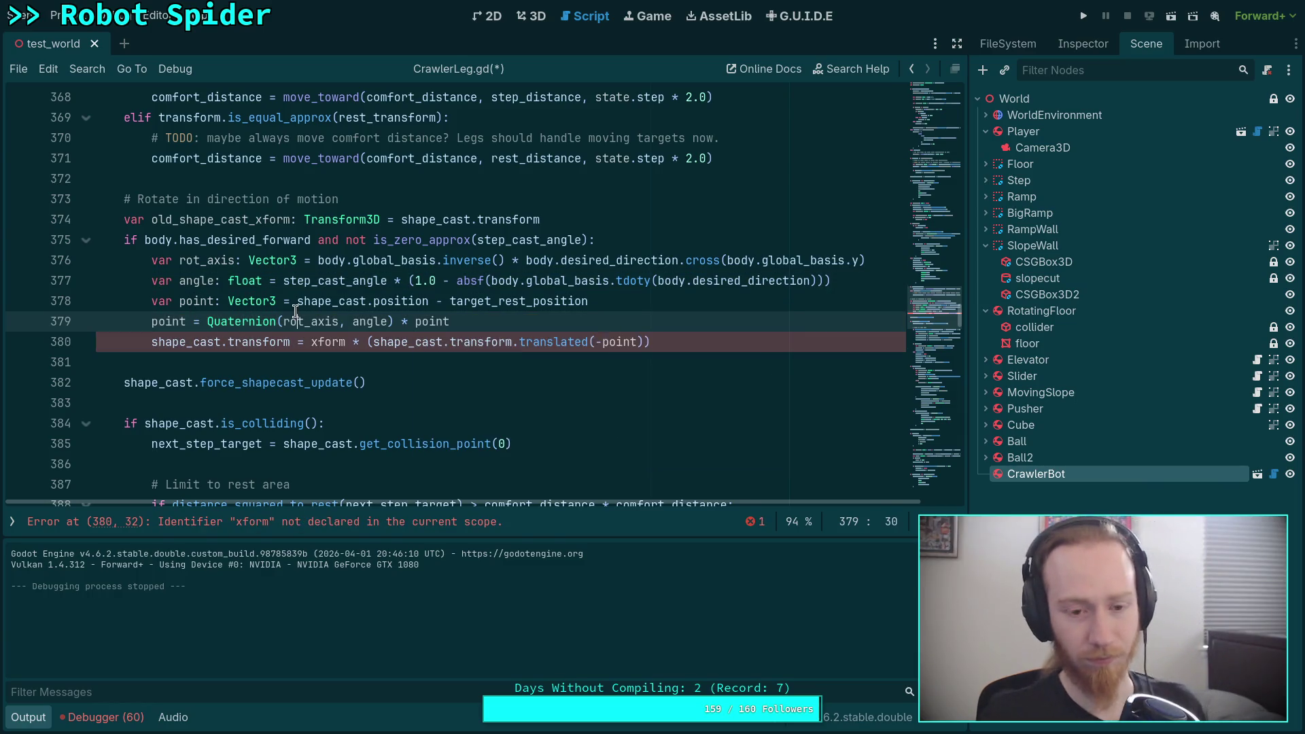
mouse_move(260, 319)
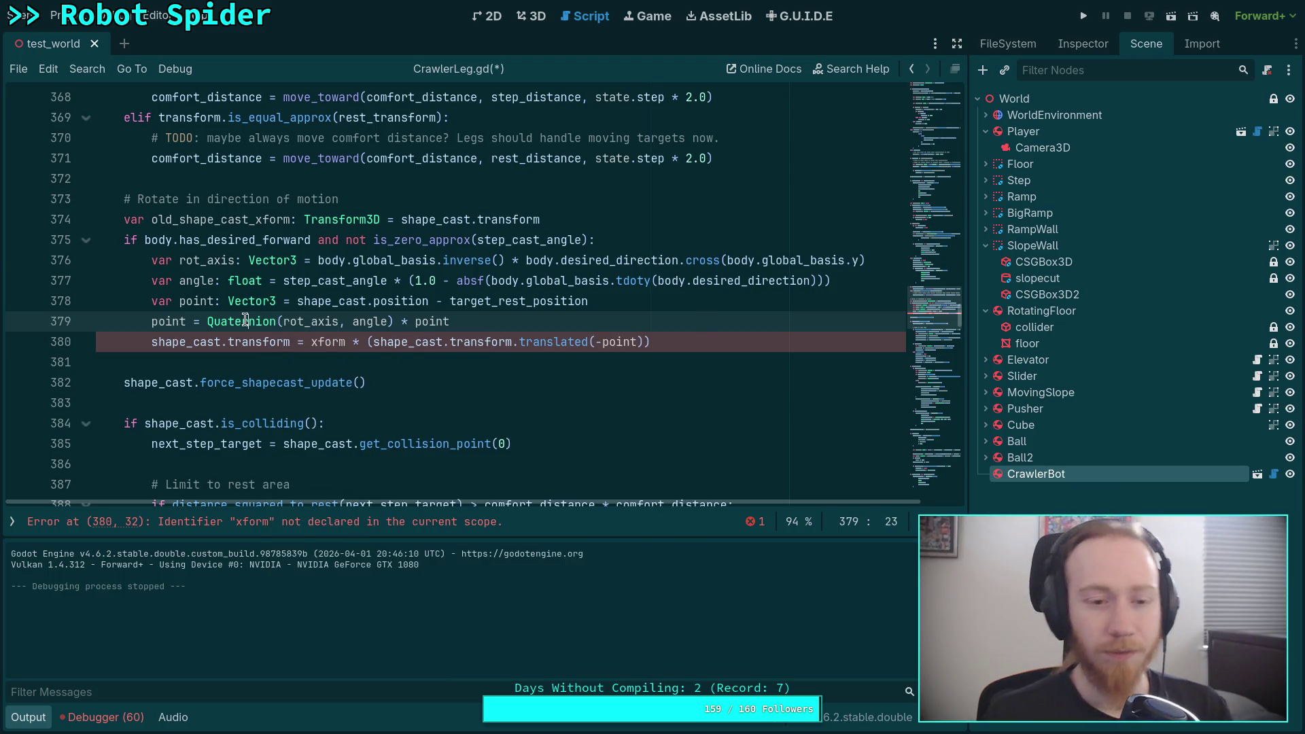
right_click(244, 321)
click(299, 529)
scroll(350, 329, down, 5)
scroll(350, 329, down, 15)
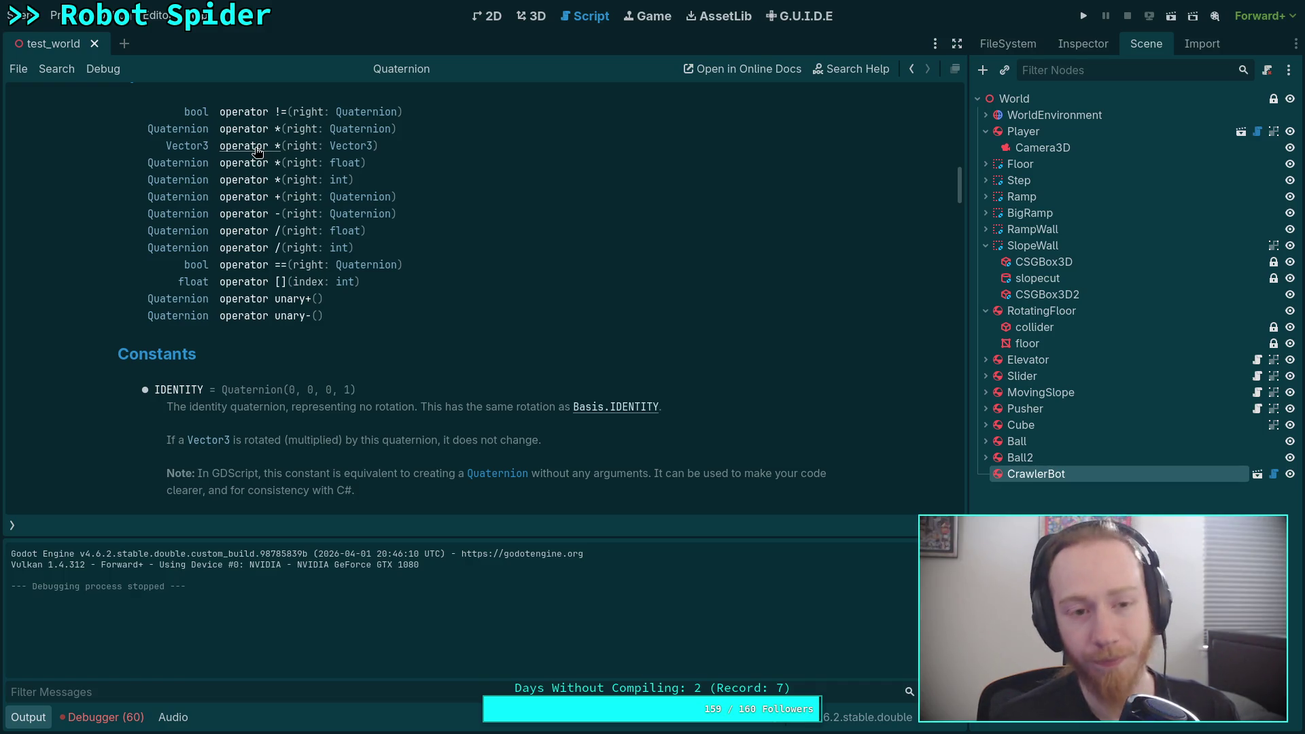
click(257, 148)
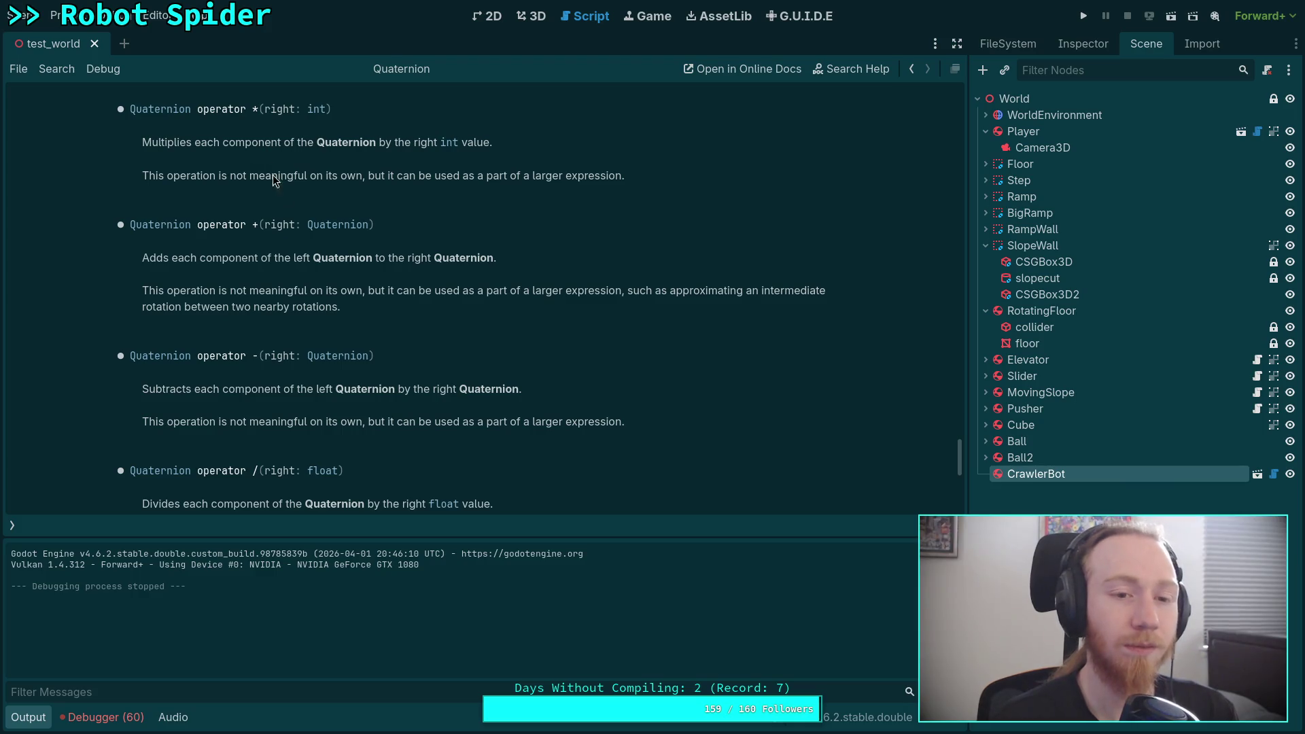
scroll(333, 360, down, 5)
scroll(336, 356, up, 10)
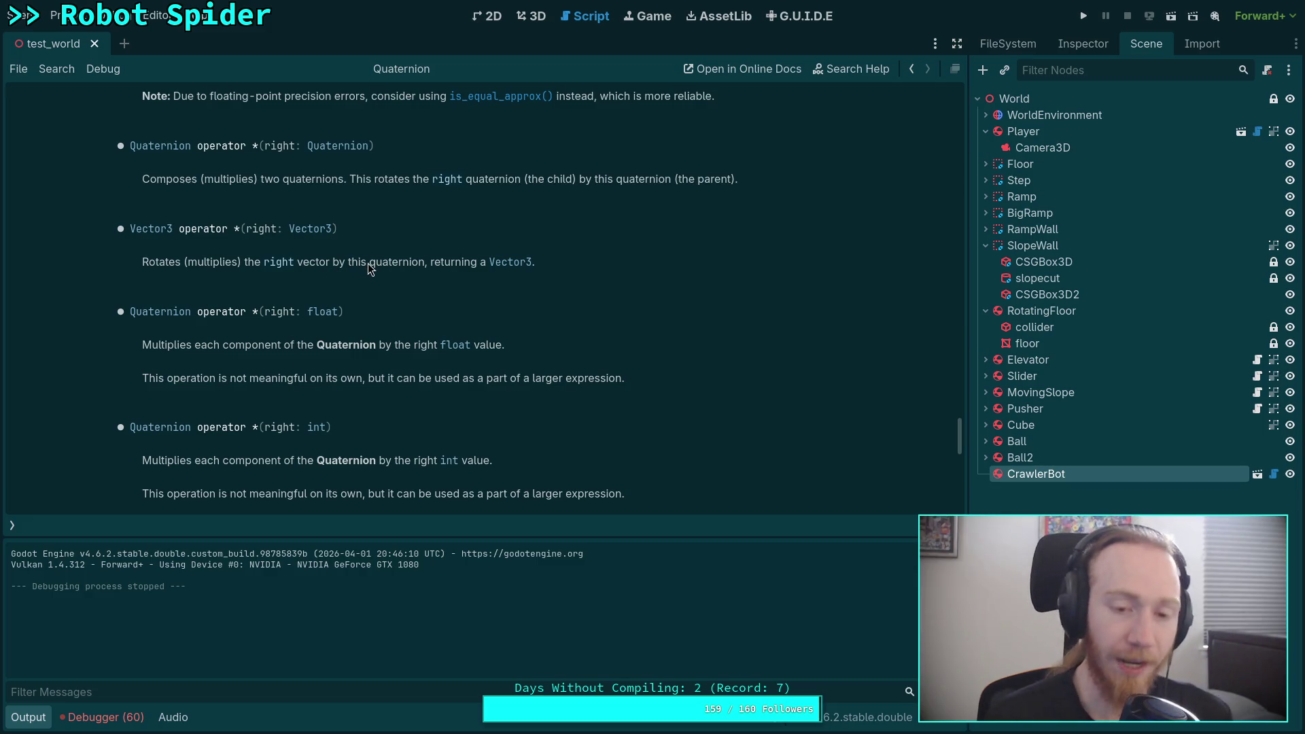
click(15, 527)
click(82, 168)
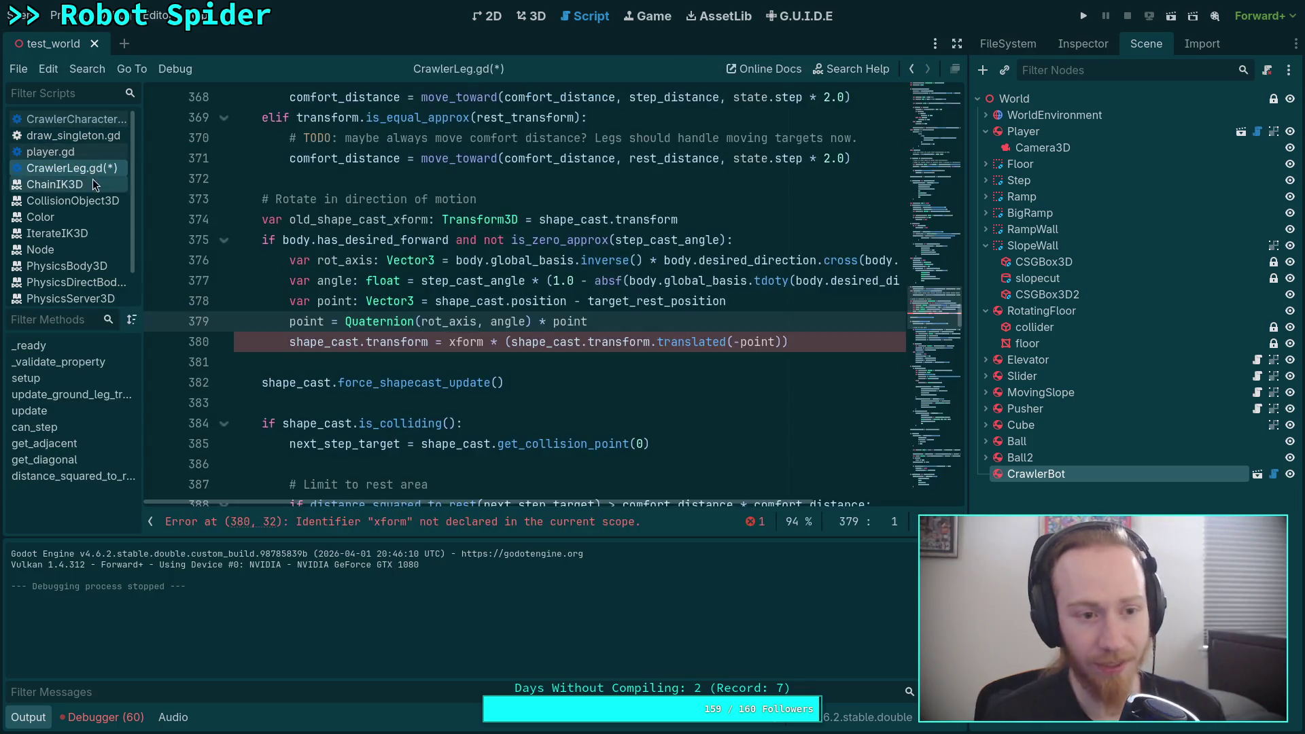
Hide the script list and prefix point on line 379 with var
click(149, 523)
click(451, 323)
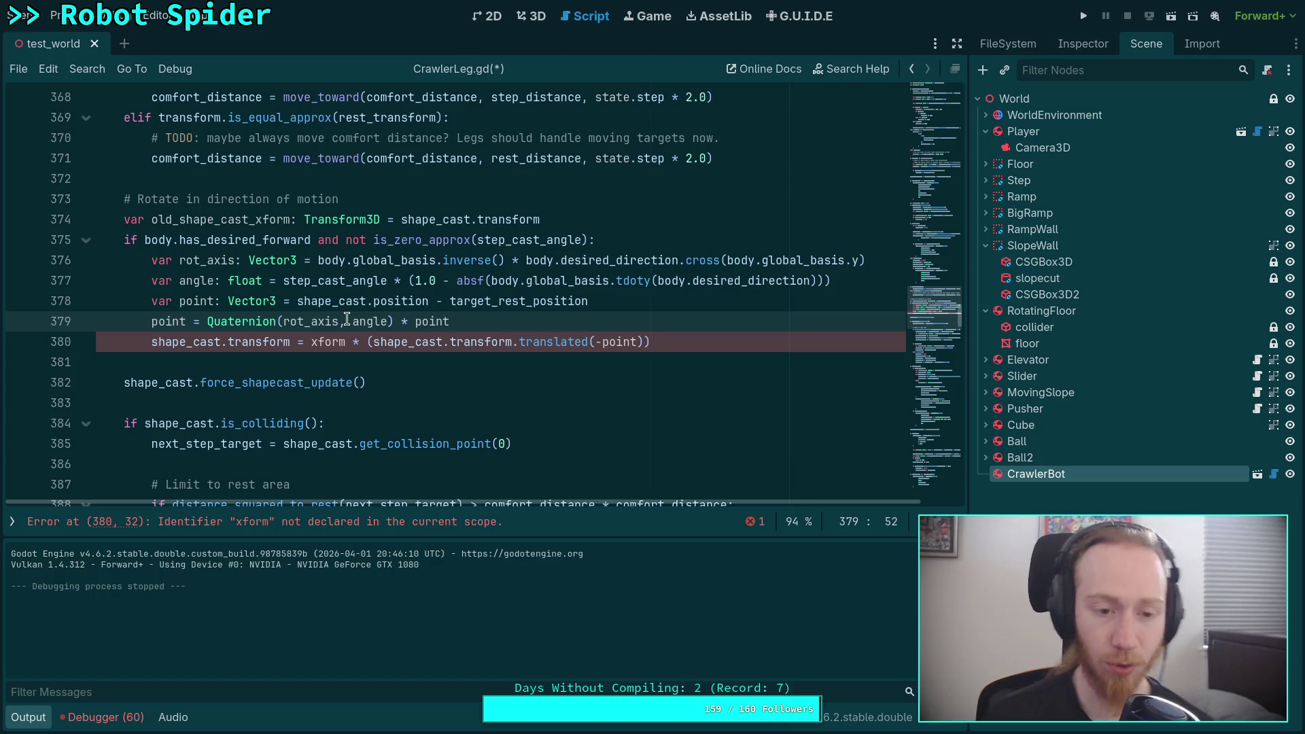
click(443, 322)
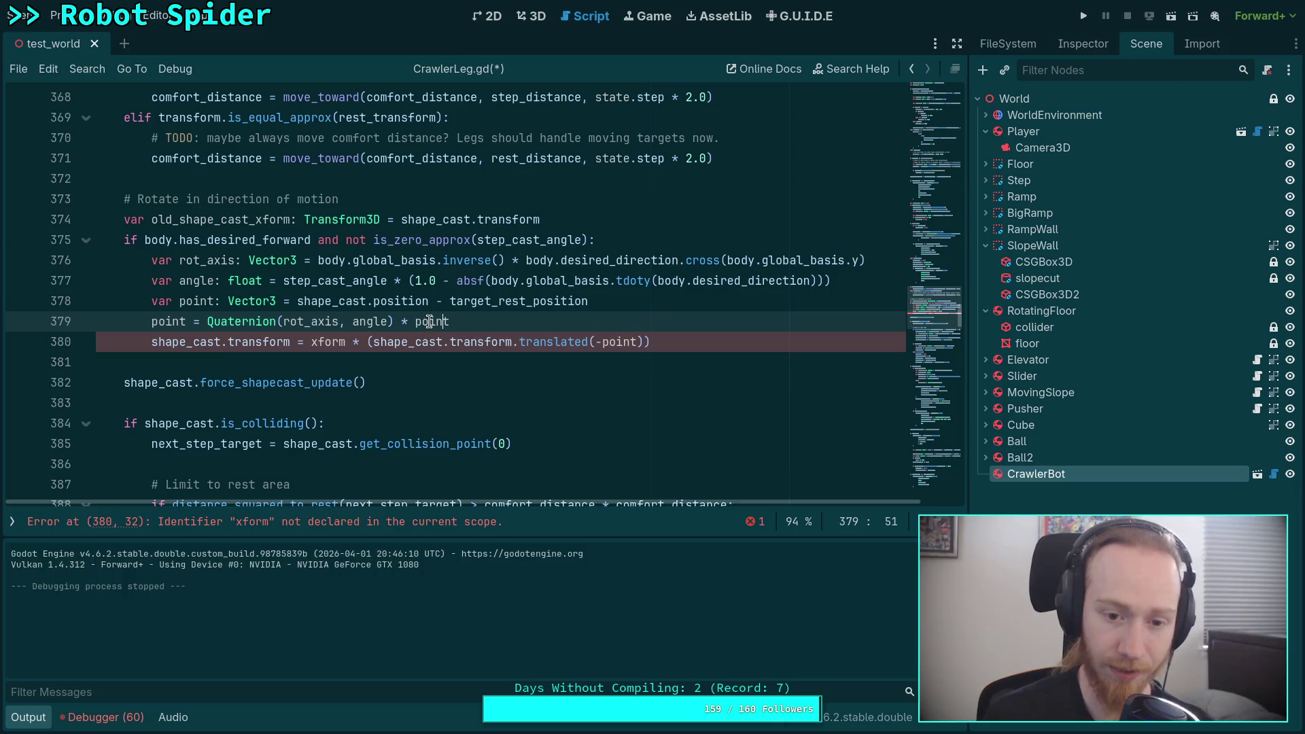
double_click(427, 321)
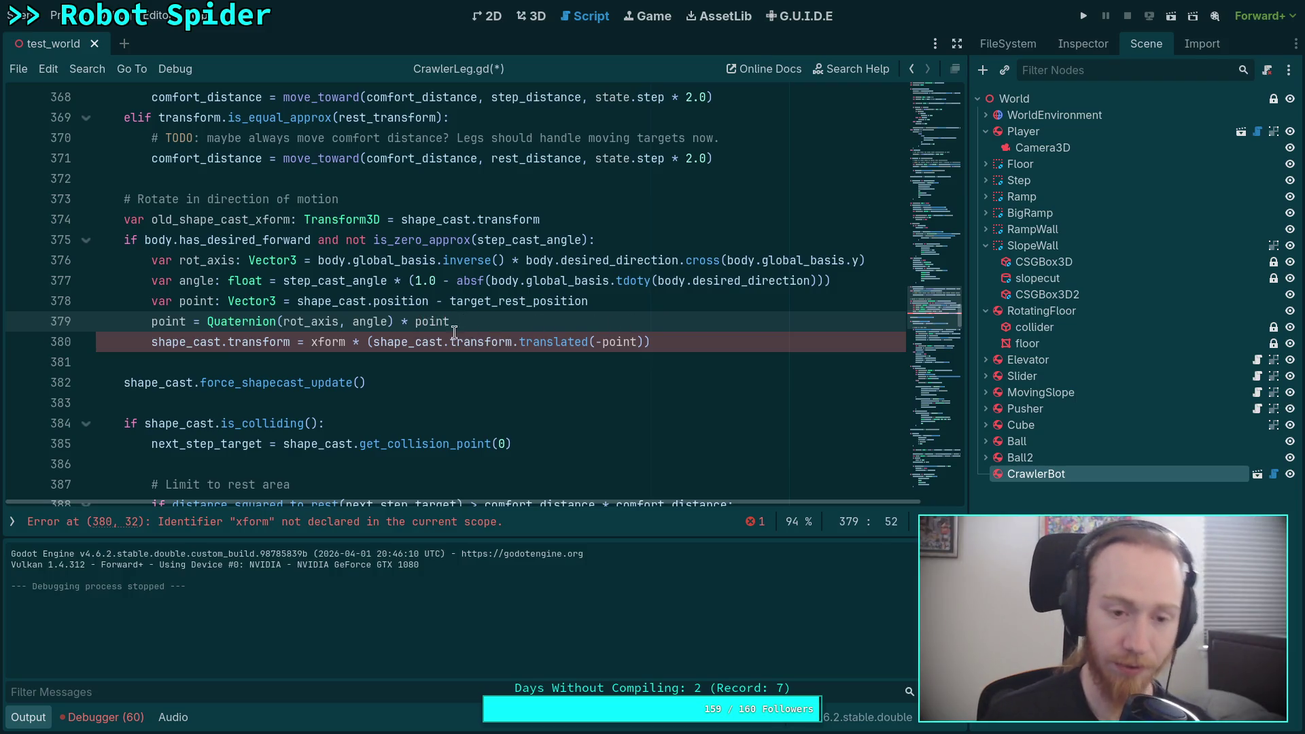
drag(208, 322, 320, 323)
double_click(468, 323)
click(480, 325)
scroll(483, 331, up, 1)
scroll(482, 332, down, 1)
mouse_move(440, 324)
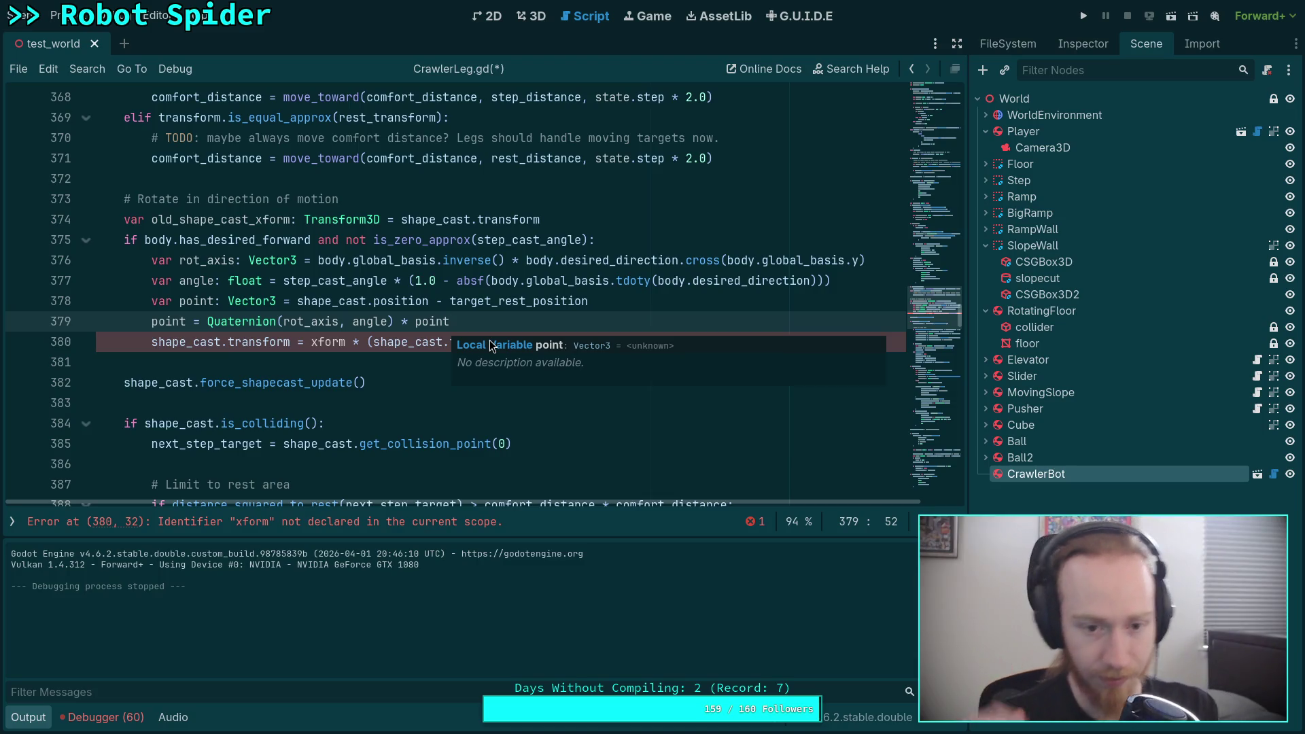
click(156, 320)
key(Left)
text(var)
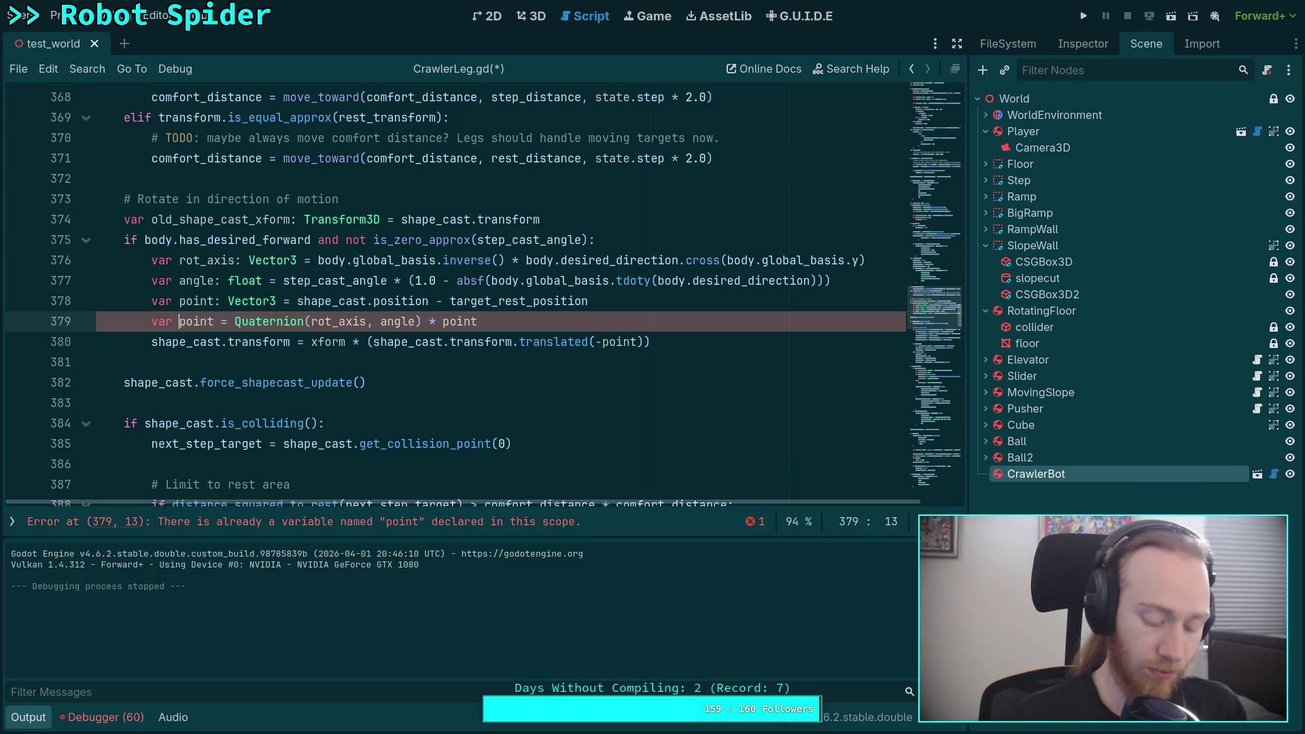
Rename the variable to new_point and type it as Vector3
text(now_)
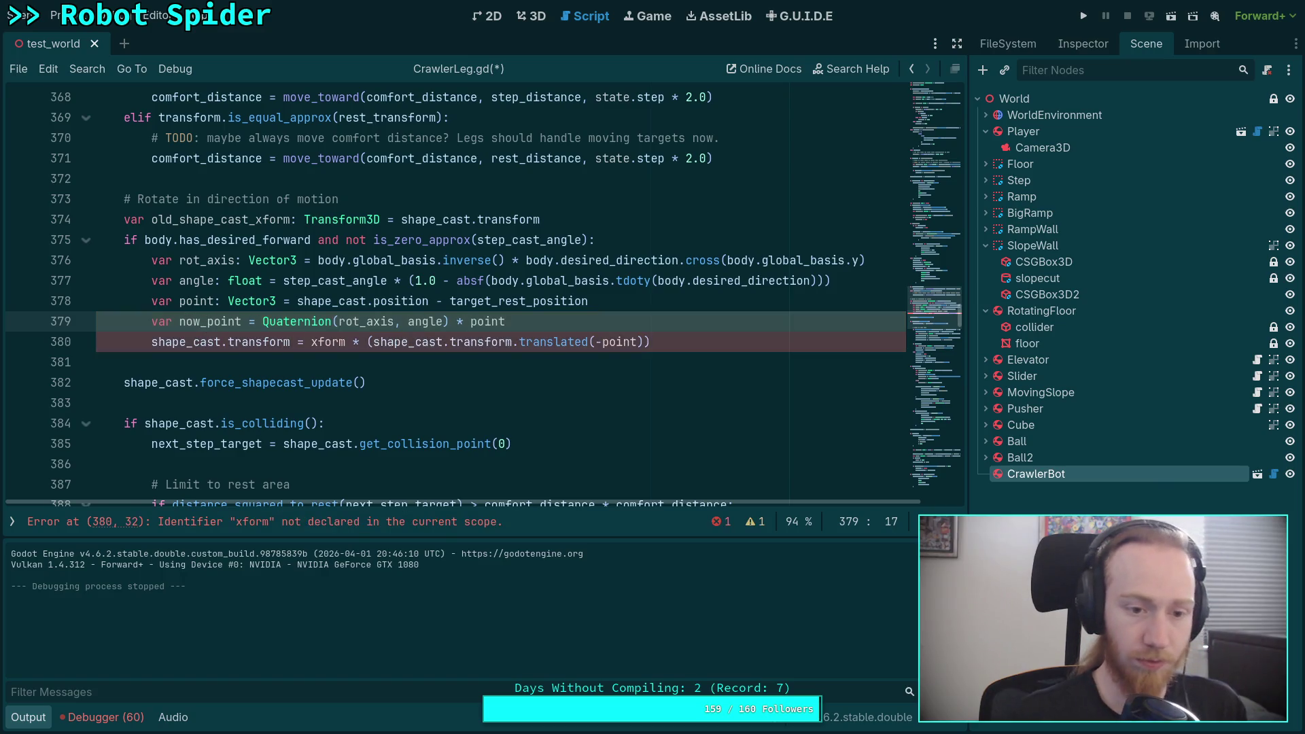
key(BackSpace)
text(ew_)
key(Right)
key(Right)
key(Right)
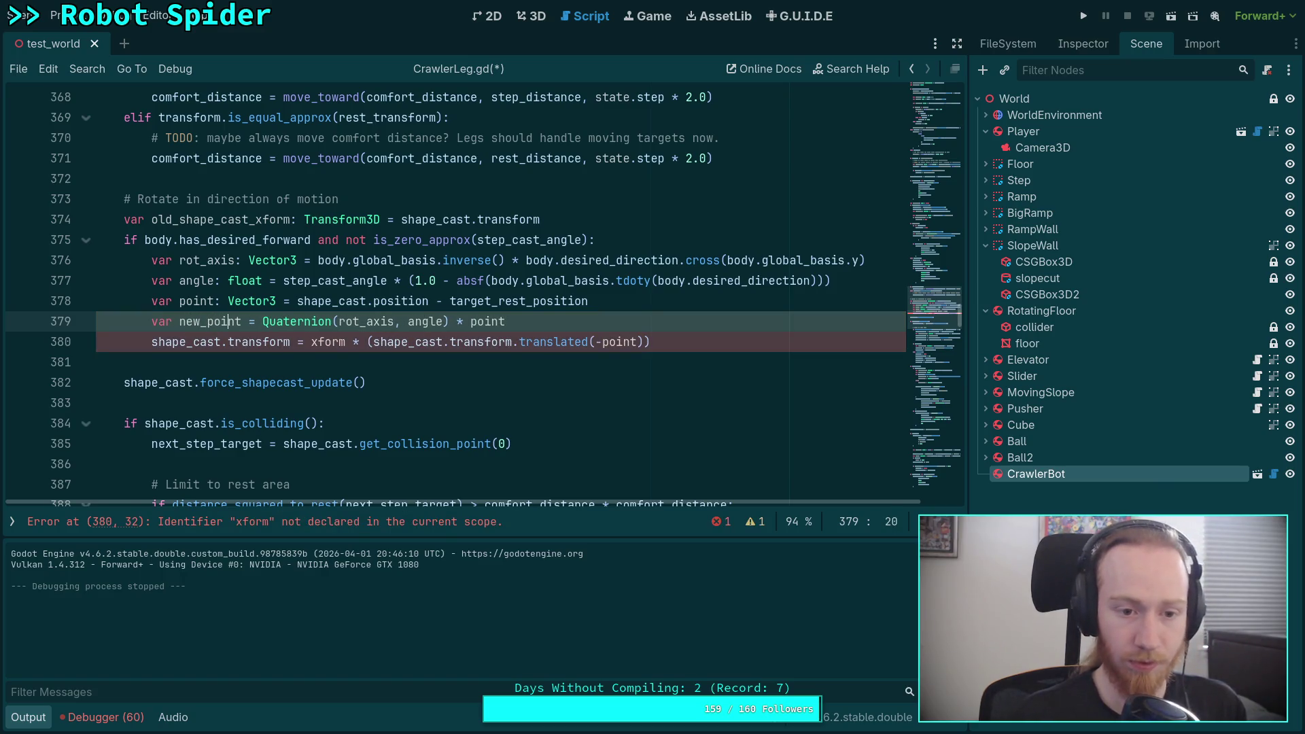
text(:)
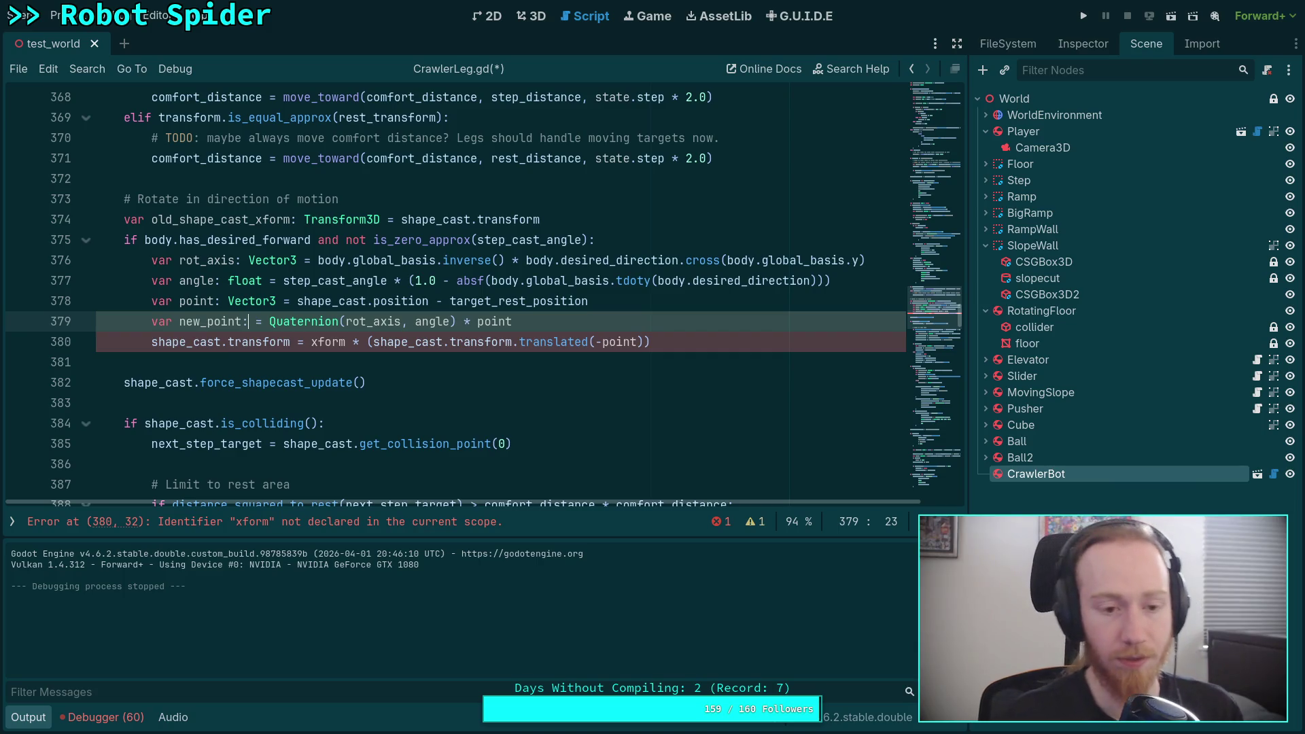
text( Vector3)
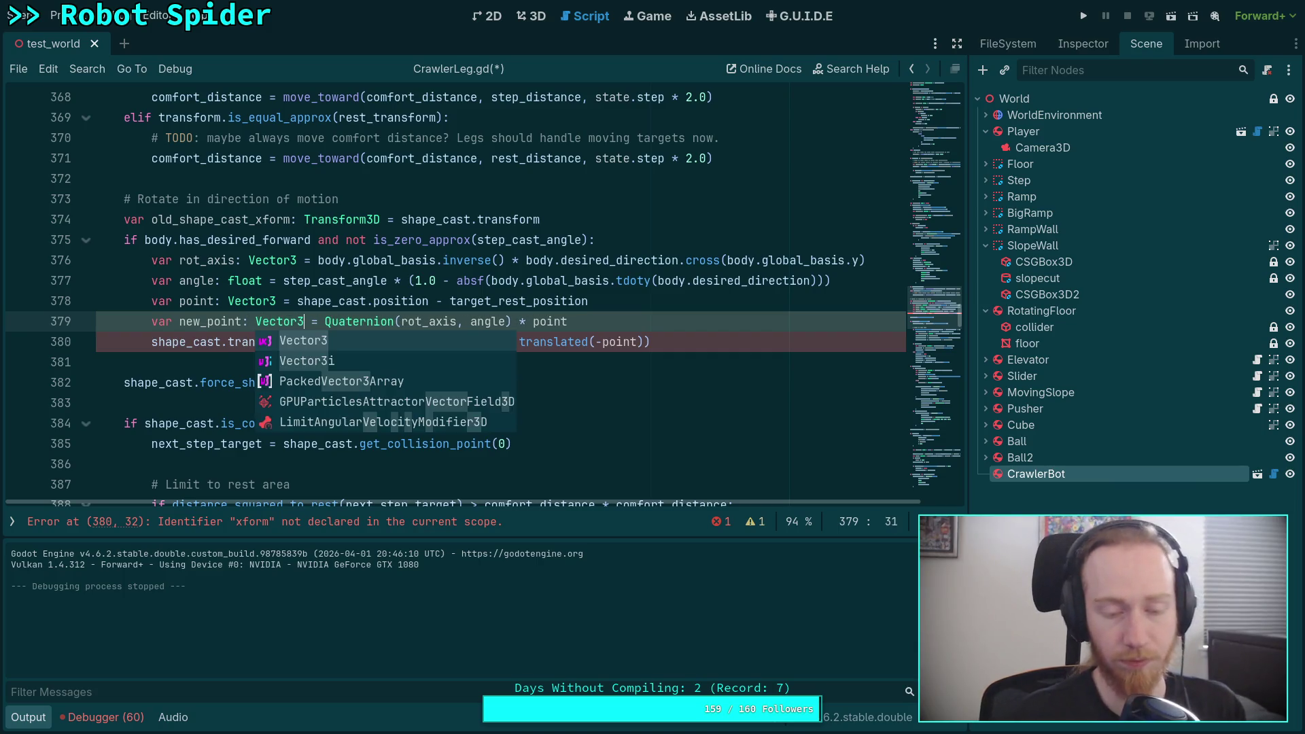
click(173, 356)
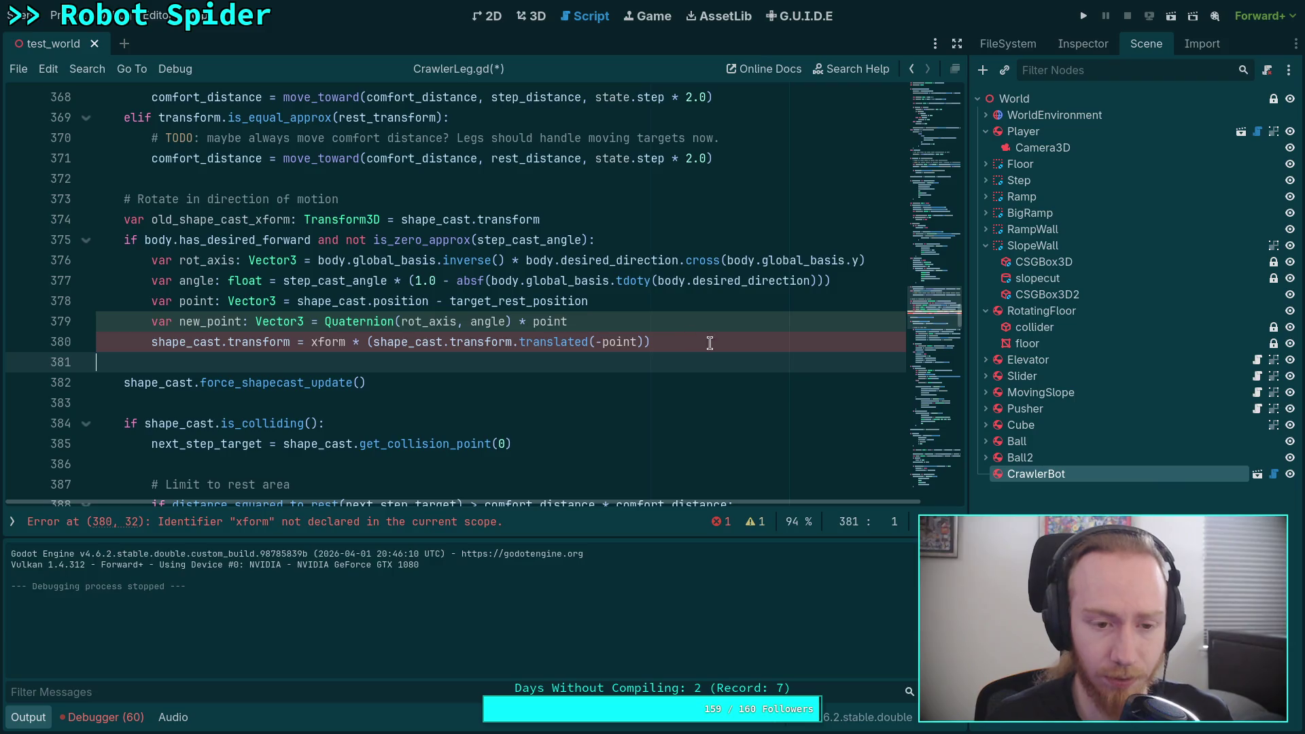
Start replacing xform on line 380 with a Quaternion(r call
drag(310, 342, 346, 342)
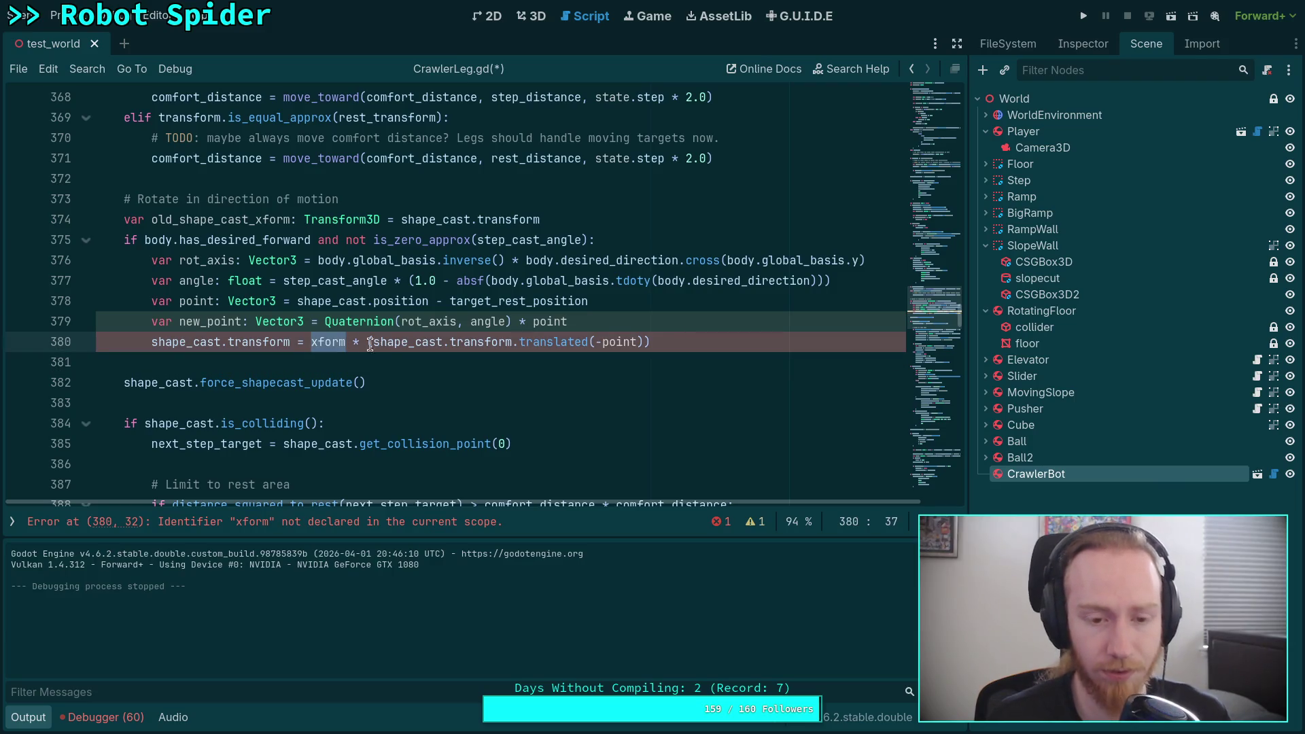
text(Quate)
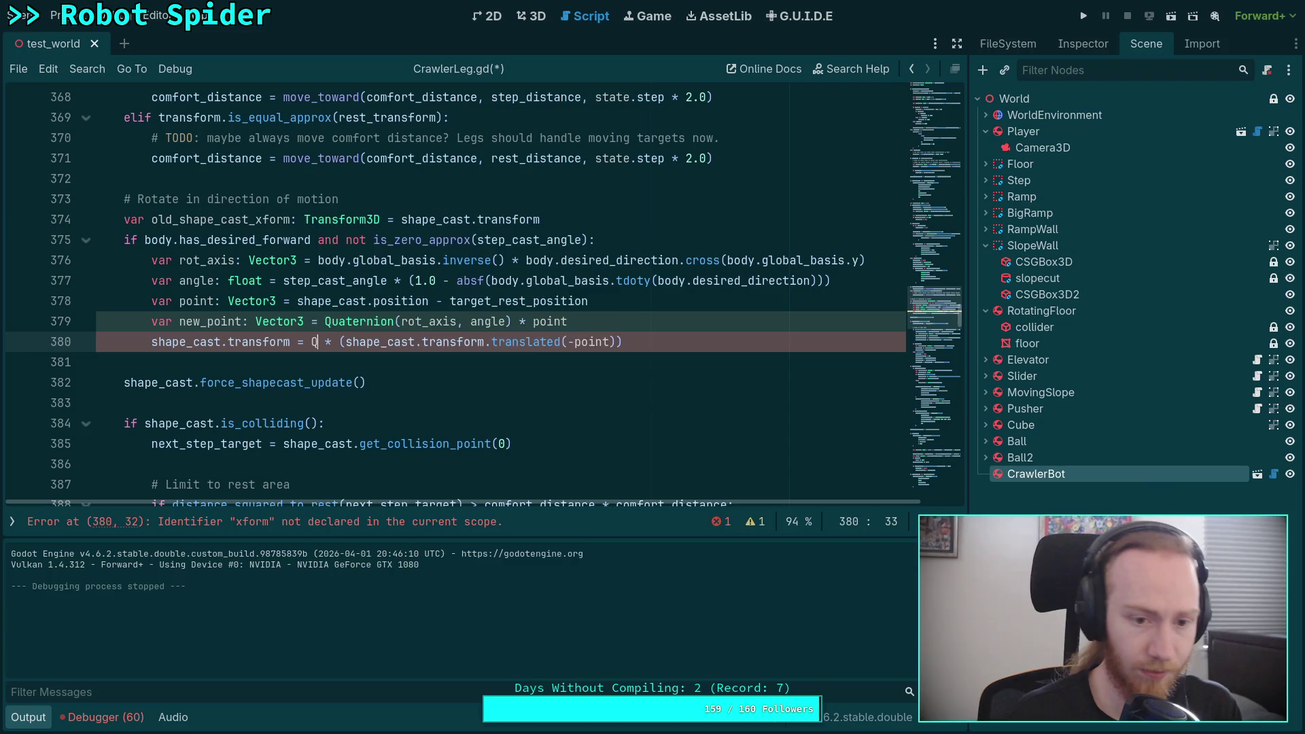
key(Return)
text((r)
key(Escape)
Declare var quat: Quaternion = Quaternion(rot_axis, angle) on a new line 378
key(Up)
key(Up)
key(Up)
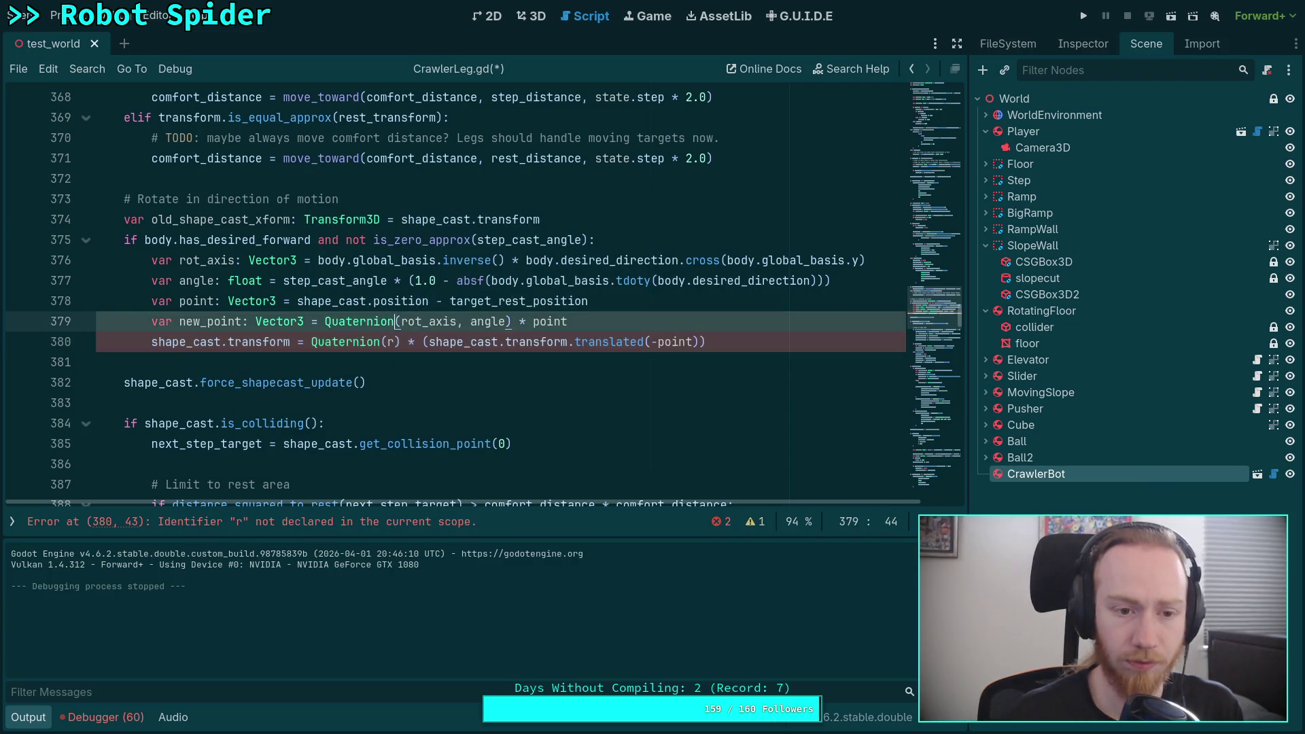
key(End)
key(Return)
text(var quat: Quaternion = )
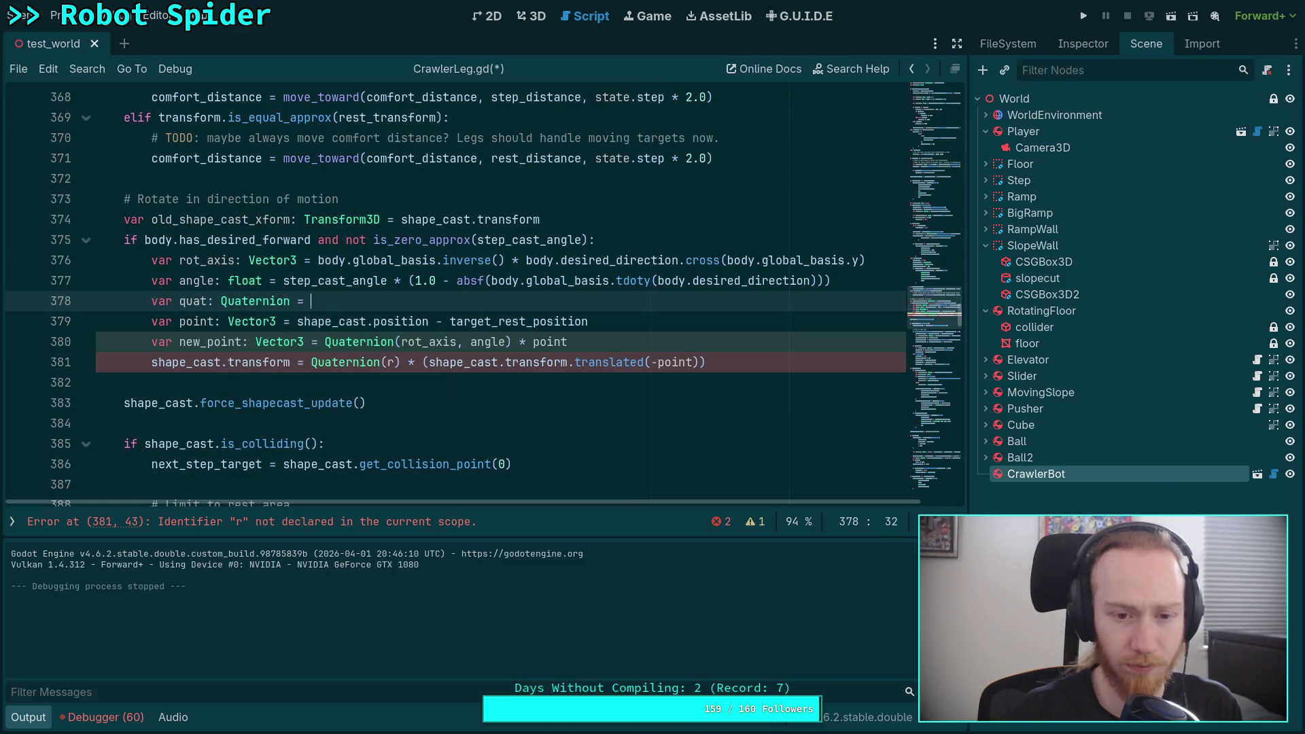
text(Quaternion)
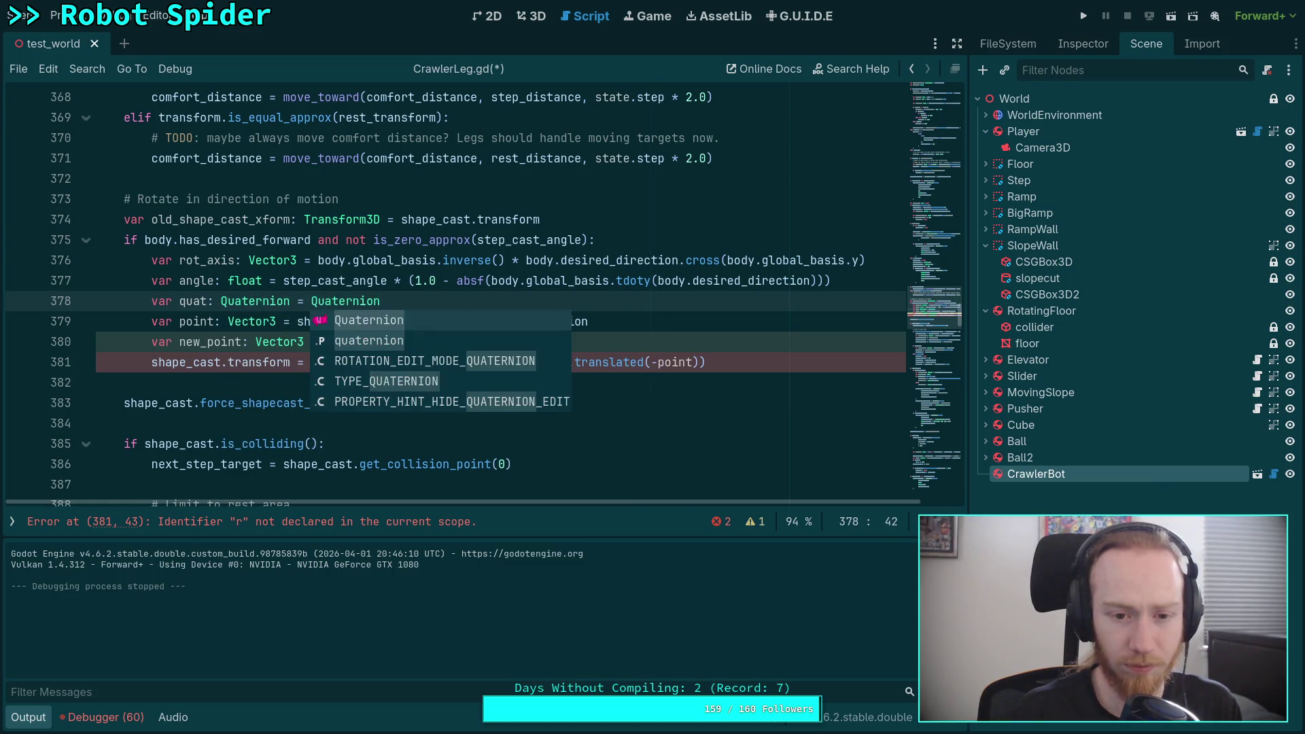
text((roT)
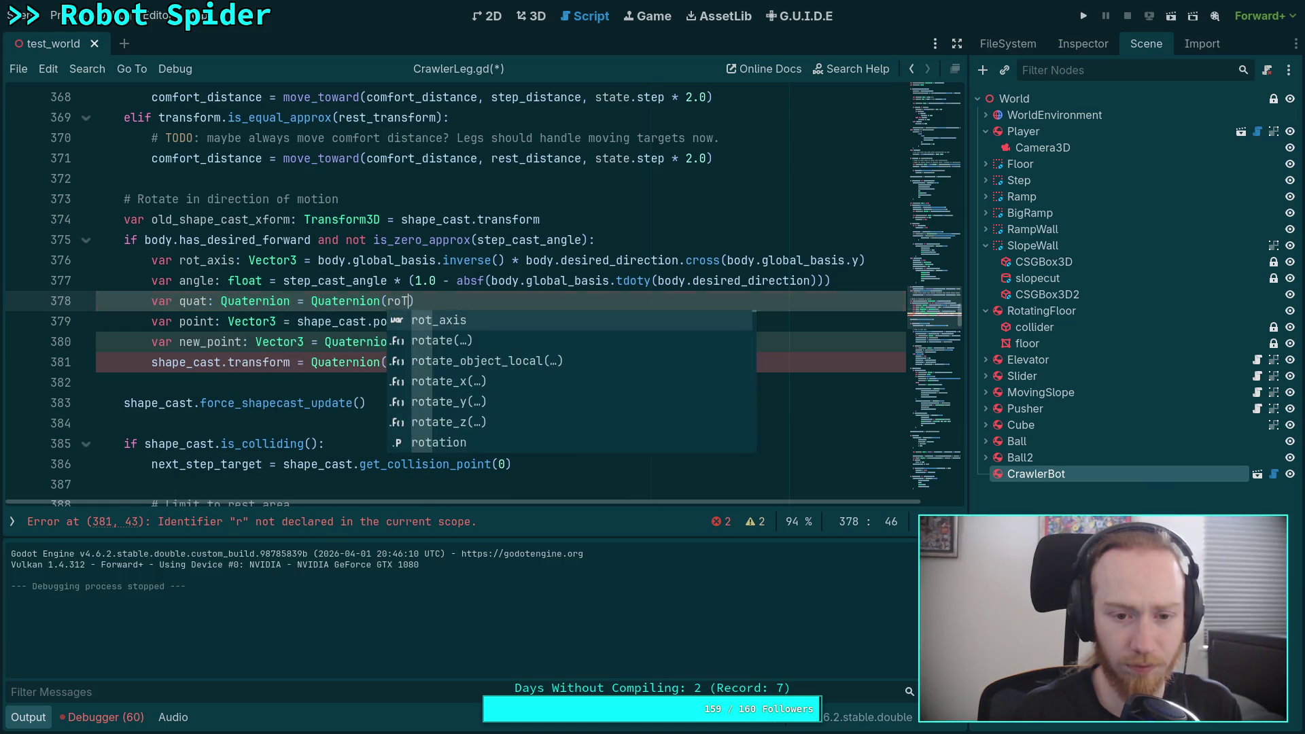
key(Return)
text(, angle)
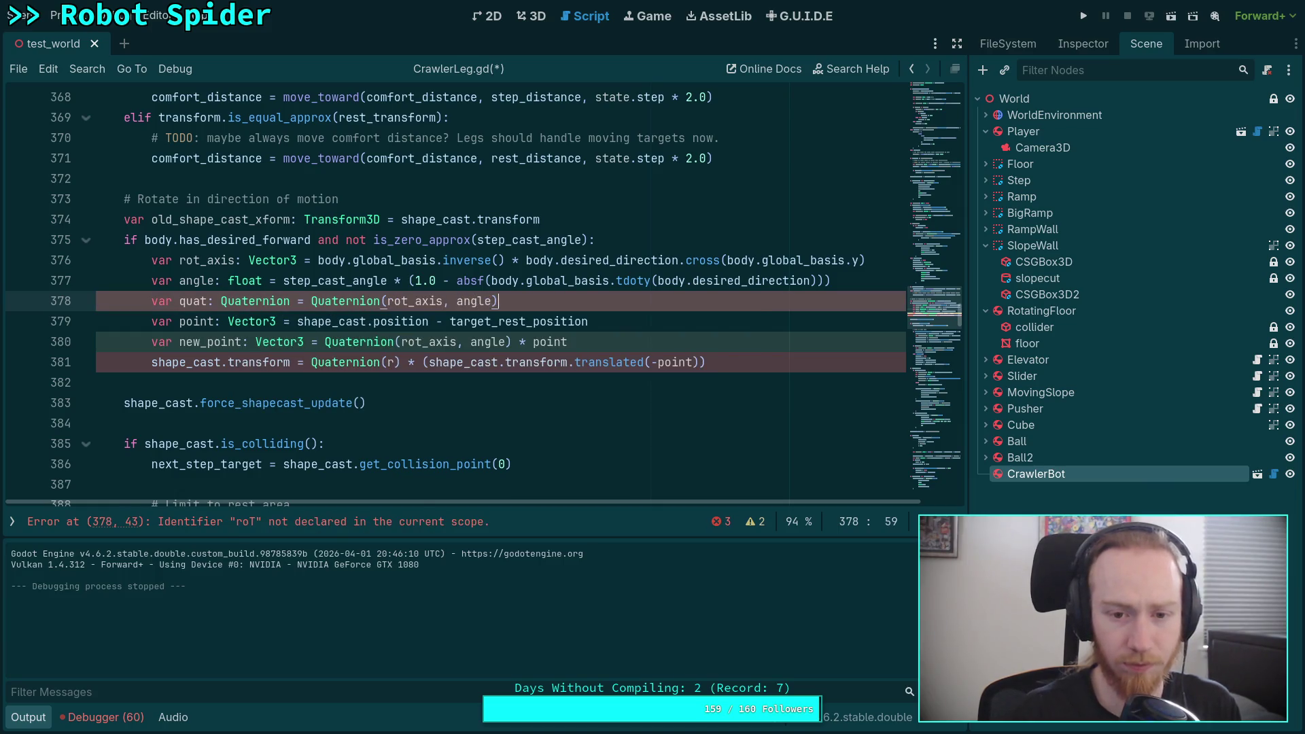
Replace the Quaternion expressions on lines 380 and 381 with quat
drag(325, 341, 512, 341)
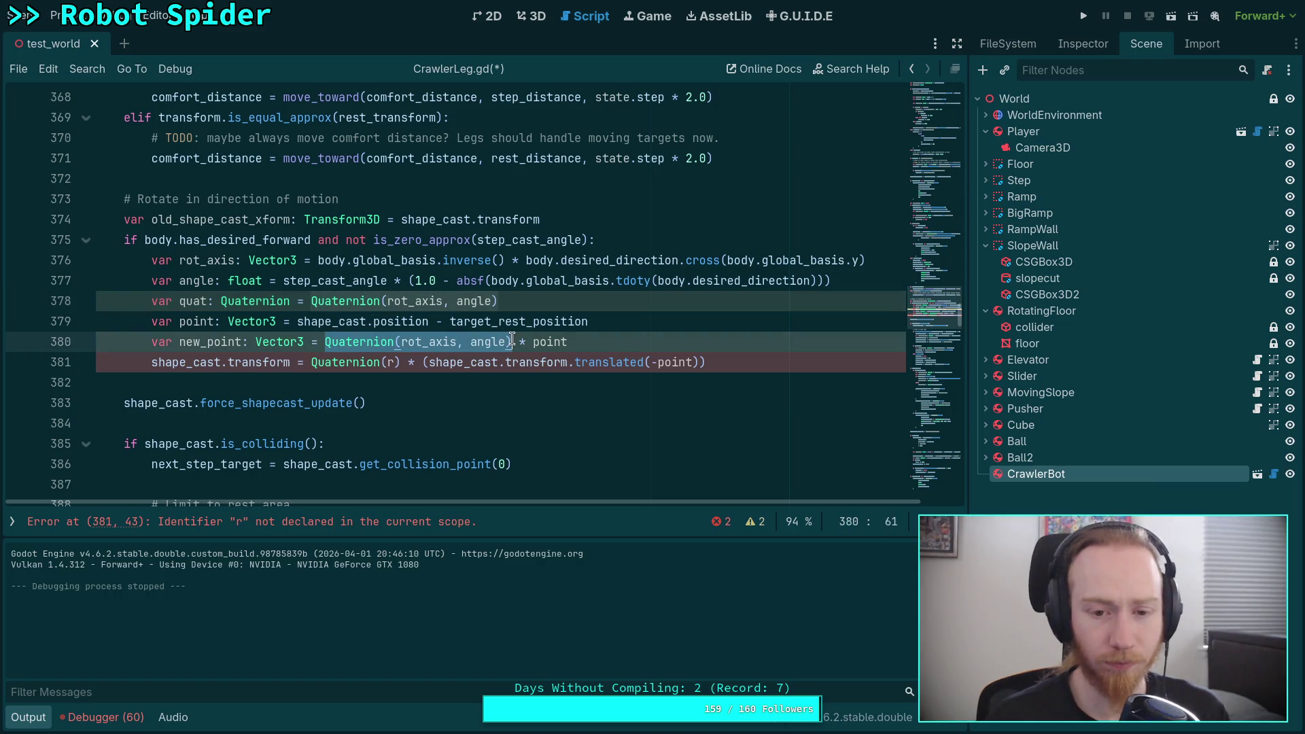
text(quat)
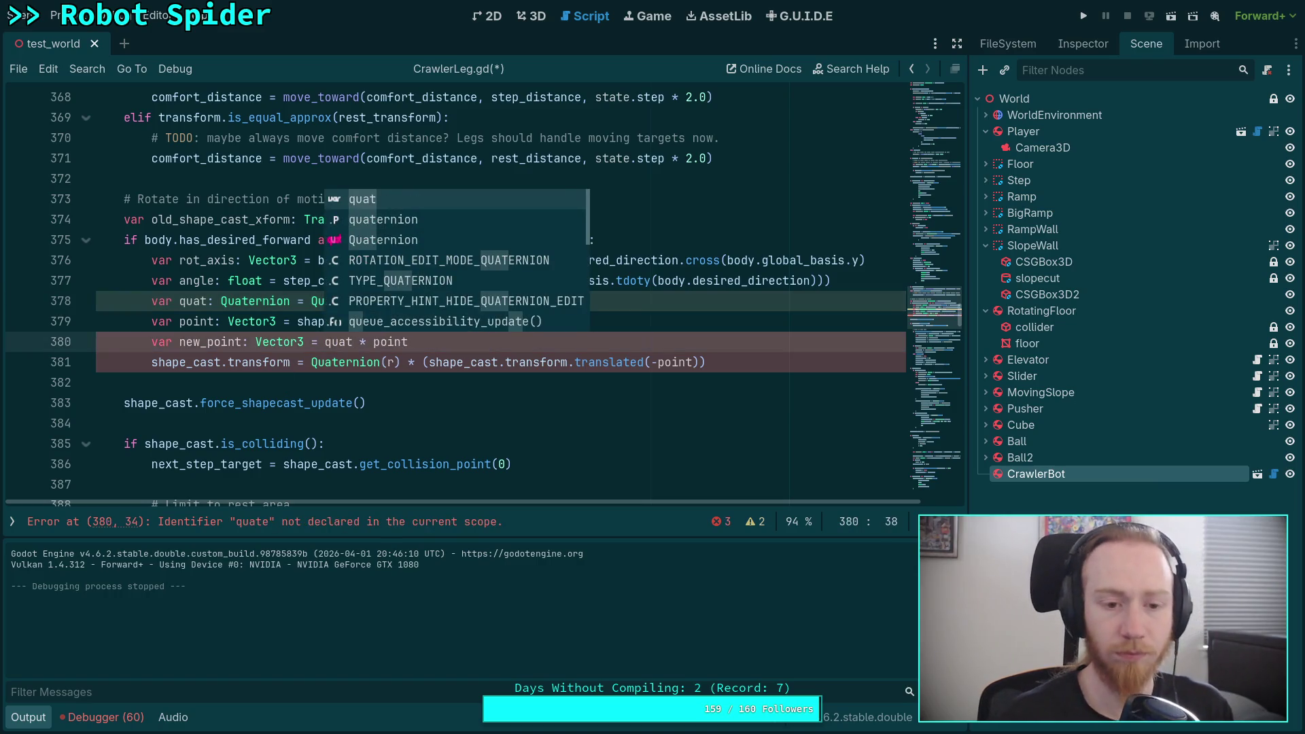
click(532, 356)
click(426, 382)
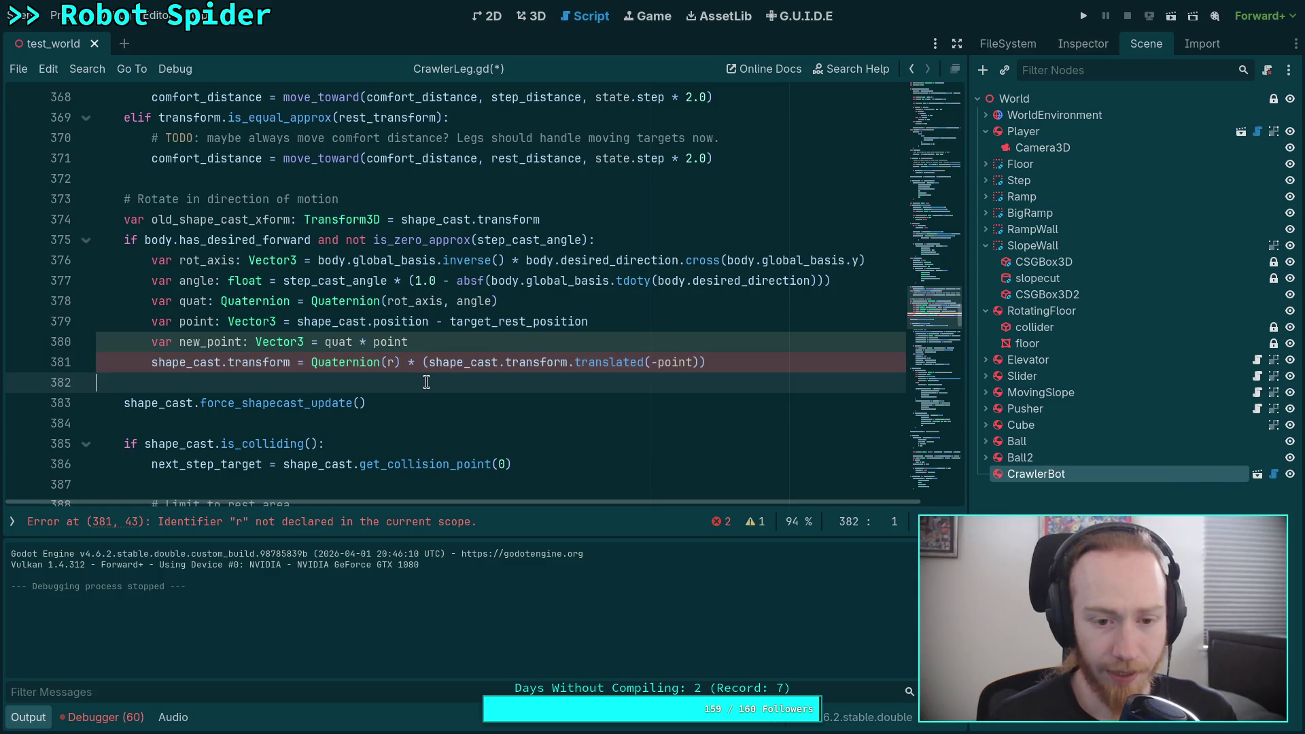
mouse_move(311, 362)
mouse_down()
mouse_move(410, 361)
mouse_move(399, 361)
mouse_up()
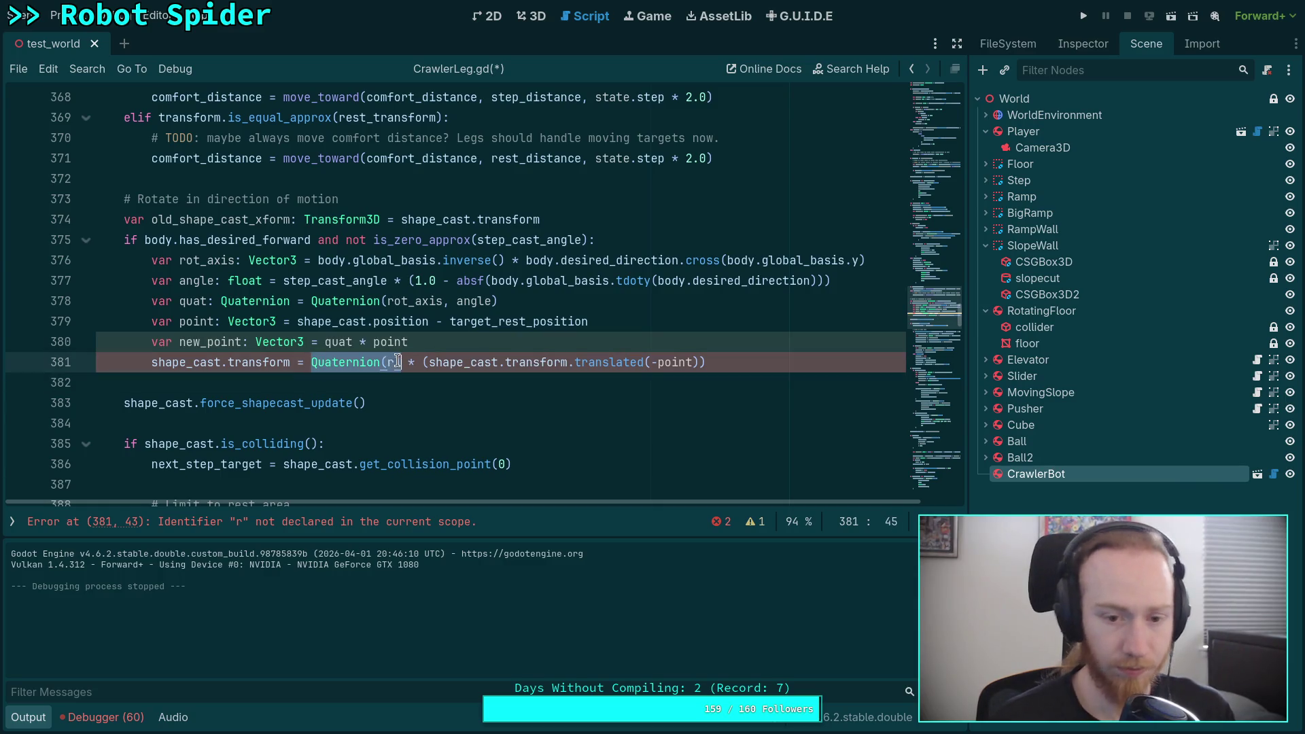
text(quat)
key(Left)
key(Left)
key(Left)
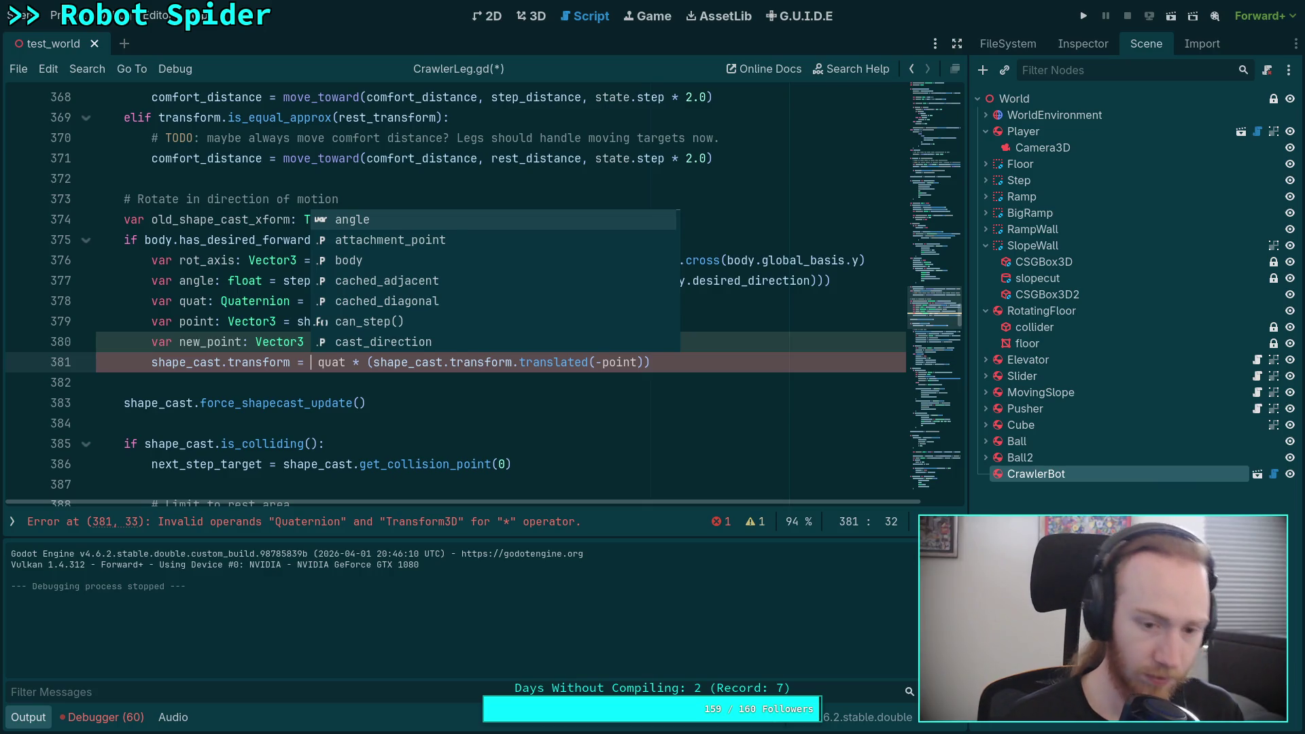
Replace line 381's assignment with shape_cast.transform.origin
key(BackSpace)
click(468, 378)
drag(690, 357, 310, 367)
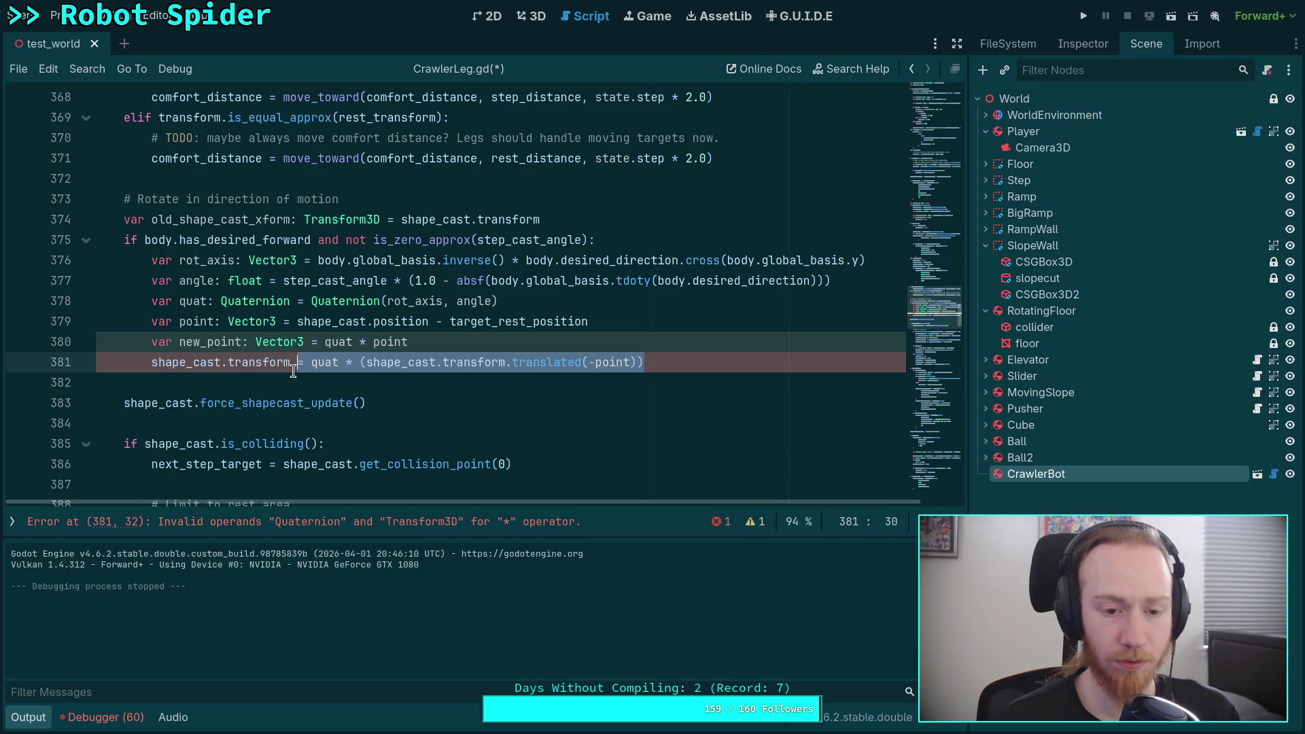
key(BackSpace)
key(BackSpace)
key(BackSpace)
text(.or)
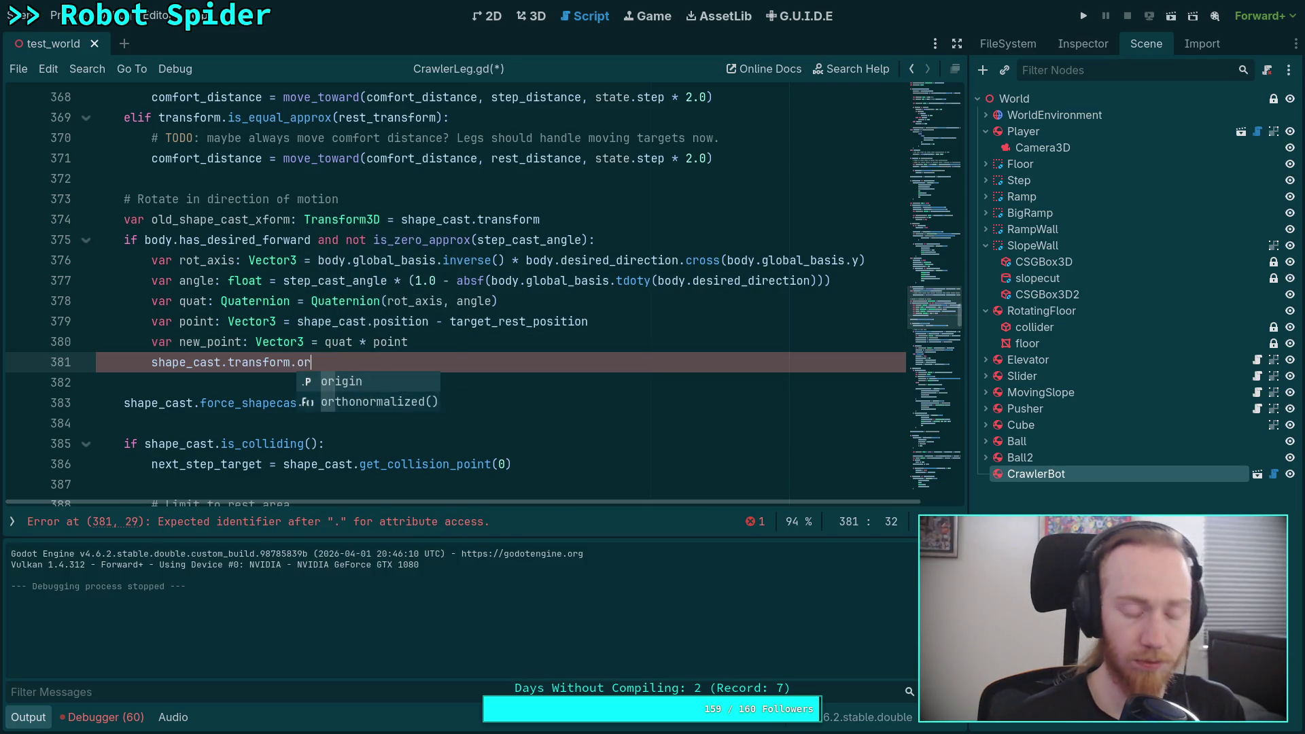
key(Return)
key(BackSpace)
key(BackSpace)
key(BackSpace)
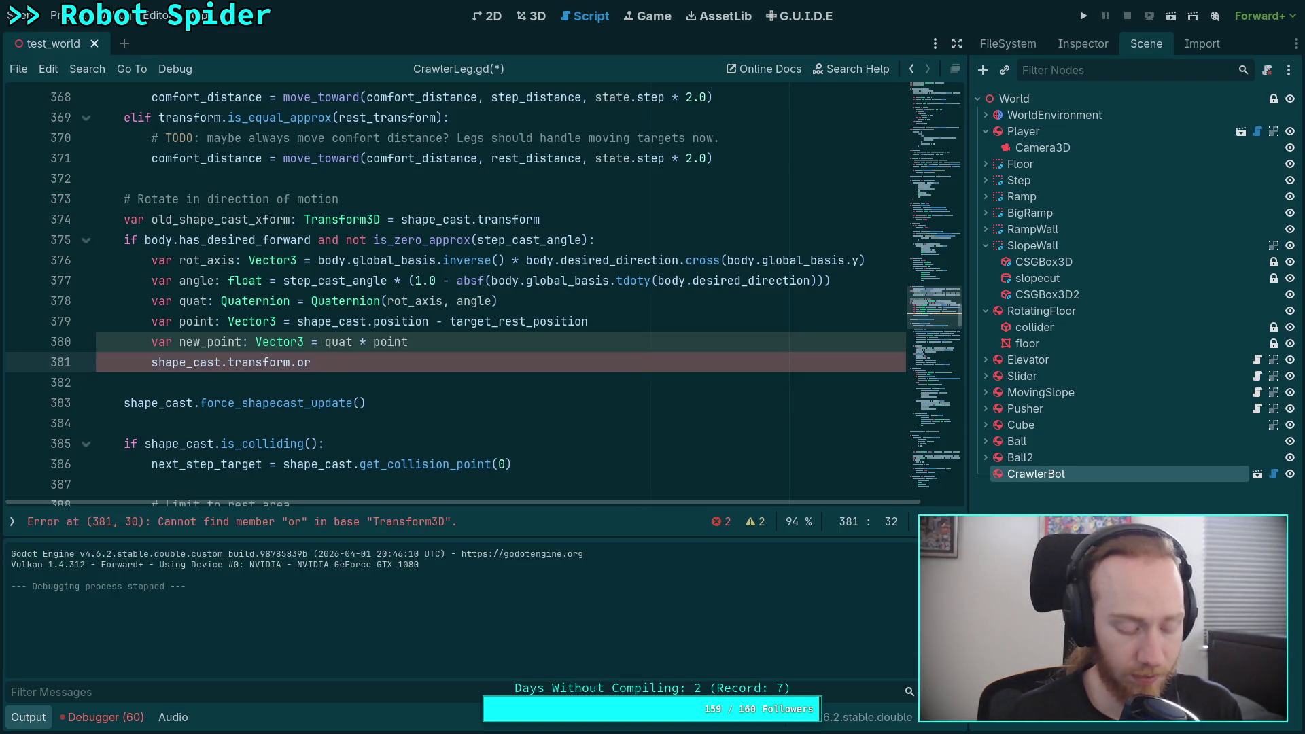
text(ign)
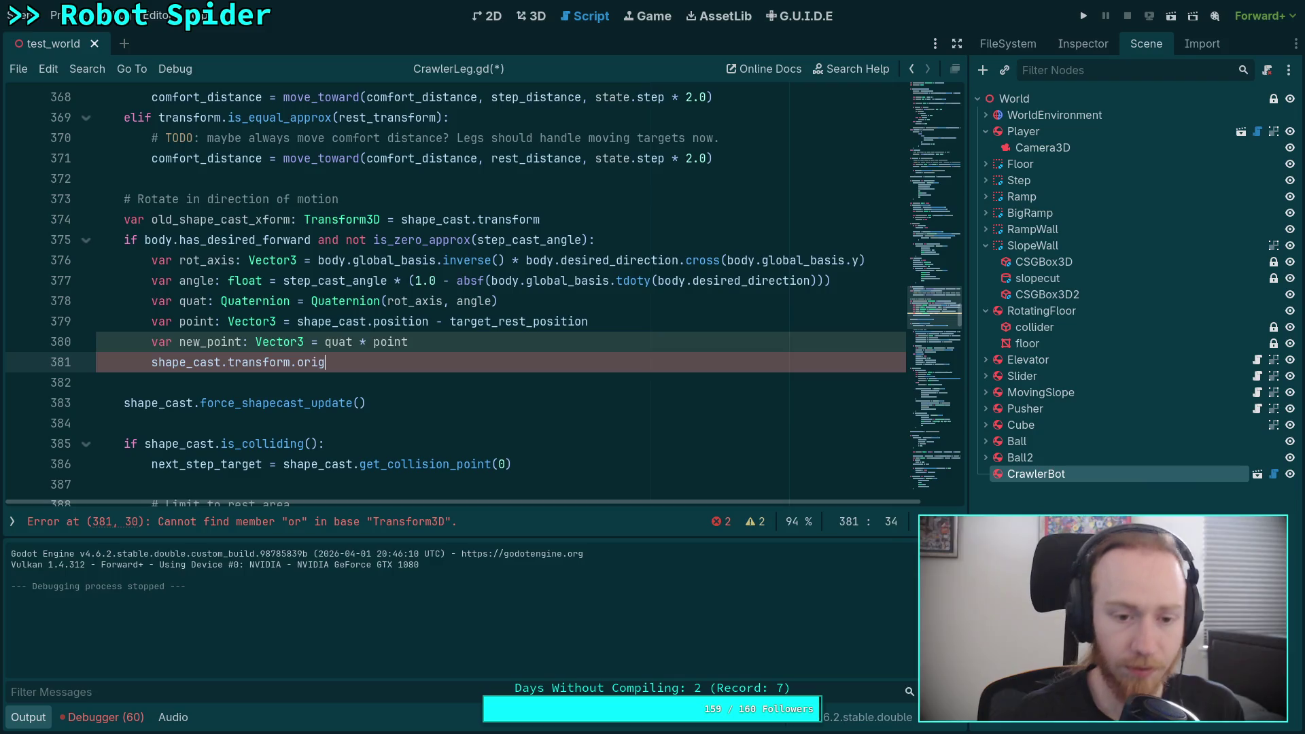
key(BackSpace)
key(BackSpace)
text(in)
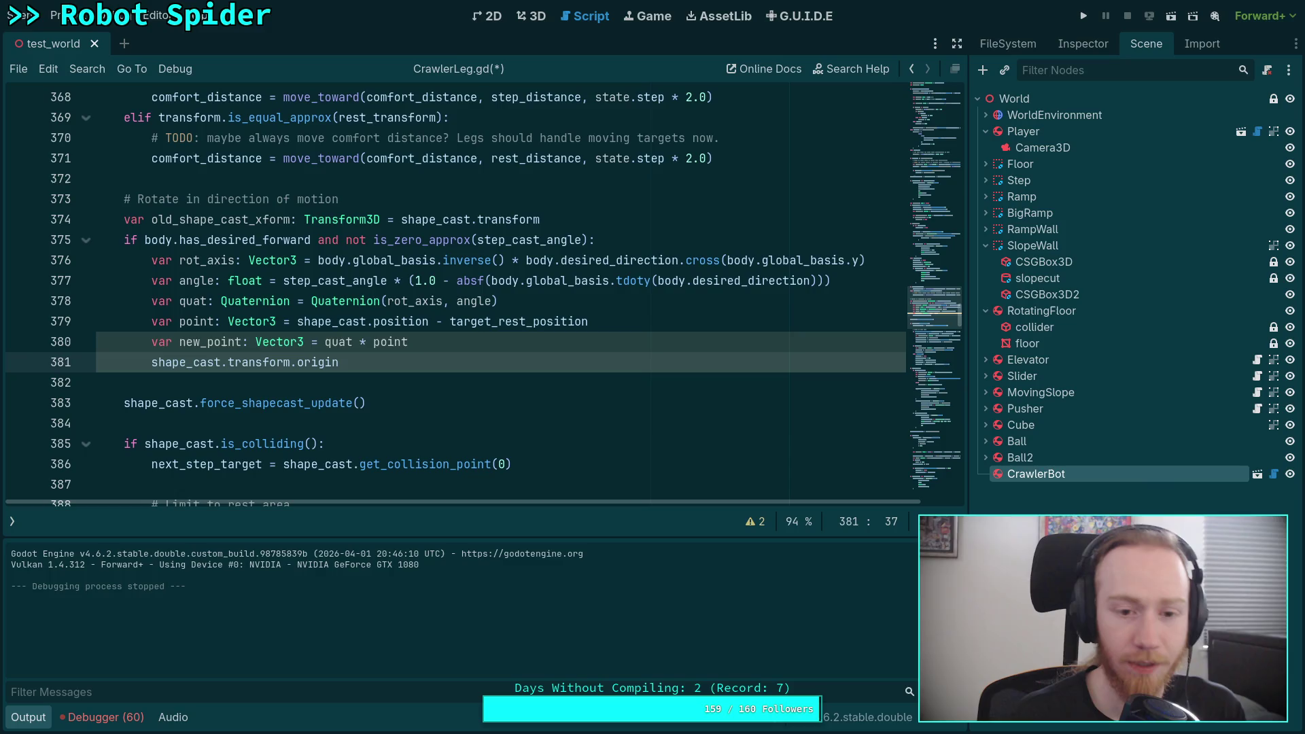
Finish line 381 as origin -= point and begin line 382
click(298, 324)
drag(299, 325, 430, 324)
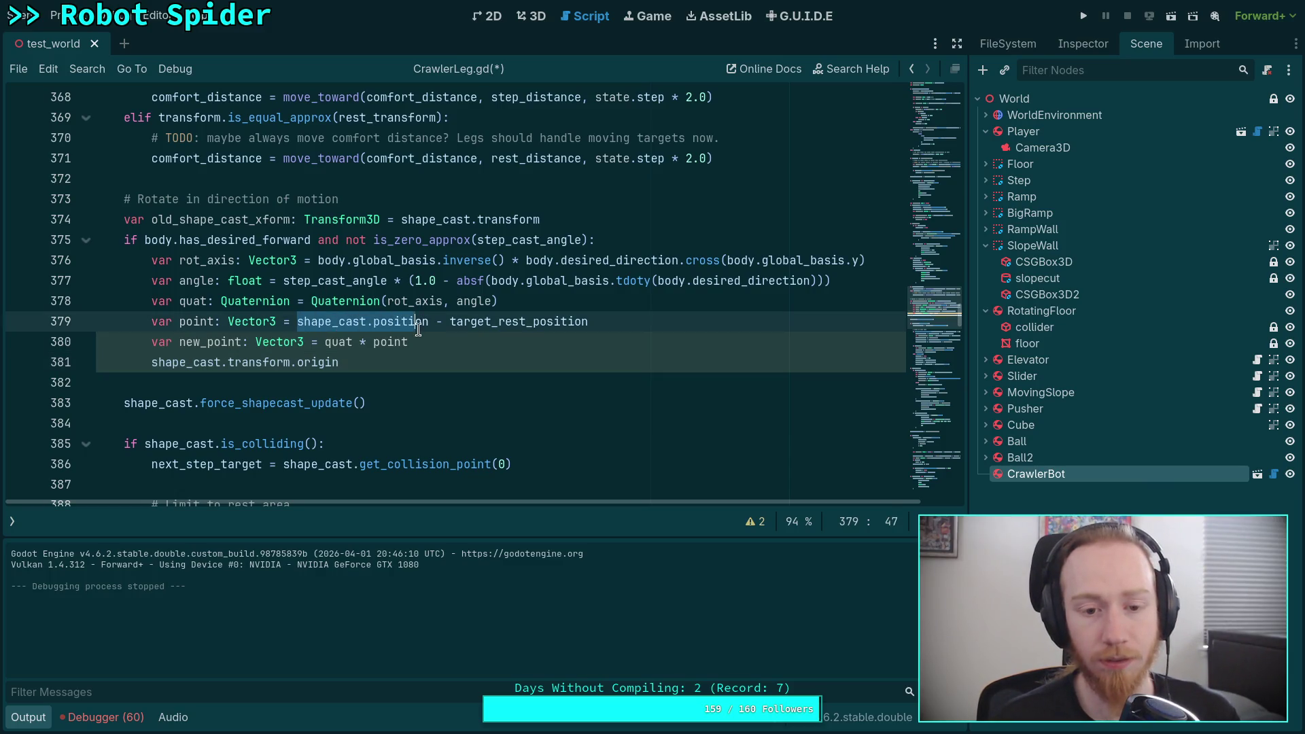
click(402, 364)
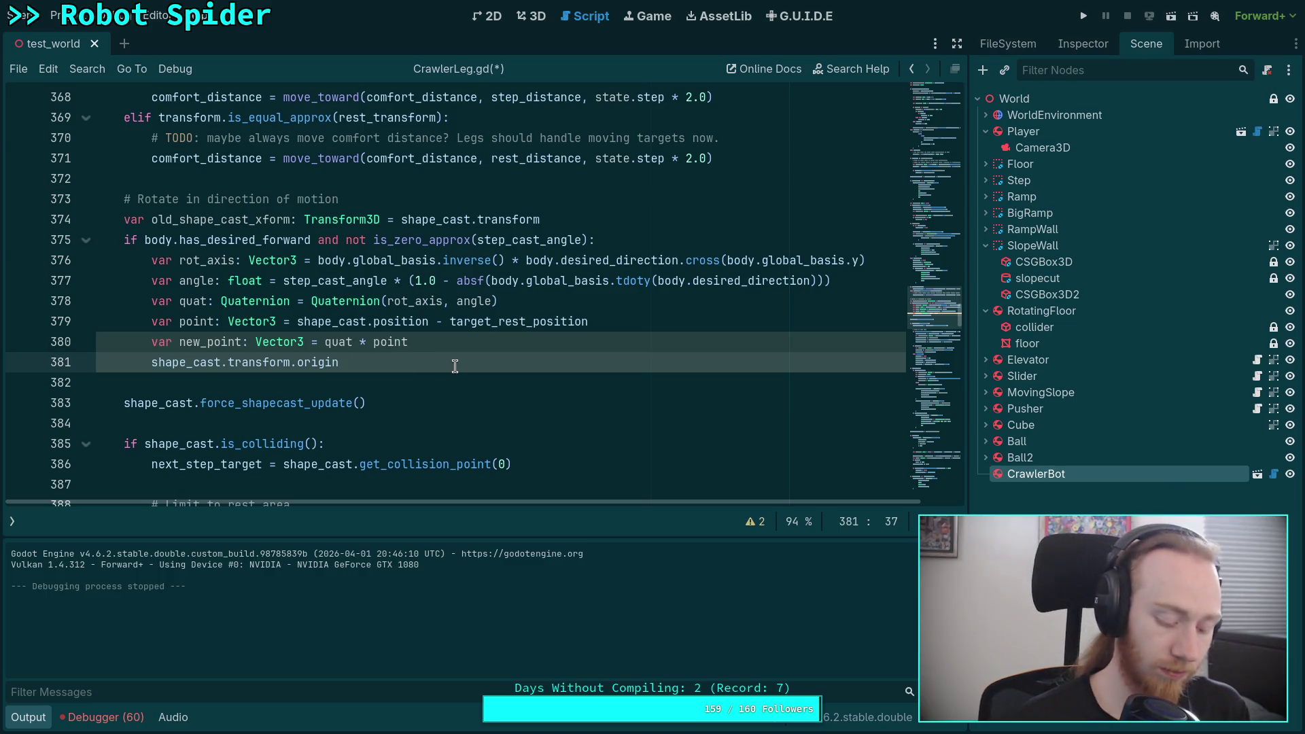
key(BackSpace)
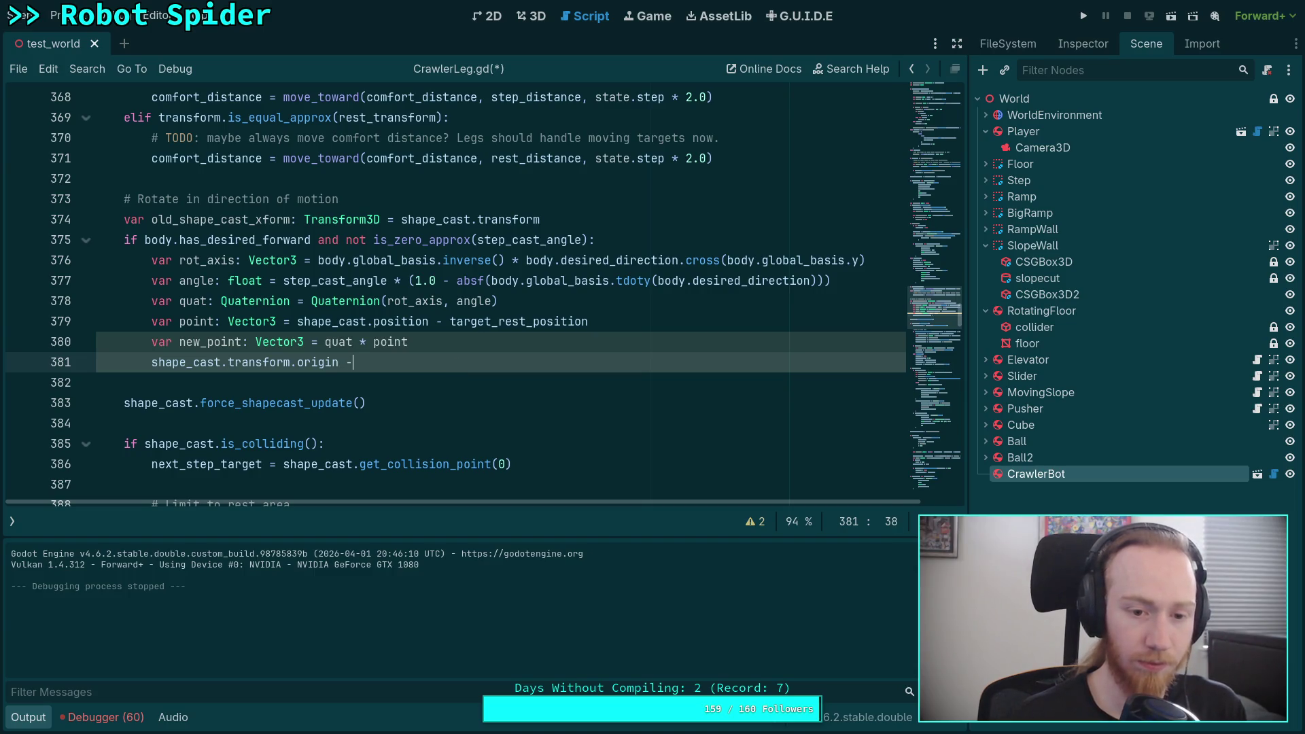
text(= point)
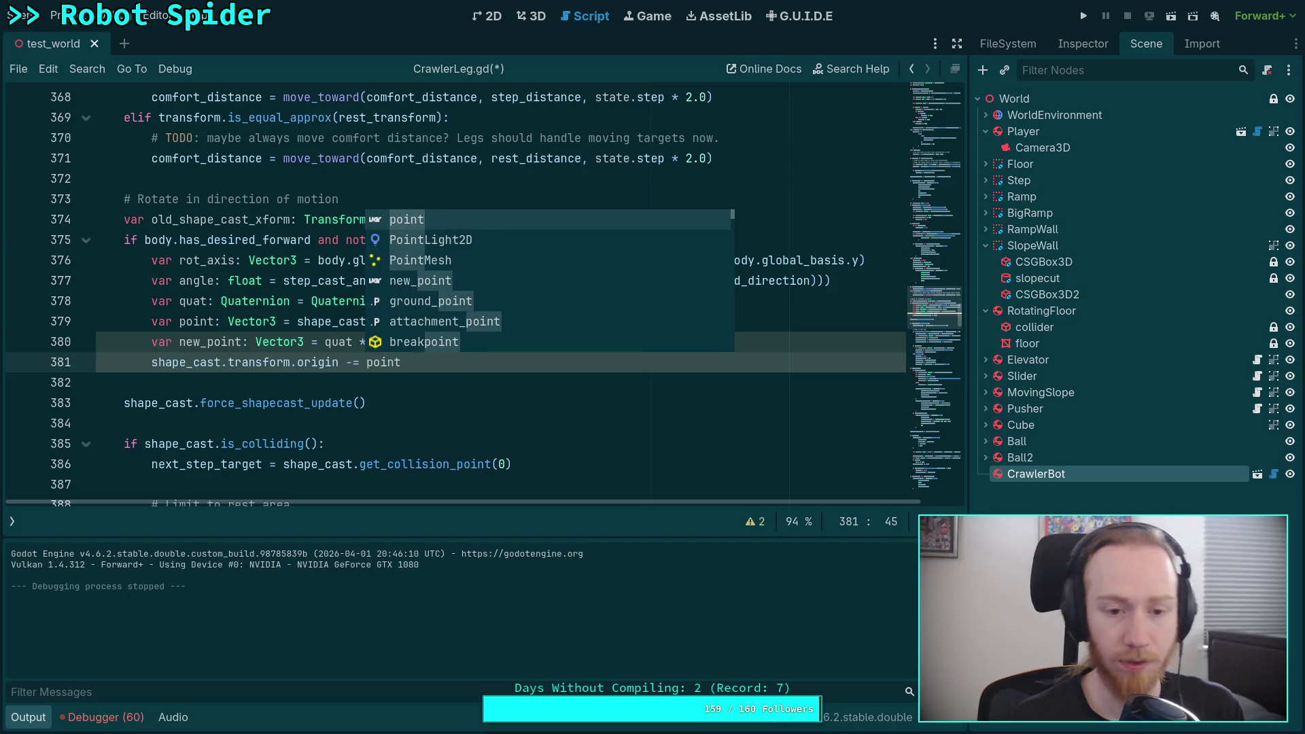
key(Escape)
key(Return)
Write shape_cast.basis = quat * shape_cast.basis on line 382
text(sha)
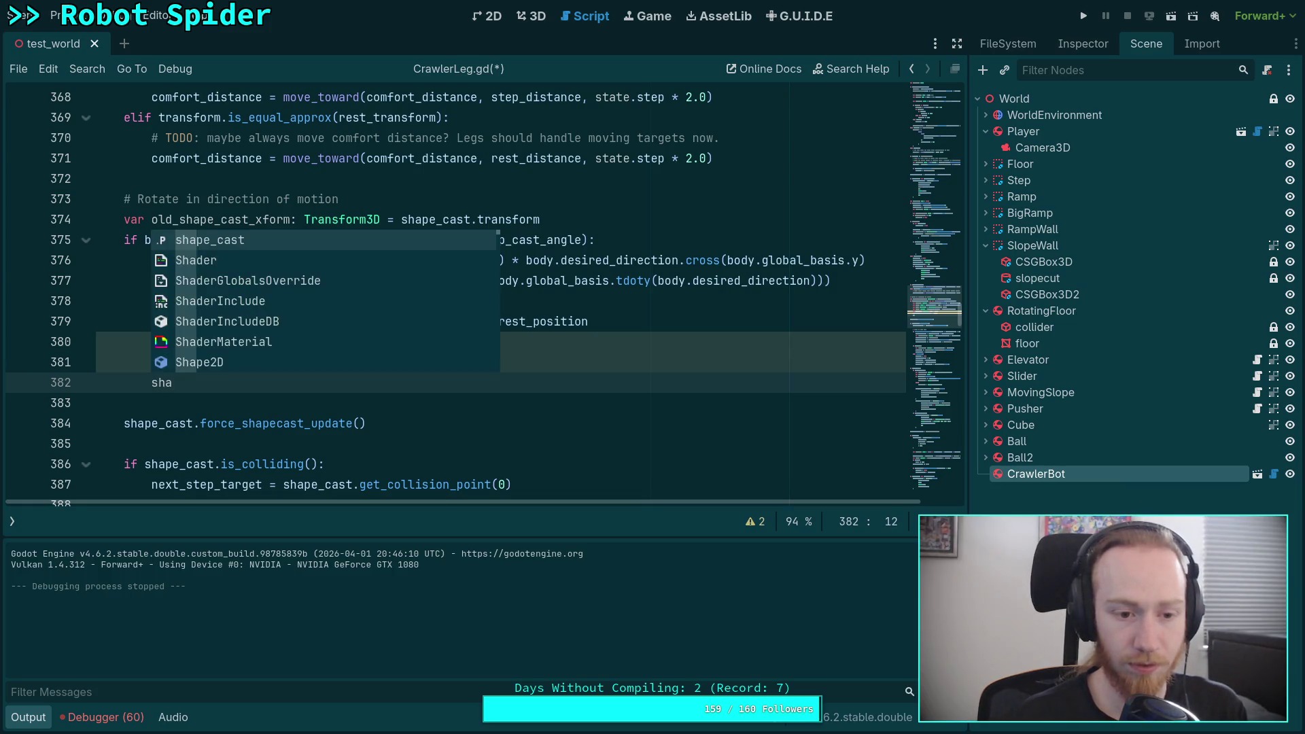
key(Return)
text(.)
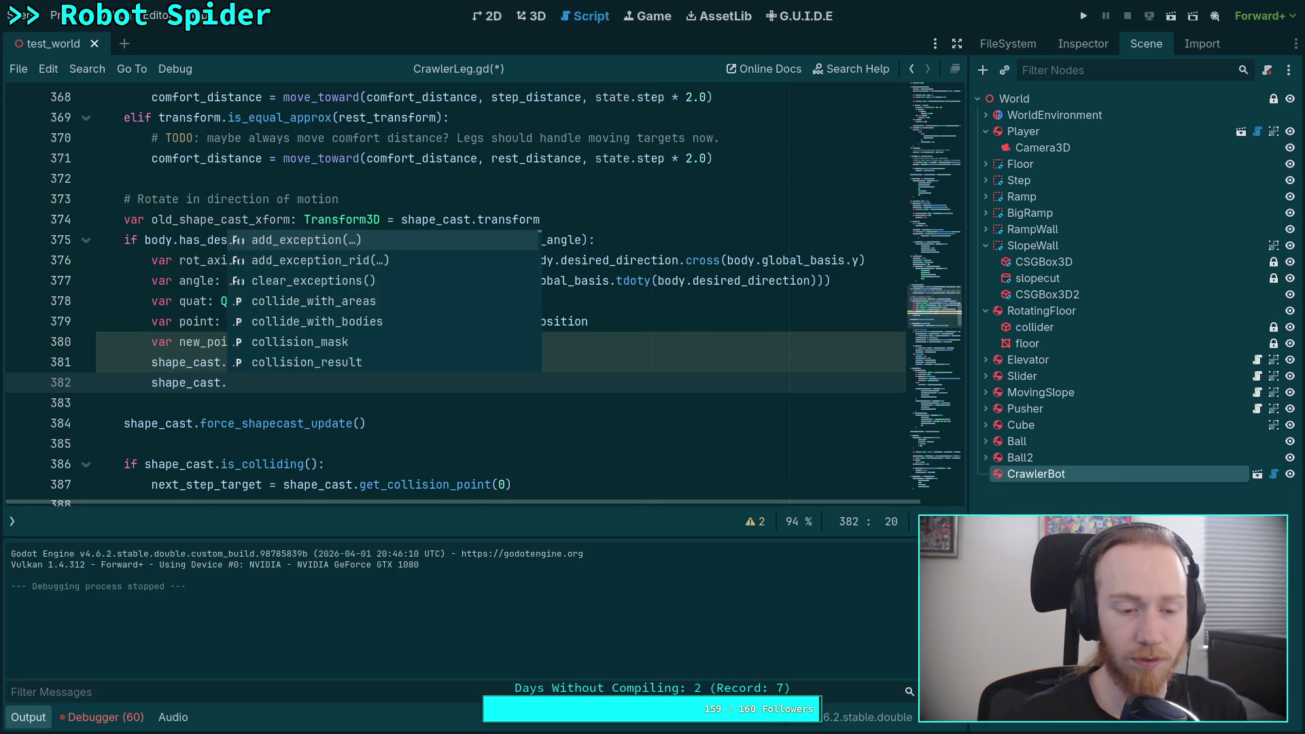
text(tr)
key(BackSpace)
key(BackSpace)
text(b)
key(Return)
text(.)
key(BackSpace)
text(= )
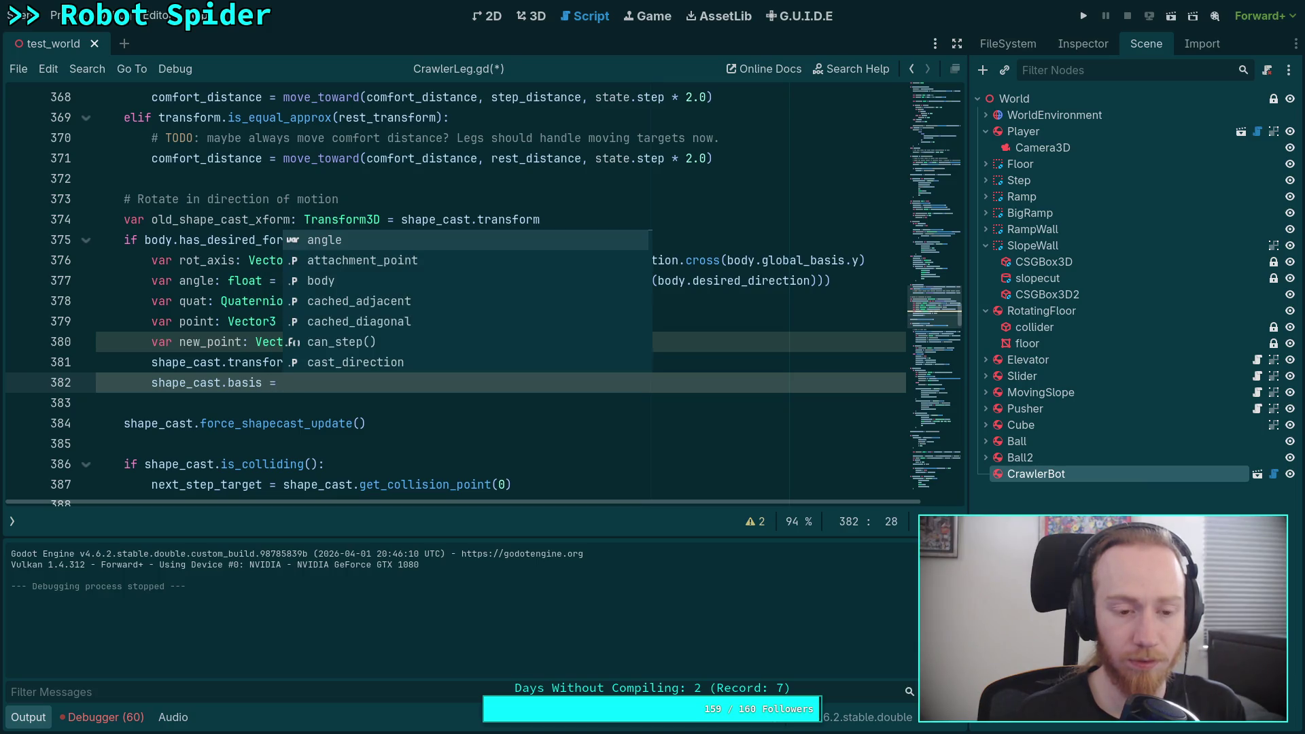
text(shape_cast.ba)
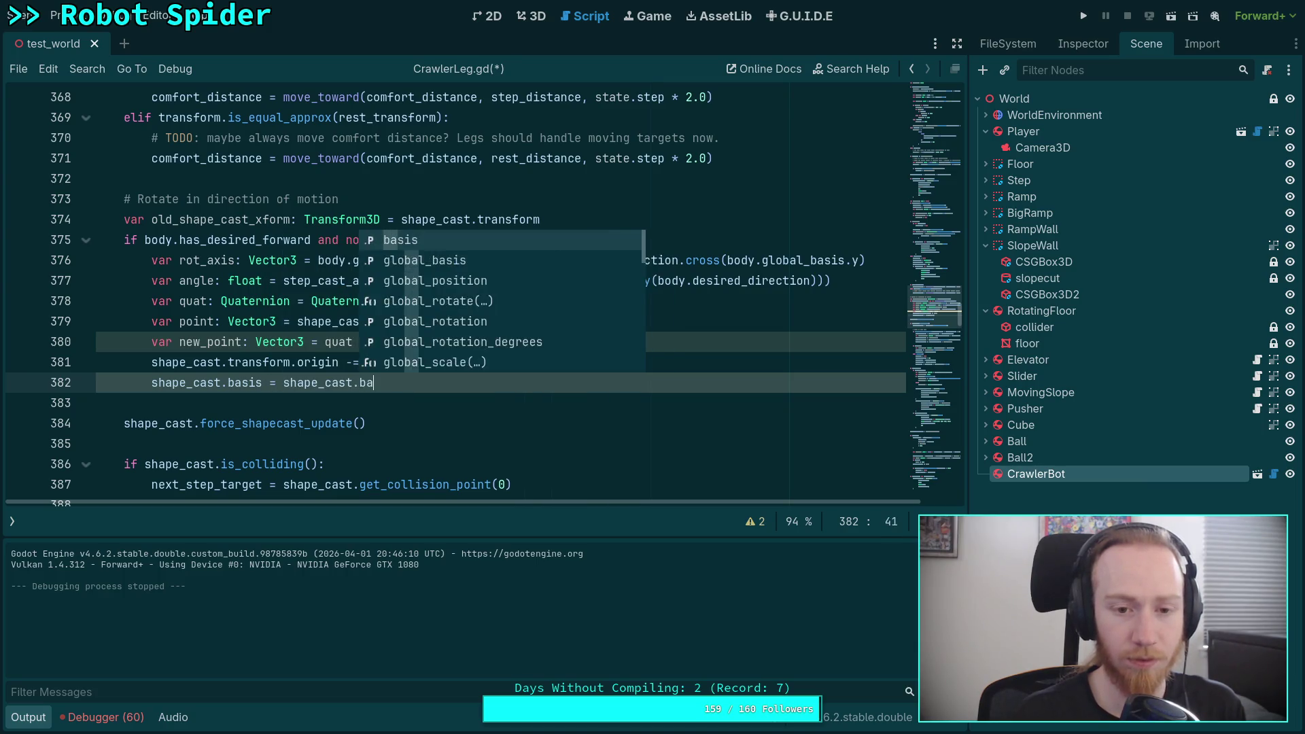
text(sis.rot)
key(Return)
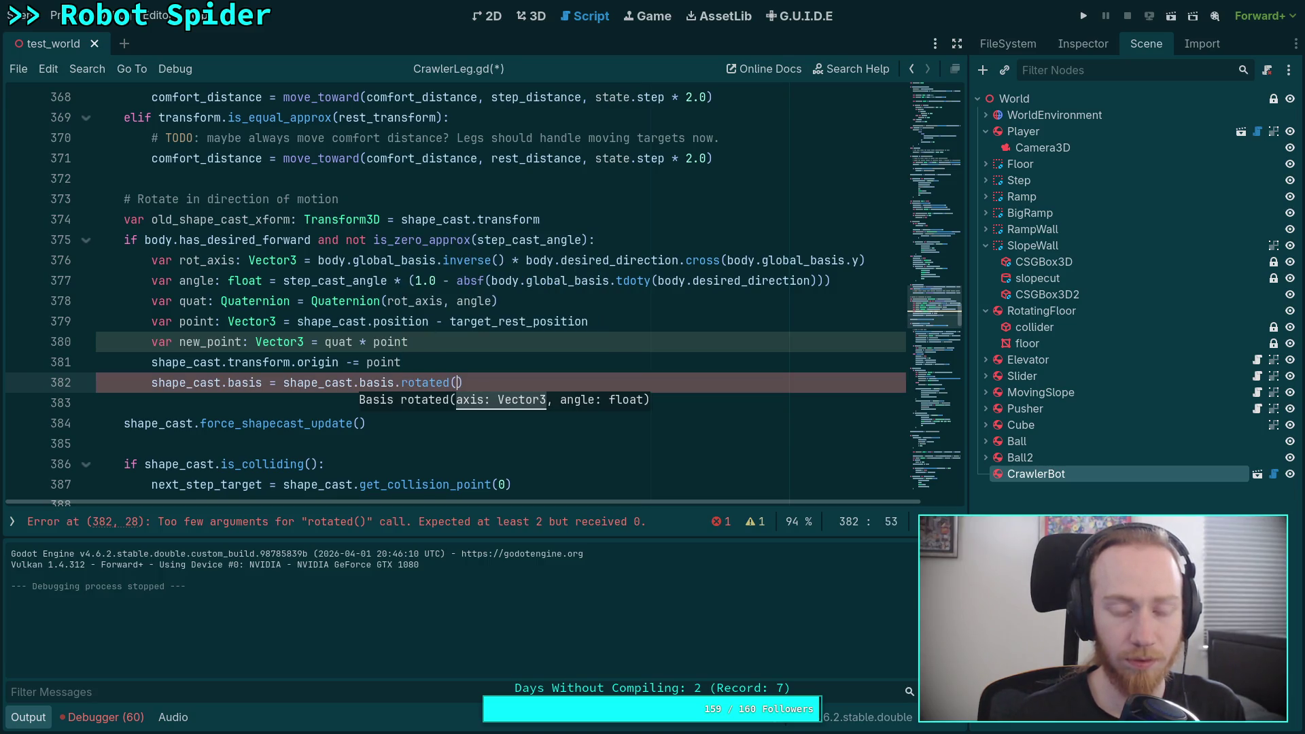
key(BackSpace)
key(BackSpace)
key(BackSpace)
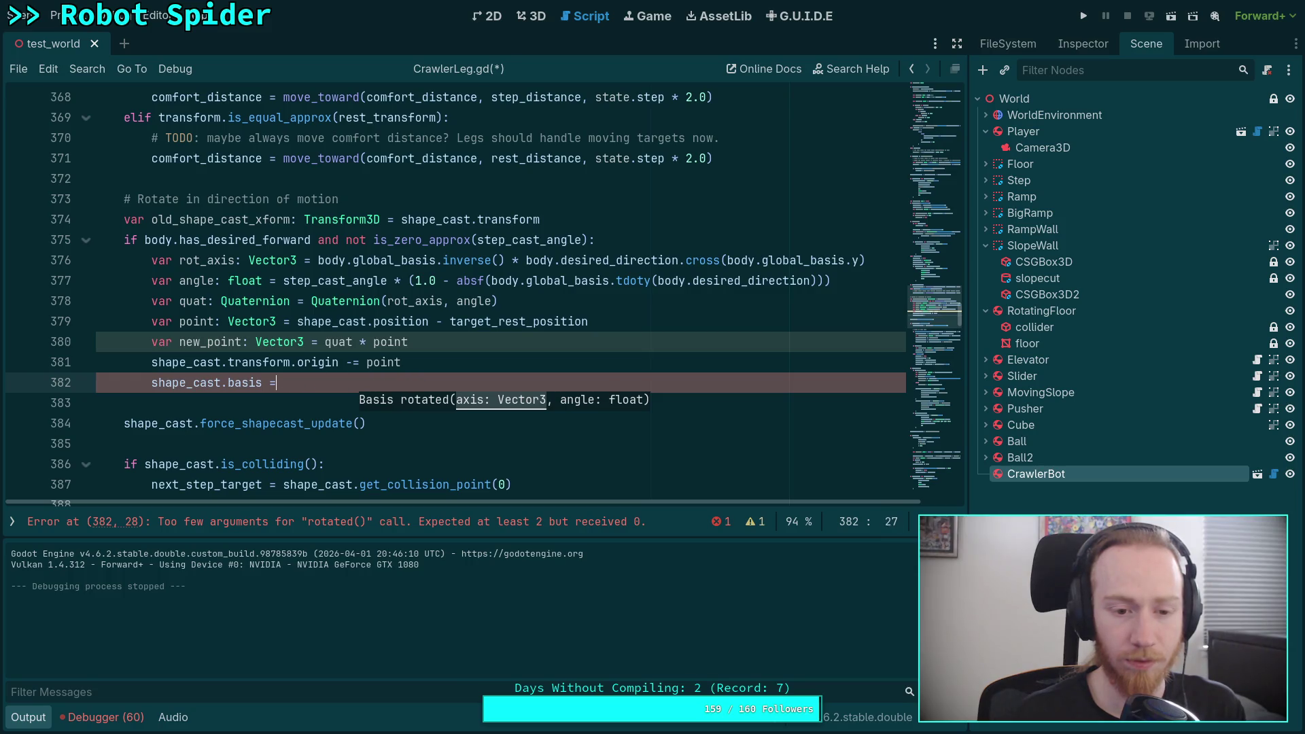
text( quat * )
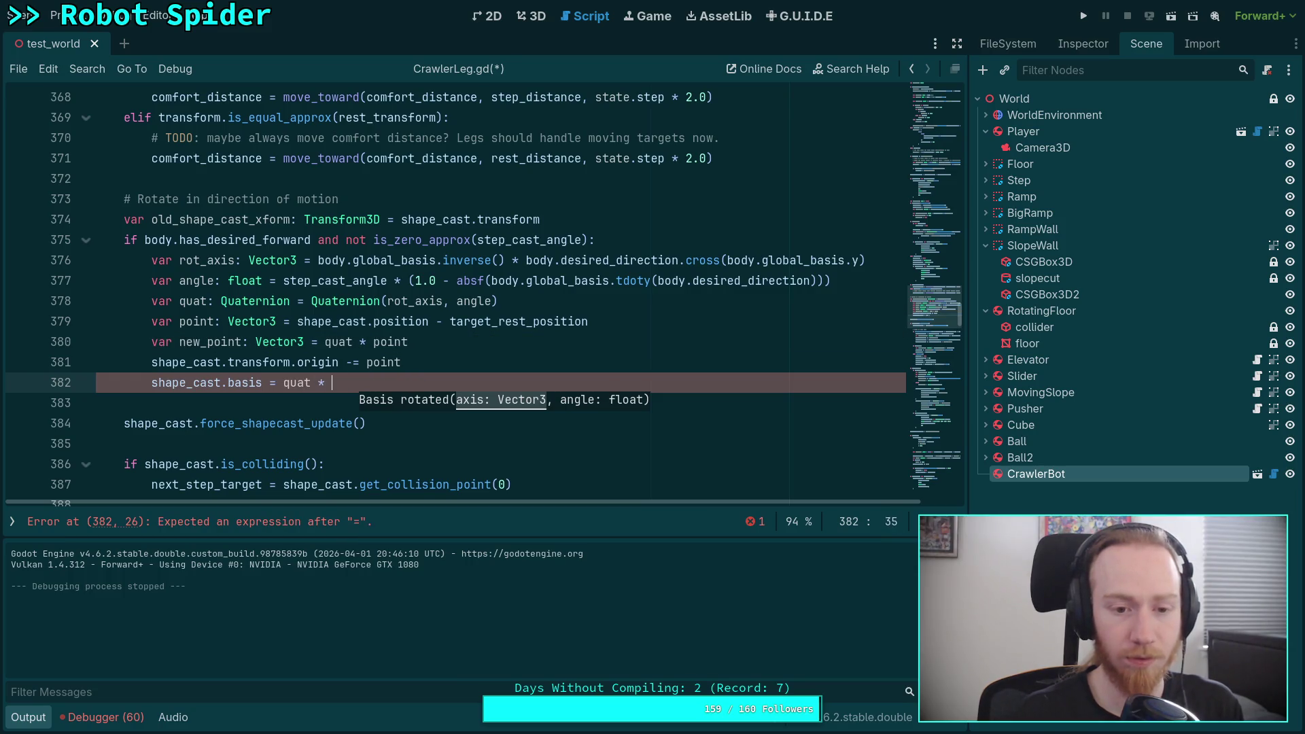
text(shape_cast.)
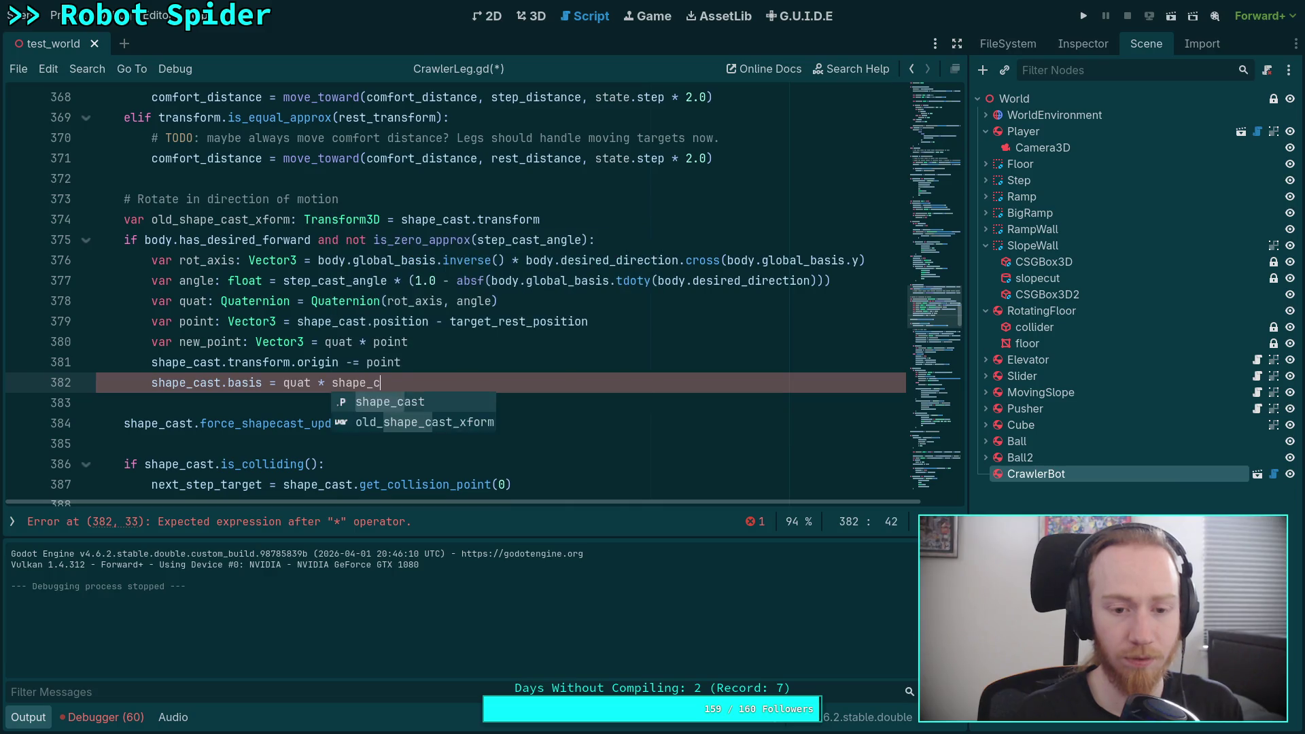
text(basis)
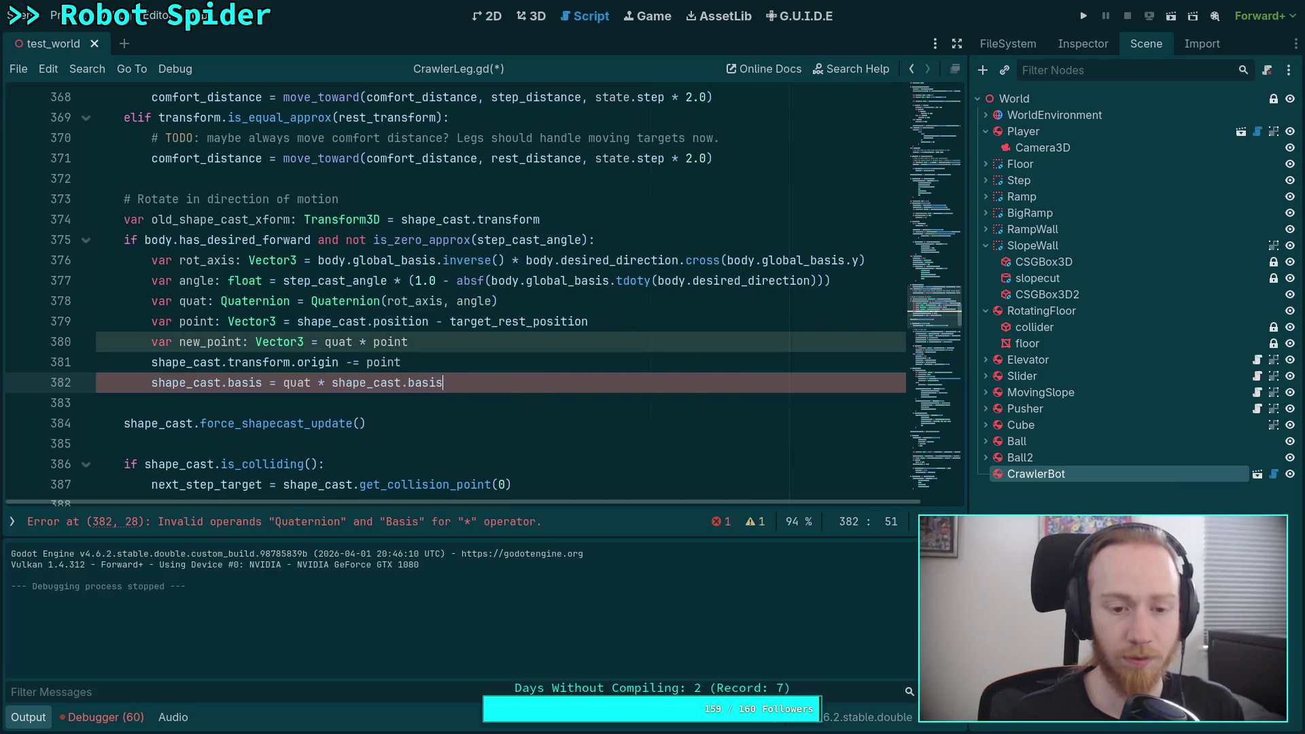
Reorder it to shape_cast.basis * quat, then delete the rotation code on lines 378–382
click(334, 382)
key(BackSpace)
key(BackSpace)
key(BackSpace)
click(470, 382)
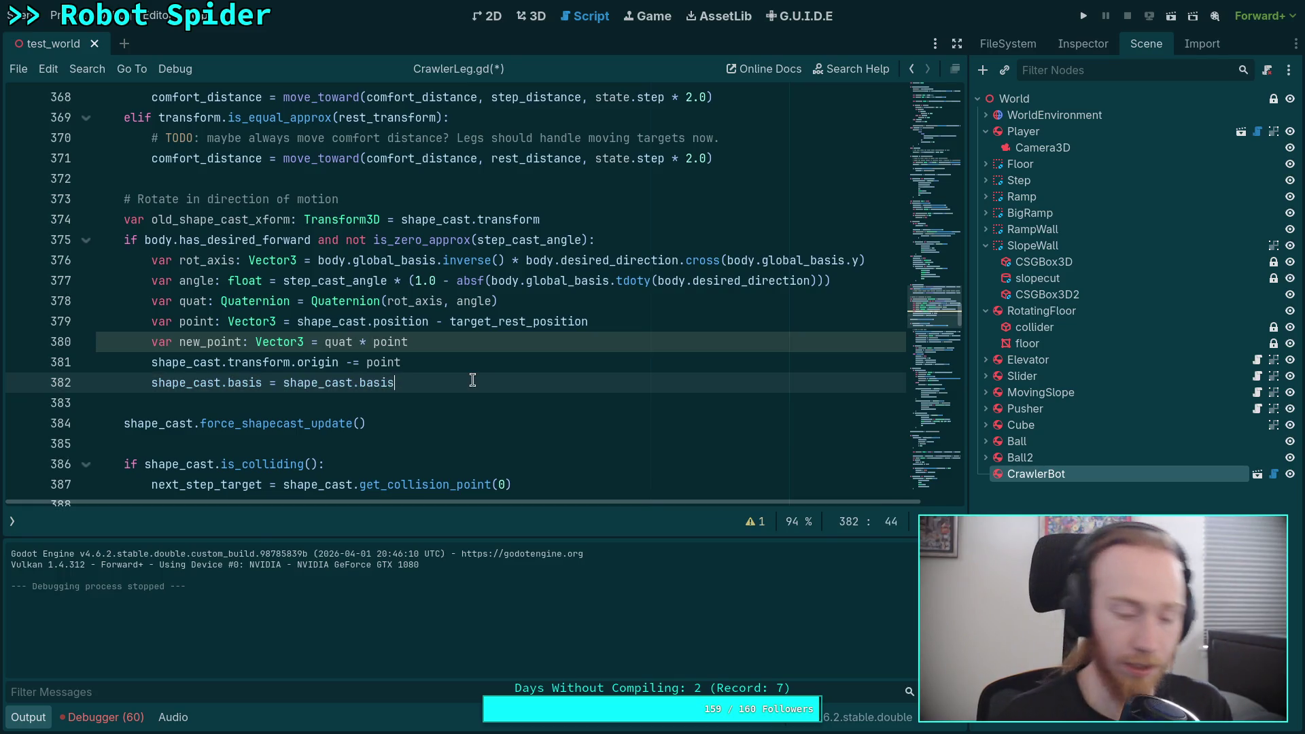
text( * quat)
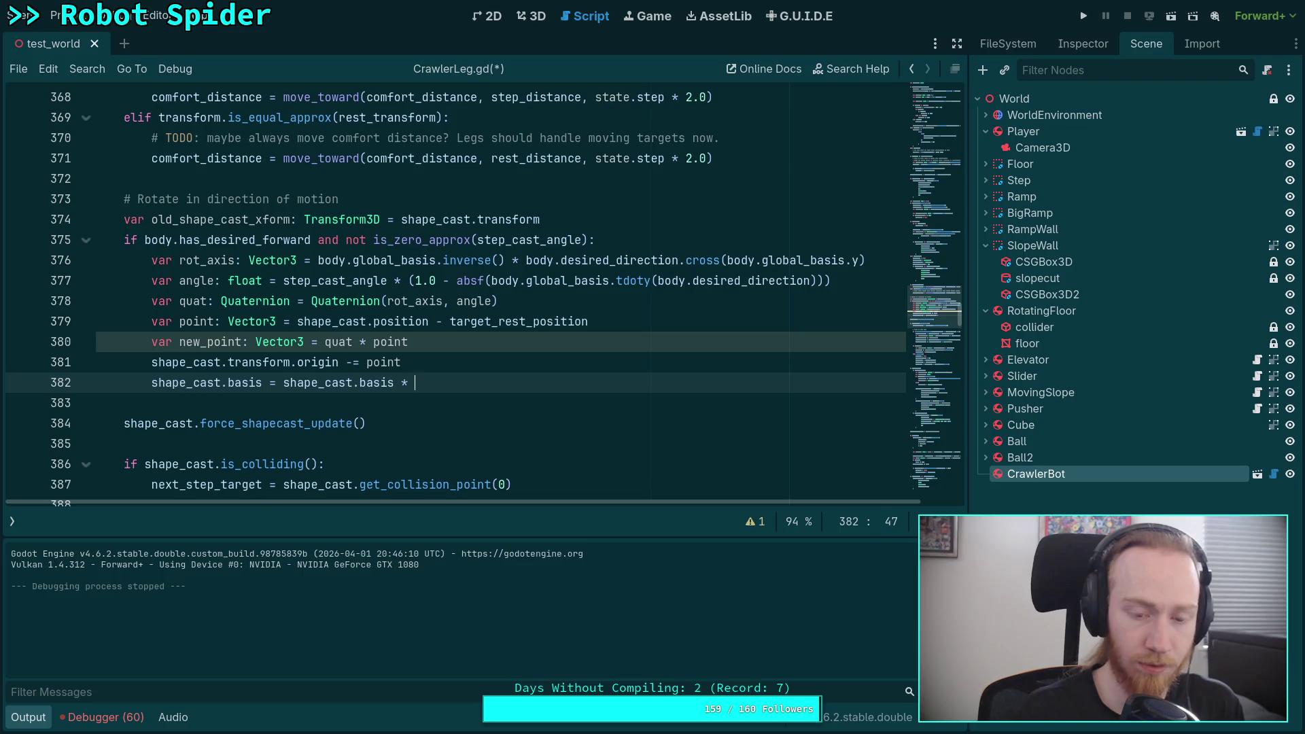
click(428, 401)
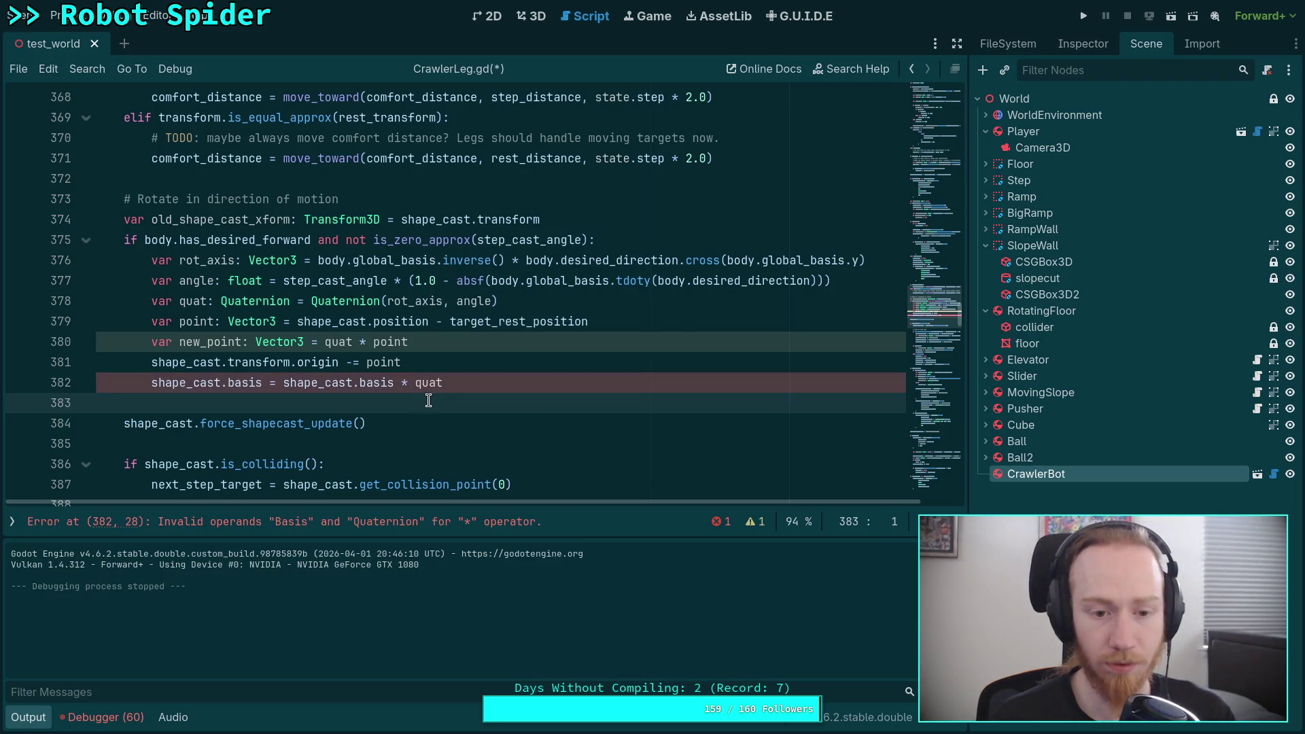
click(486, 377)
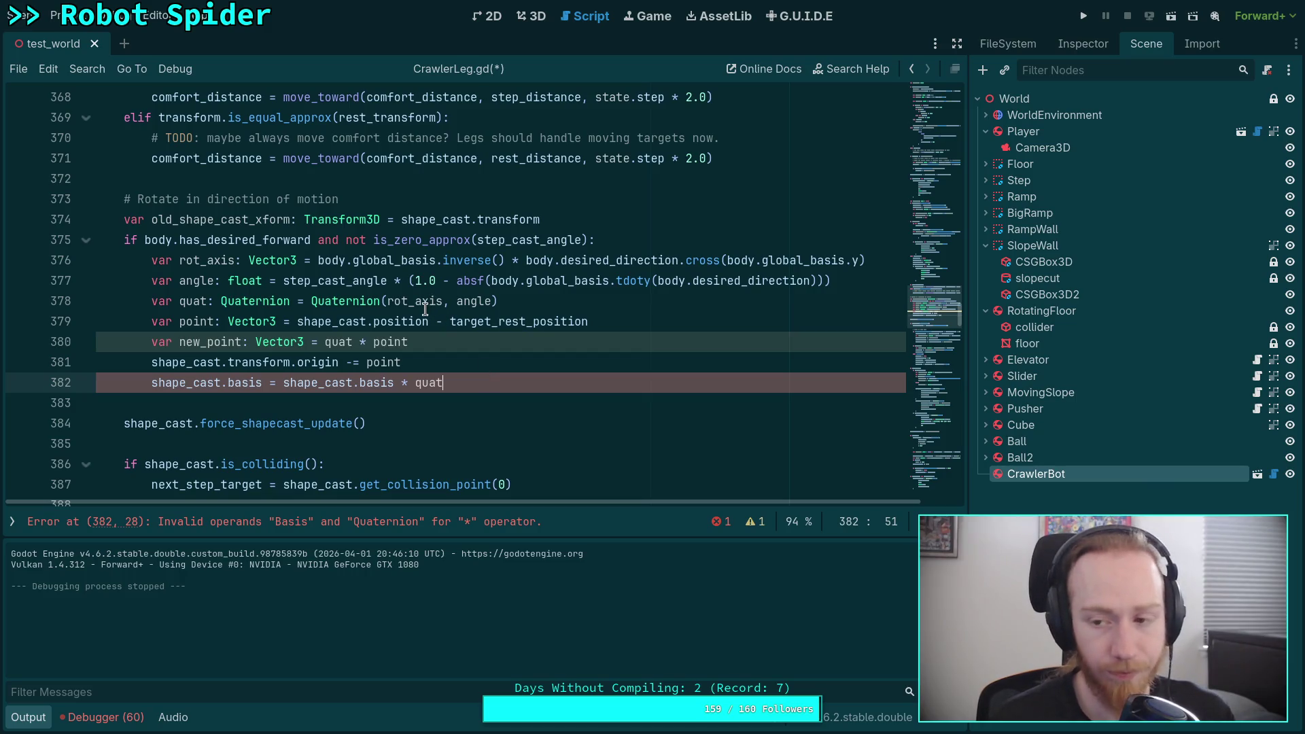
drag(455, 382, 332, 382)
drag(443, 382, 285, 381)
click(515, 379)
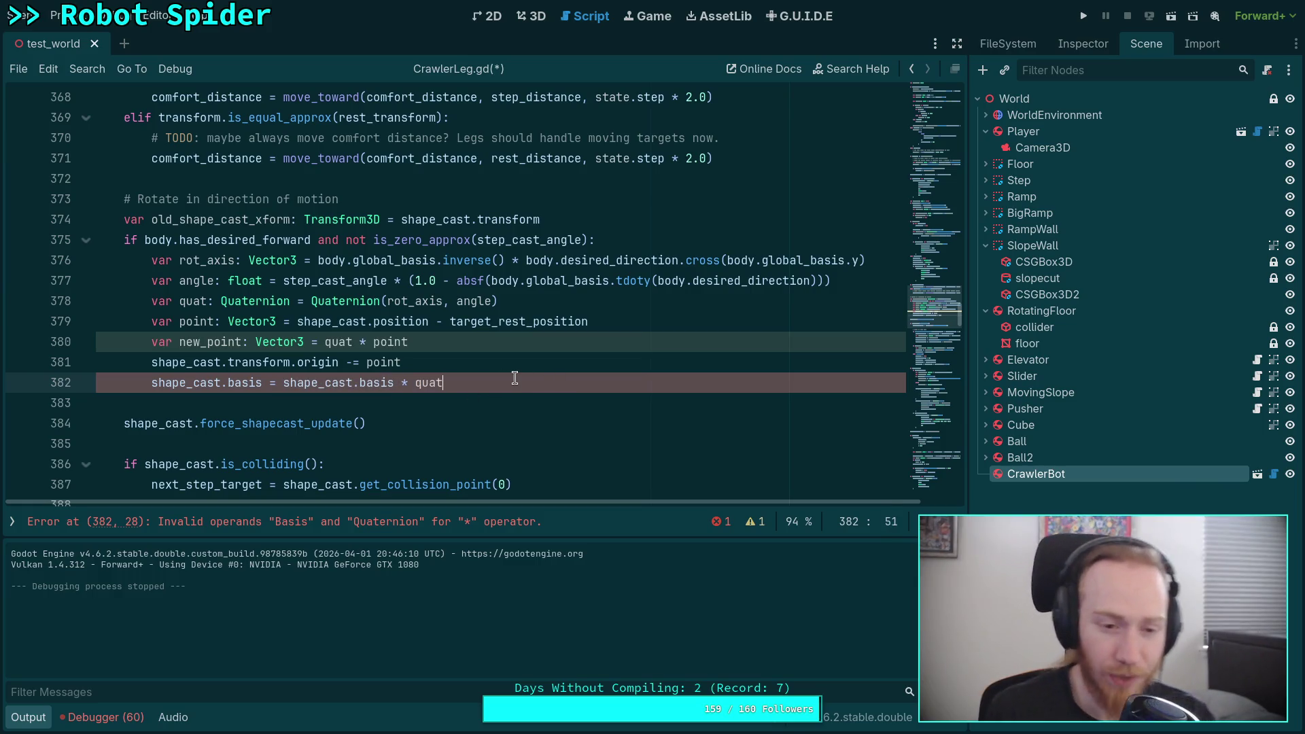
drag(514, 378, 151, 300)
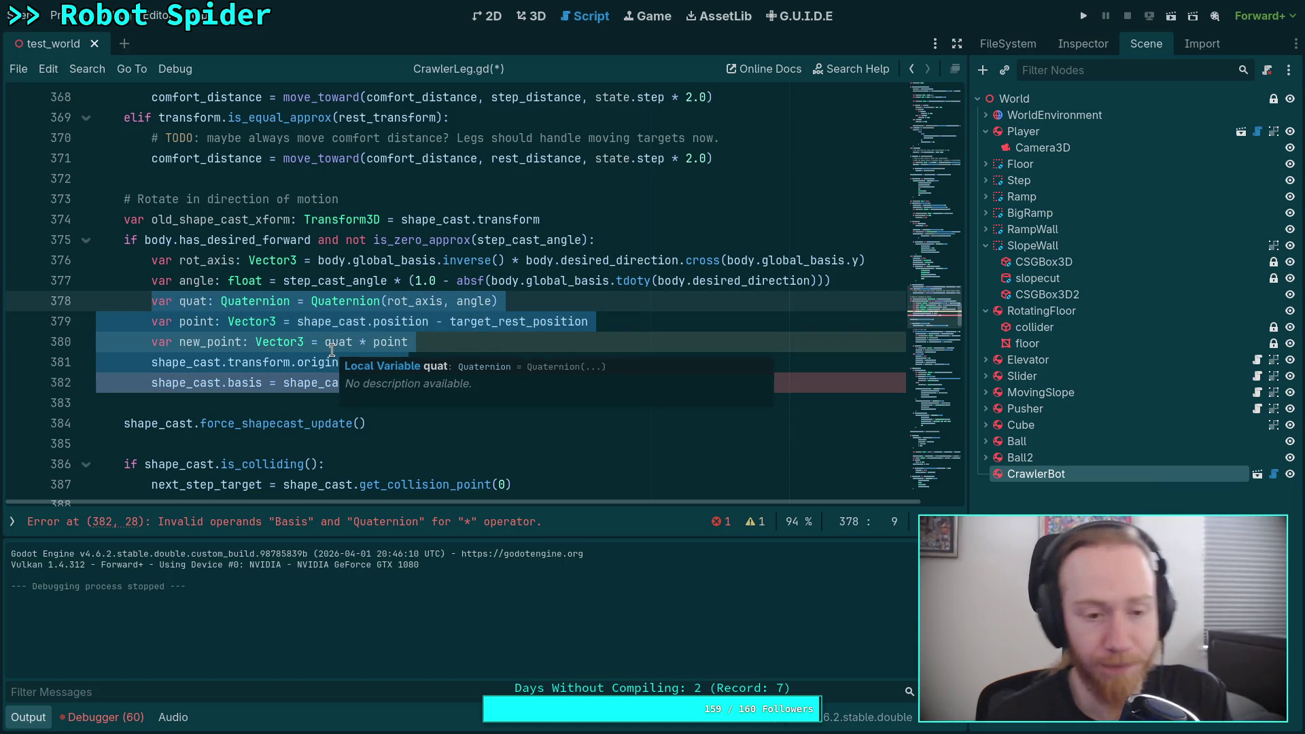
key(BackSpace)
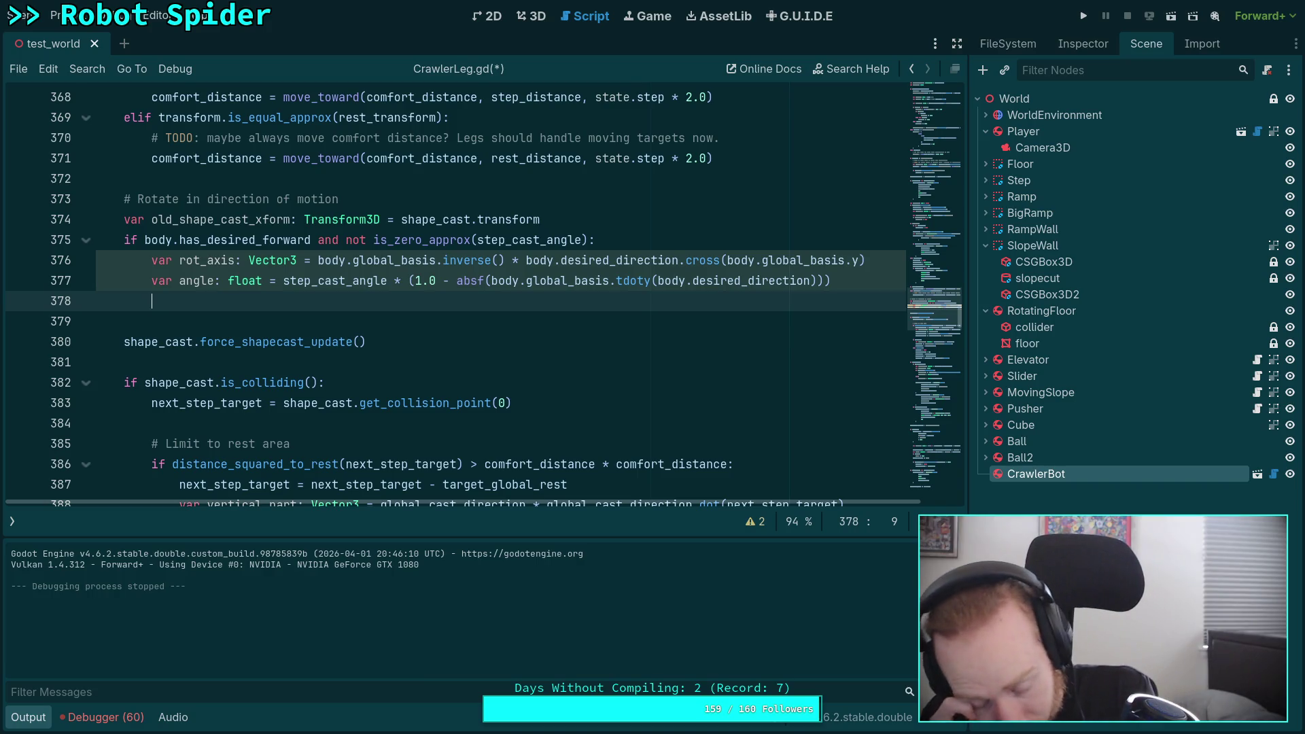
Browse through the Transform3D documentation page
key(alt+Left)
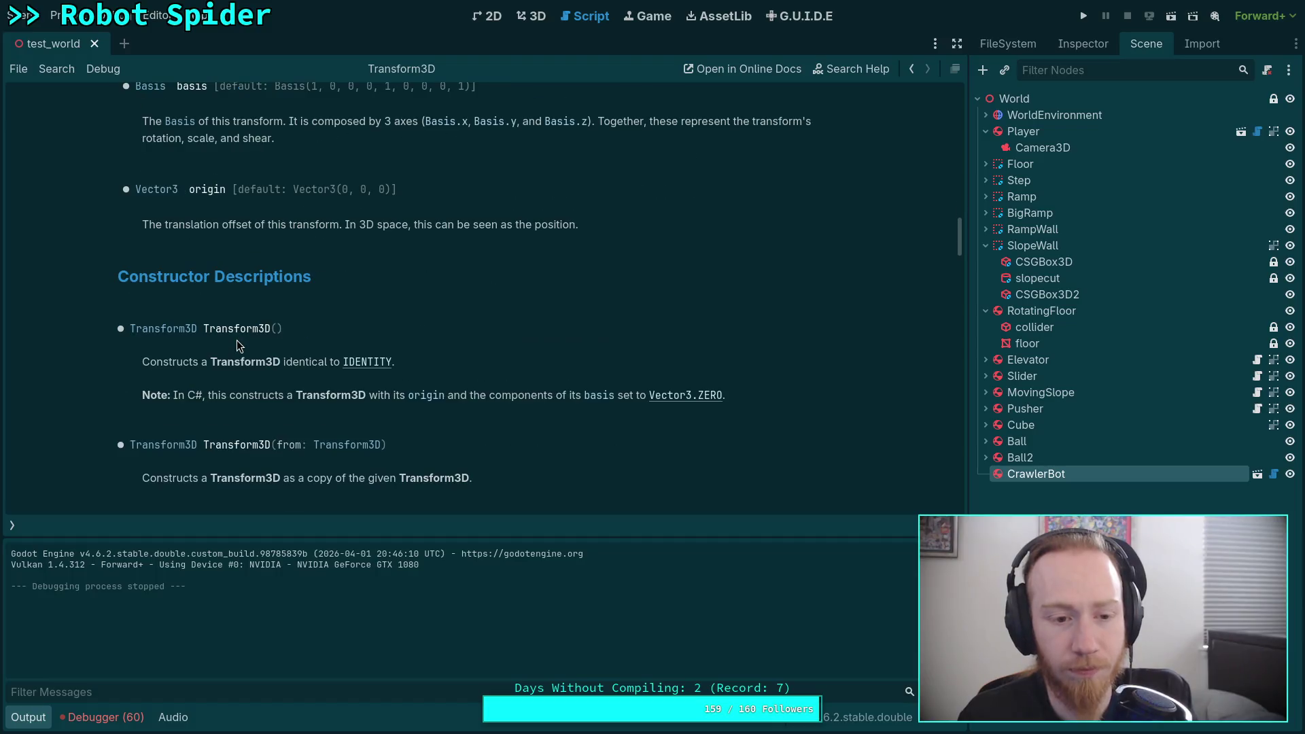
scroll(237, 340, down, 10)
scroll(237, 340, down, 8)
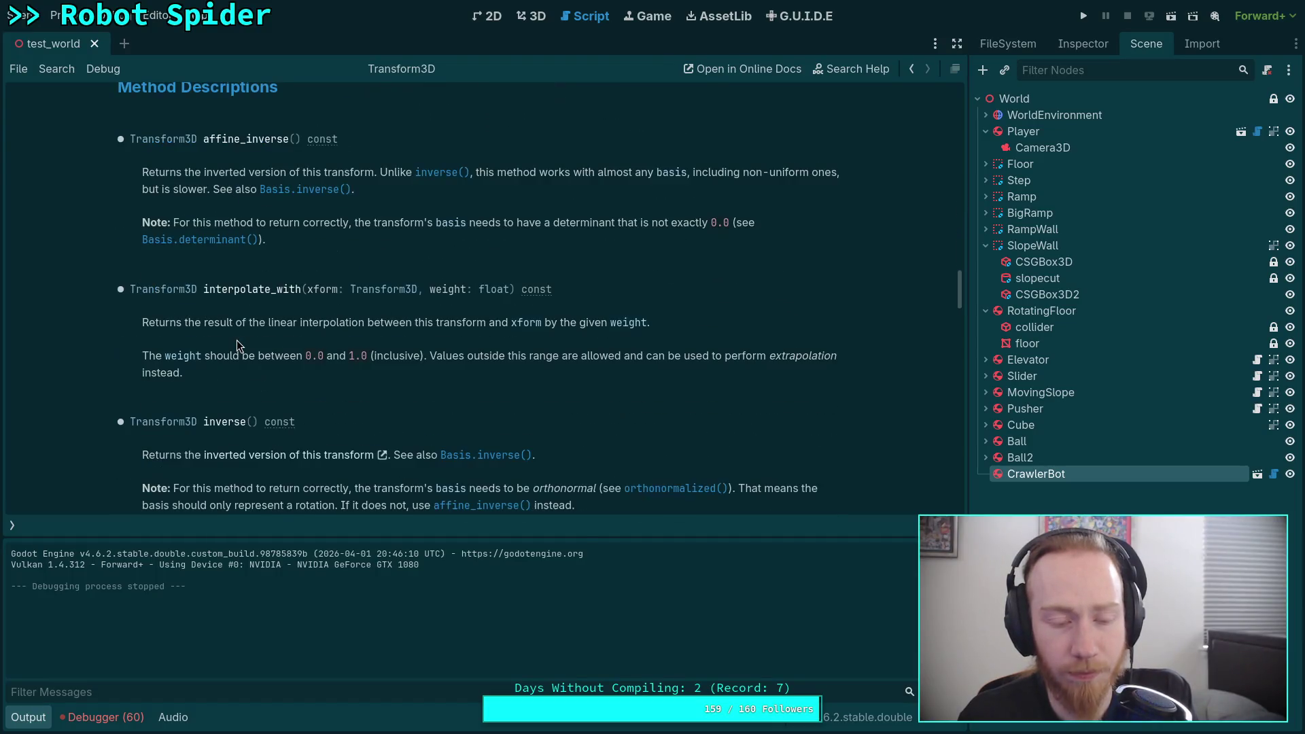
scroll(236, 343, up, 4)
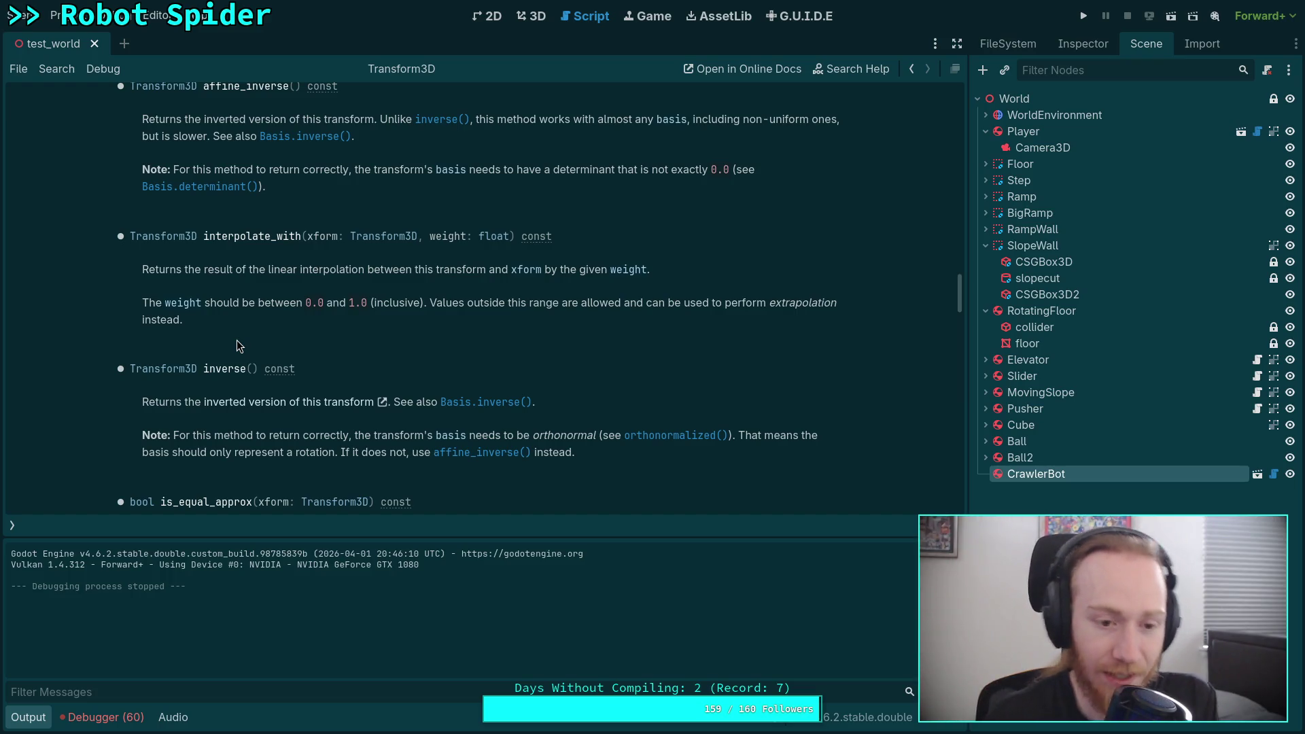
scroll(238, 342, down, 8)
scroll(247, 358, down, 5)
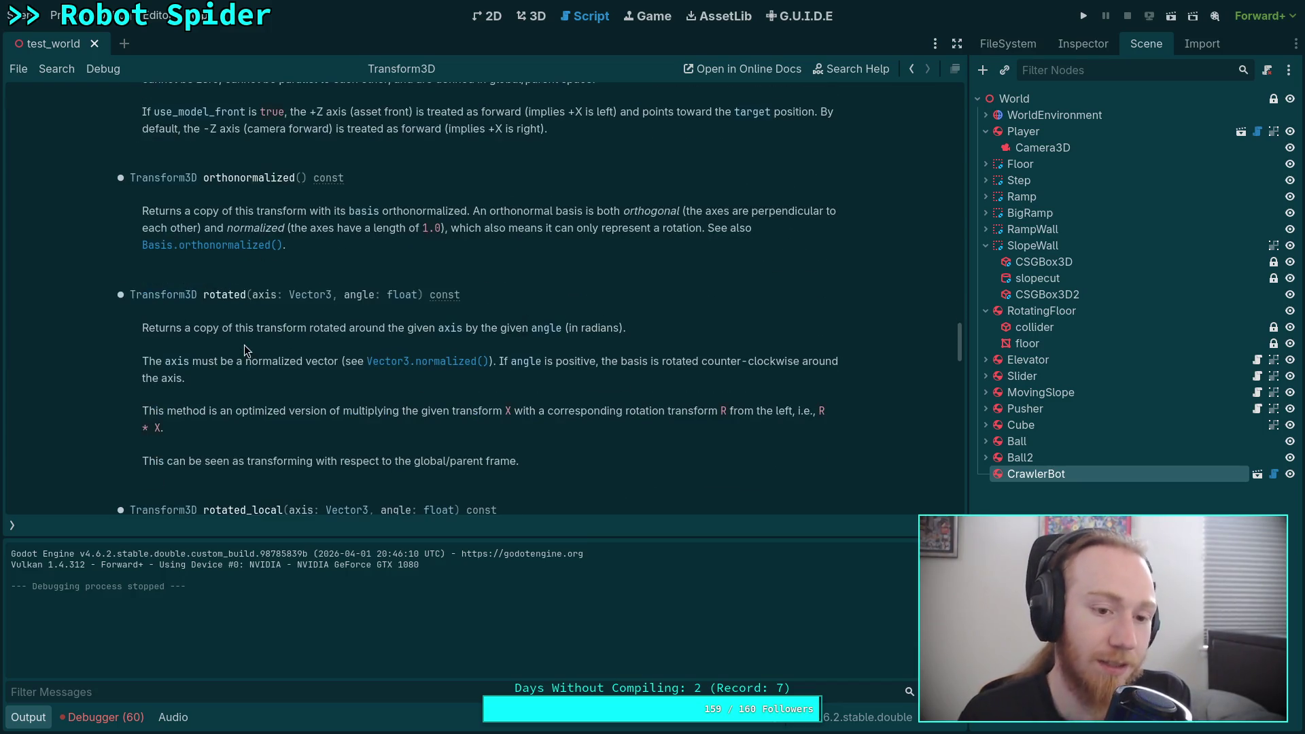
scroll(215, 349, down, 4)
scroll(214, 348, down, 20)
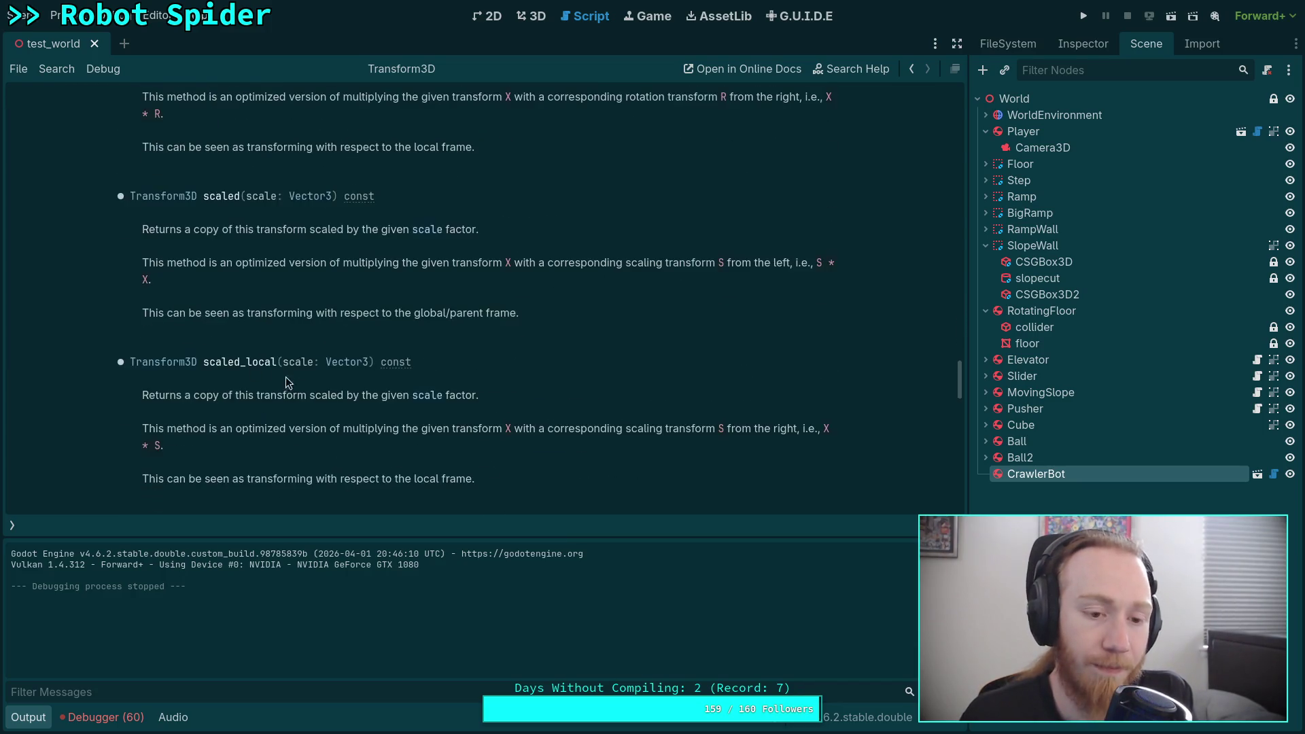
scroll(309, 379, down, 15)
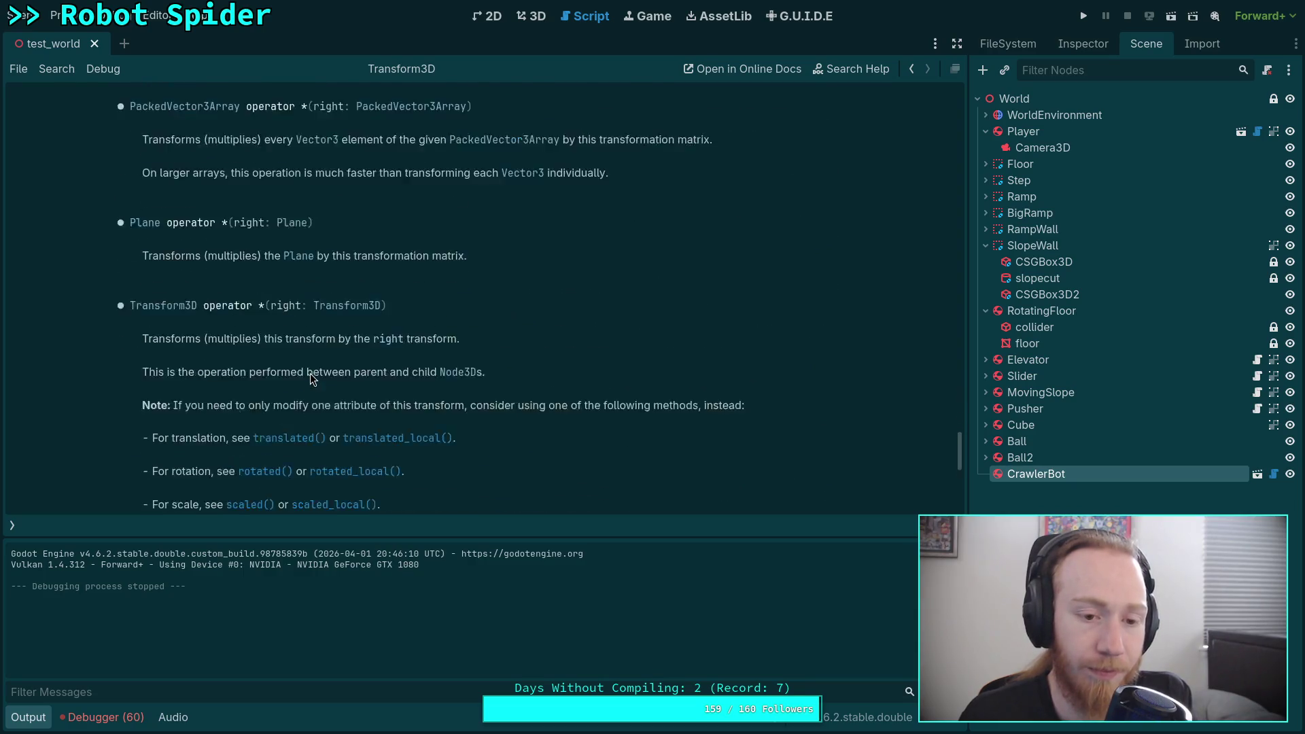
Return to CrawlerLeg.gd and collapse the script list
click(13, 525)
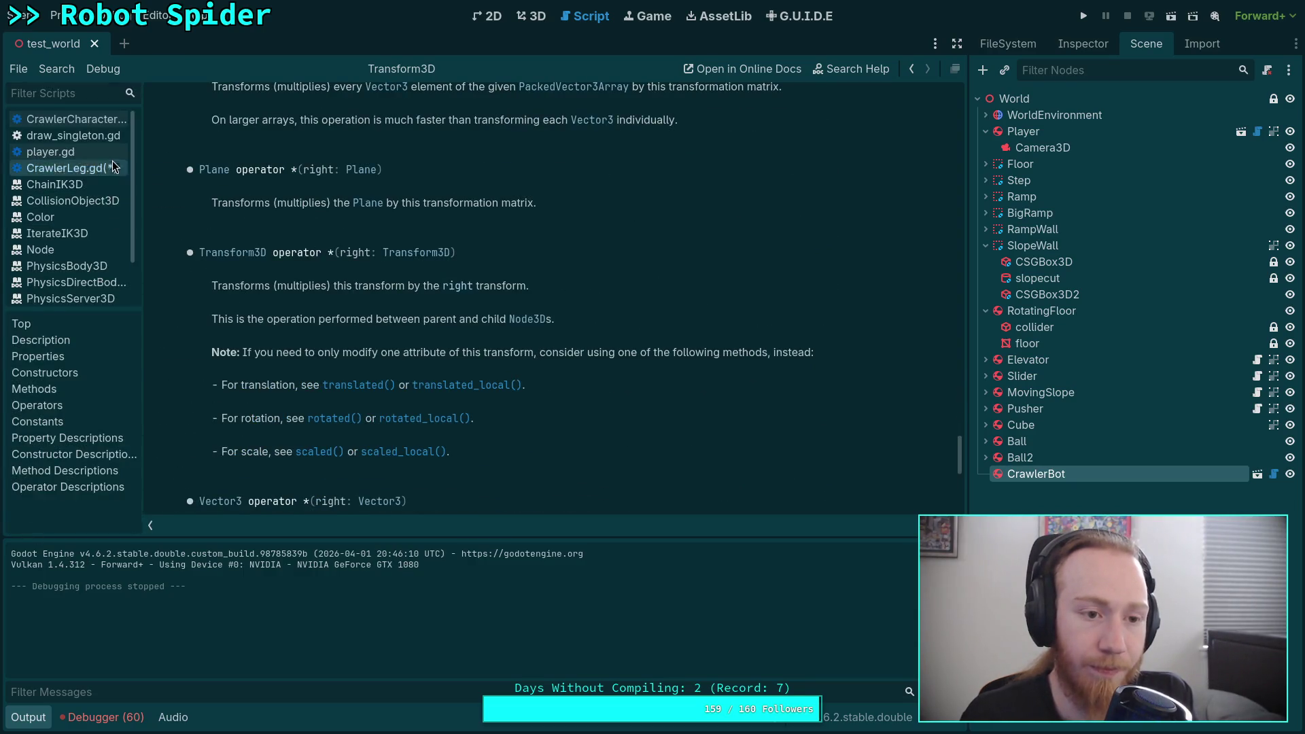
click(103, 170)
click(151, 522)
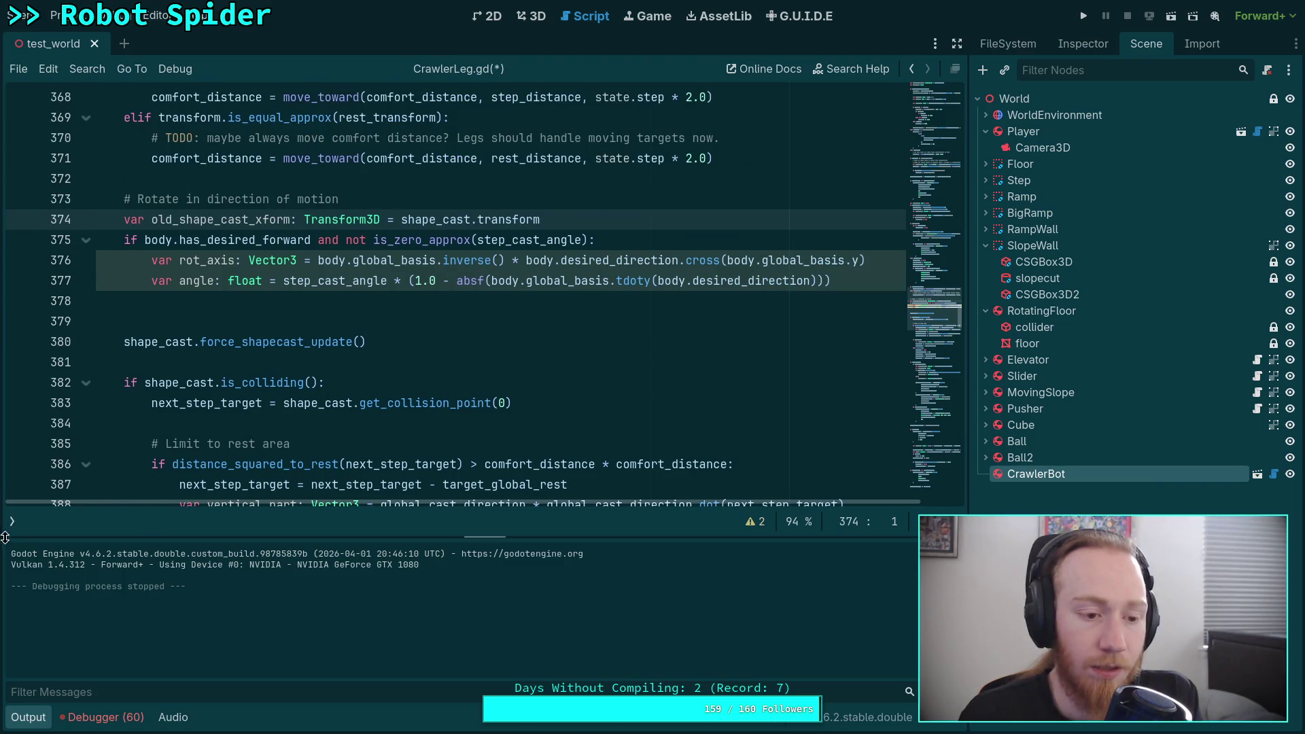
Declare var translation: Vector3 = shape_cast.position - target_rest_position after the angle calculation
scroll(512, 363, up, 1)
click(512, 363)
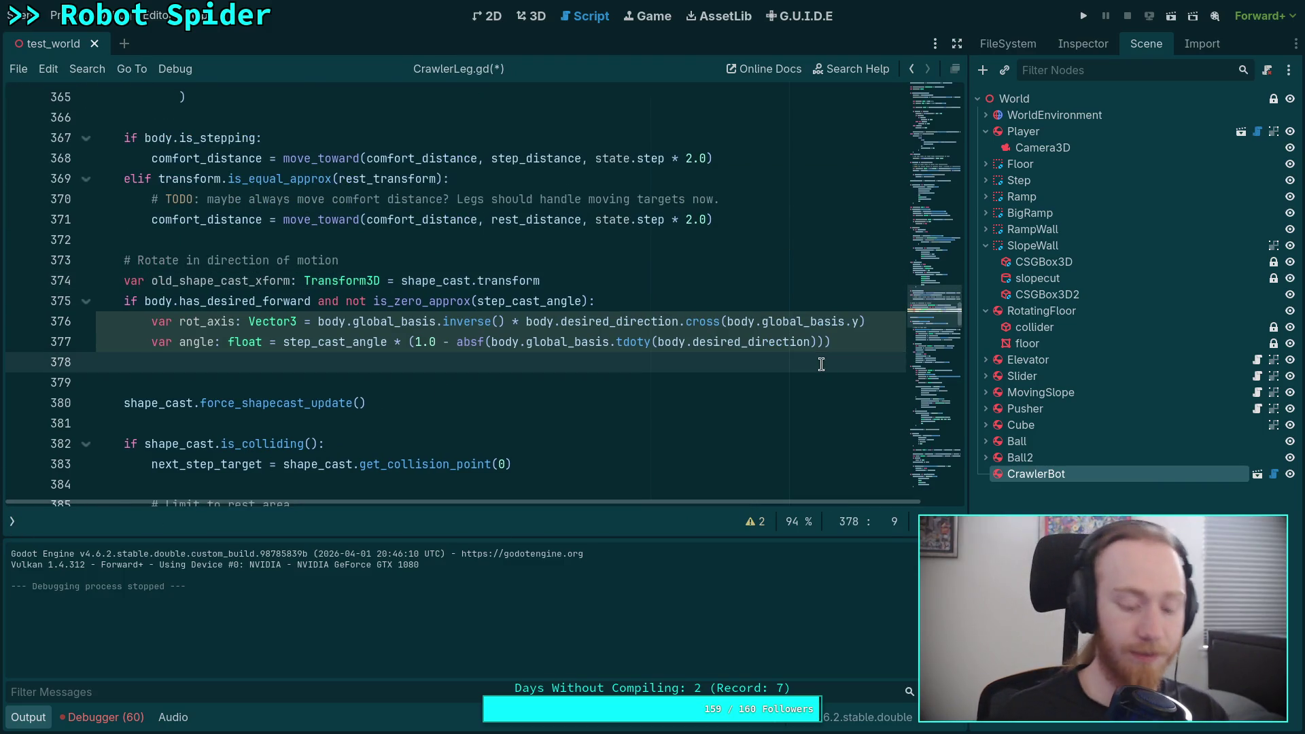
key(Return)
key(Up)
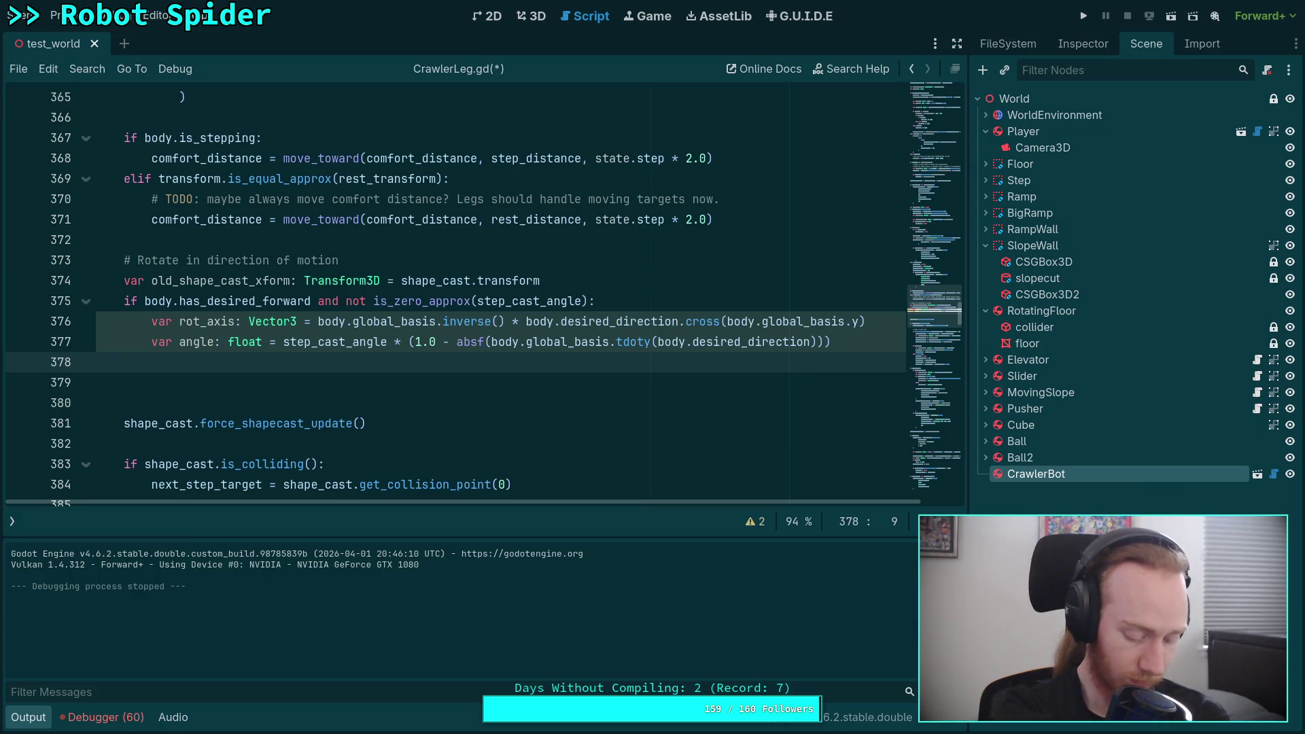
text(var )
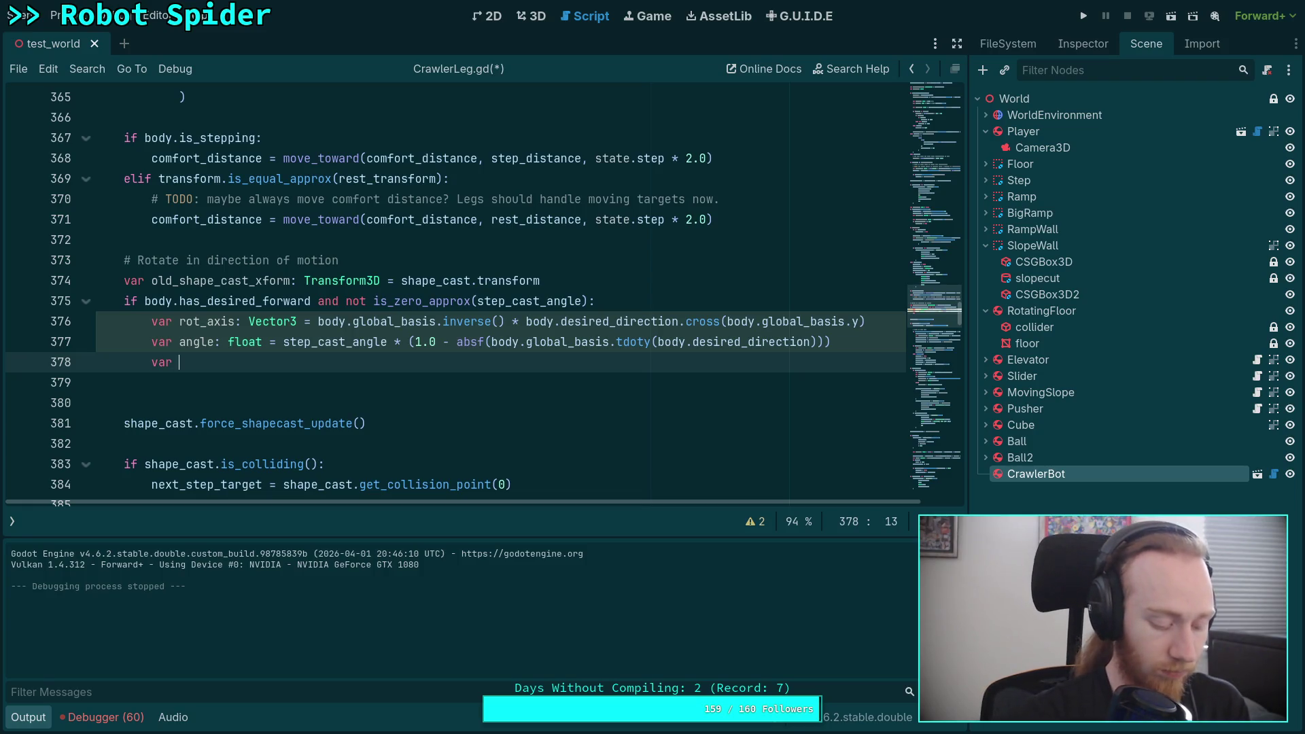
text(trans)
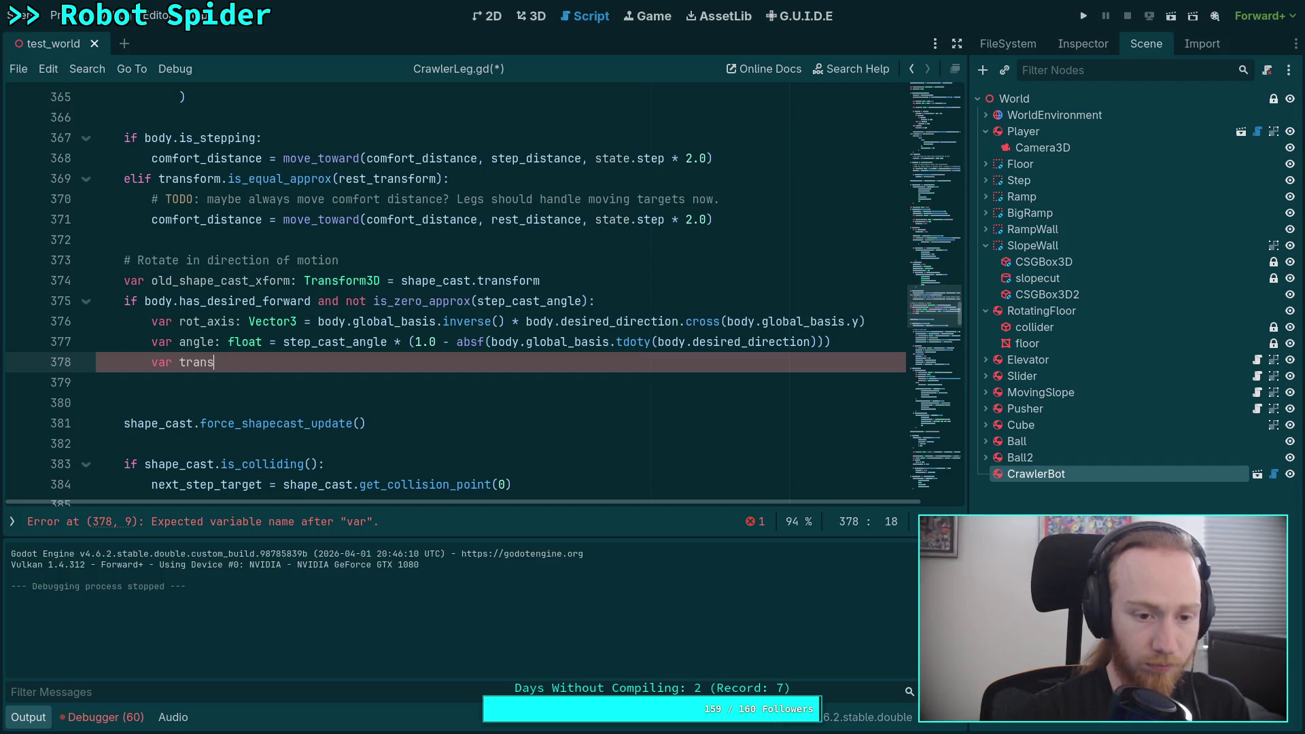
text(lation: )
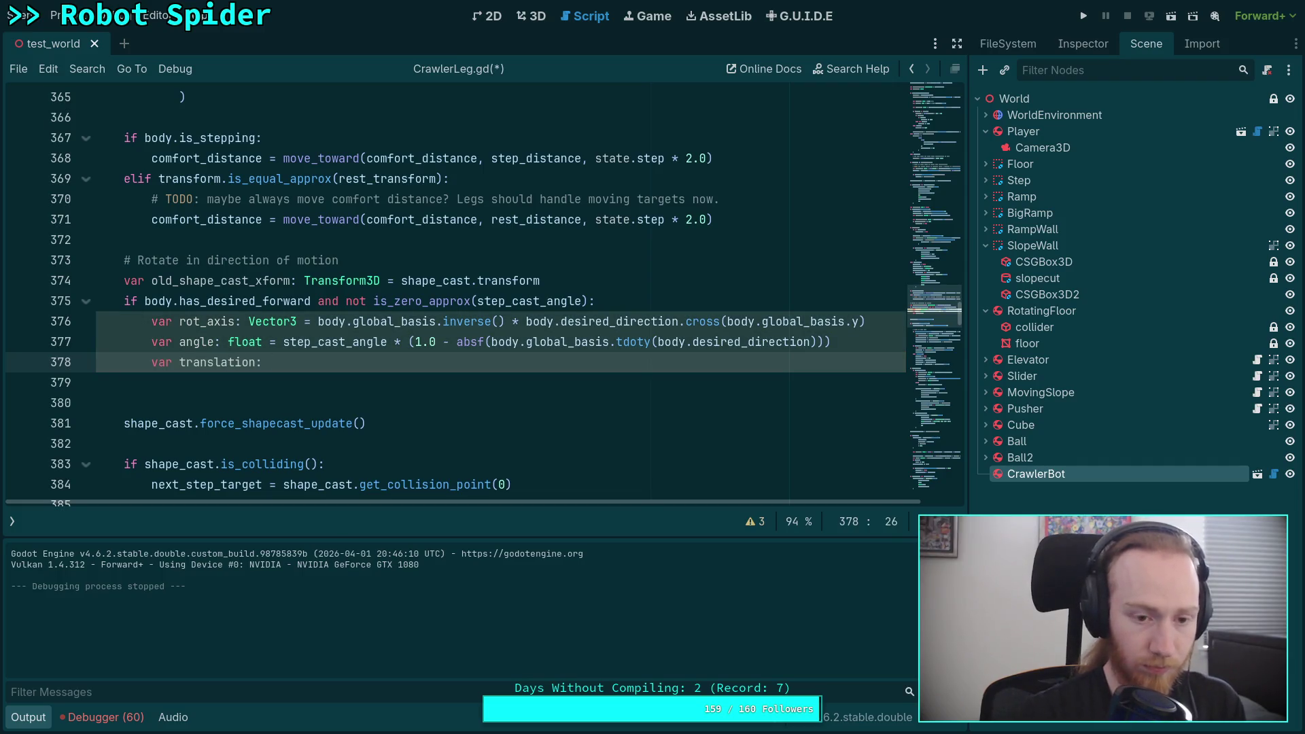
text(Vcet)
text(ector3 = )
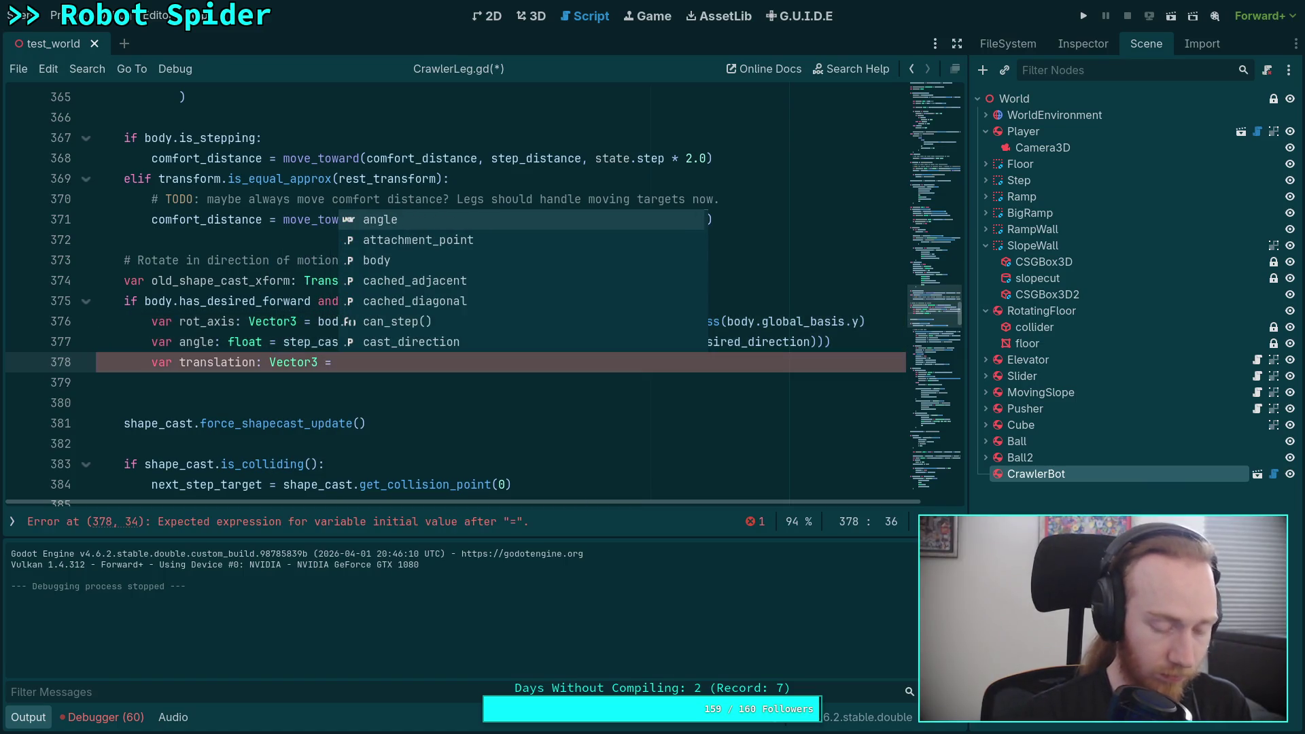
text(shap)
key(Return)
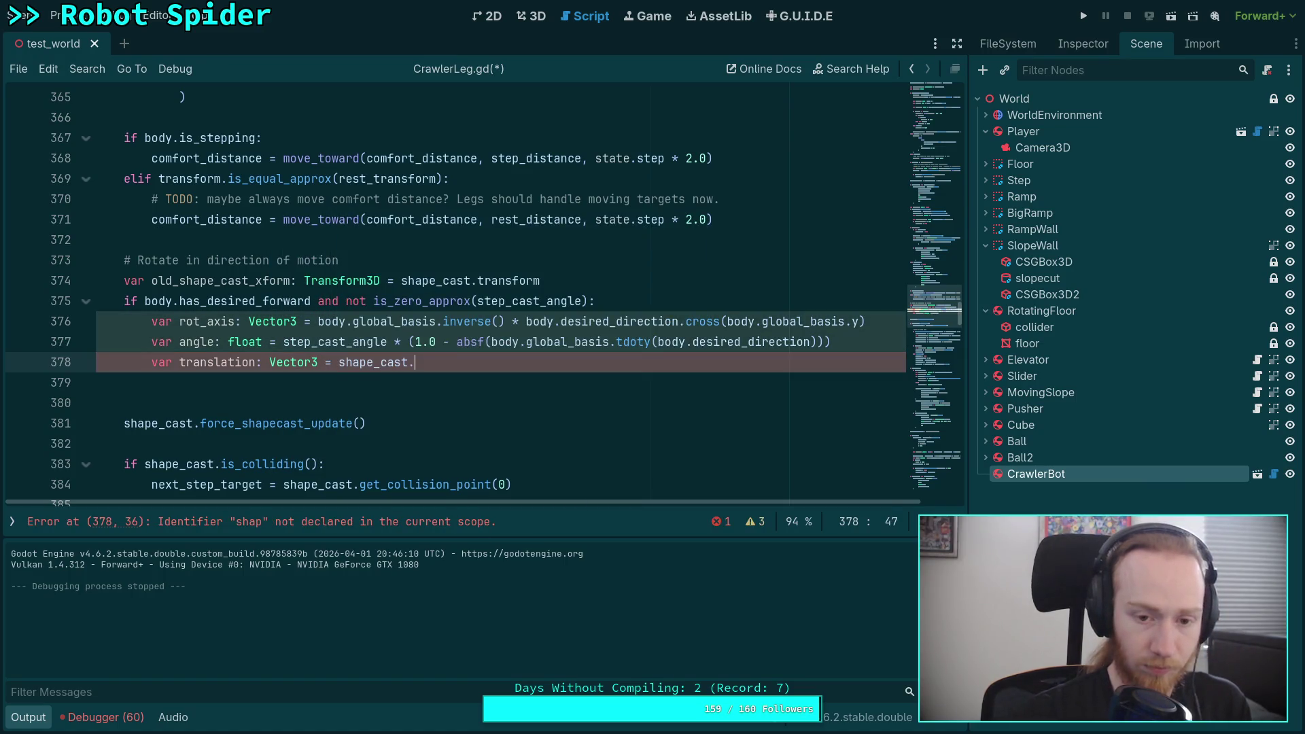
text(pos)
key(Return)
text(- rest)
key(Down)
key(Down)
key(Down)
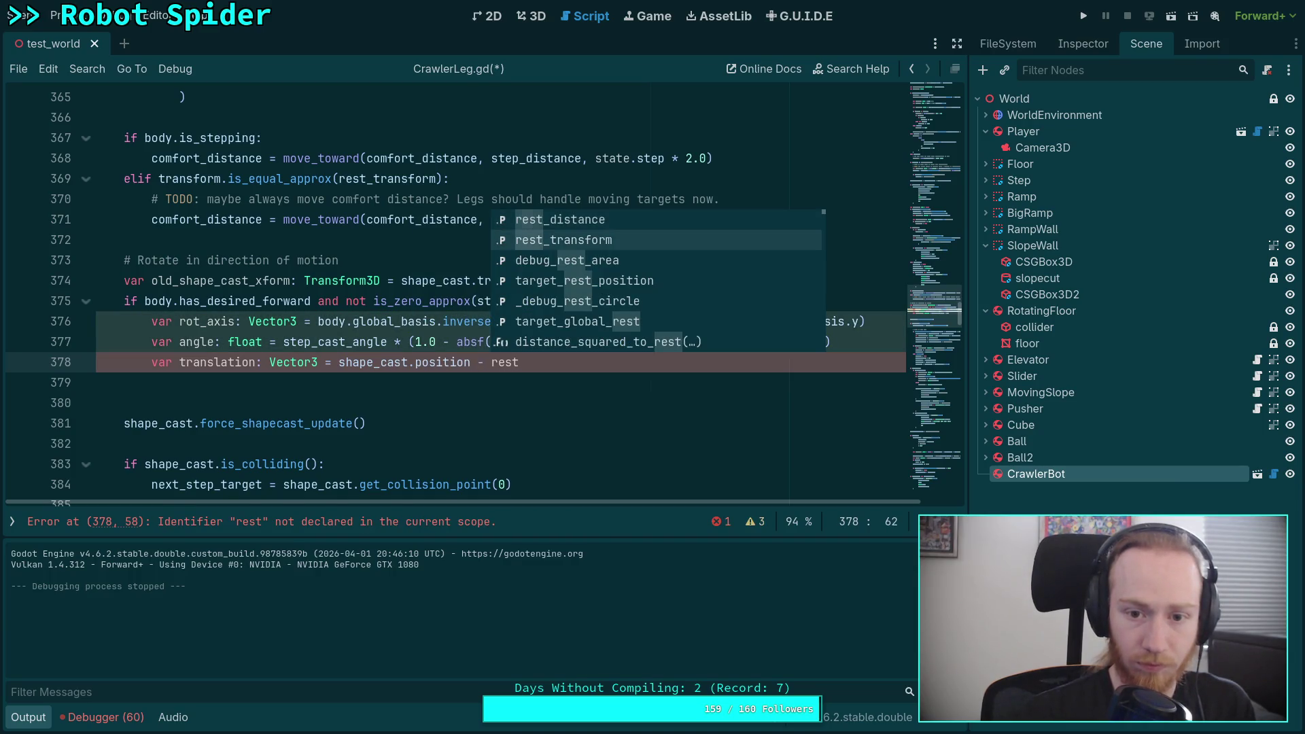
Remove the extra blank line and begin var xform: Transform3D = below
key(Return)
key(Return)
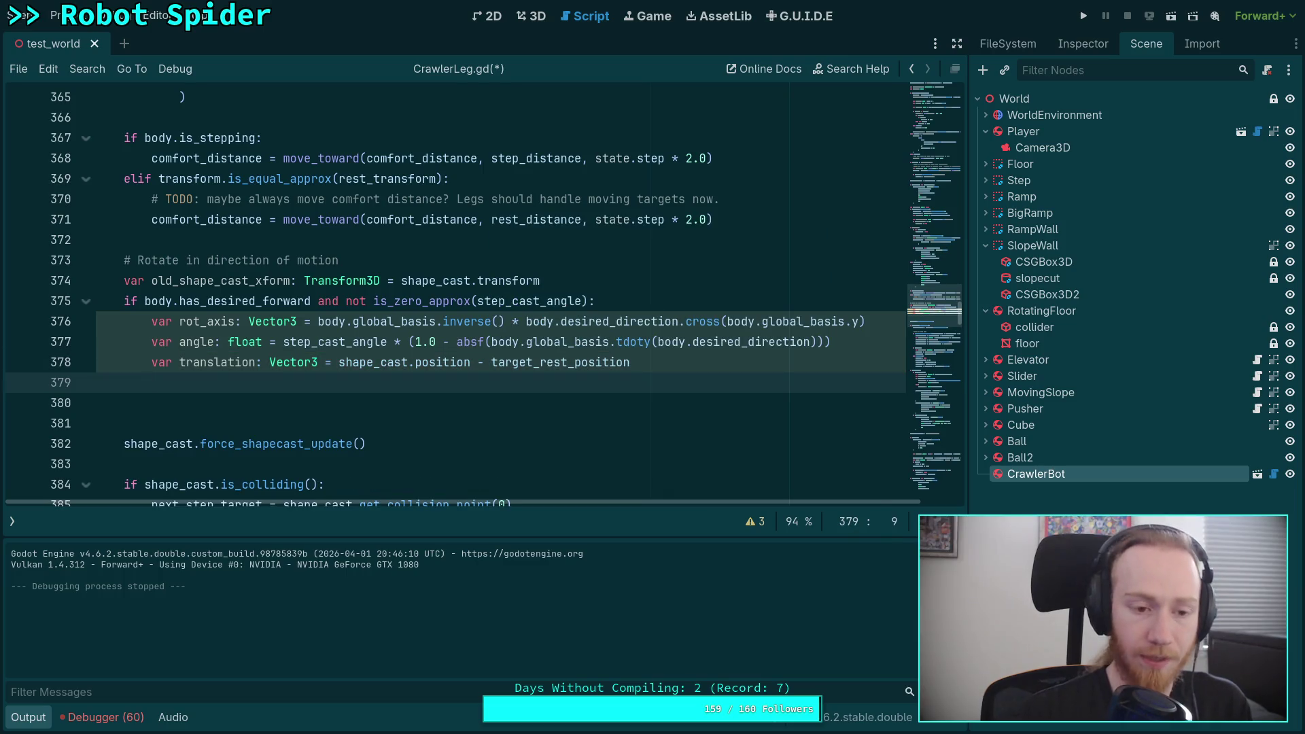
click(152, 403)
key(BackSpace)
key(BackSpace)
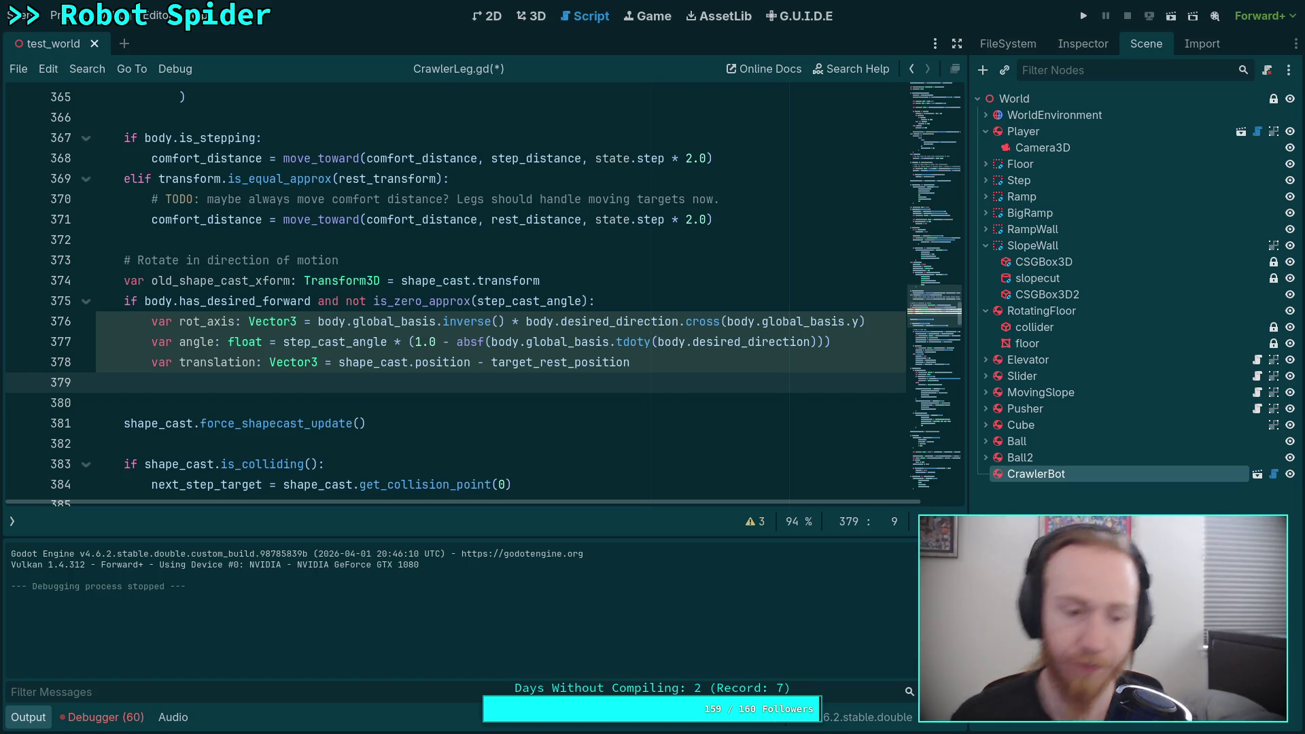
text(v)
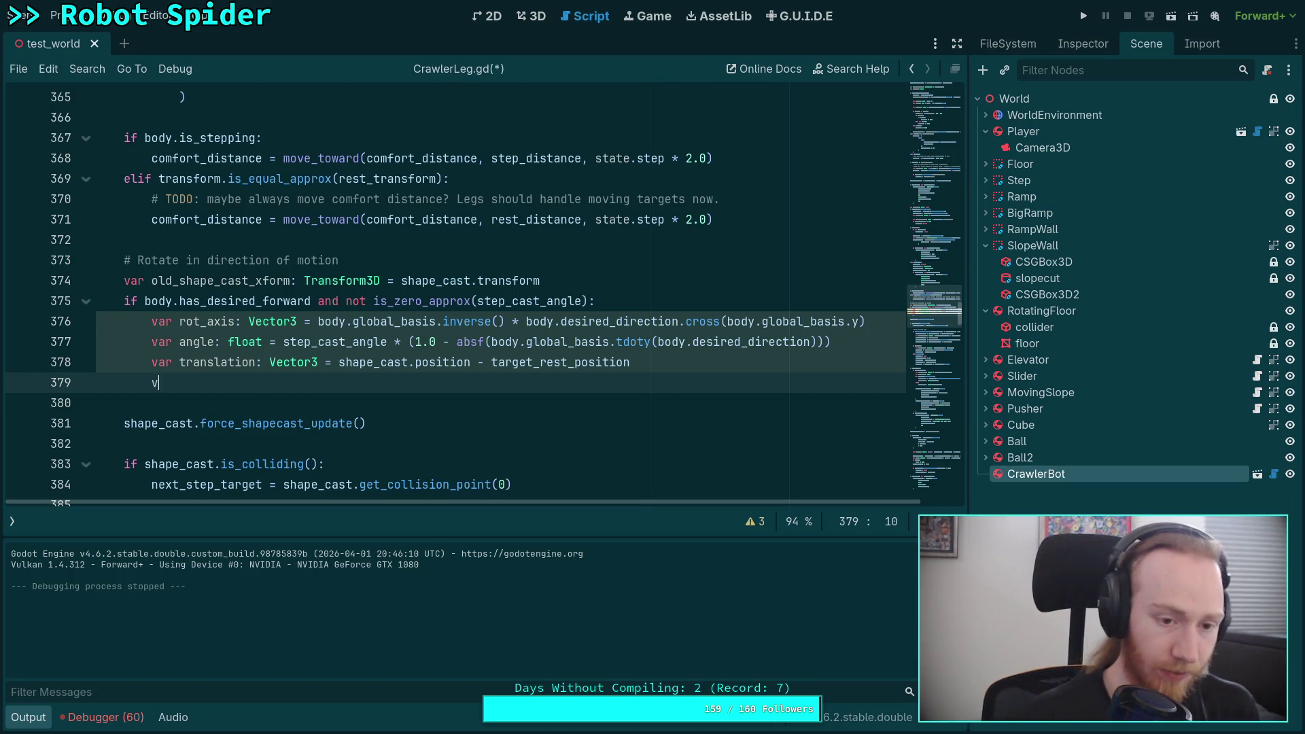
text(ar xform: Transform3D)
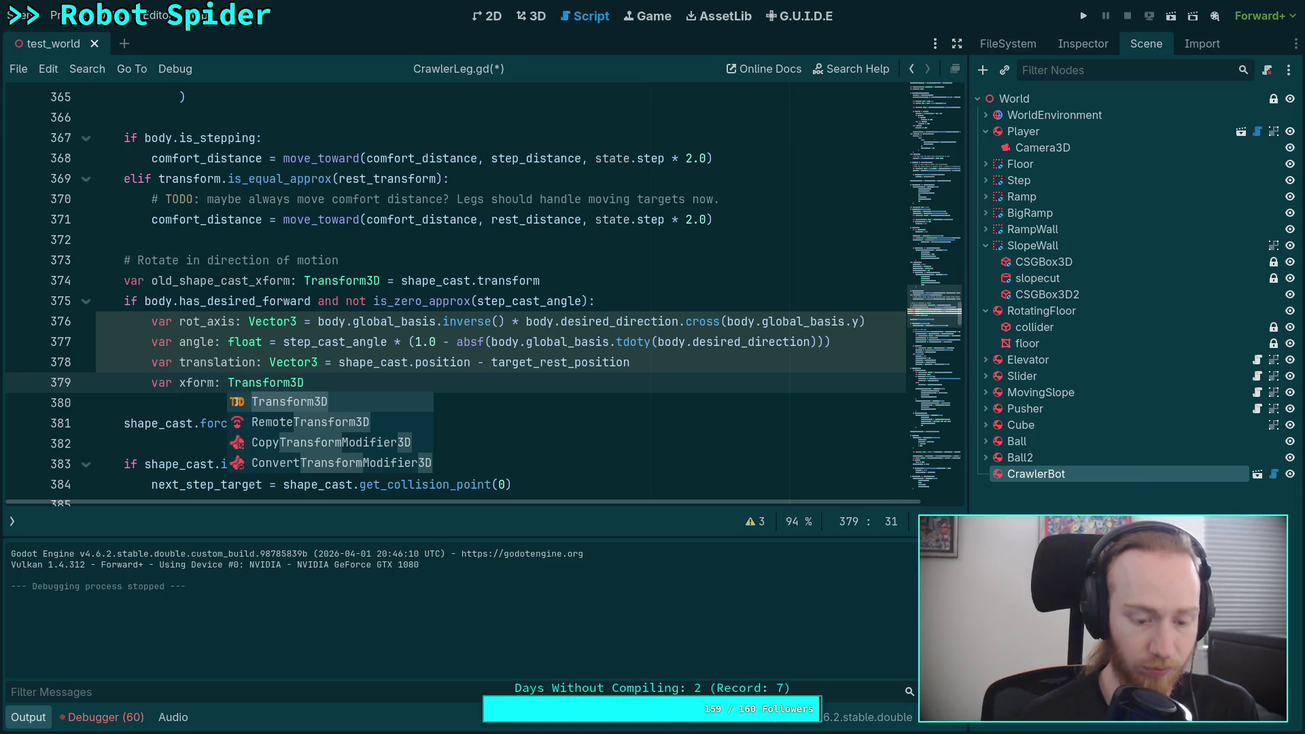
text( =)
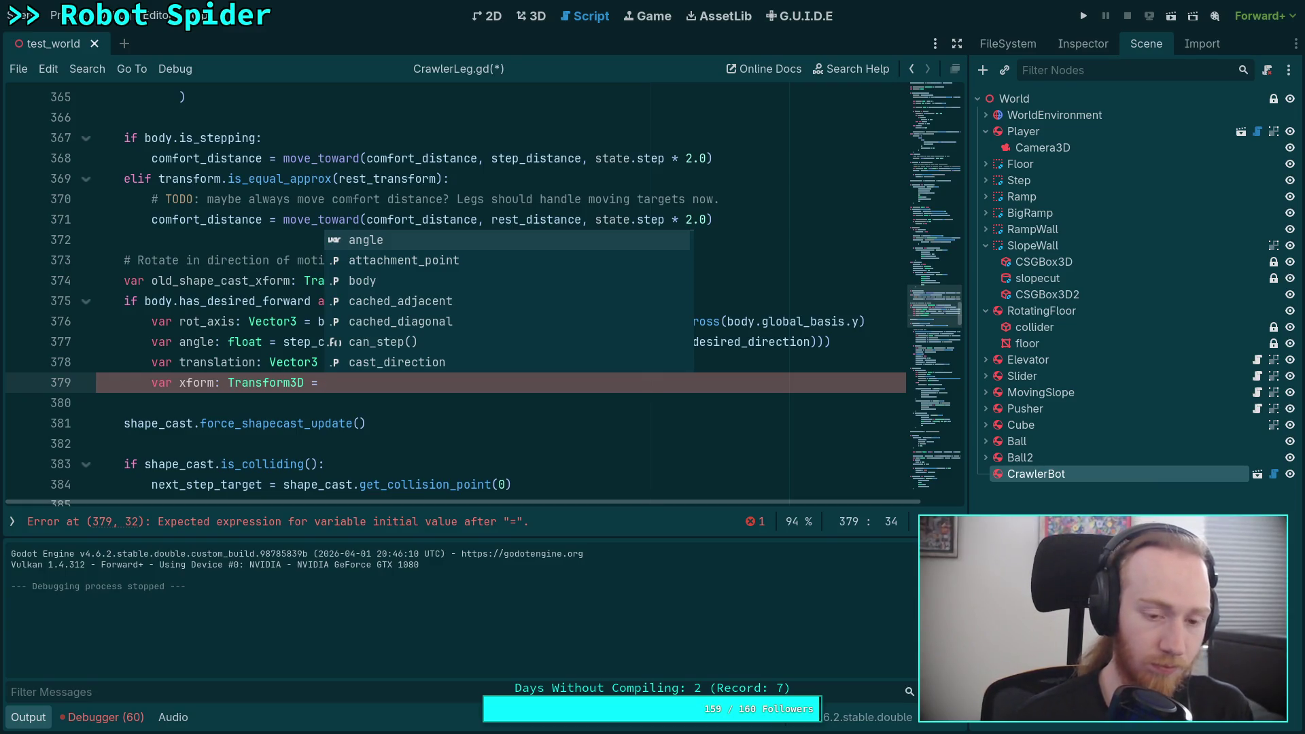
Initialize xform as Transform3D.IDENTITY, then start a new line
text(Tras)
key(Down)
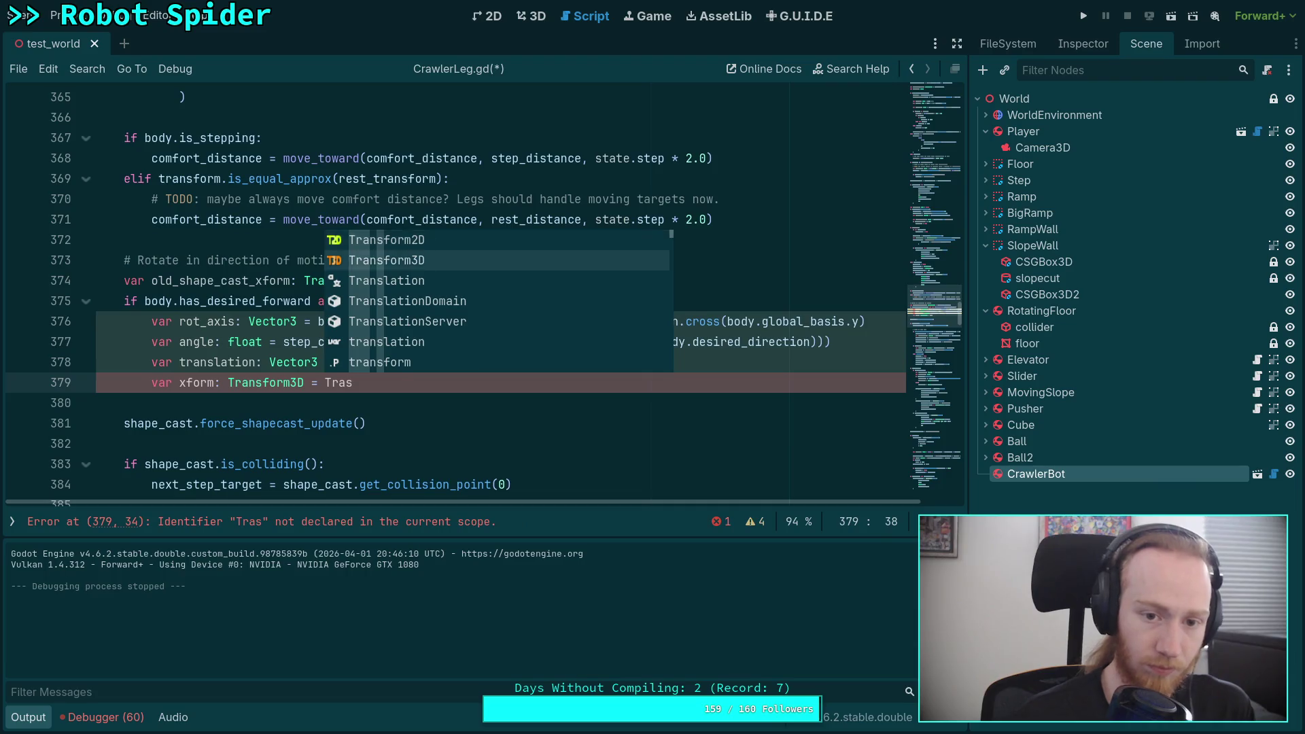
key(Return)
text(.IDENTITY)
key(Return)
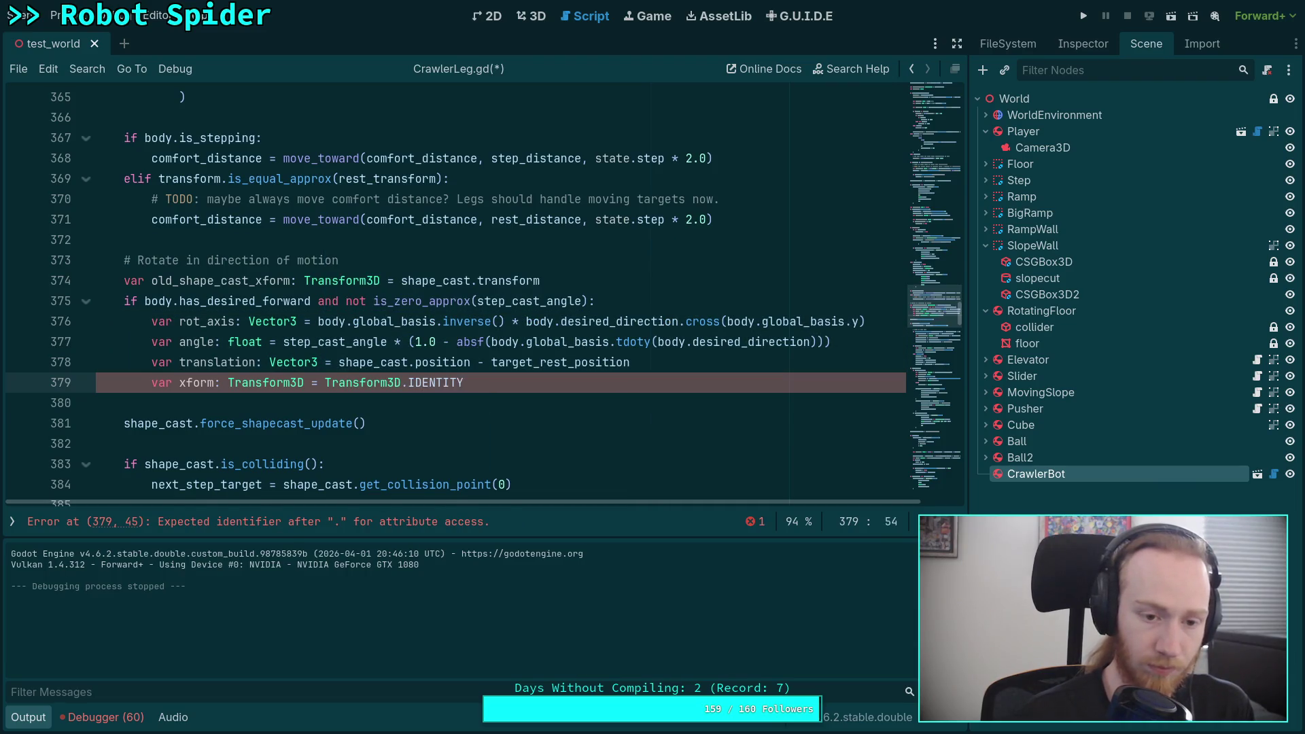
key(Return)
Add a line translating xform by target_rest_position: xform = xform.translated(target_rest_position)
text(xform = )
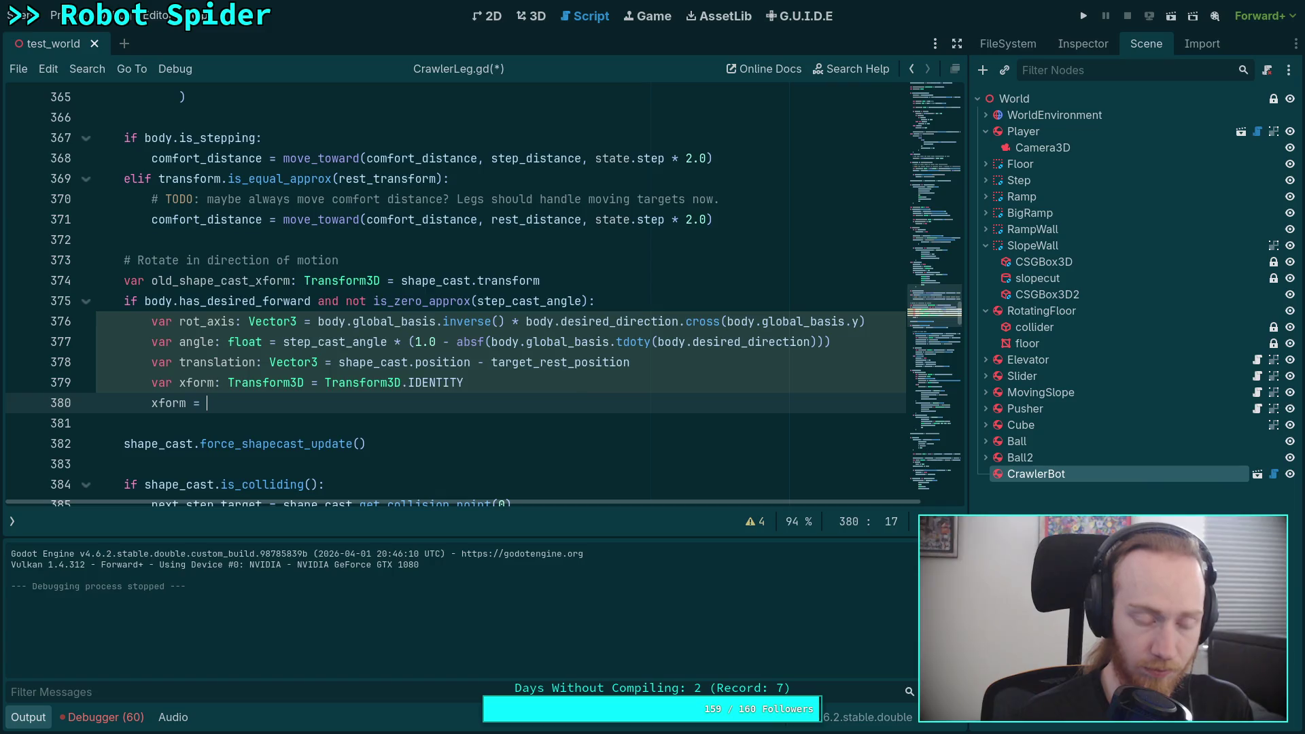
text(xform.tr)
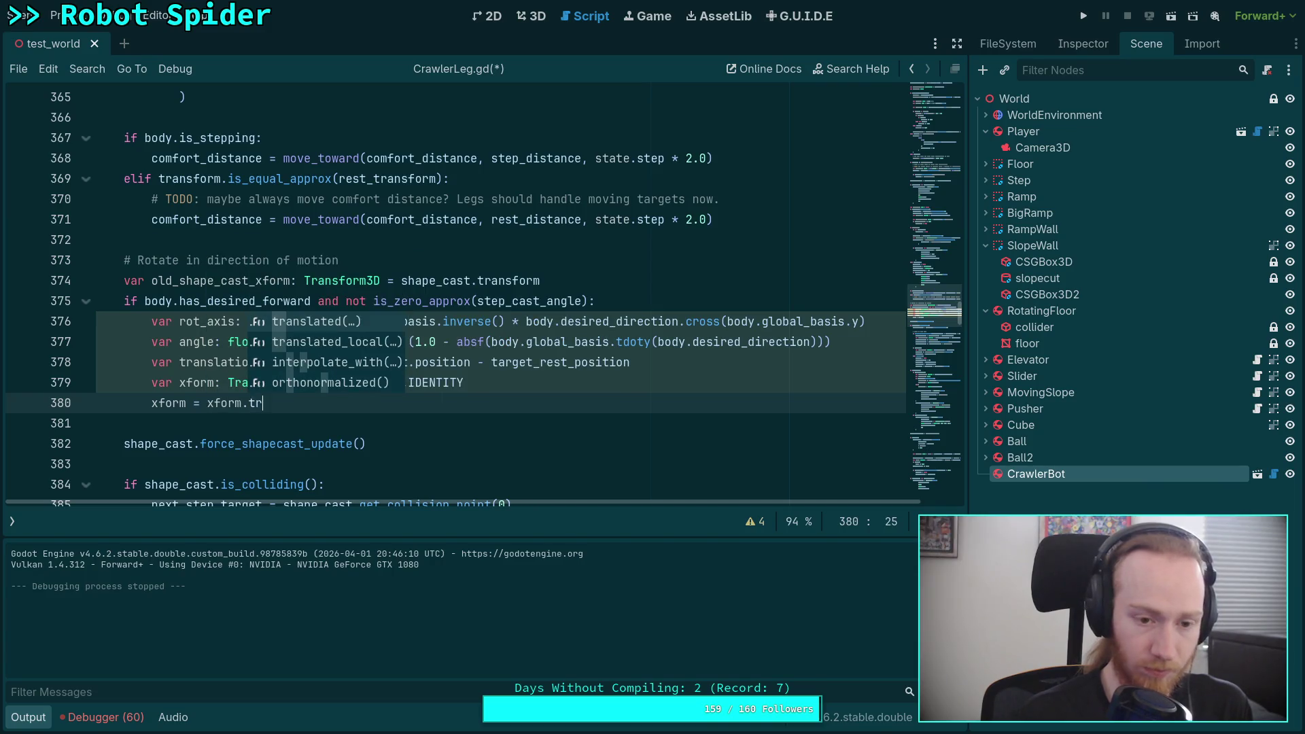
key(Return)
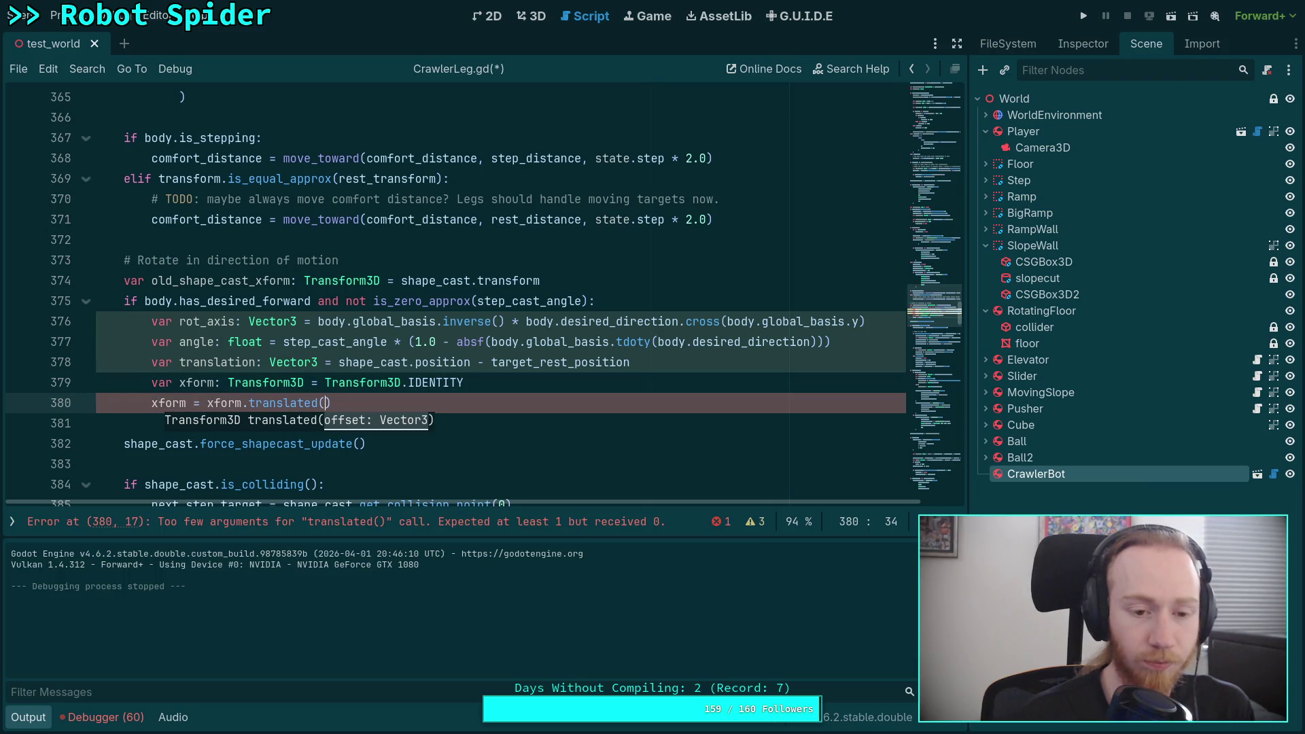
text(tar)
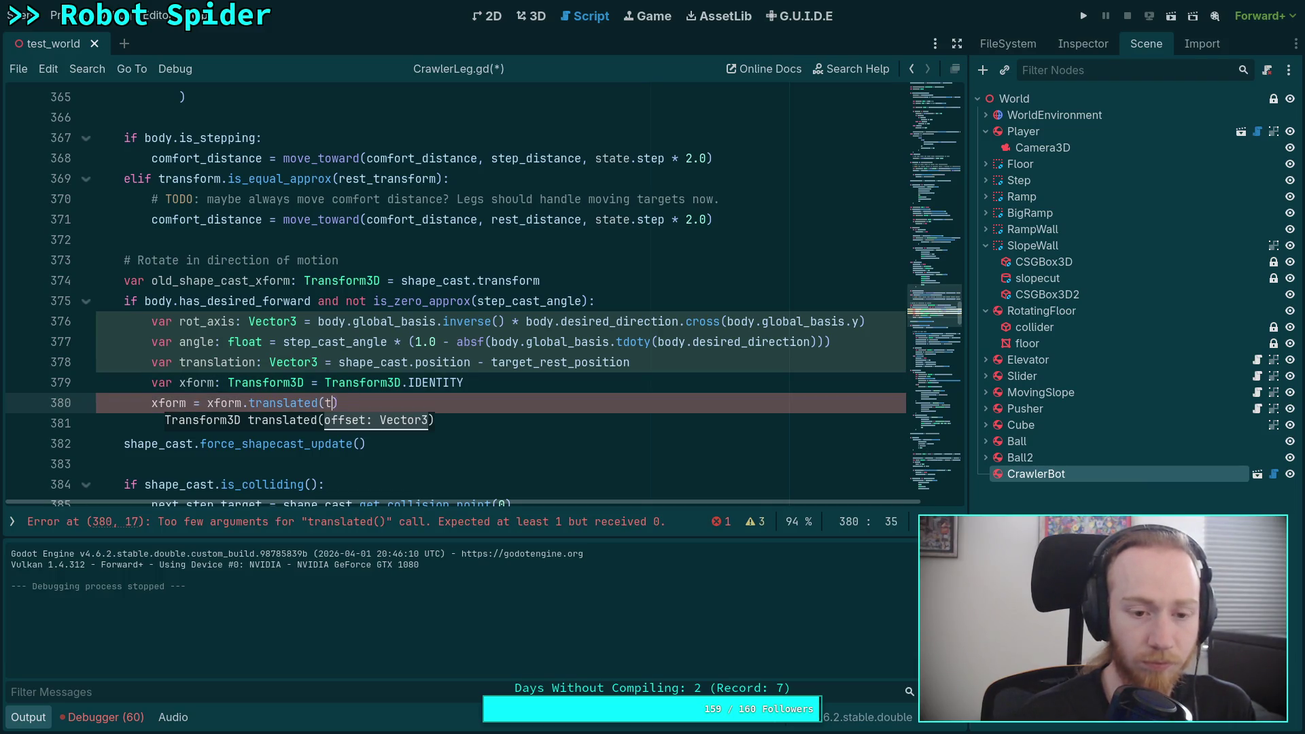
key(Down)
key(Down)
key(Return)
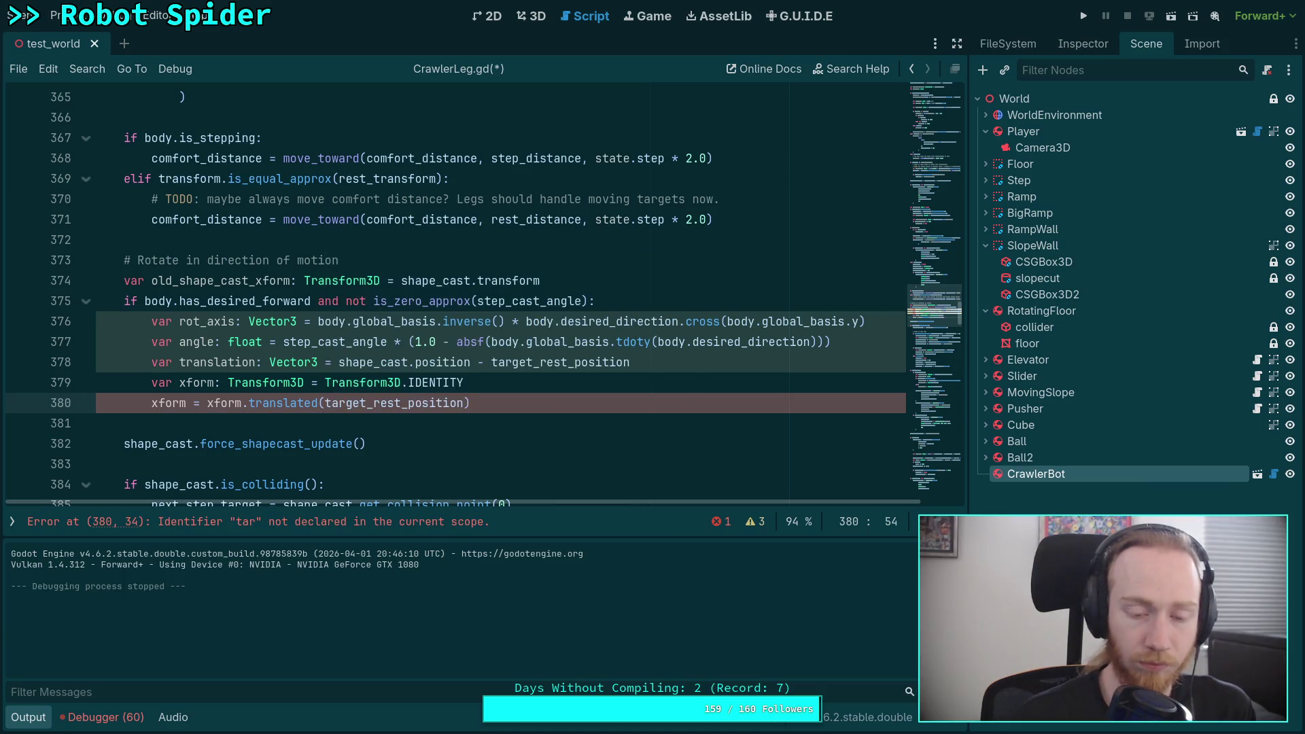
key(Right)
key(Return)
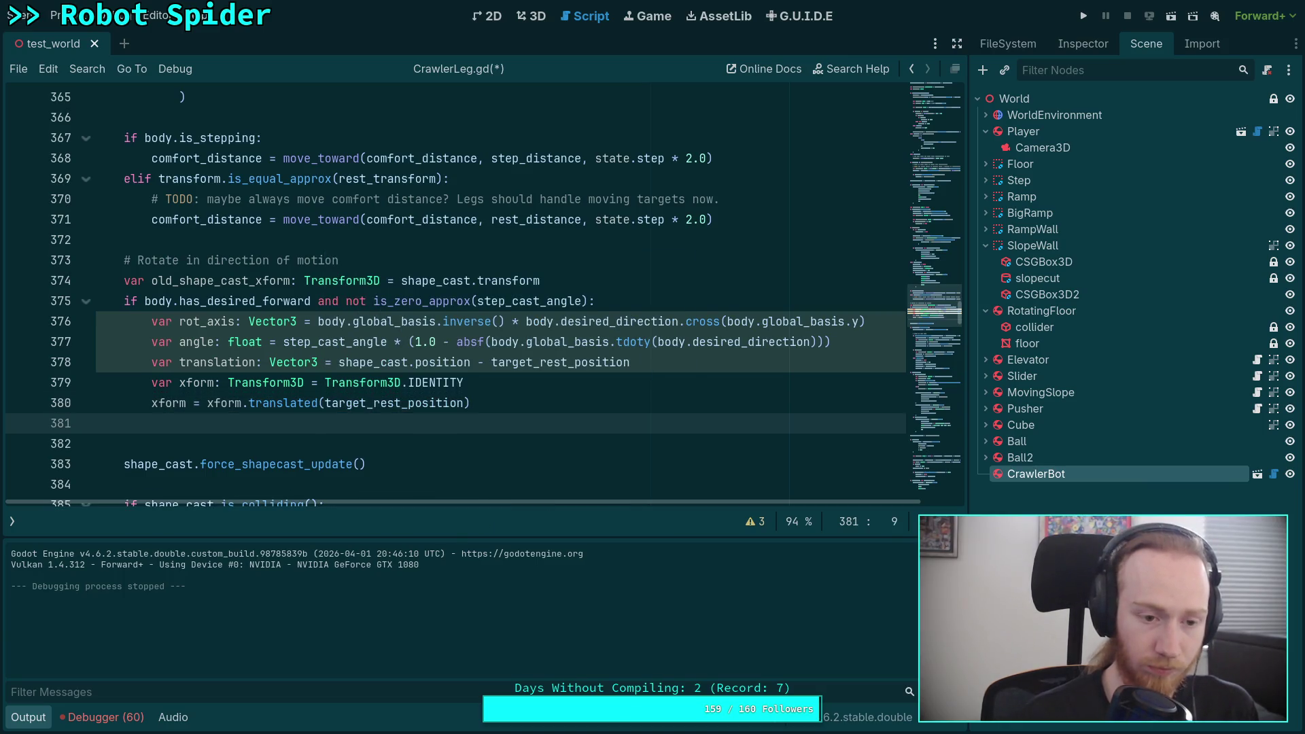
Add xform = xform.rotated(rot_axis, angle) with an empty line below it
text(xform = )
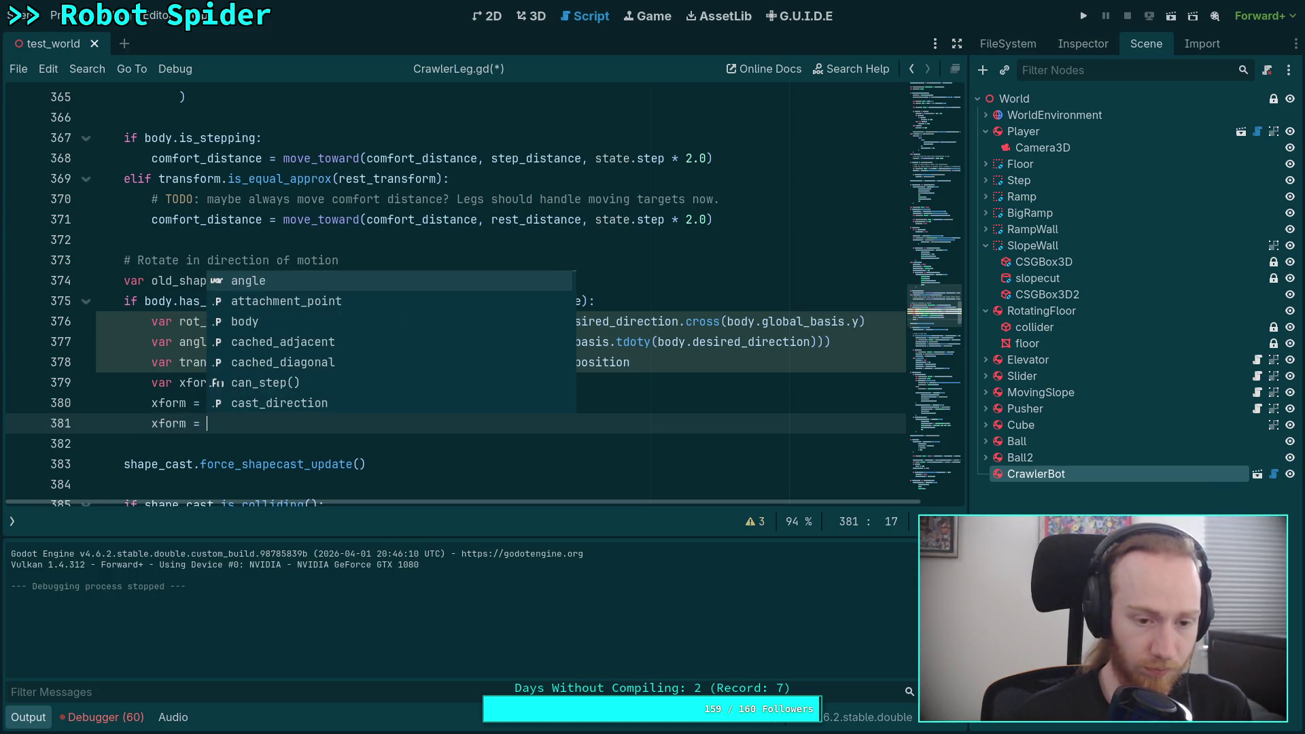
text(xform.rot)
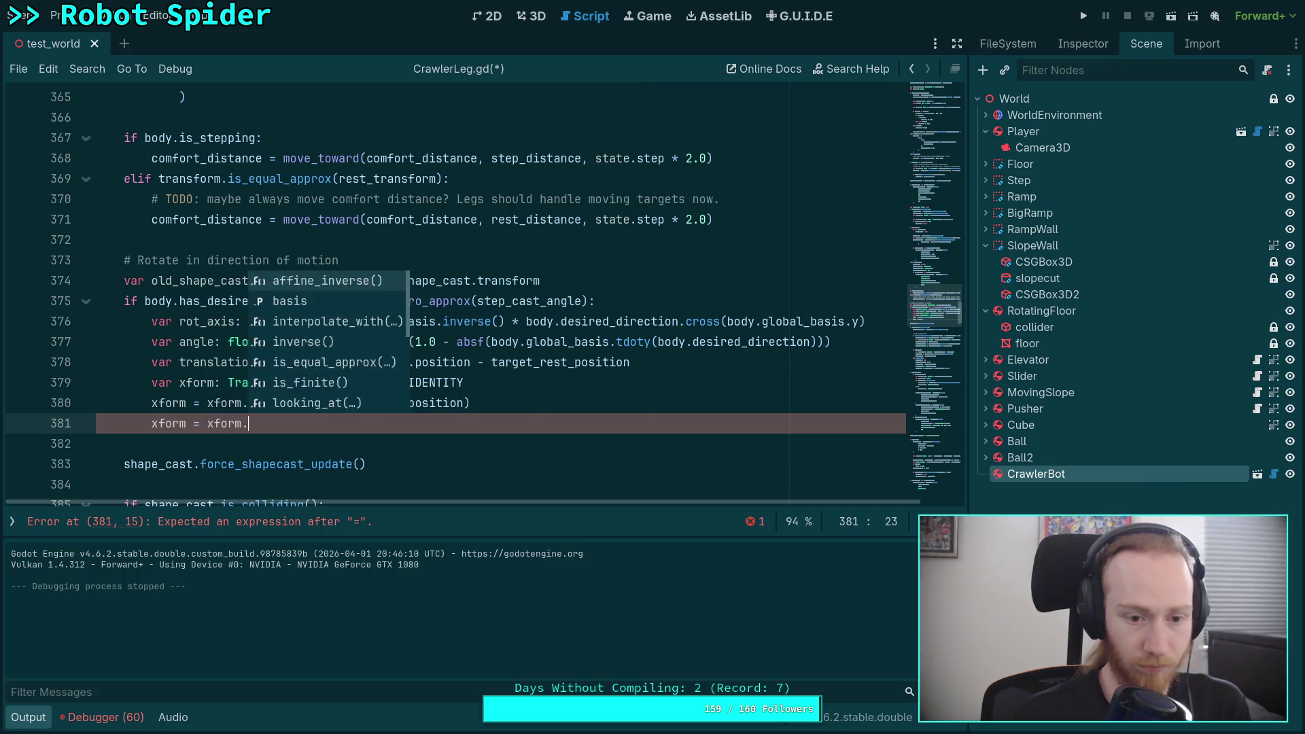
key(Return)
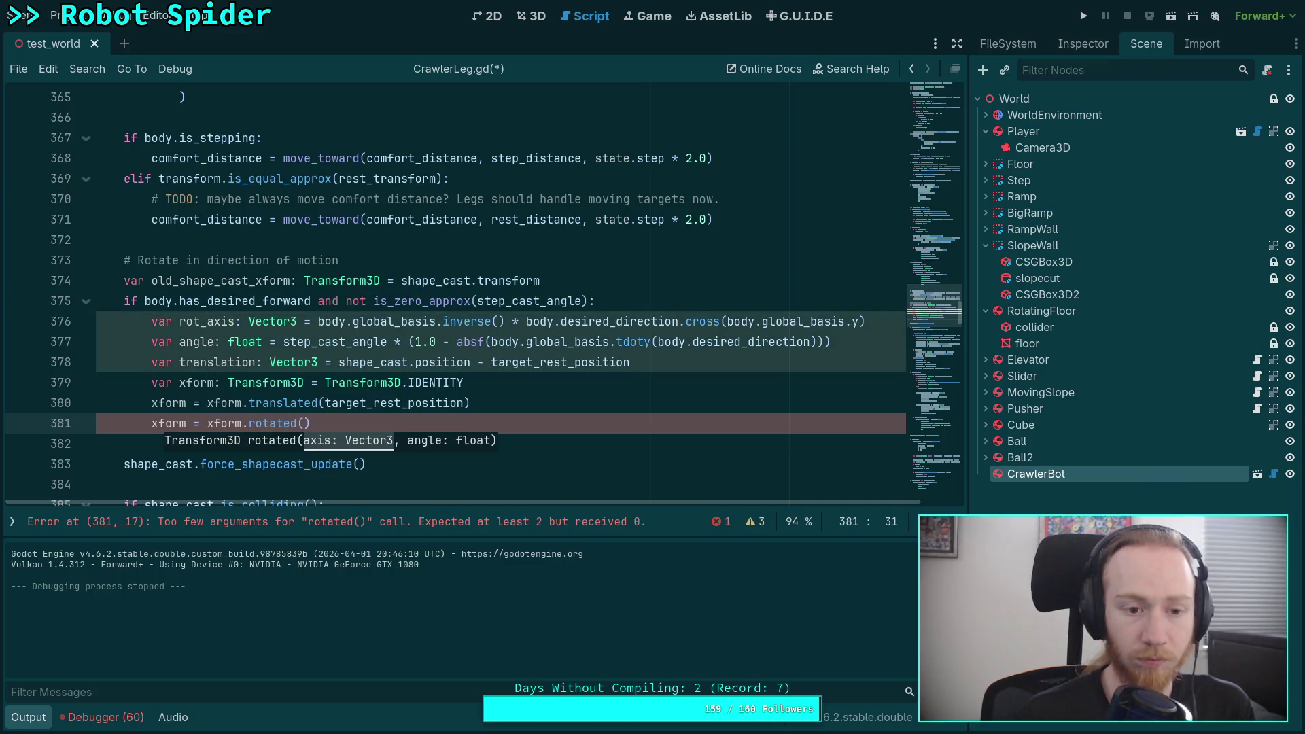
text(rot_axis)
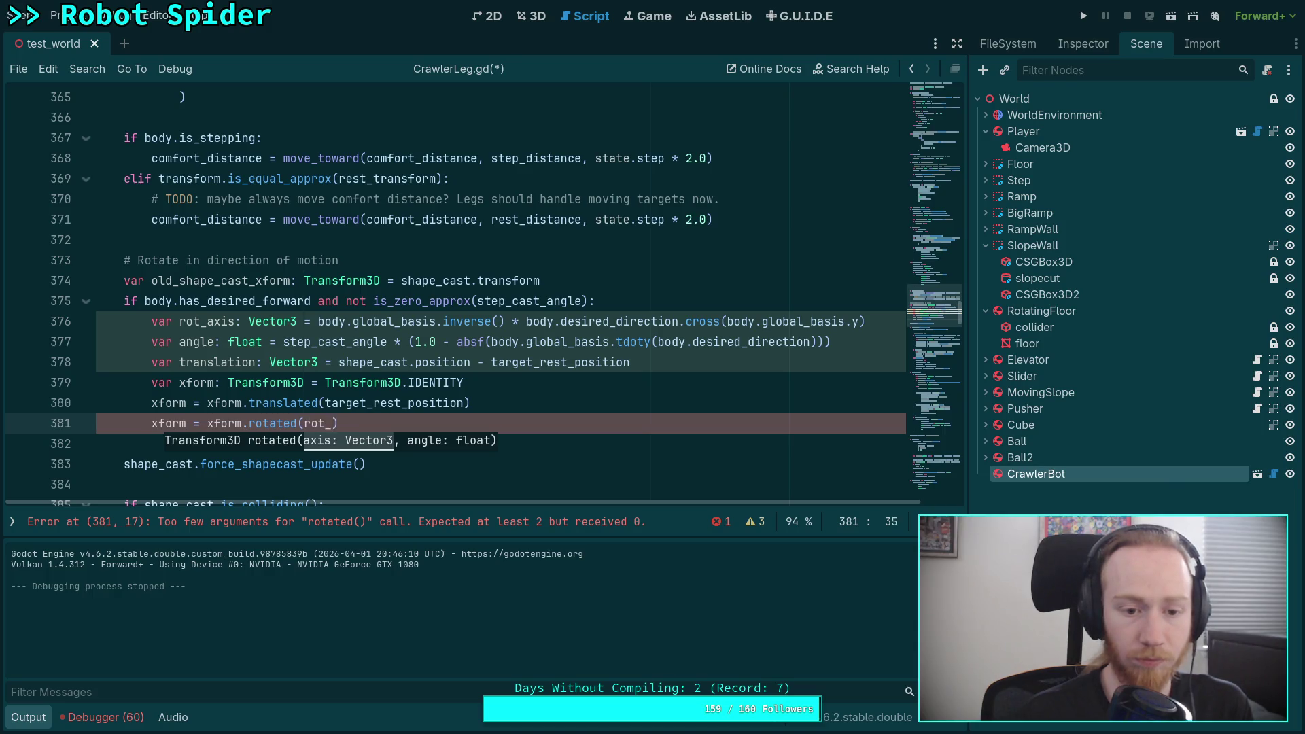
text(, angle))
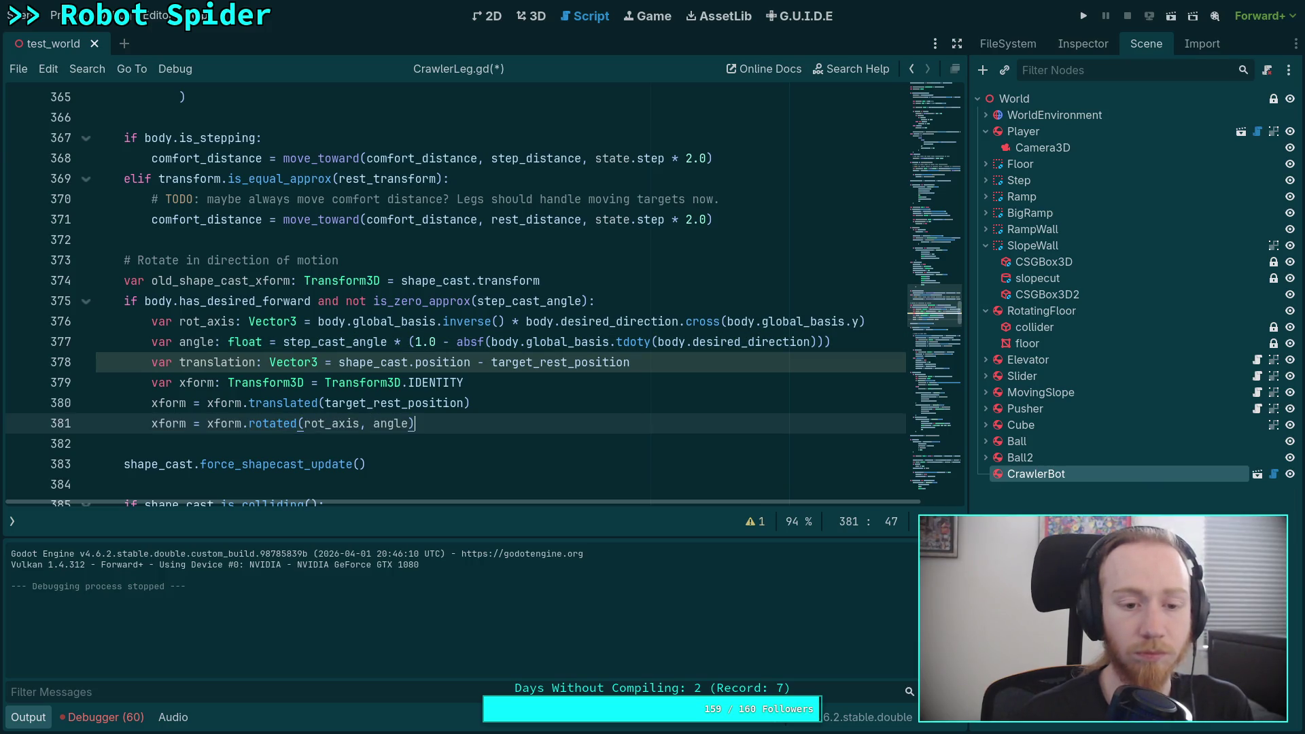
key(Return)
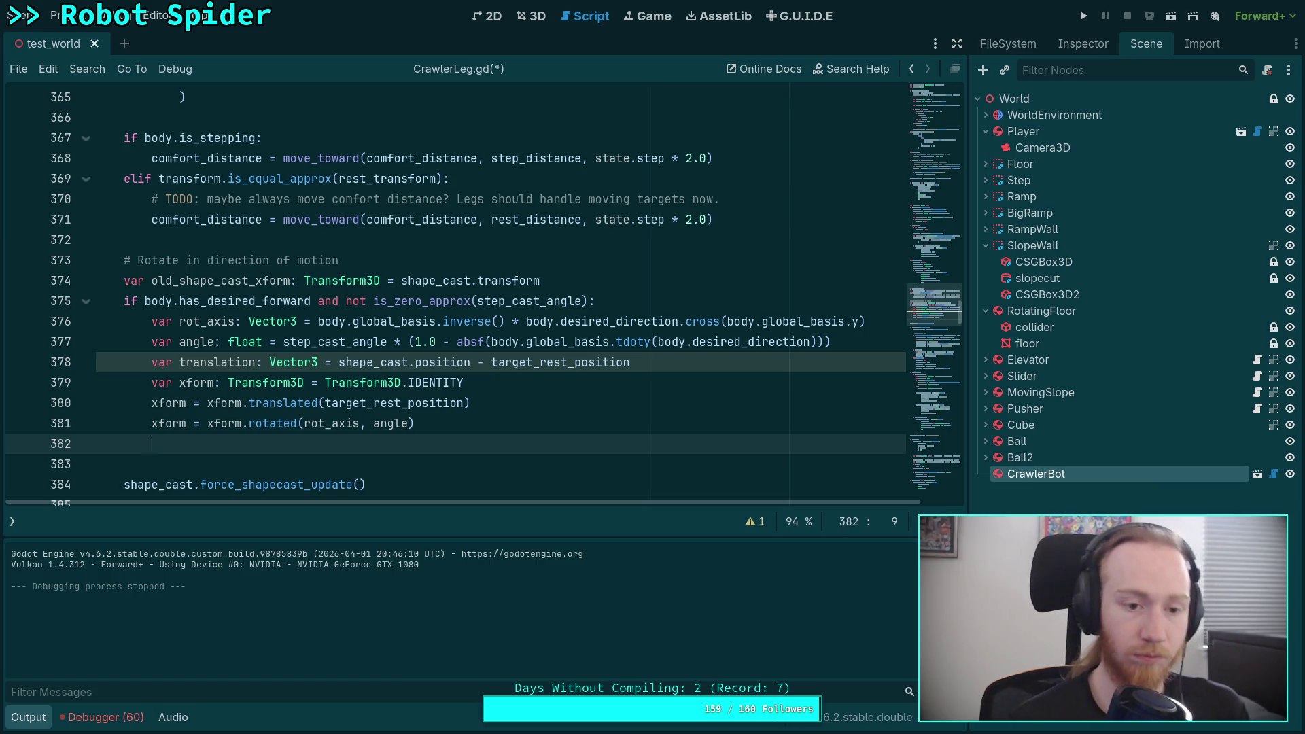
scroll(780, 387, down, 1)
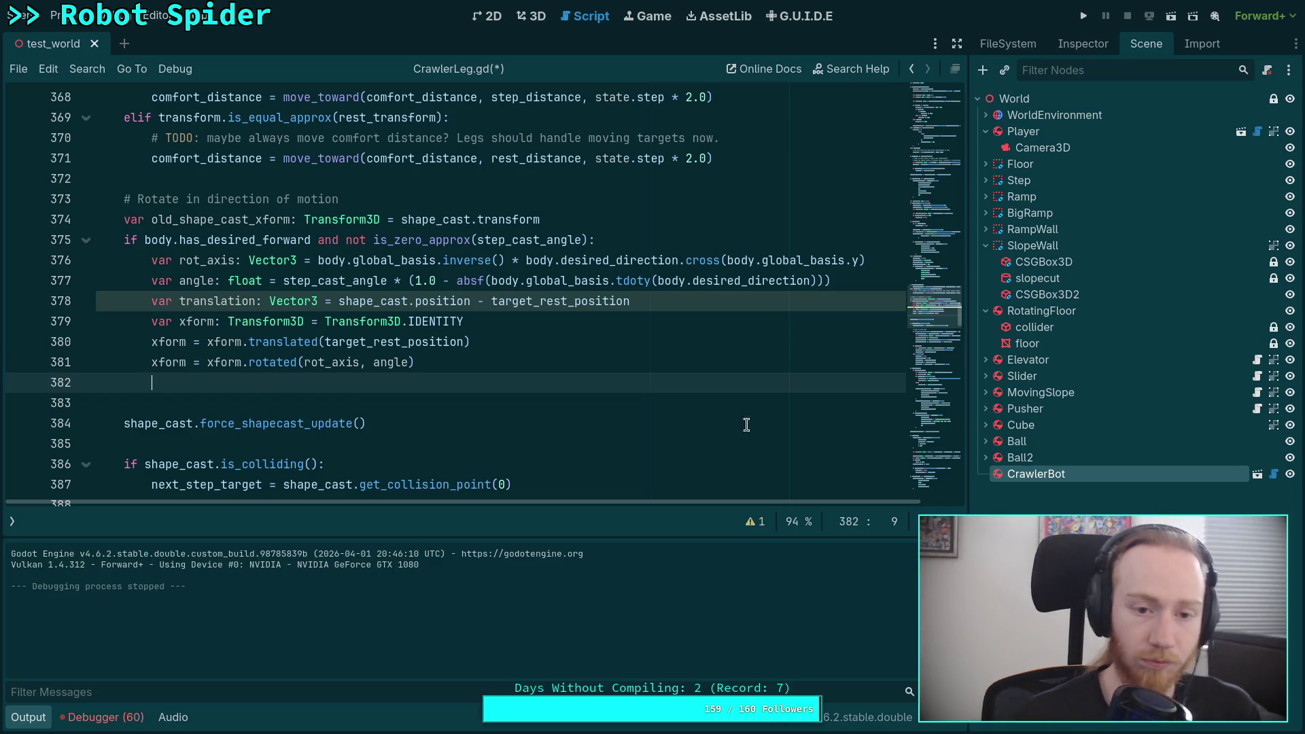
double_click(297, 303)
Change the translation variable's type on line 378 from Vector3 to Transform3D
key(BackSpace)
text(Tra)
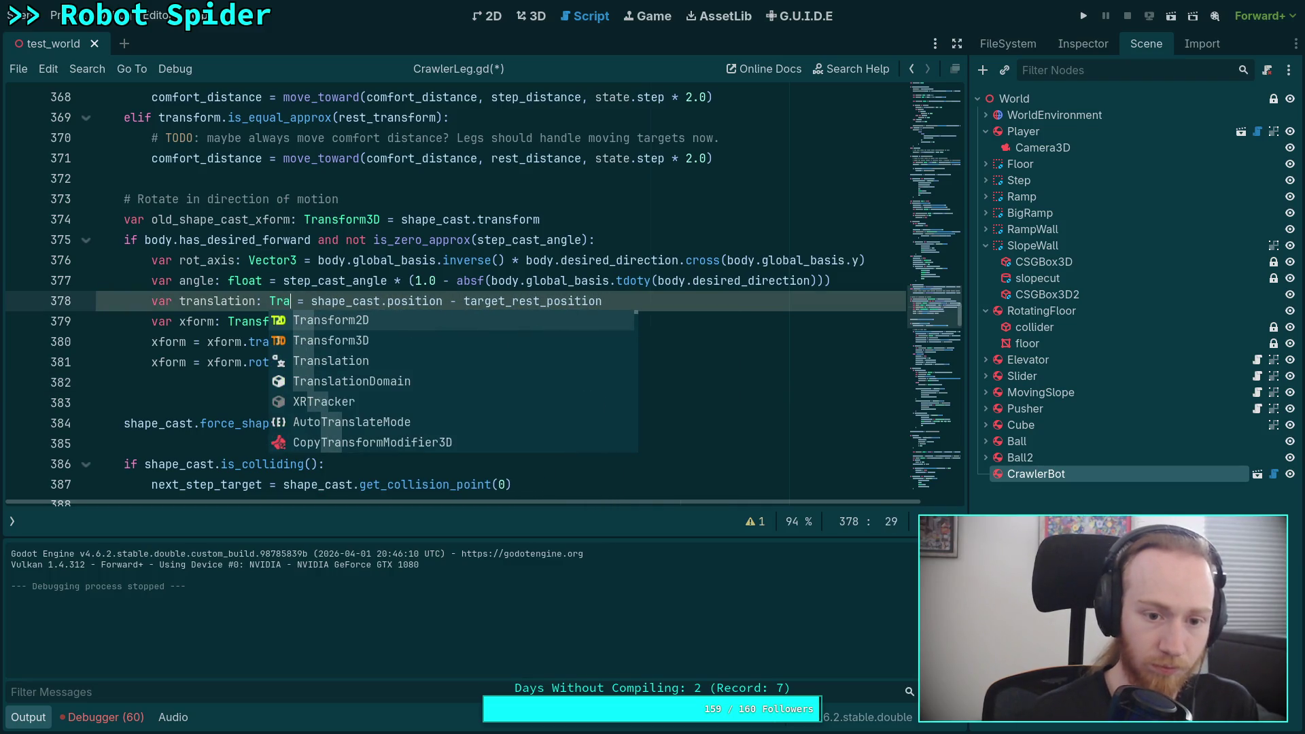
key(Down)
key(Down)
key(Return)
key(BackSpace)
key(BackSpace)
key(BackSpace)
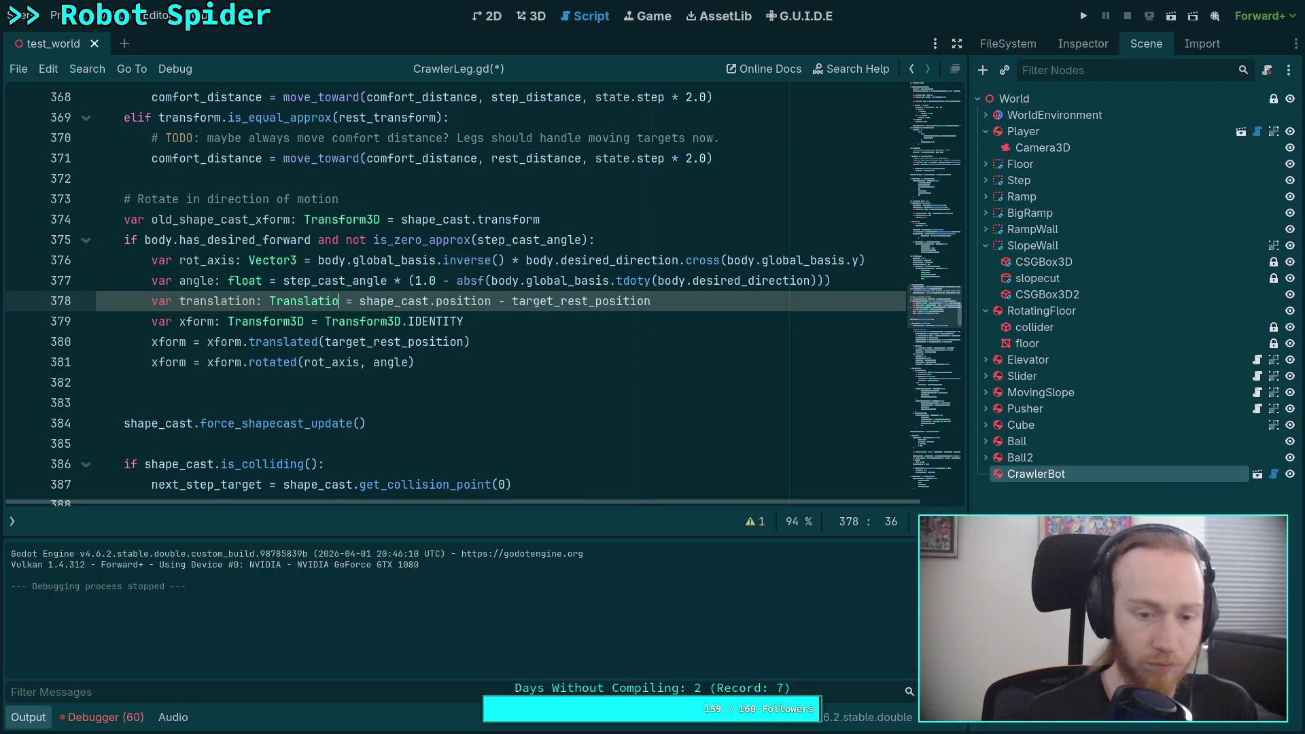
text(rans)
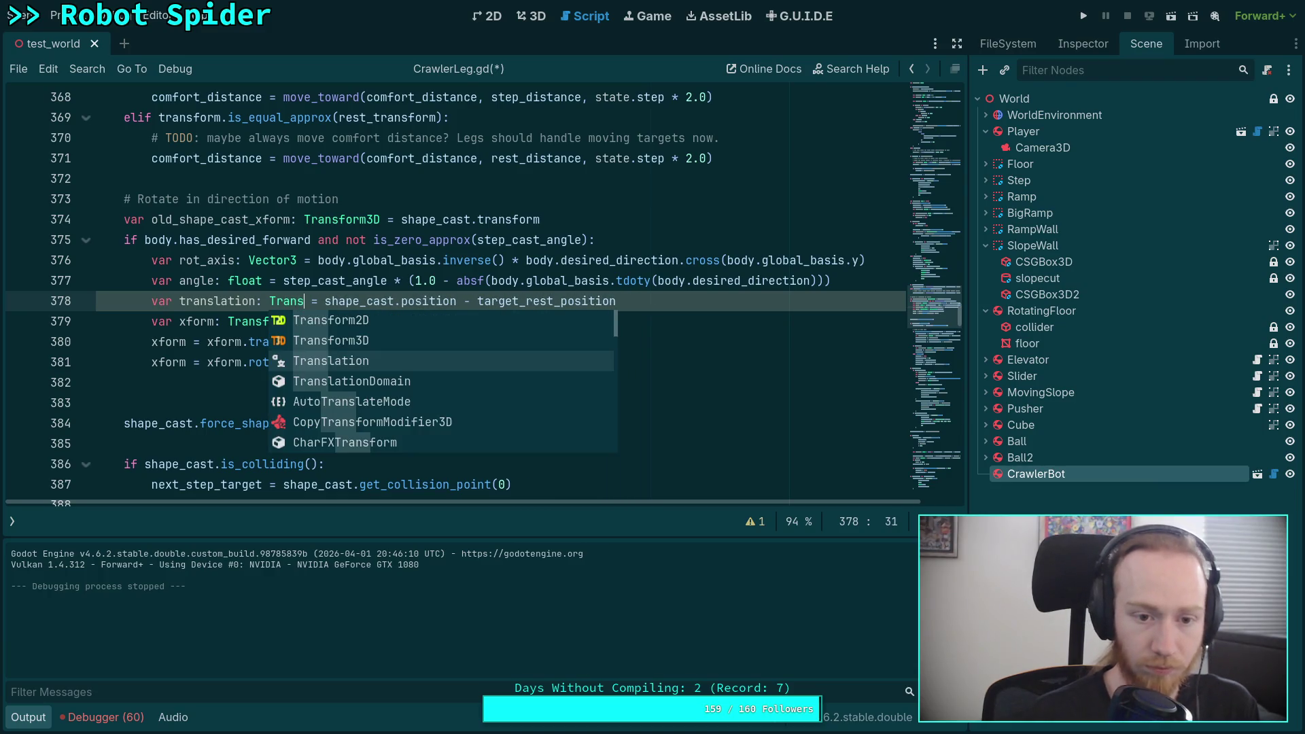
key(Down)
key(Return)
key(Right)
key(Right)
Set translation to Transform3D.IDENTITY.translated(shape_cast.position - target_rest_position)
text(Transform.)
key(BackSpace)
text(3D.I)
key(Return)
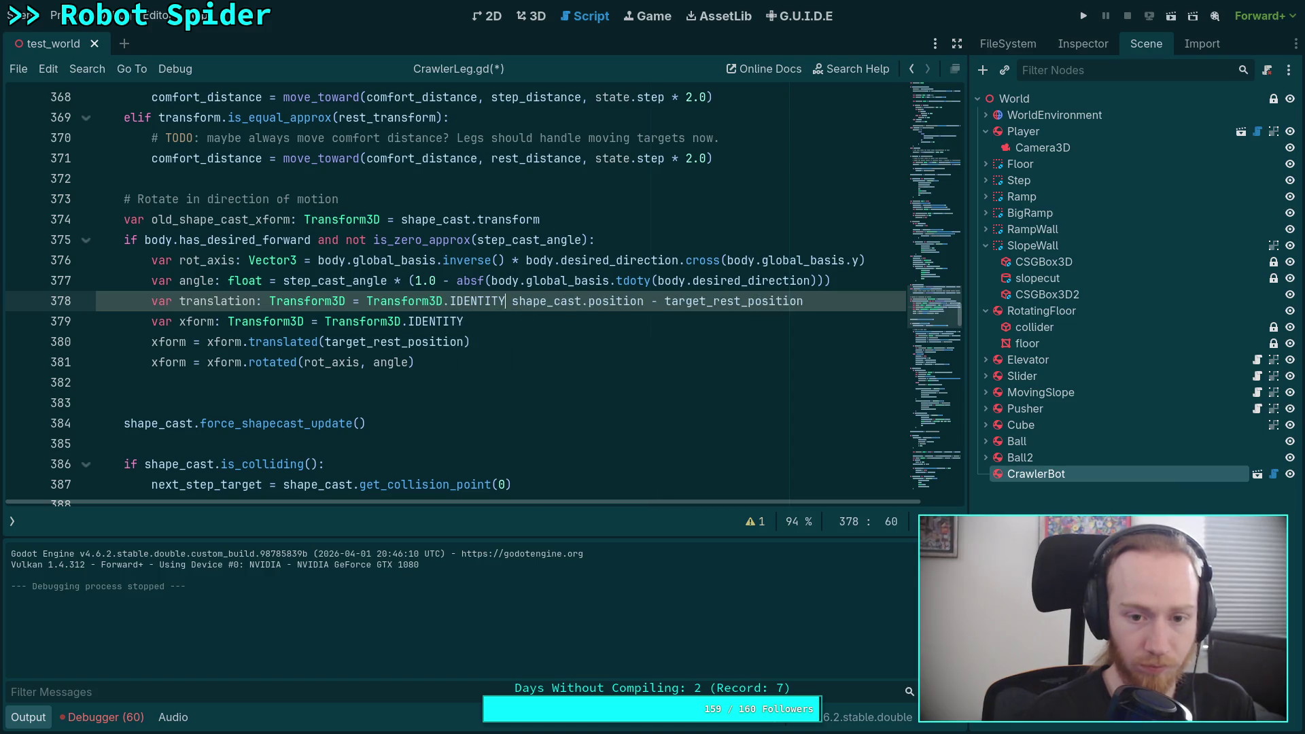
text(.tr)
key(Return)
key(Delete)
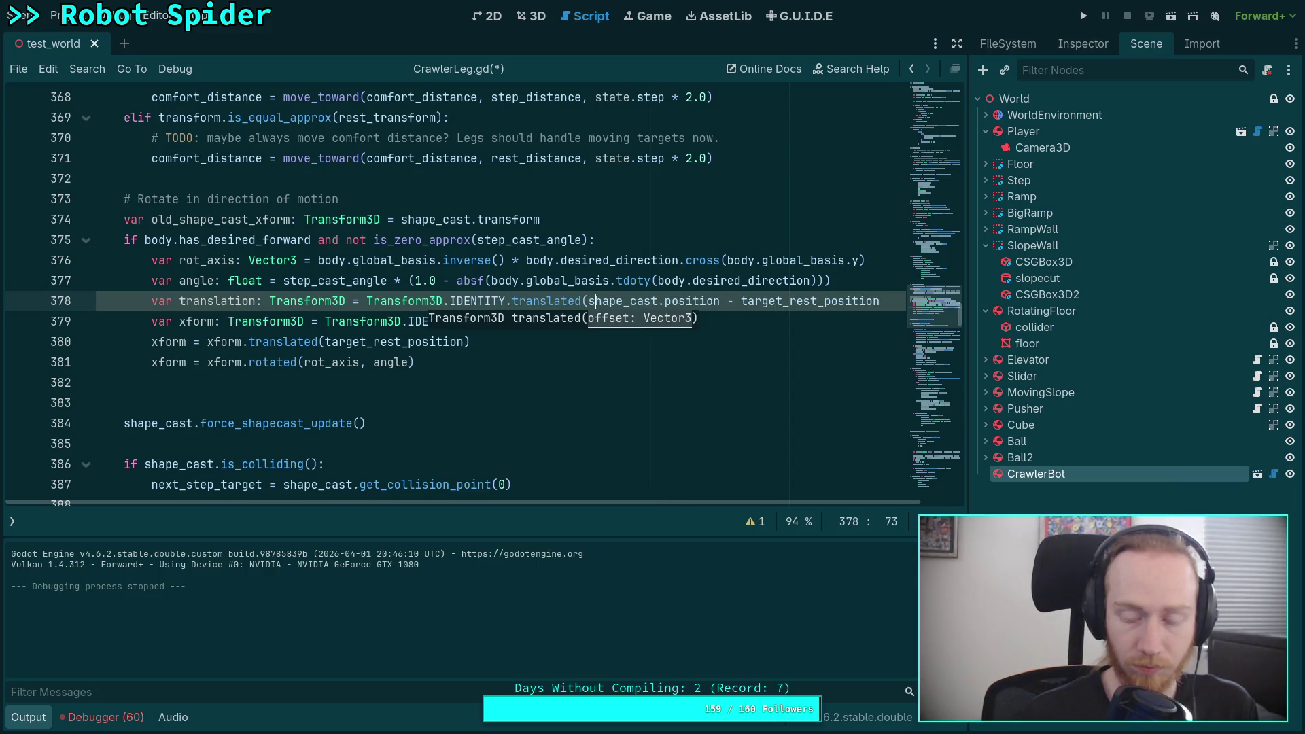
text())
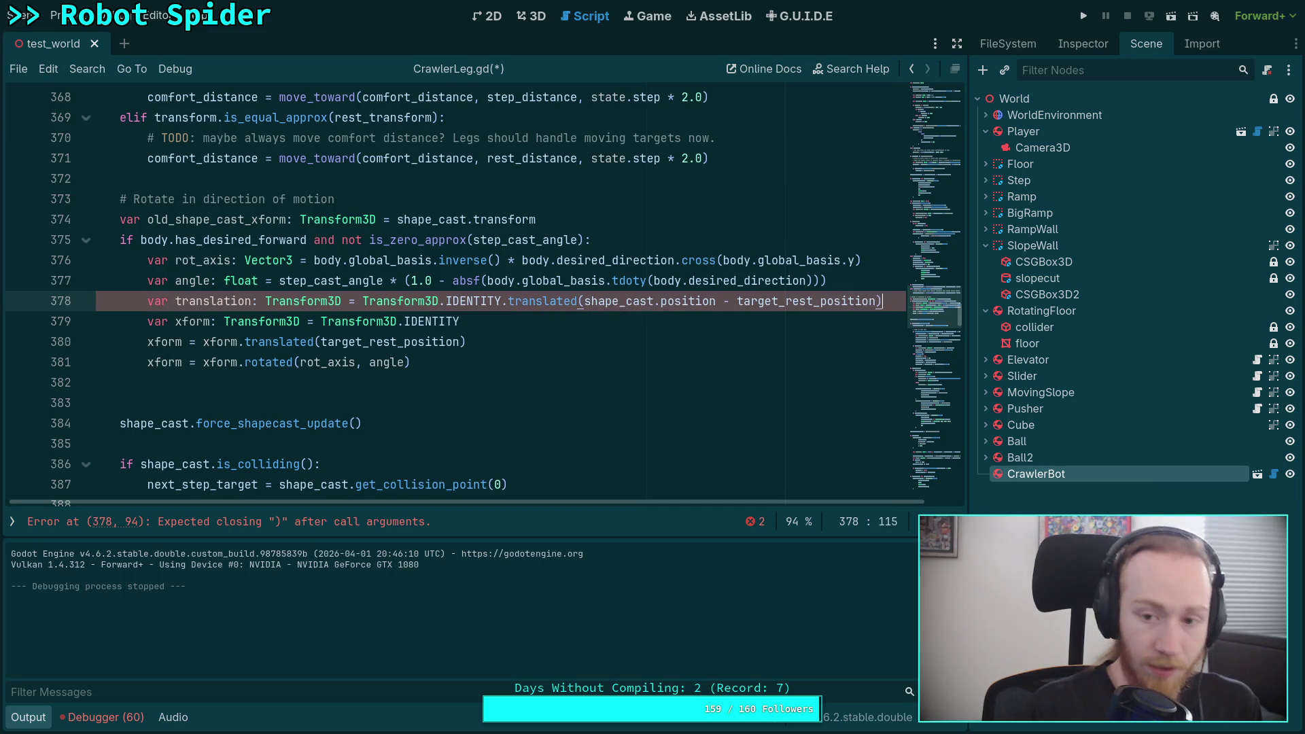
key(Down)
key(Down)
key(Down)
key(Down)
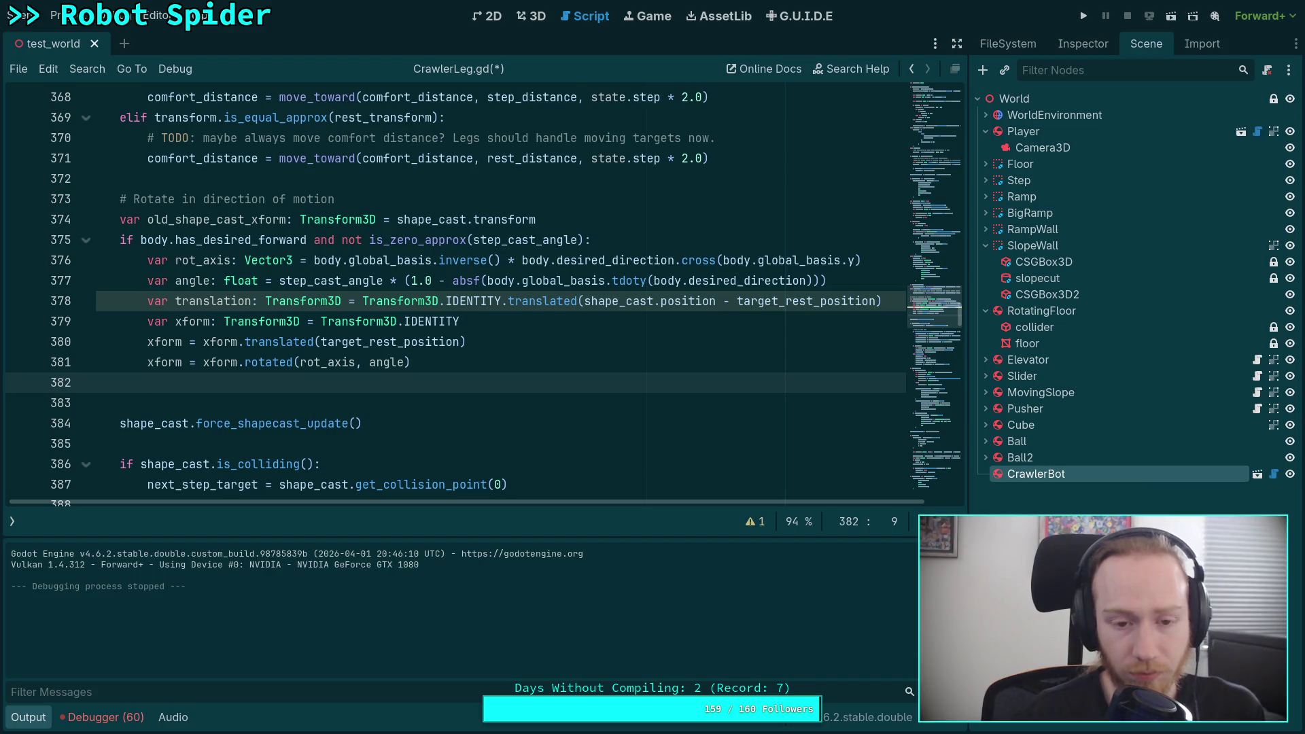
Write shape_cast.transform = xform * translation on line 382, then save CrawlerLeg.gd
text(sha)
key(Return)
text(.t)
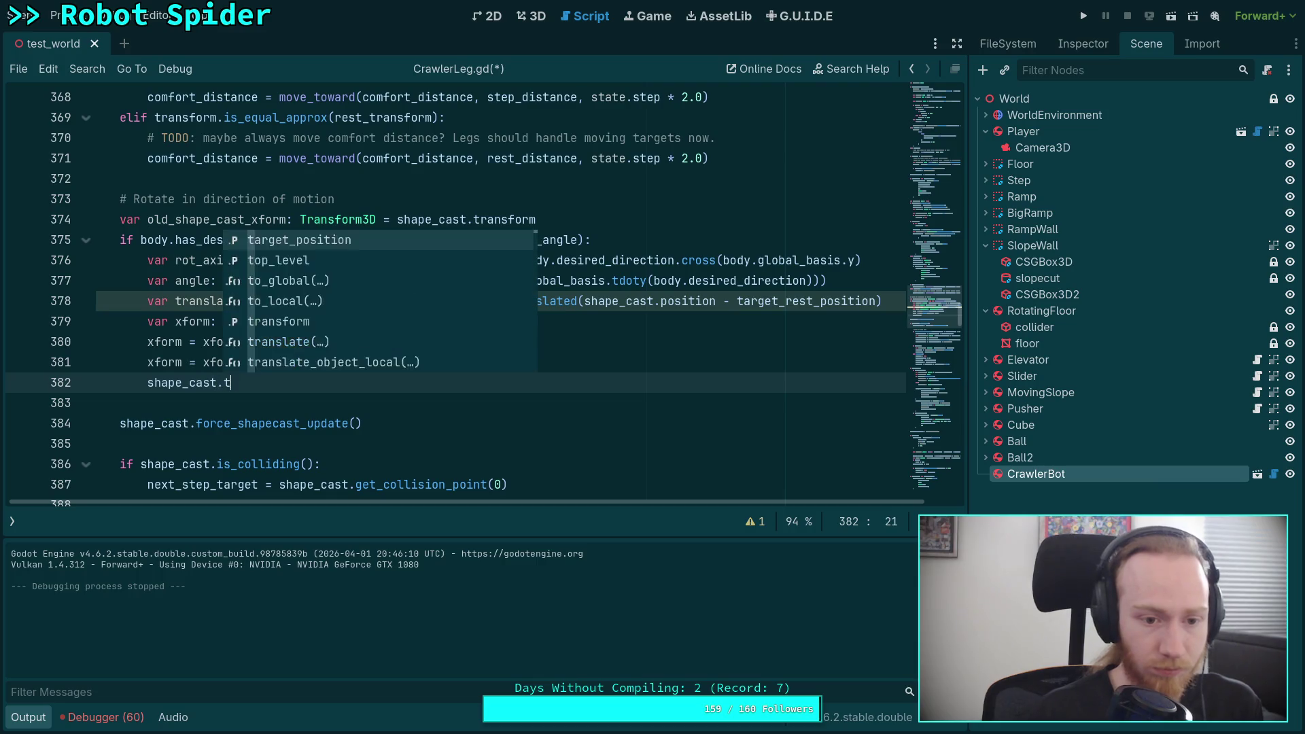
text(ransform = xform)
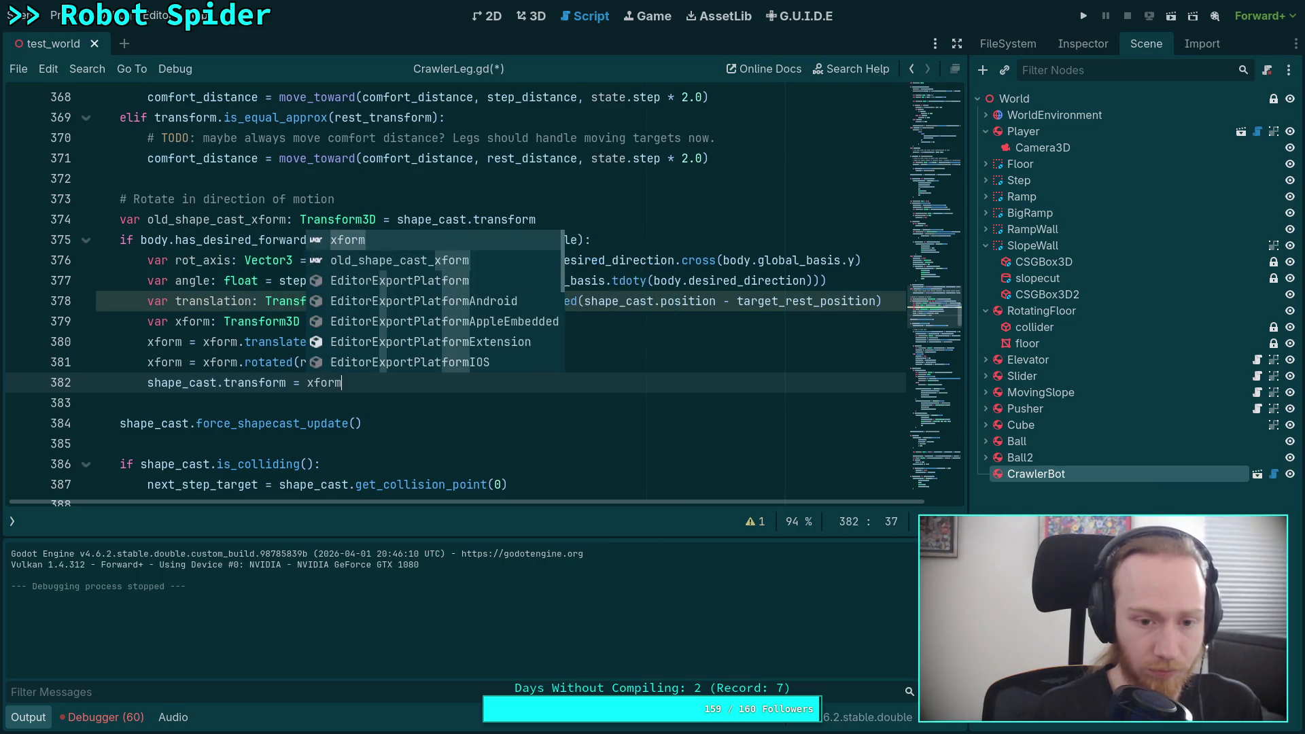
text( * trans)
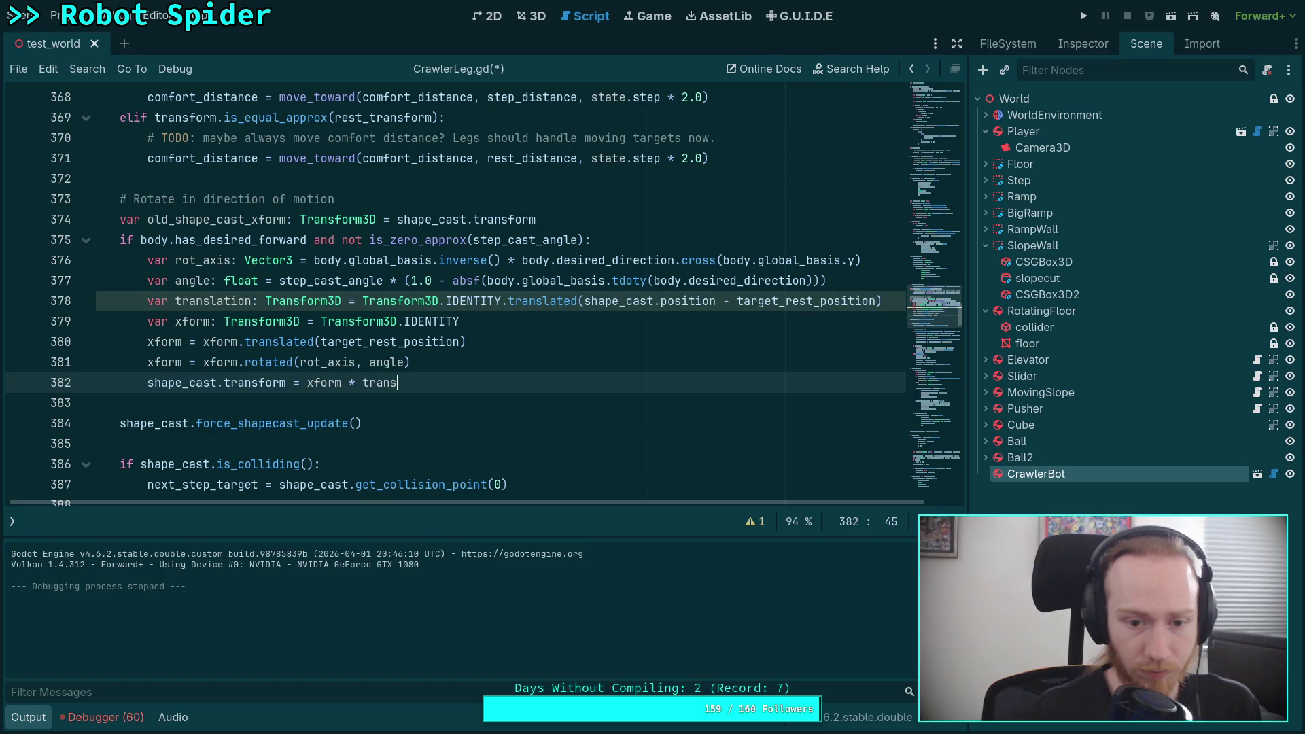
text(lation)
key(Escape)
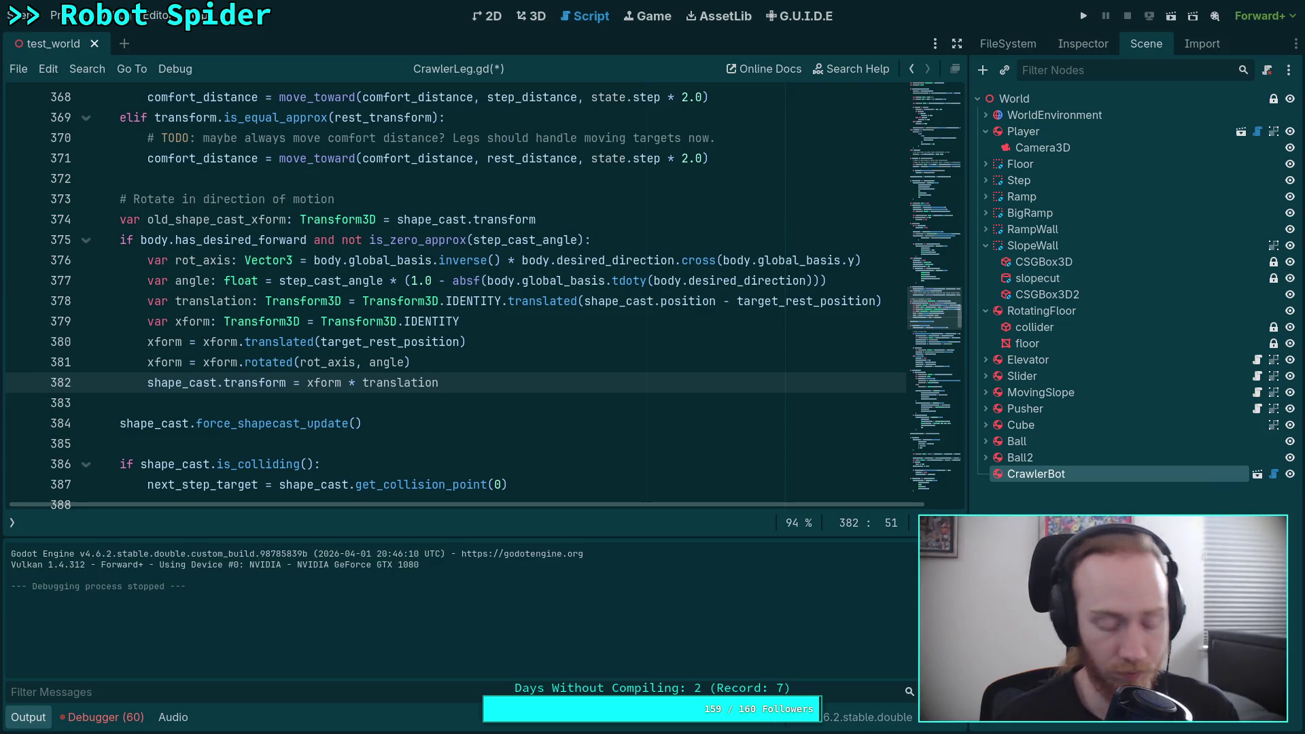
key(ctrl+s)
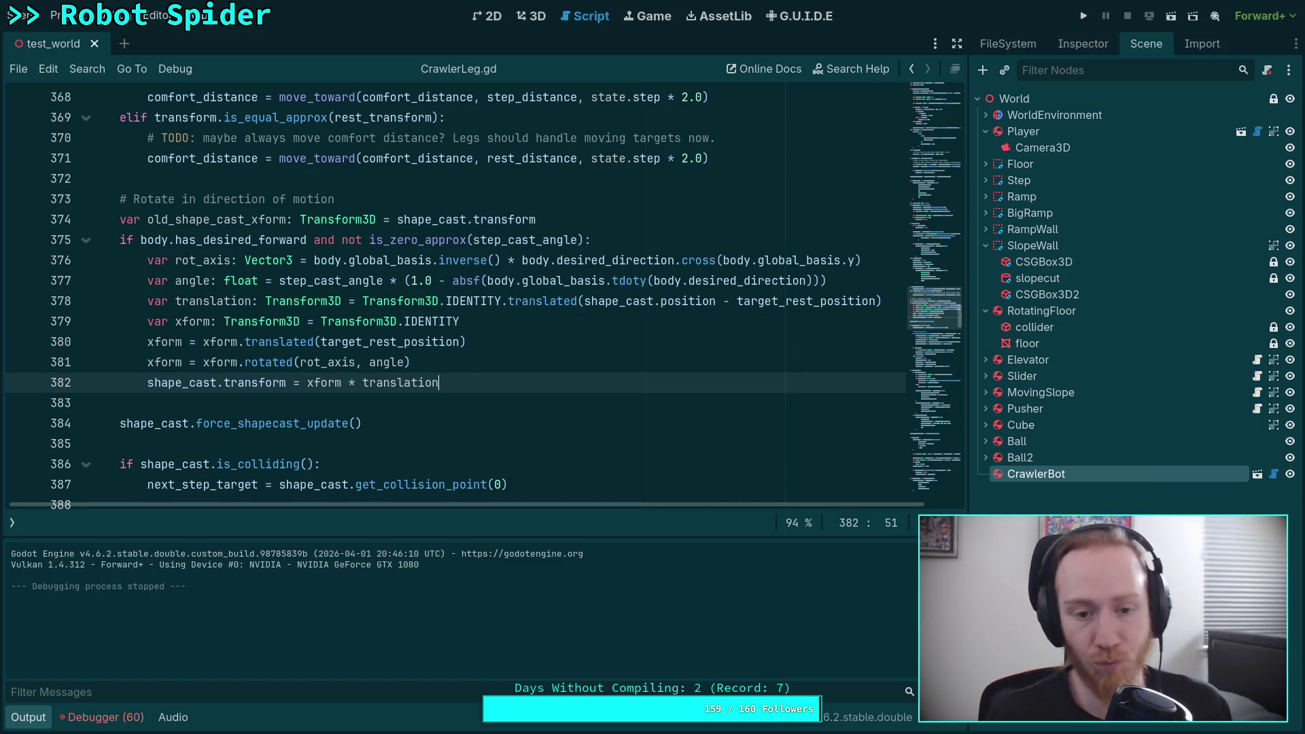
click(1083, 22)
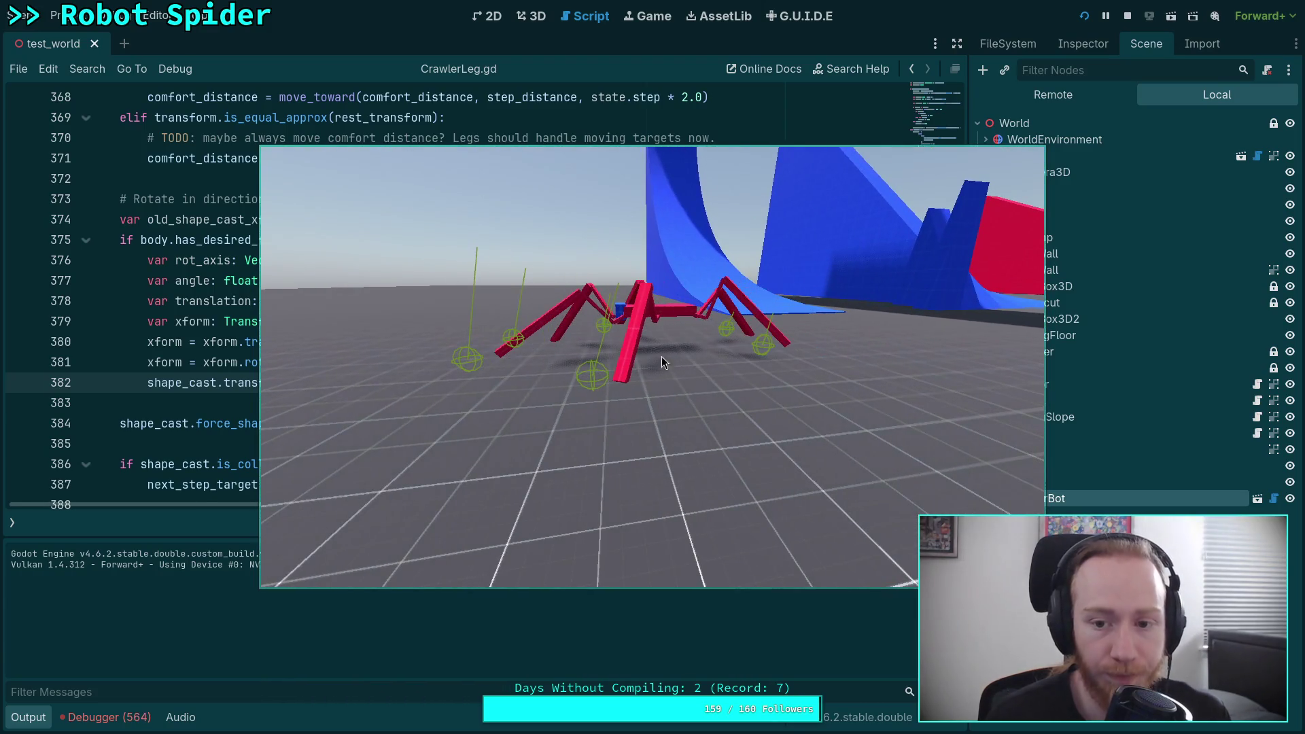
key(F8)
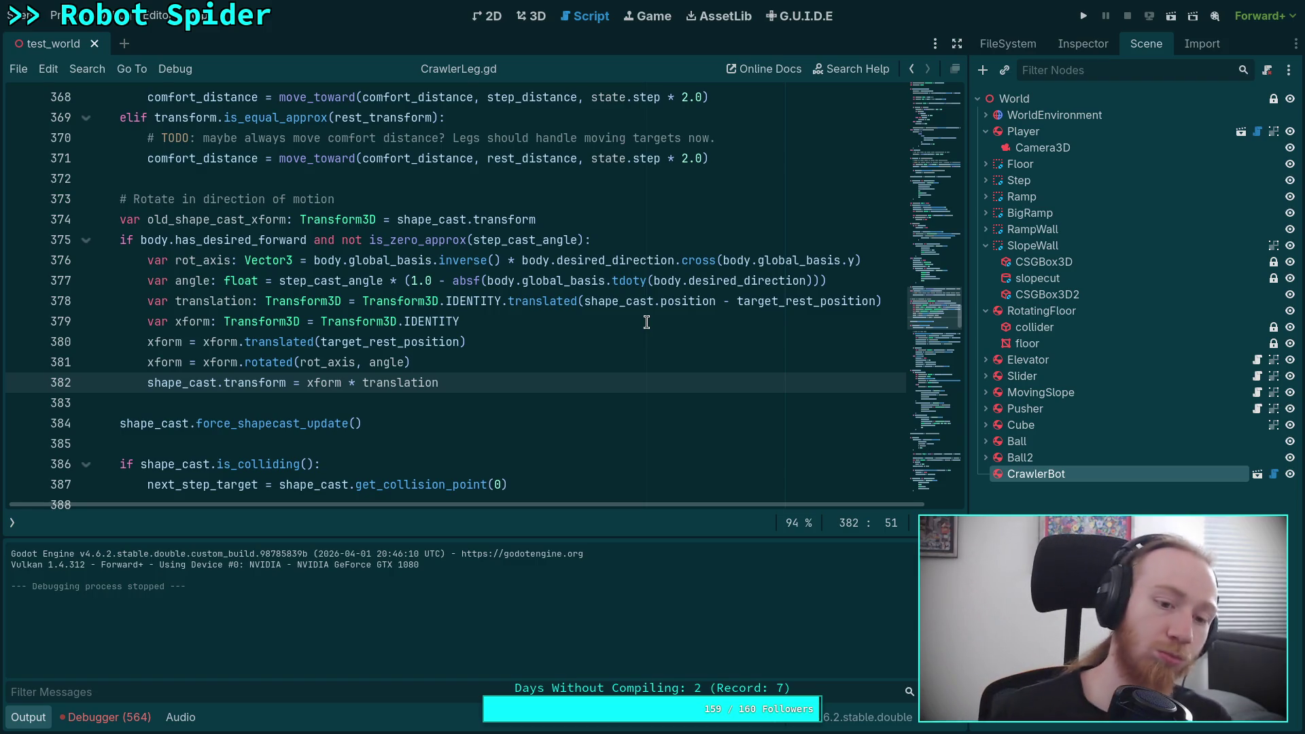
scroll(581, 326, down, 1)
click(225, 321)
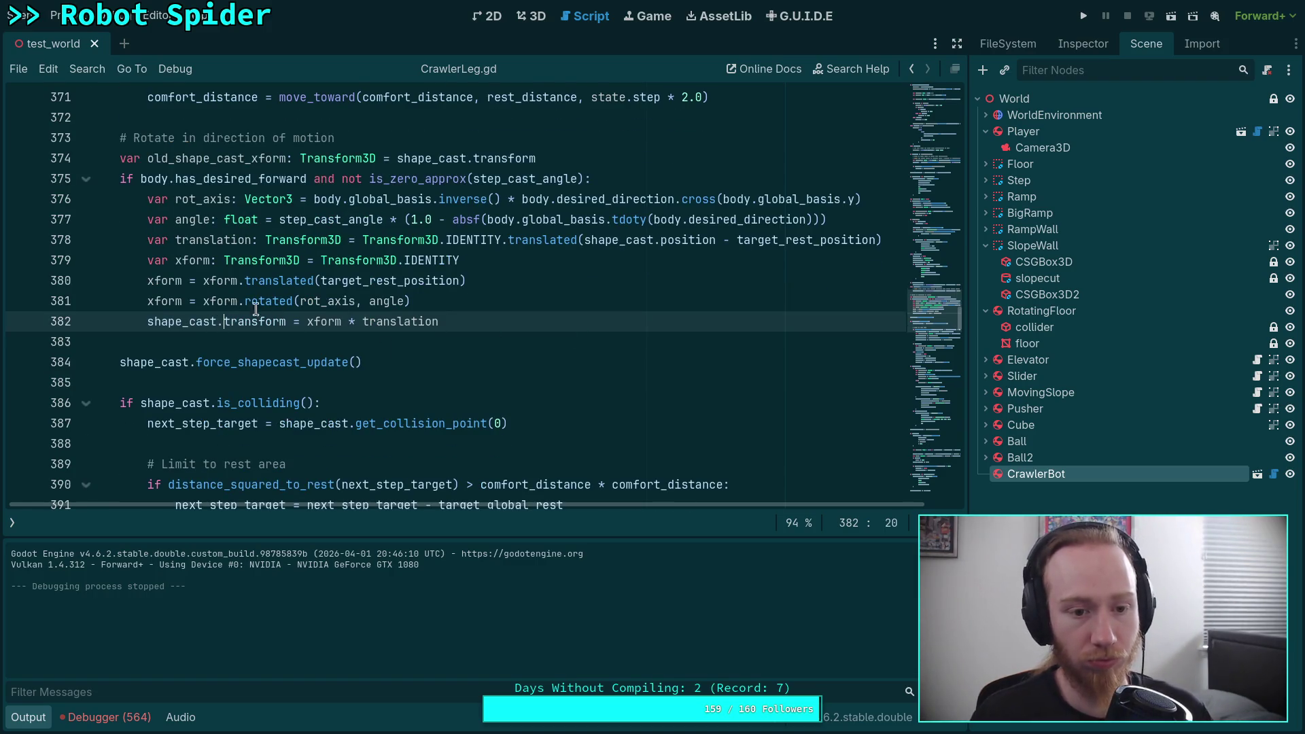
text(global_)
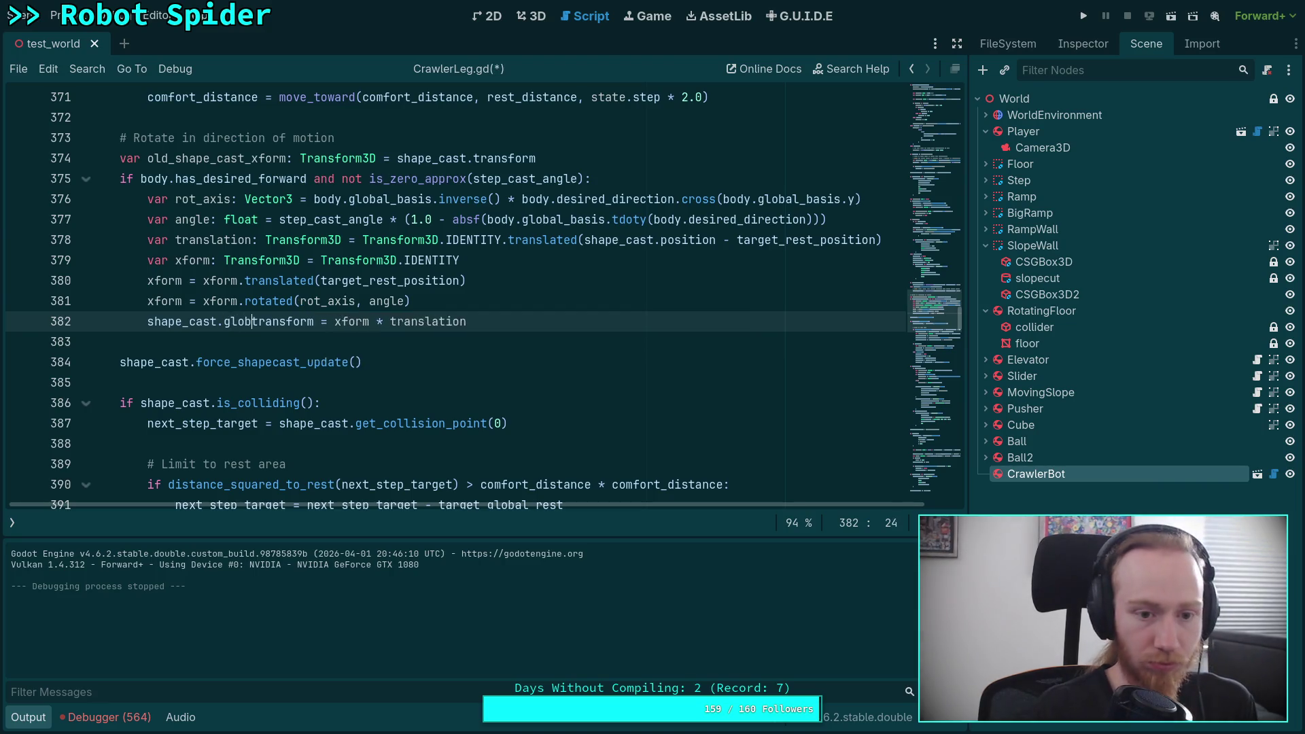
click(354, 316)
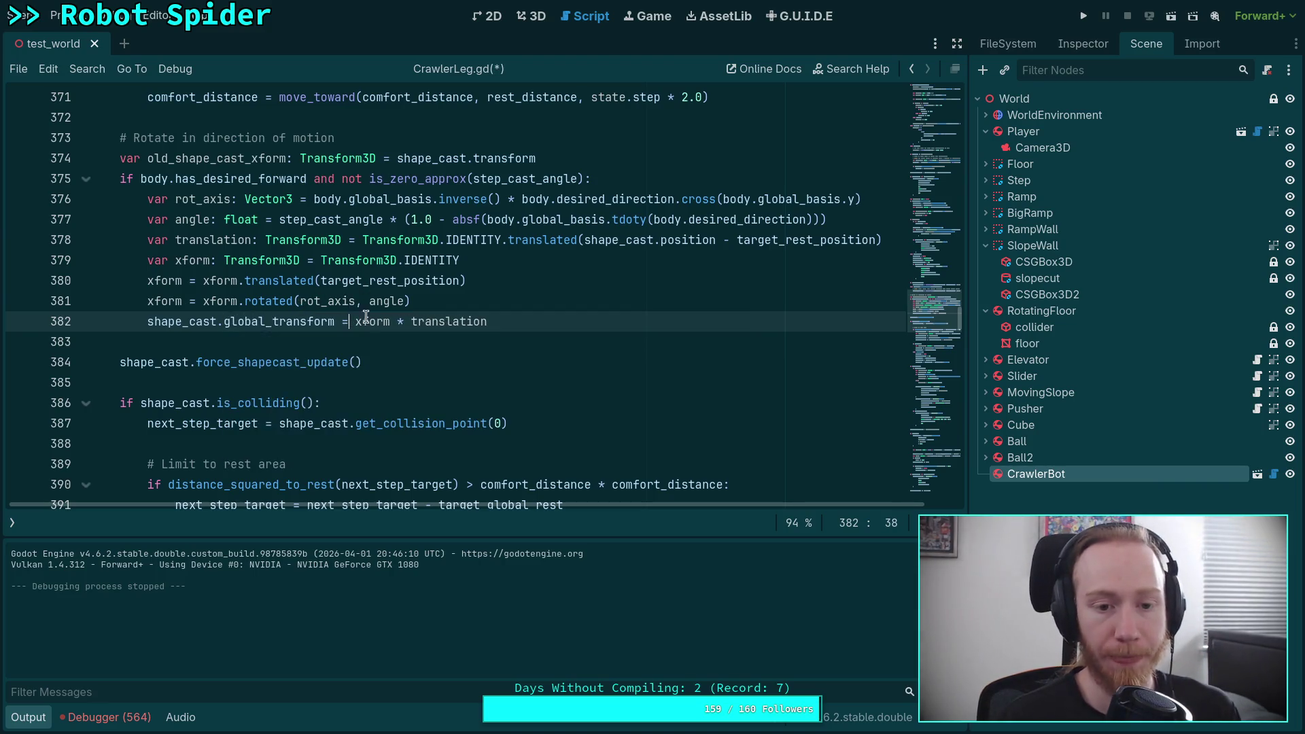
scroll(596, 314, up, 1)
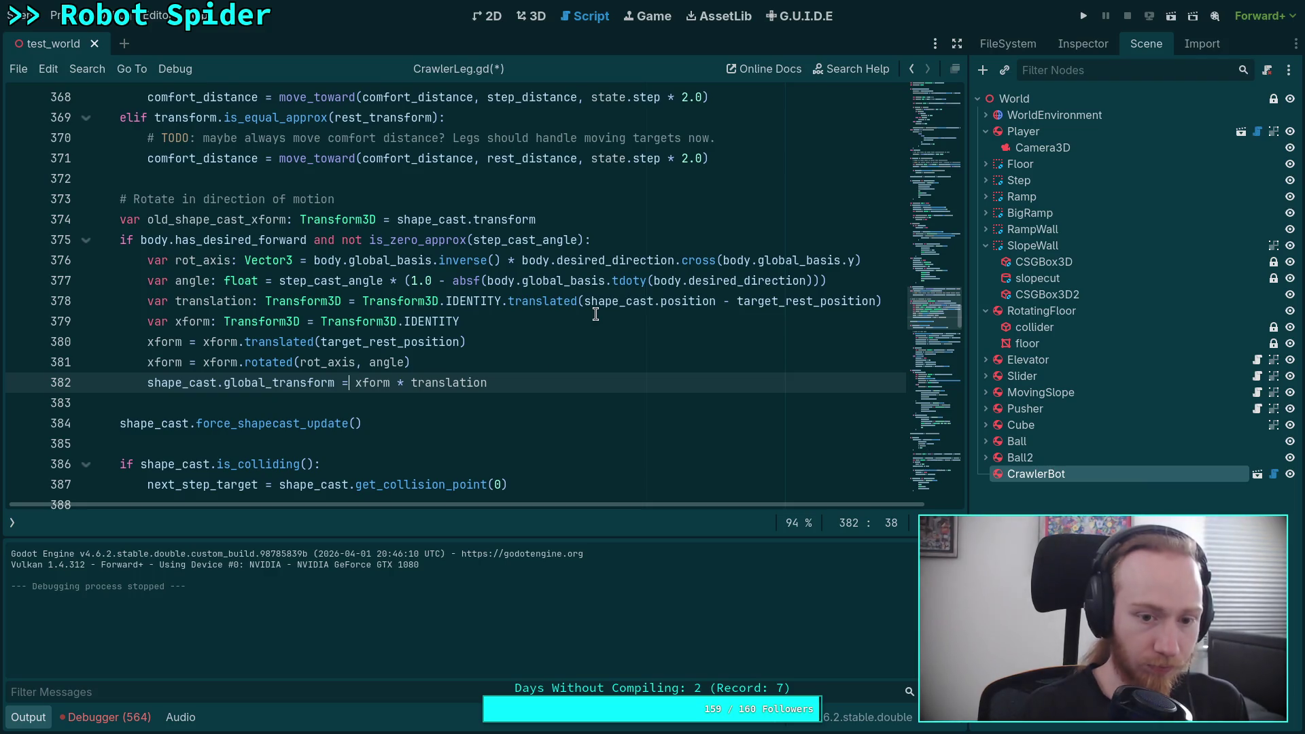
key(ctrl+space)
text(globa)
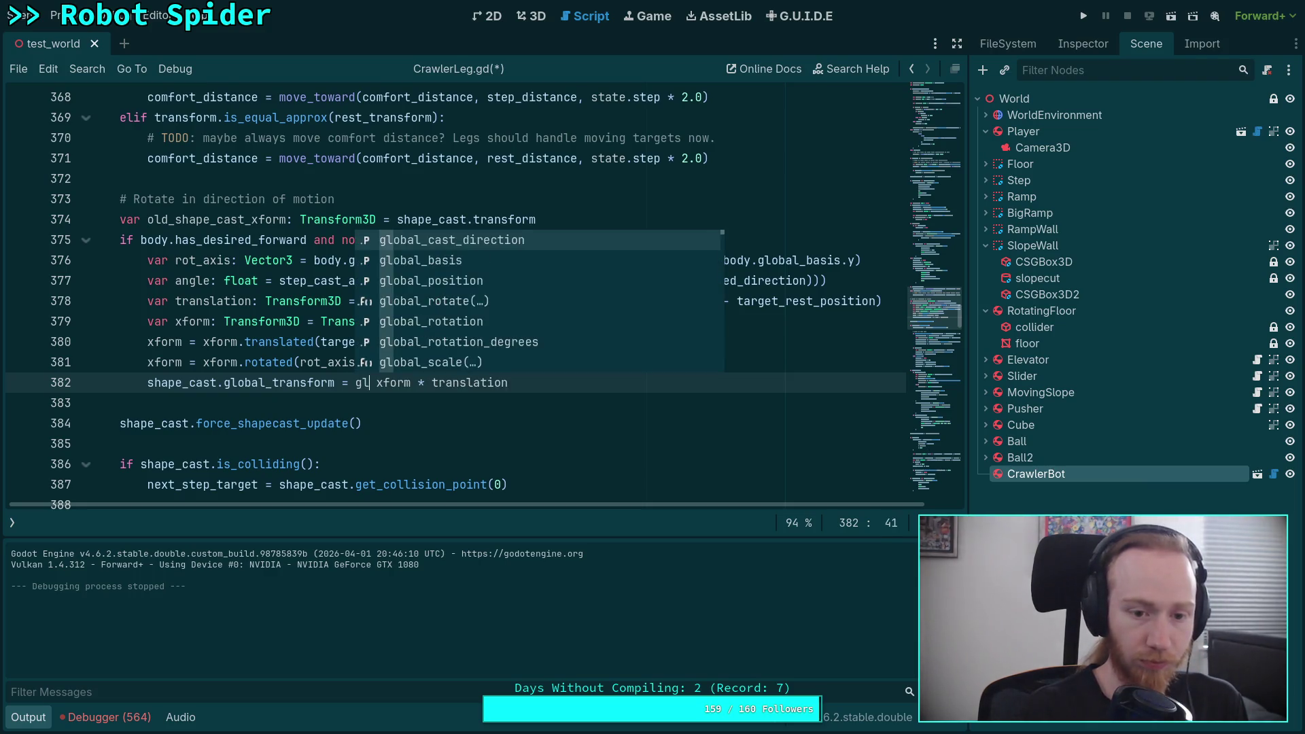
key(Escape)
text(l_transform *)
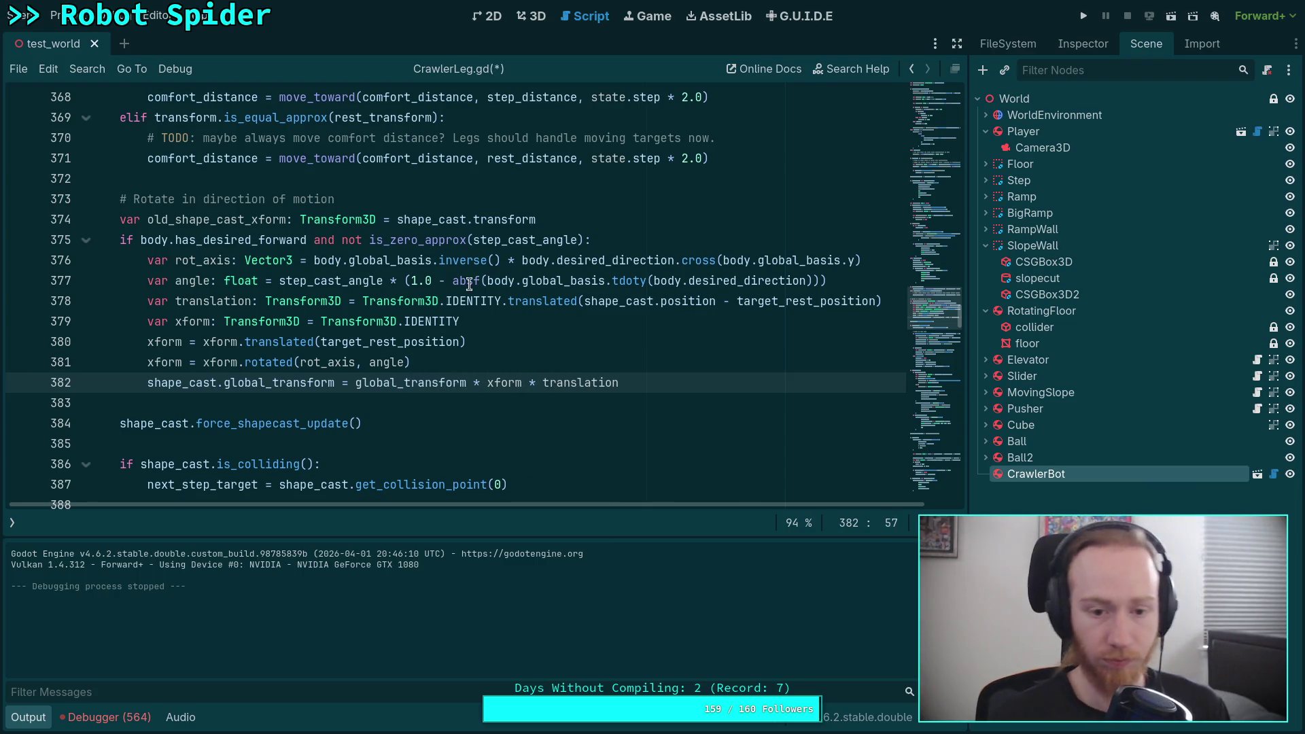
key(ctrl+s)
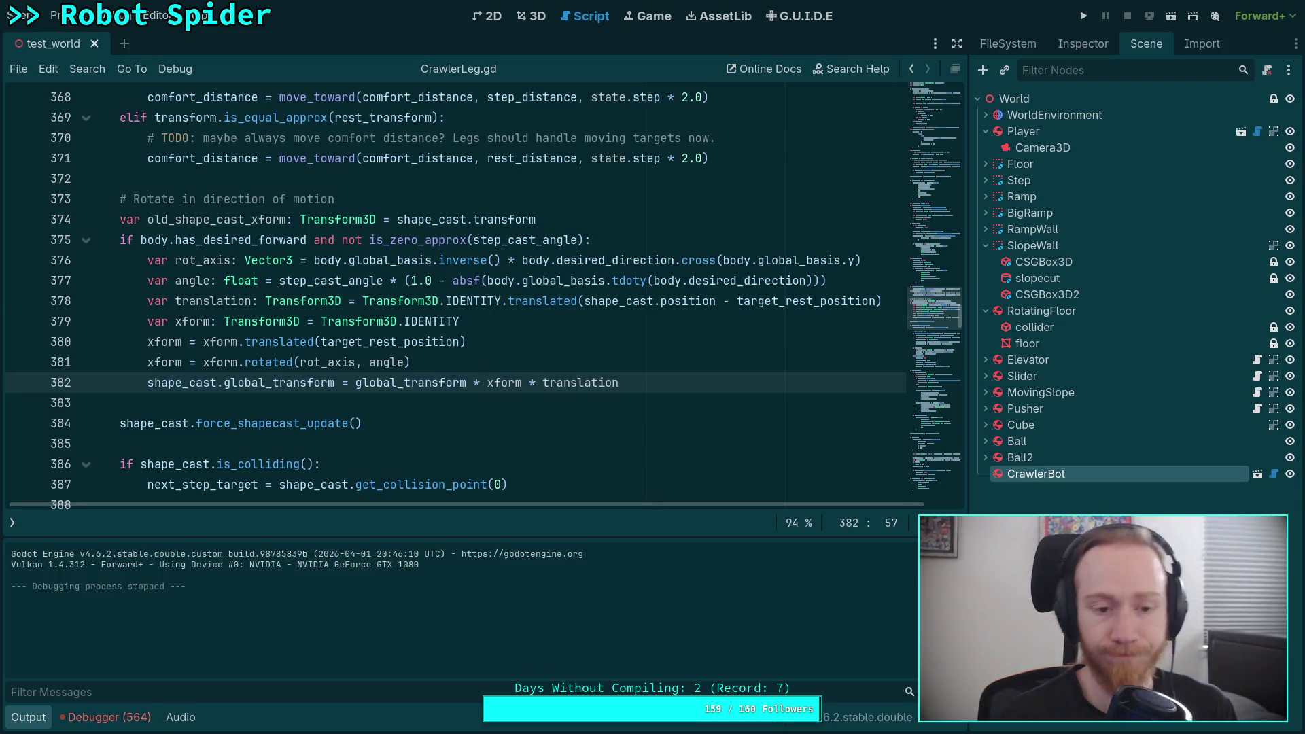
click(1092, 19)
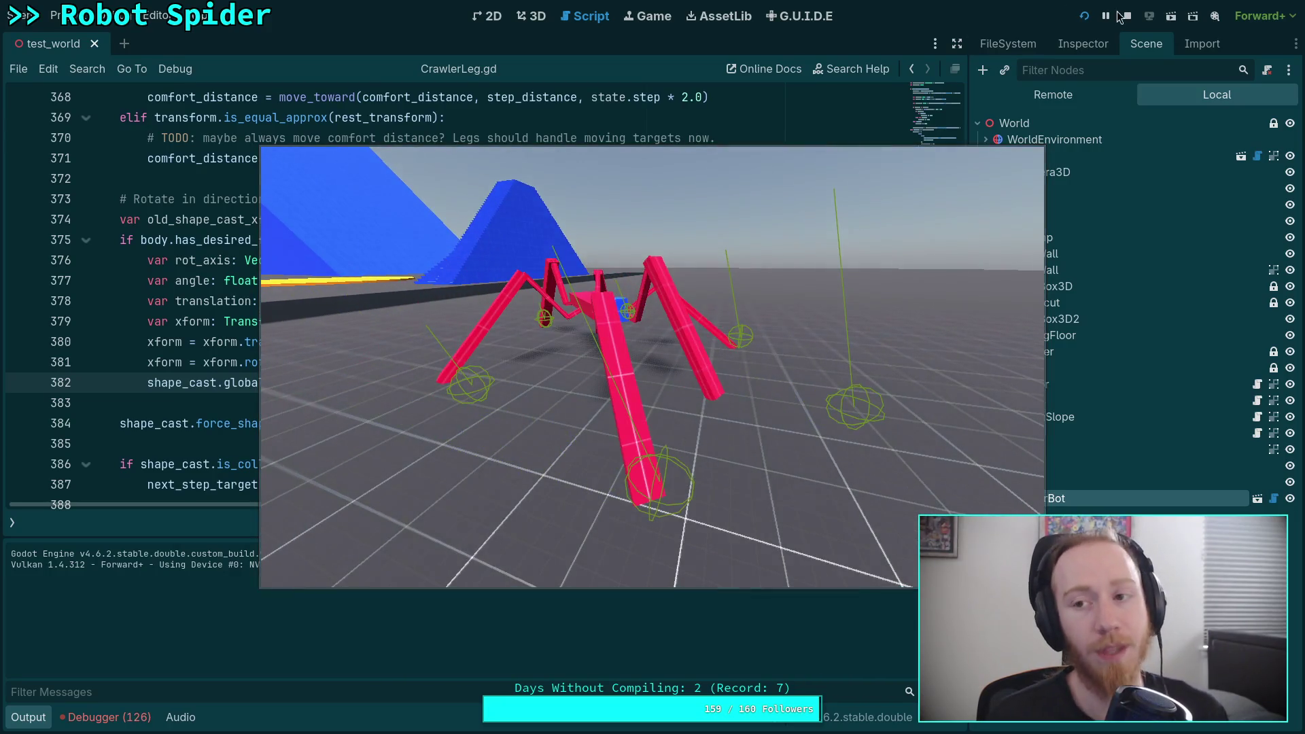
key(F8)
drag(359, 387, 487, 385)
key(BackSpace)
drag(275, 386, 230, 385)
key(BackSpace)
key(BackSpace)
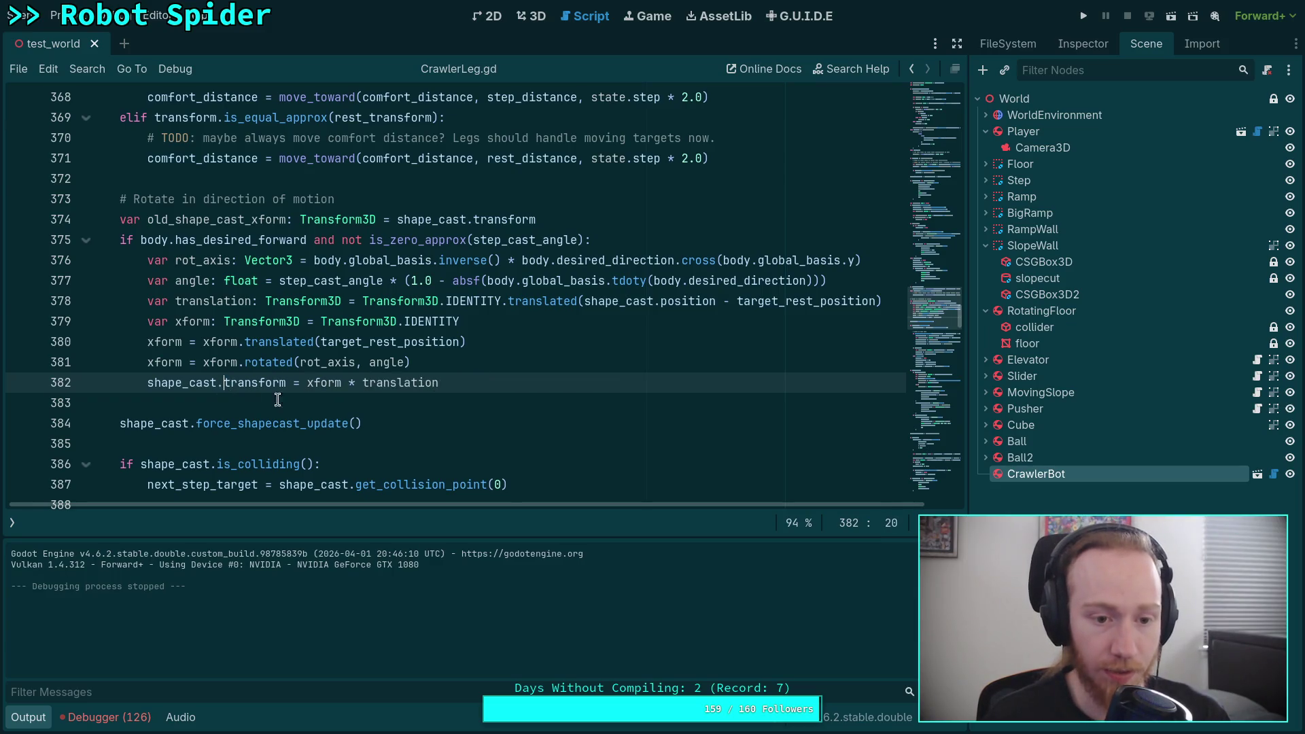
click(321, 411)
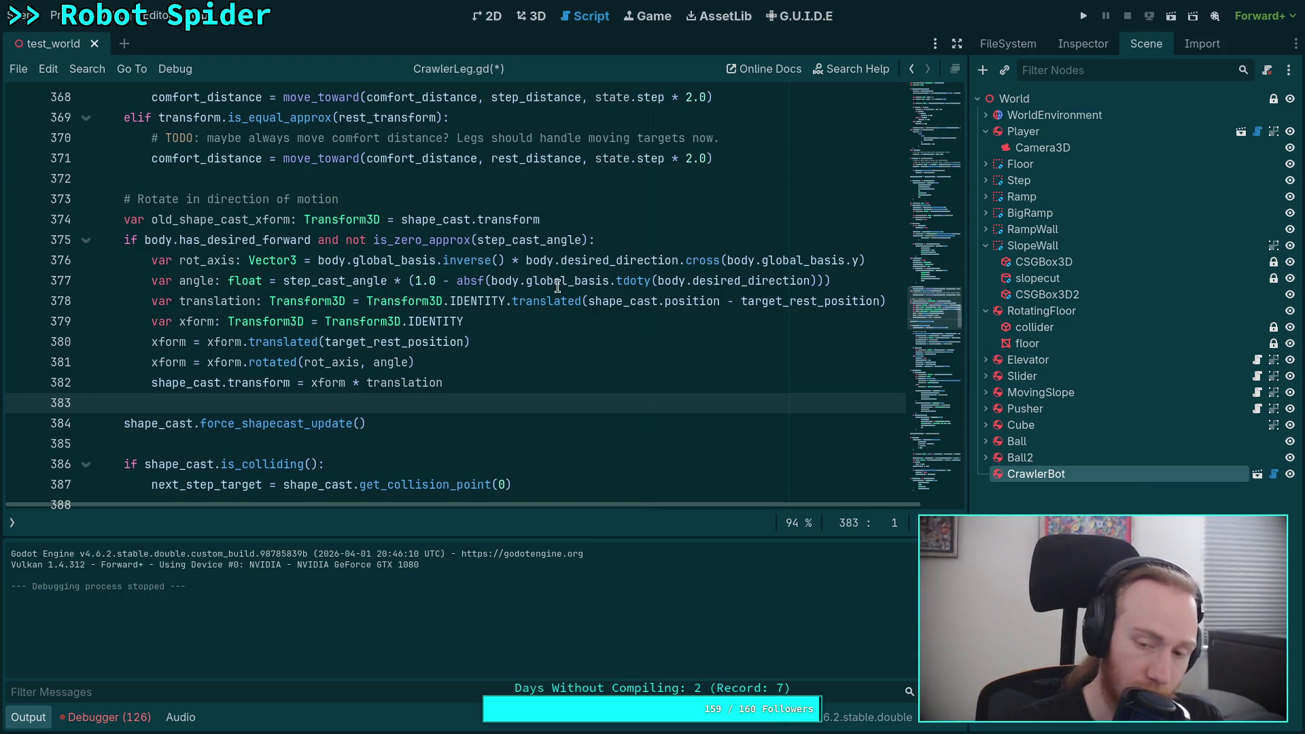
click(589, 302)
key(ctrl+shift+Right)
key(ctrl+shift+Right)
key(Right)
key(ctrl+Right)
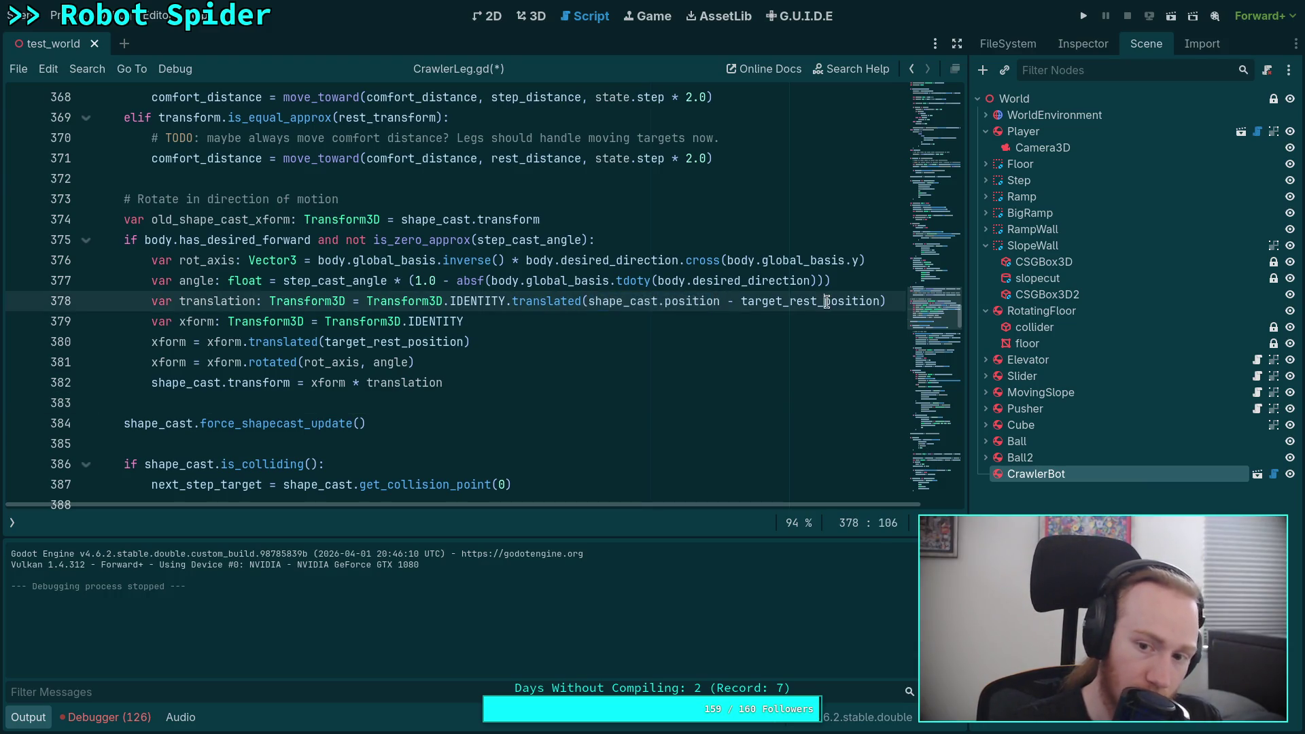
click(556, 395)
click(575, 377)
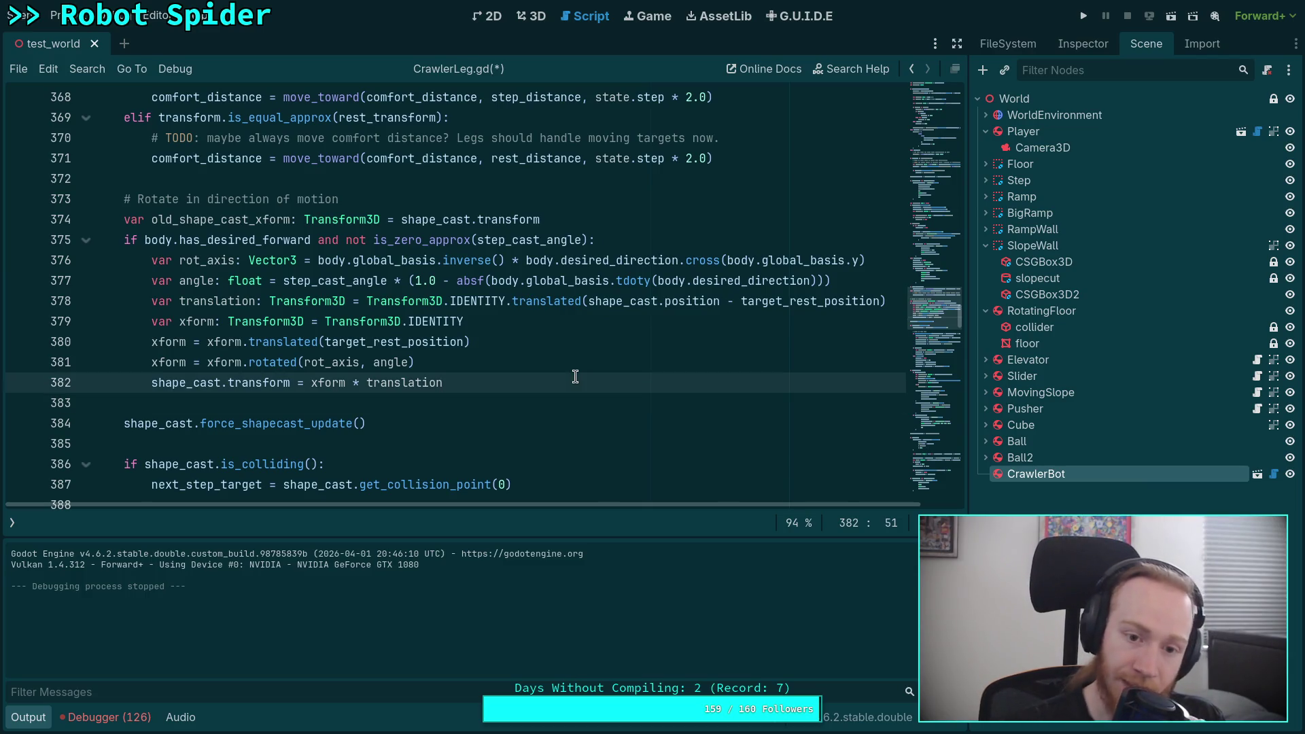
double_click(365, 342)
click(272, 366)
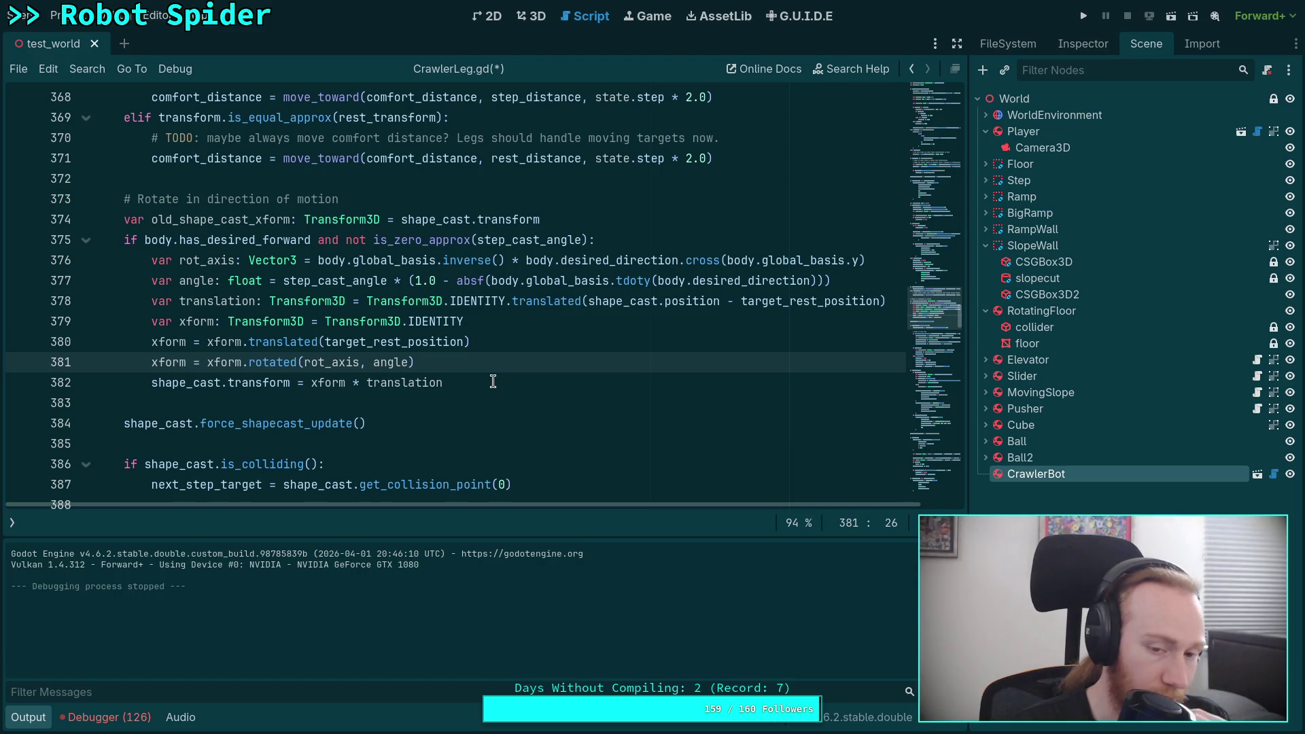
click(406, 344)
double_click(218, 342)
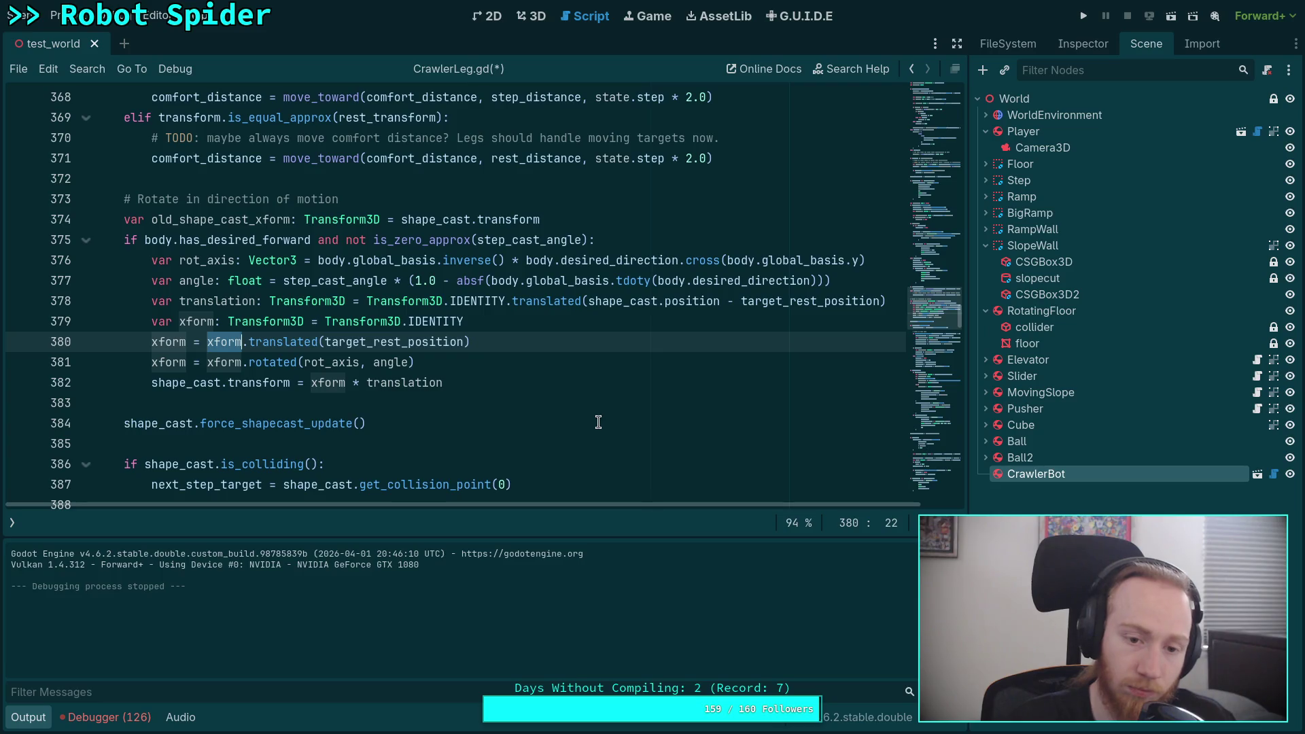
Move the breakpoint from line 382 to line 379 and rerun the game
click(19, 382)
key(F5)
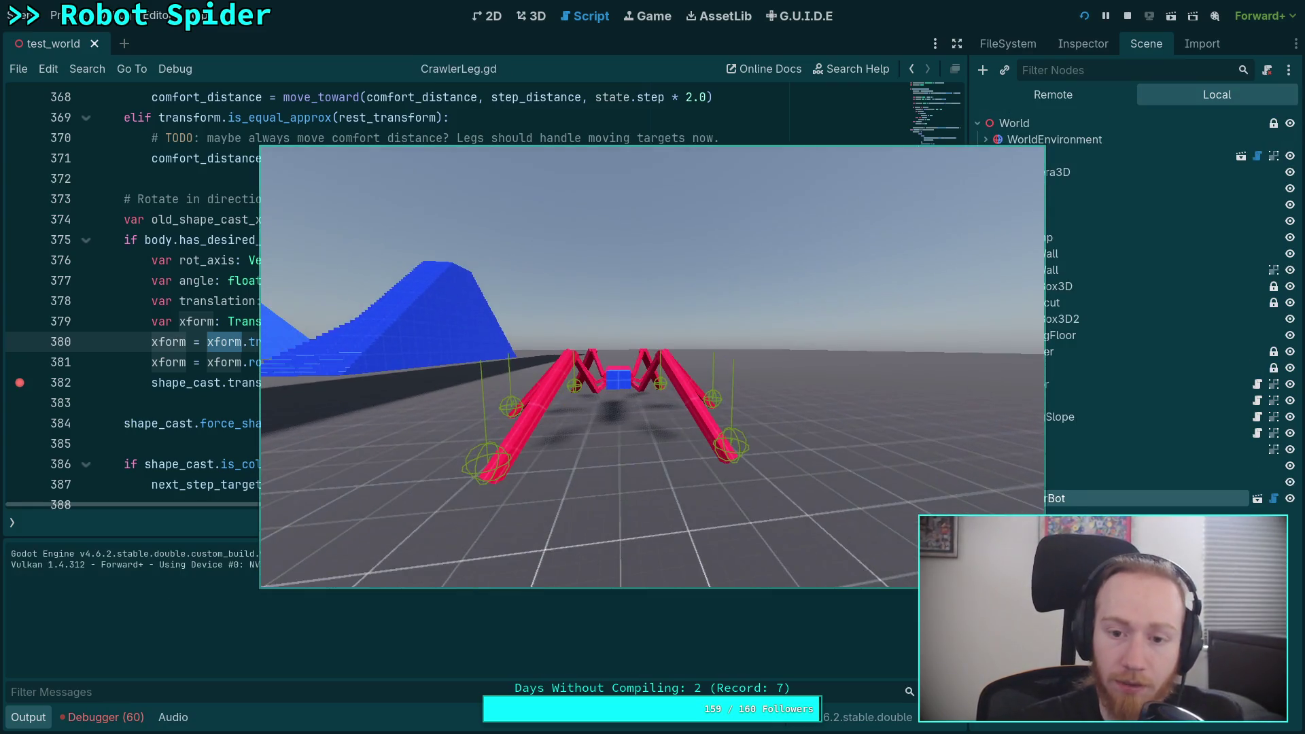
click(1128, 15)
click(20, 383)
click(20, 321)
key(F5)
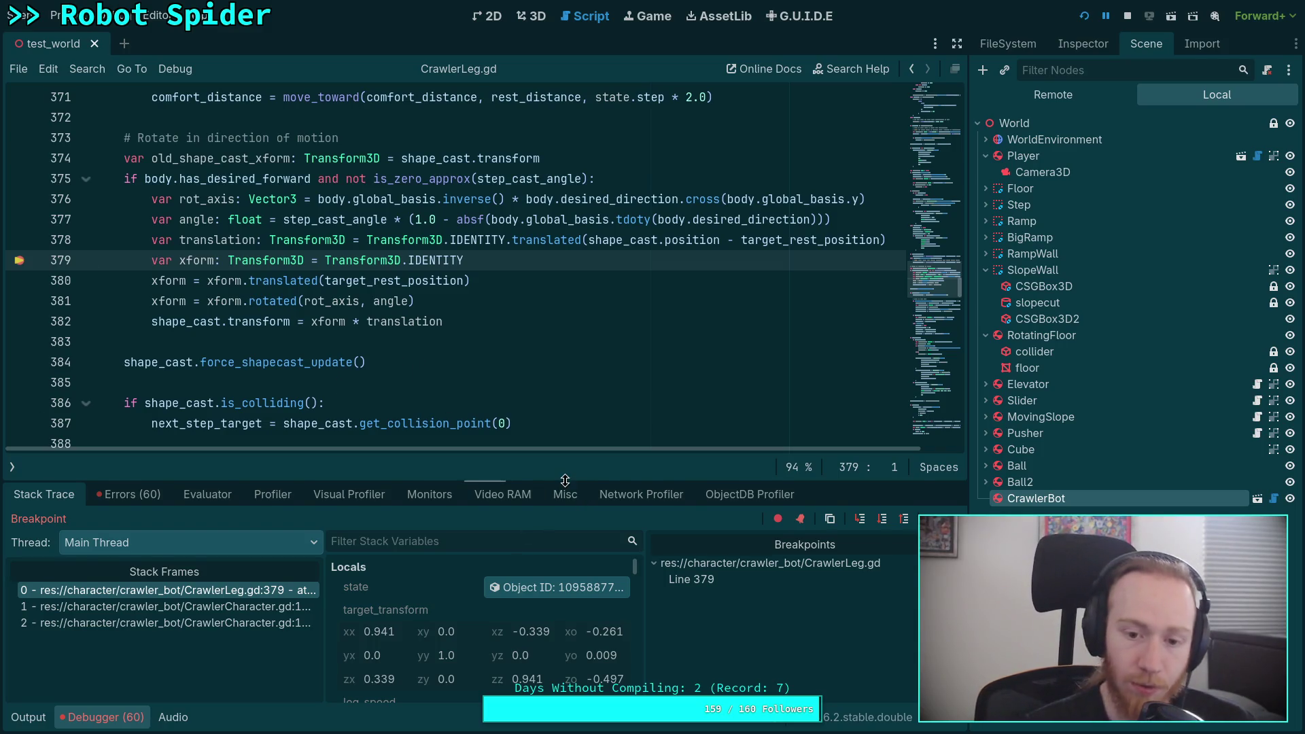
Enlarge the debugger to read angle 0.343 and rot_axis (0.995, 0, -0.101), then view the 3D scene
drag(564, 481, 565, 435)
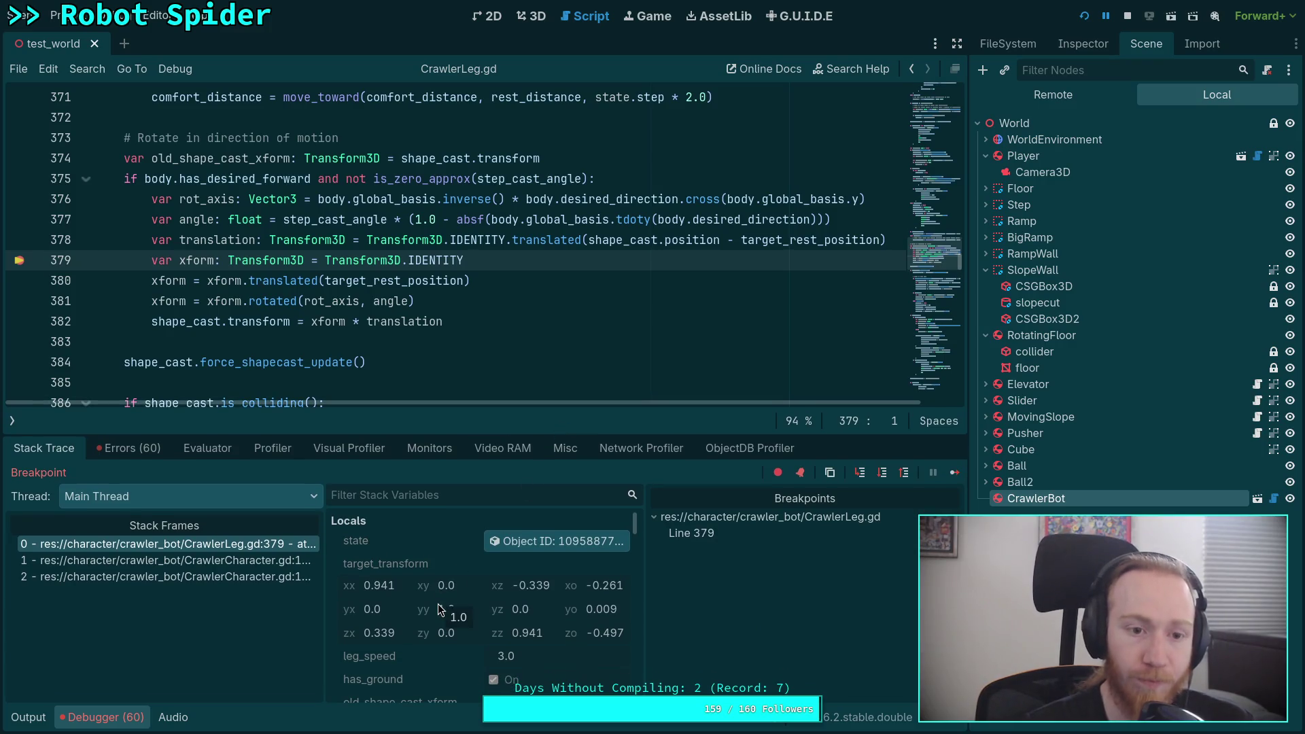
scroll(424, 655, down, 1)
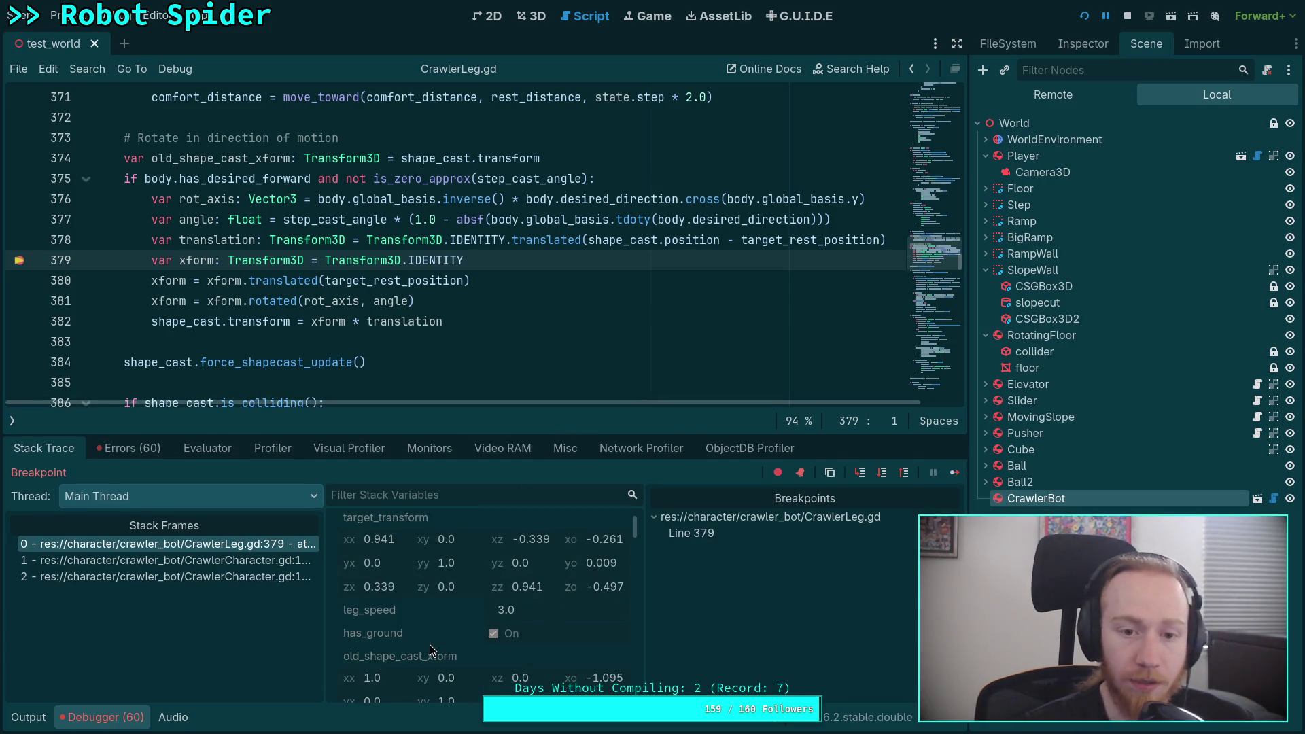
scroll(430, 644, up, 1)
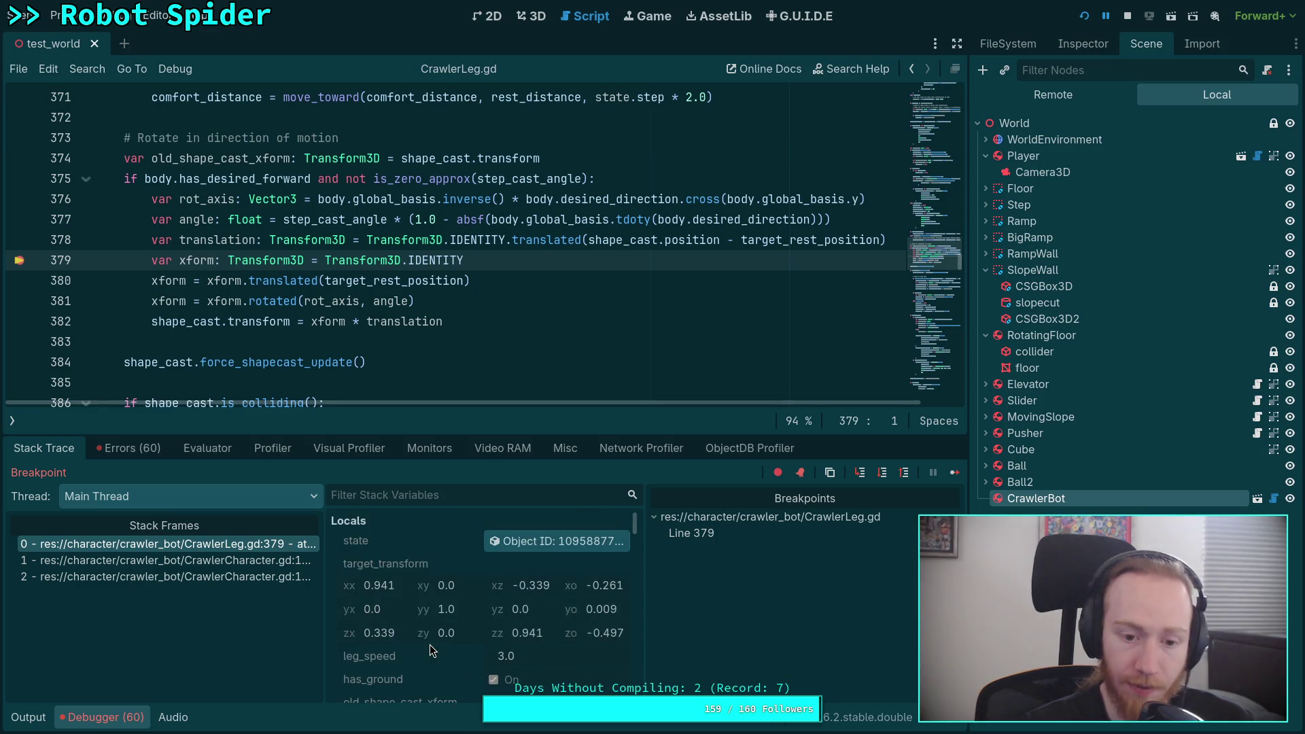
scroll(452, 613, down, 1)
scroll(438, 592, up, 1)
scroll(433, 584, down, 5)
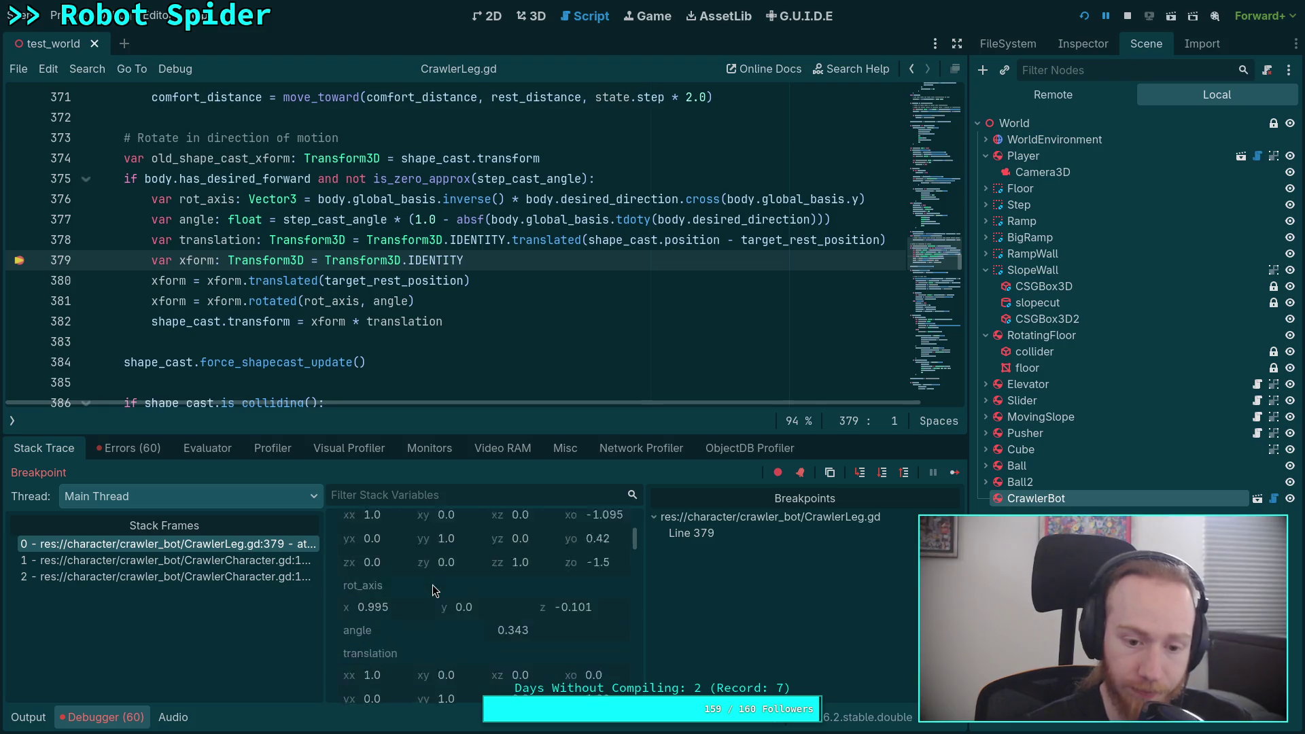
scroll(434, 571, up, 1)
scroll(438, 598, up, 1)
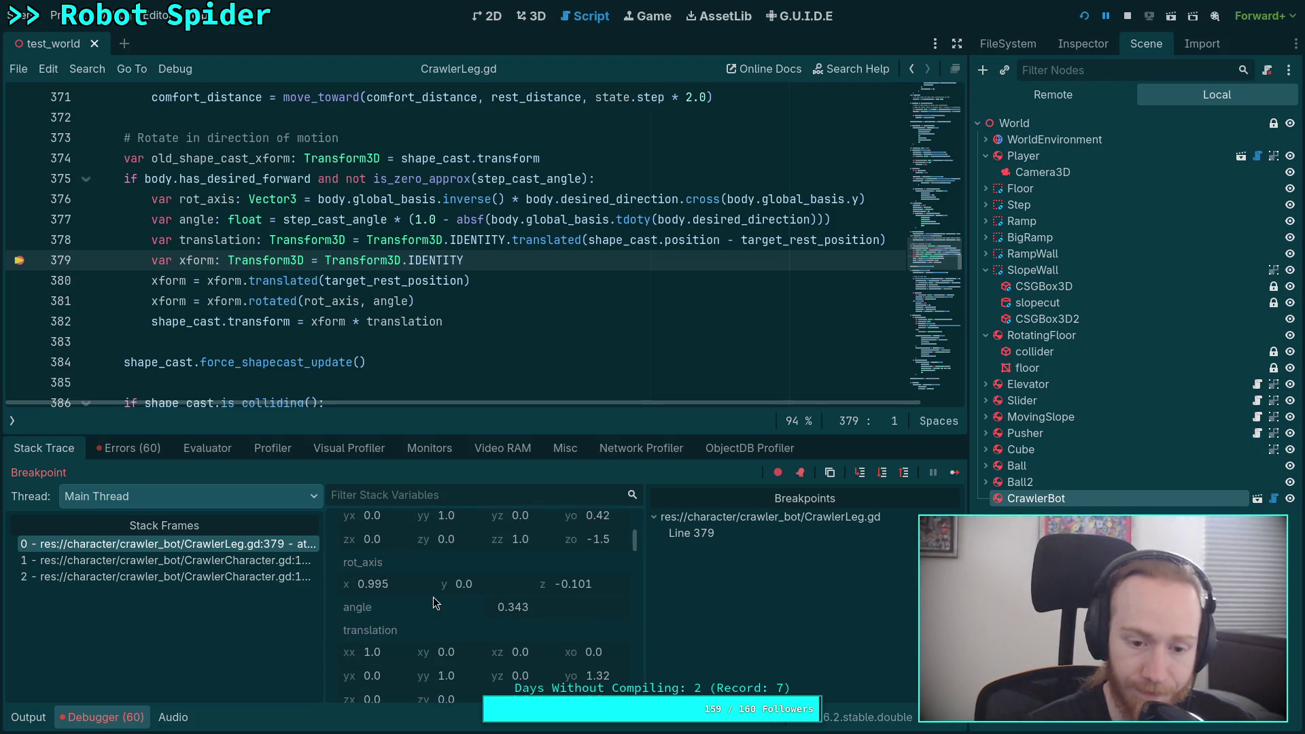
mouse_move(399, 585)
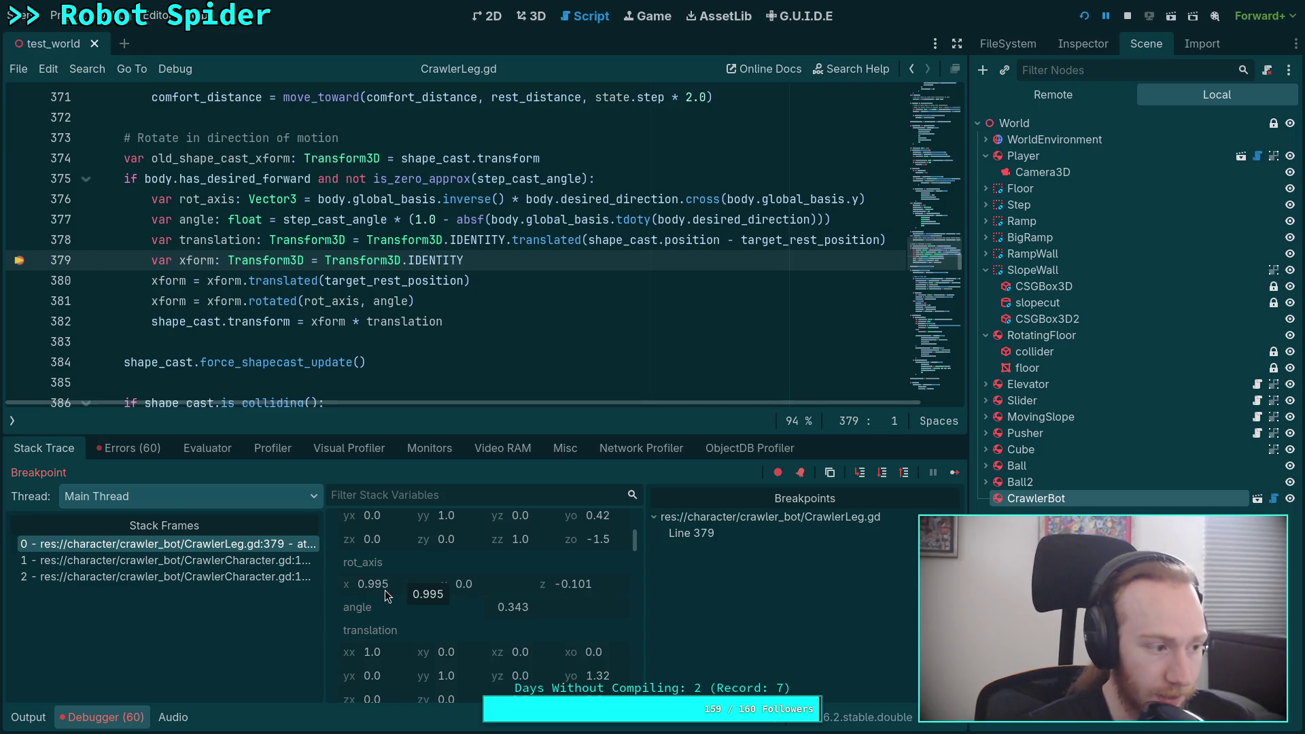
click(533, 17)
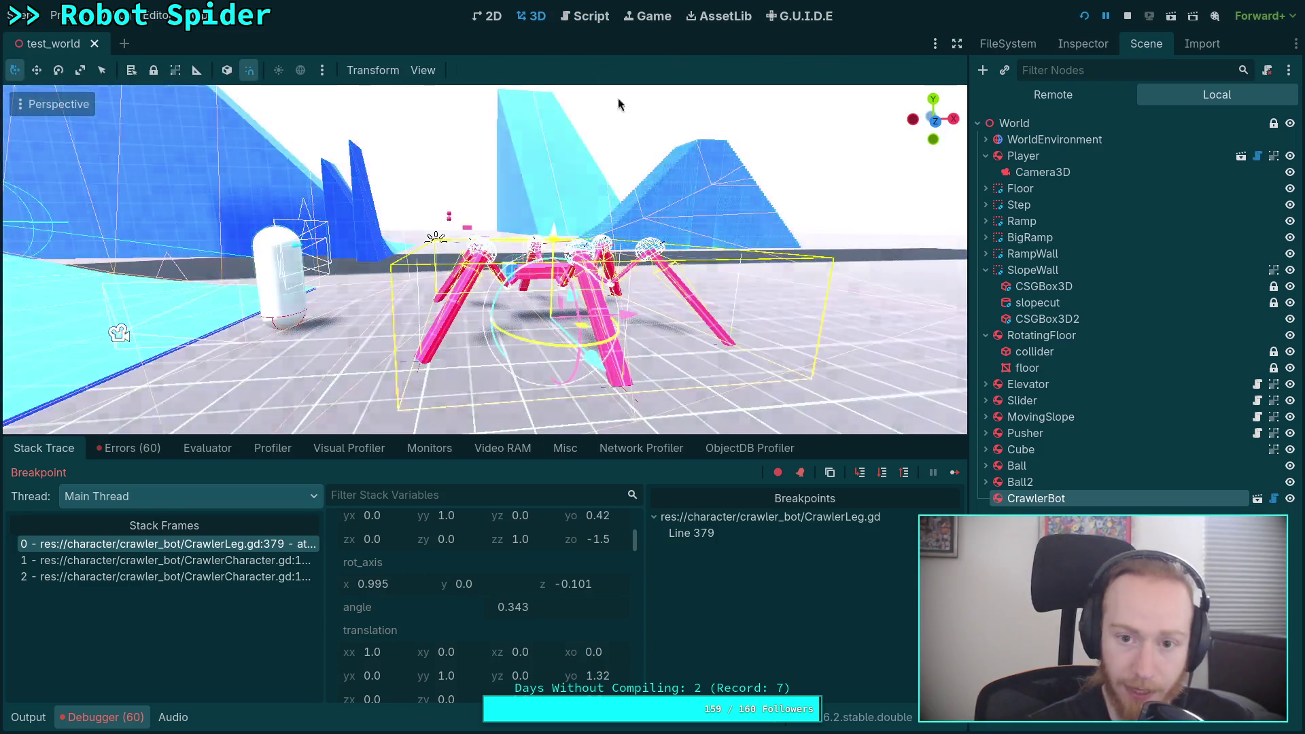
scroll(759, 256, up, 4)
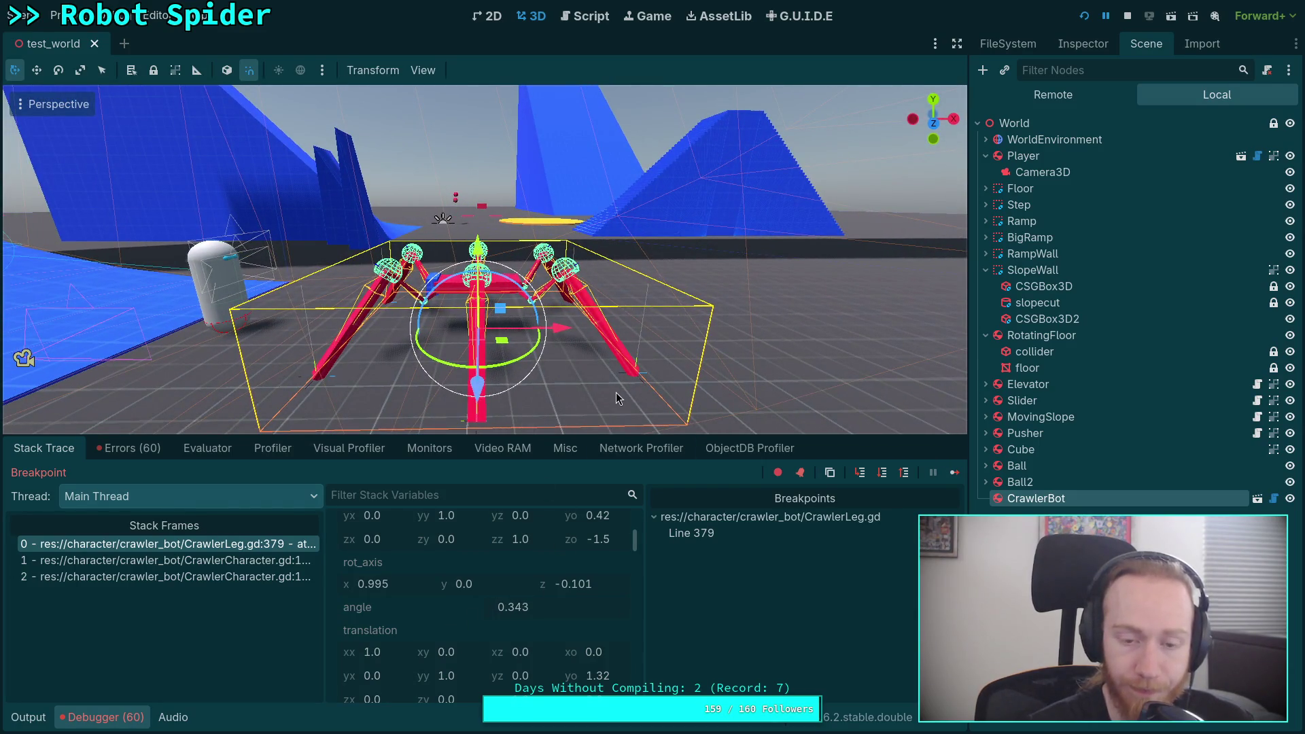
mouse_move(629, 384)
mouse_down()
mouse_move(517, 395)
mouse_move(530, 381)
mouse_up()
click(227, 70)
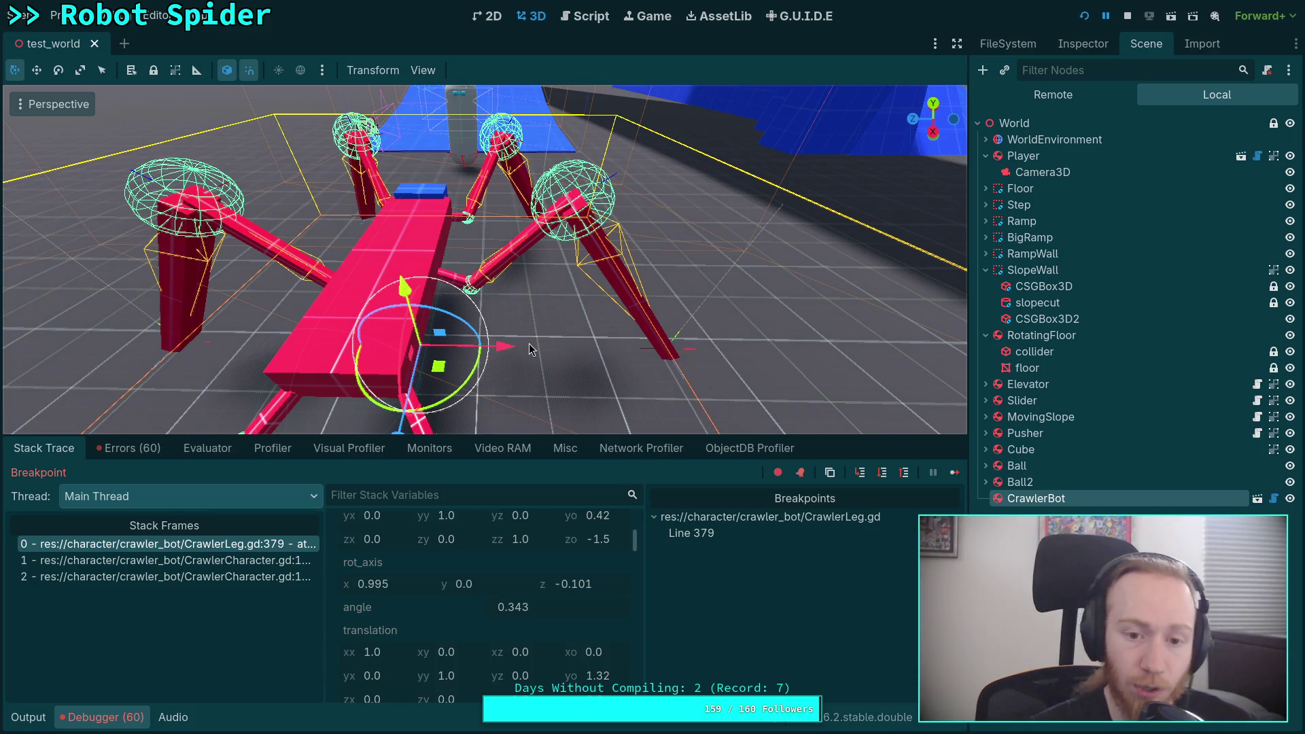
click(591, 19)
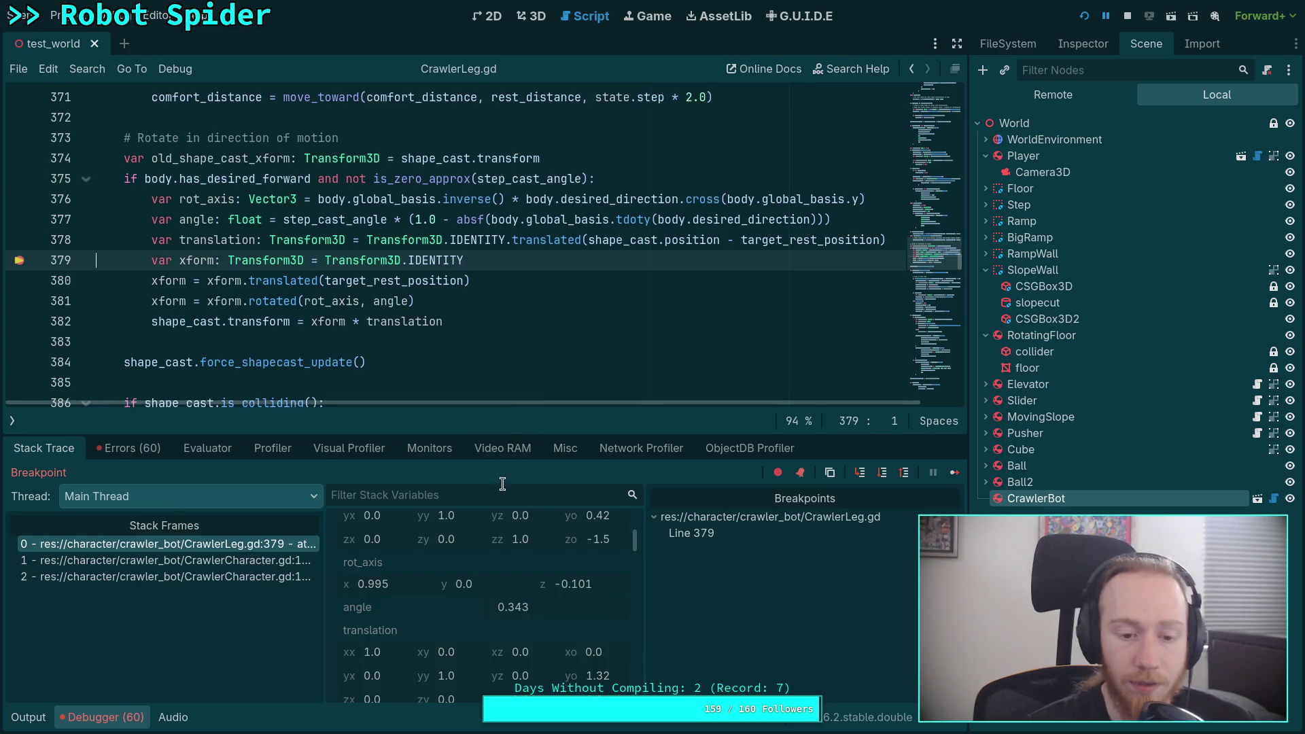
Step over line 379 so execution pauses at line 380
scroll(493, 598, down, 2)
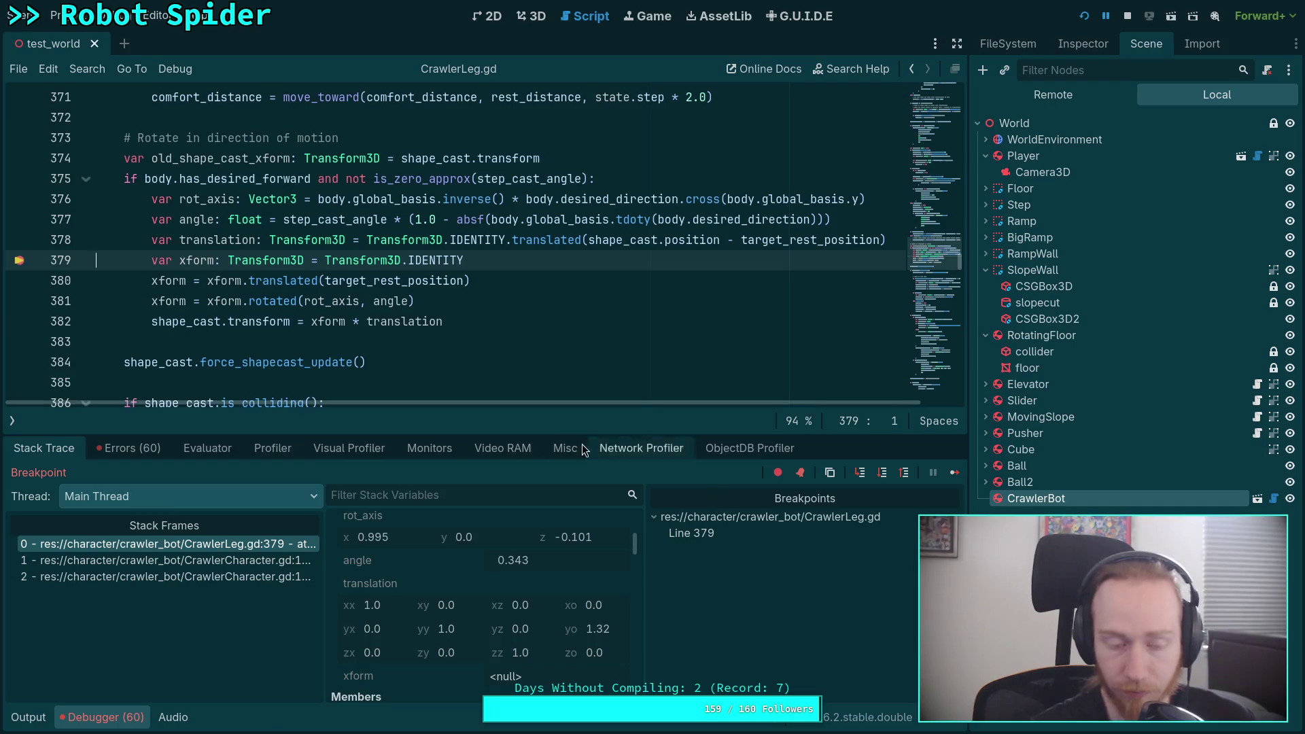
drag(421, 301, 152, 257)
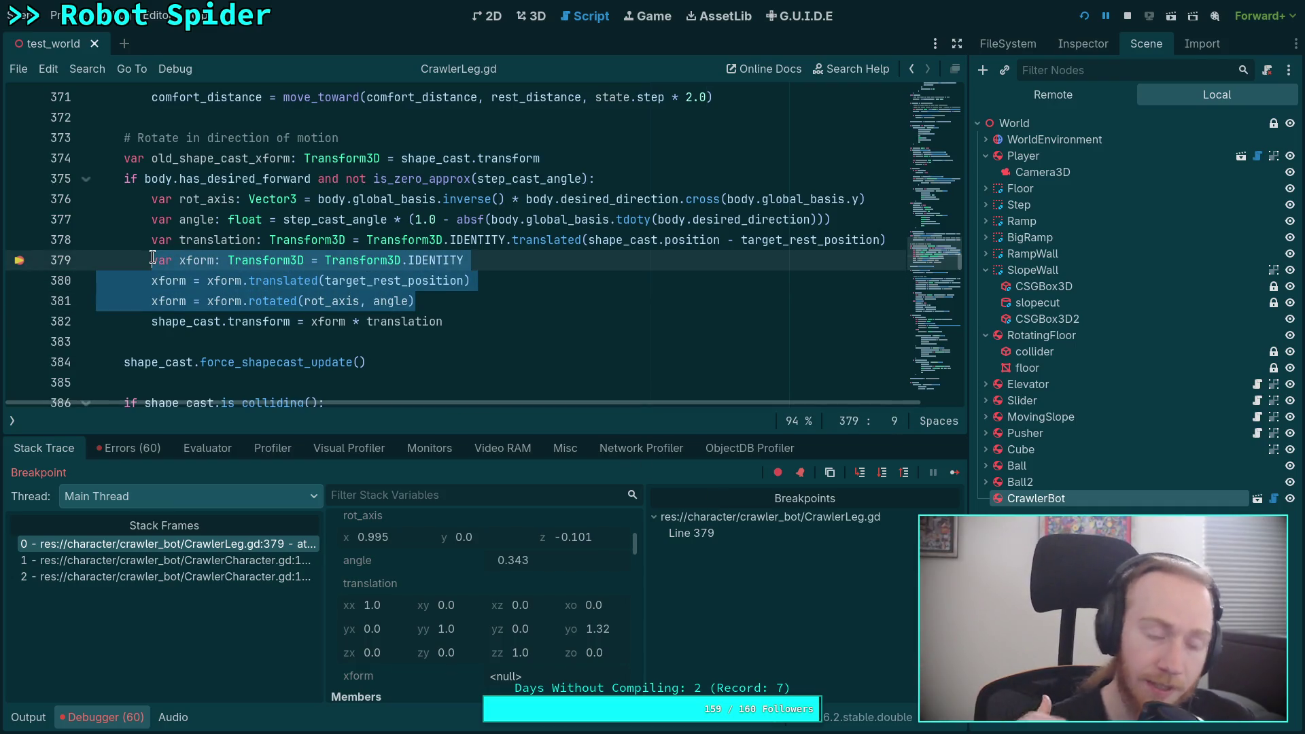
click(497, 298)
click(881, 472)
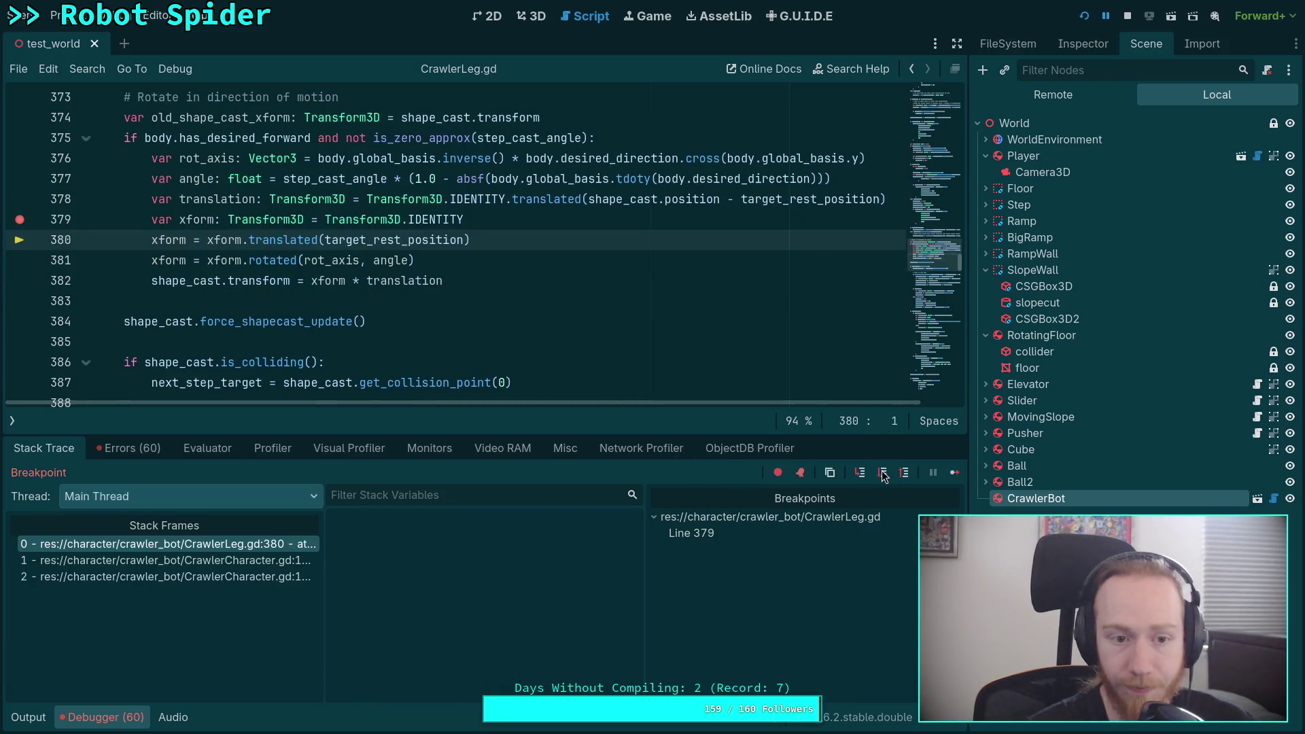
scroll(548, 601, down, 8)
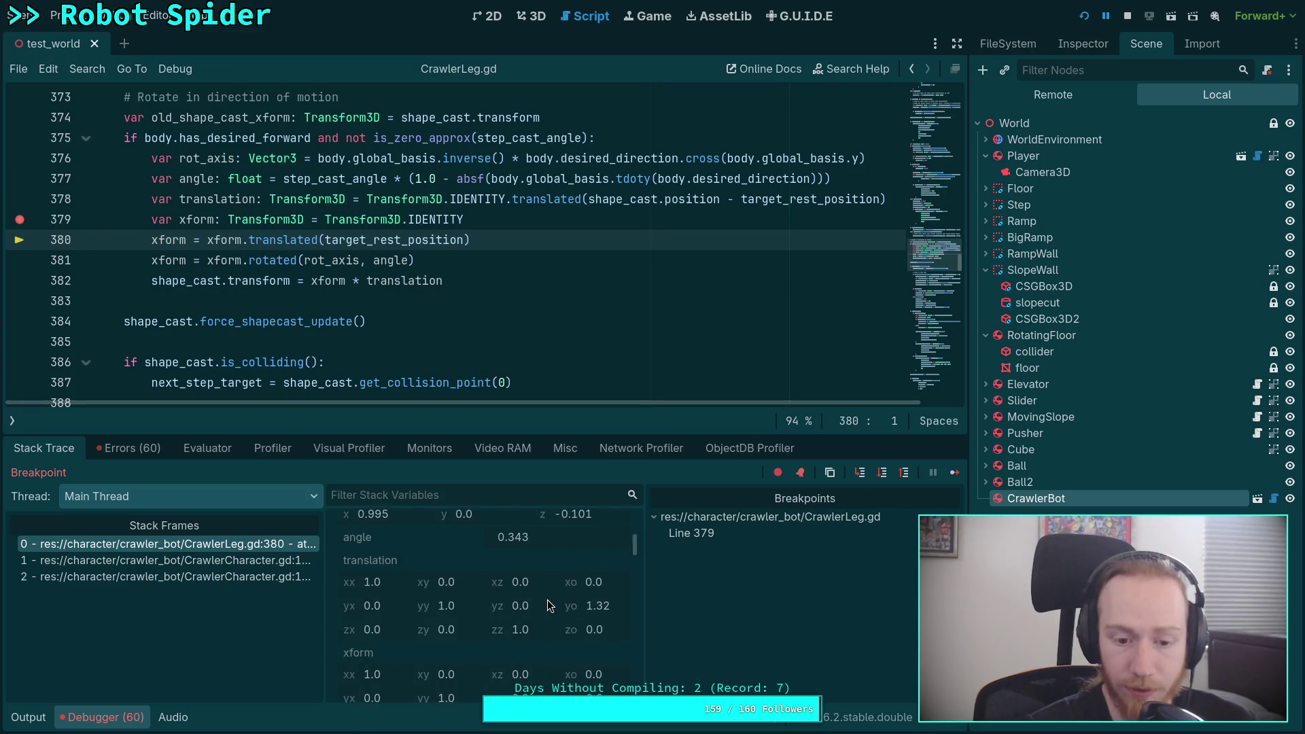
scroll(548, 600, up, 2)
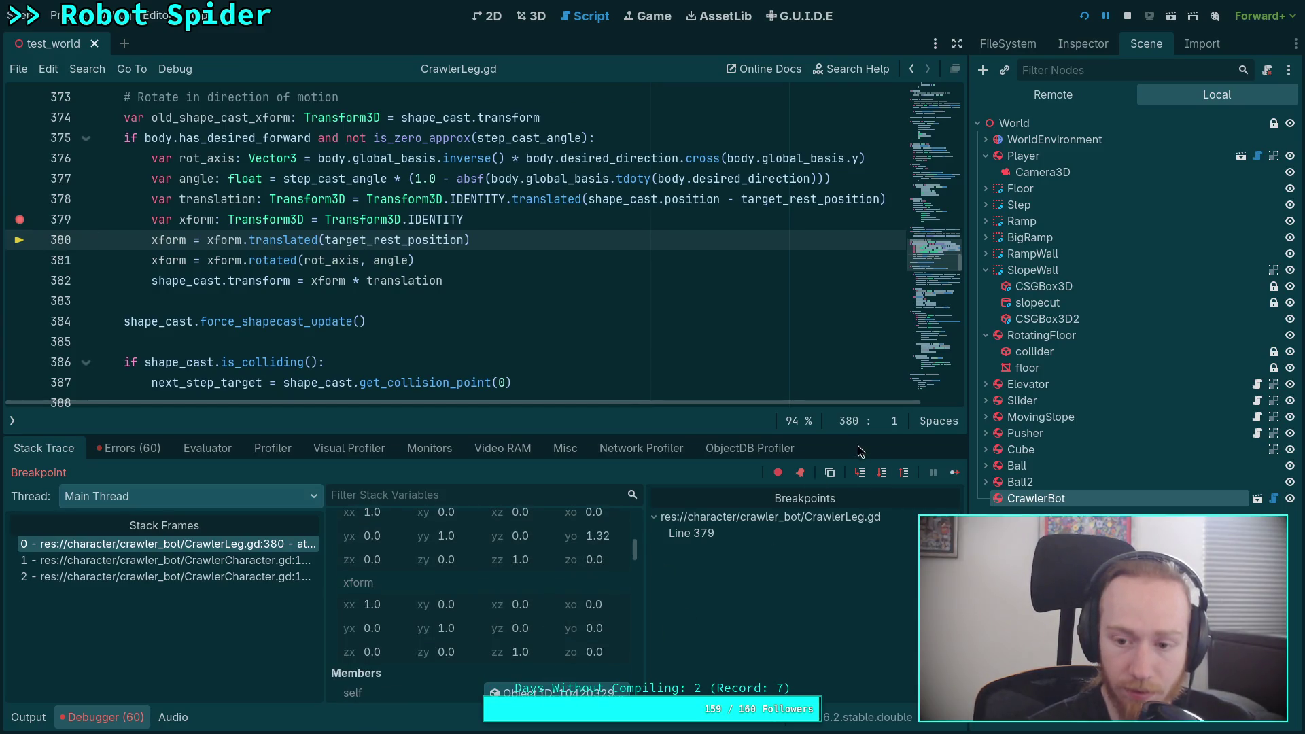
Step over the translation line to line 381 and read xform's origin (-1.095, -0.9, -1.5)
click(882, 473)
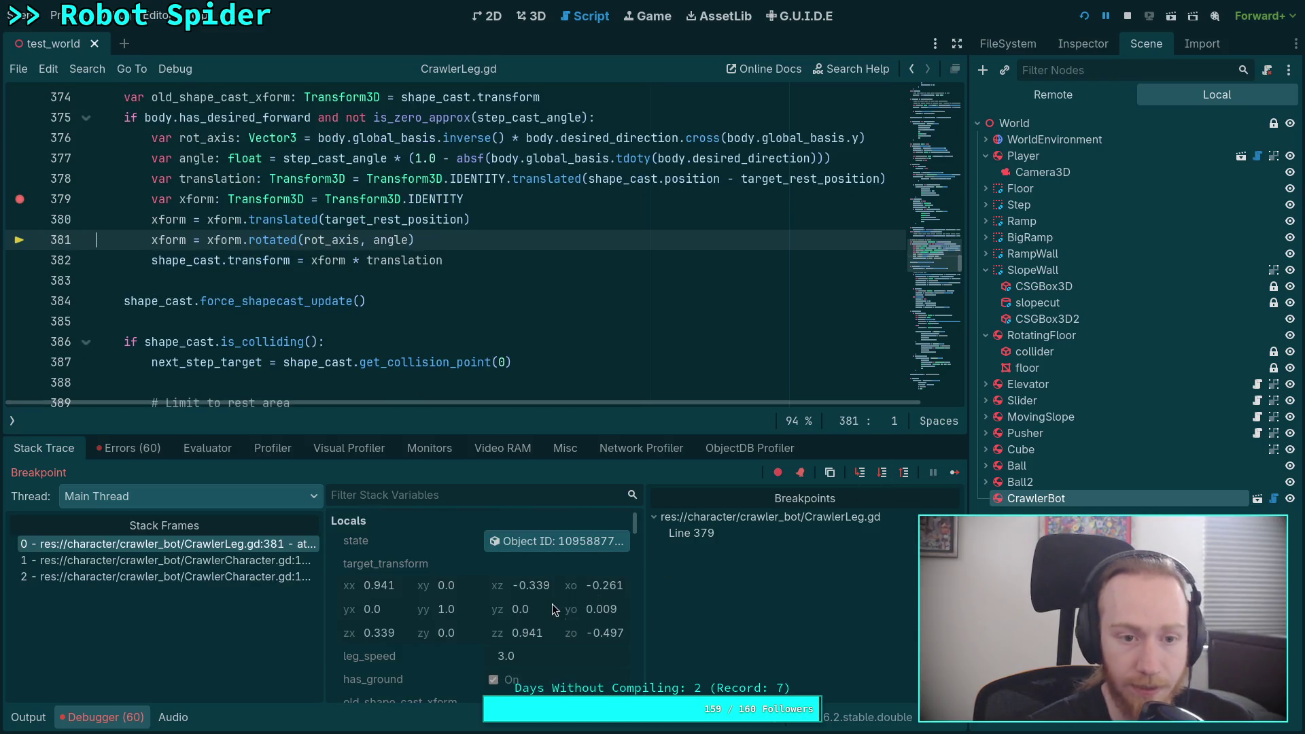
scroll(553, 626, down, 5)
scroll(561, 620, down, 4)
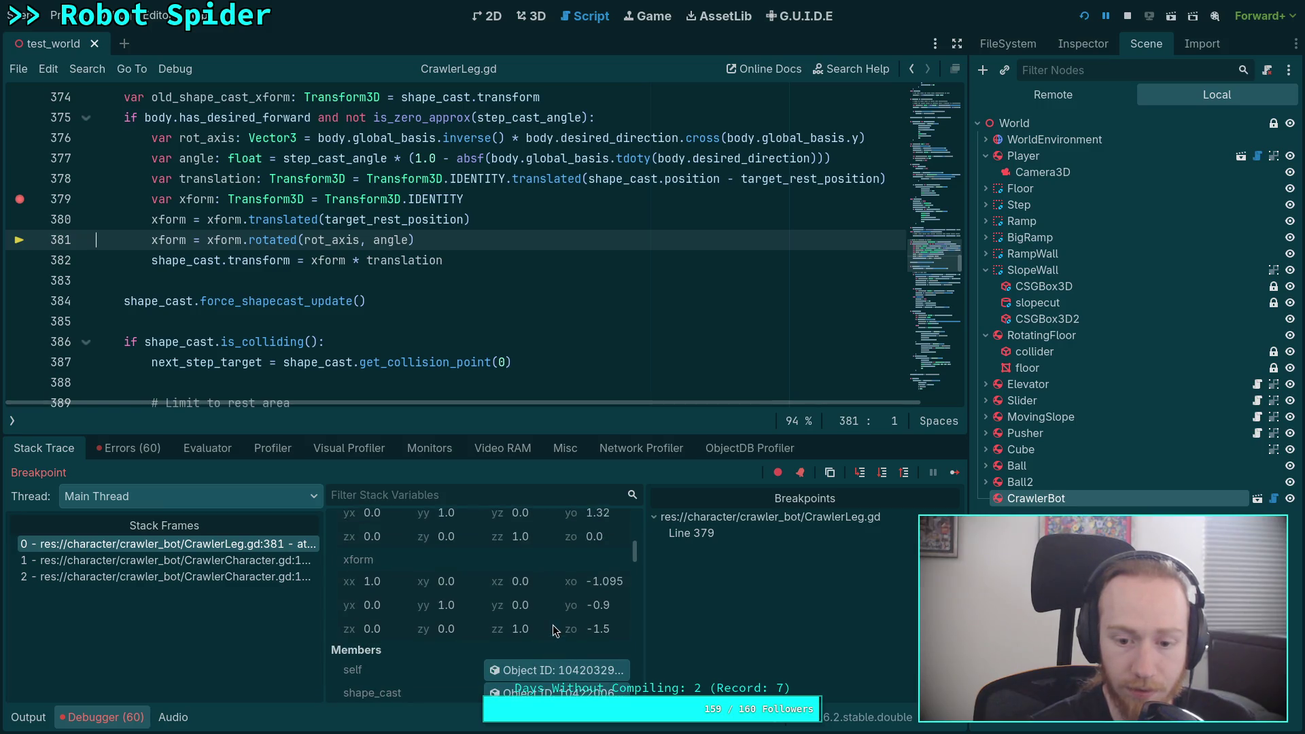
scroll(553, 625, up, 1)
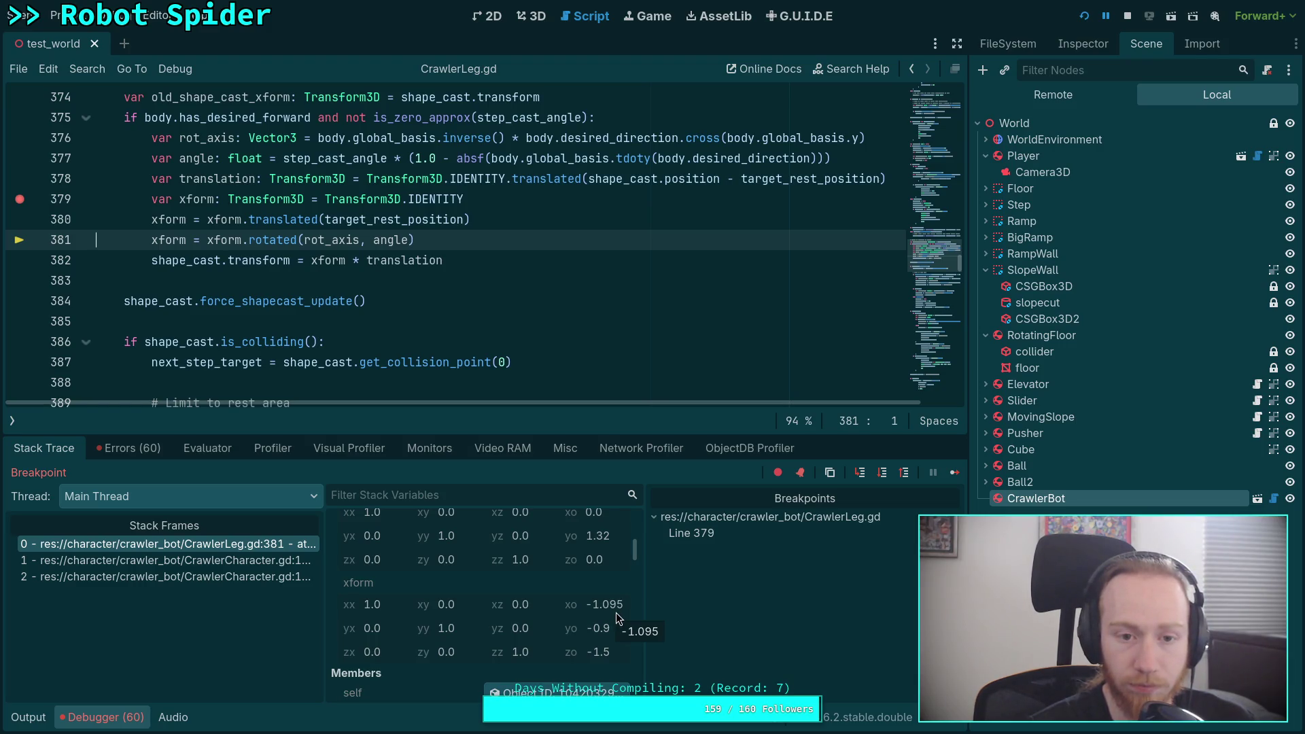
double_click(380, 221)
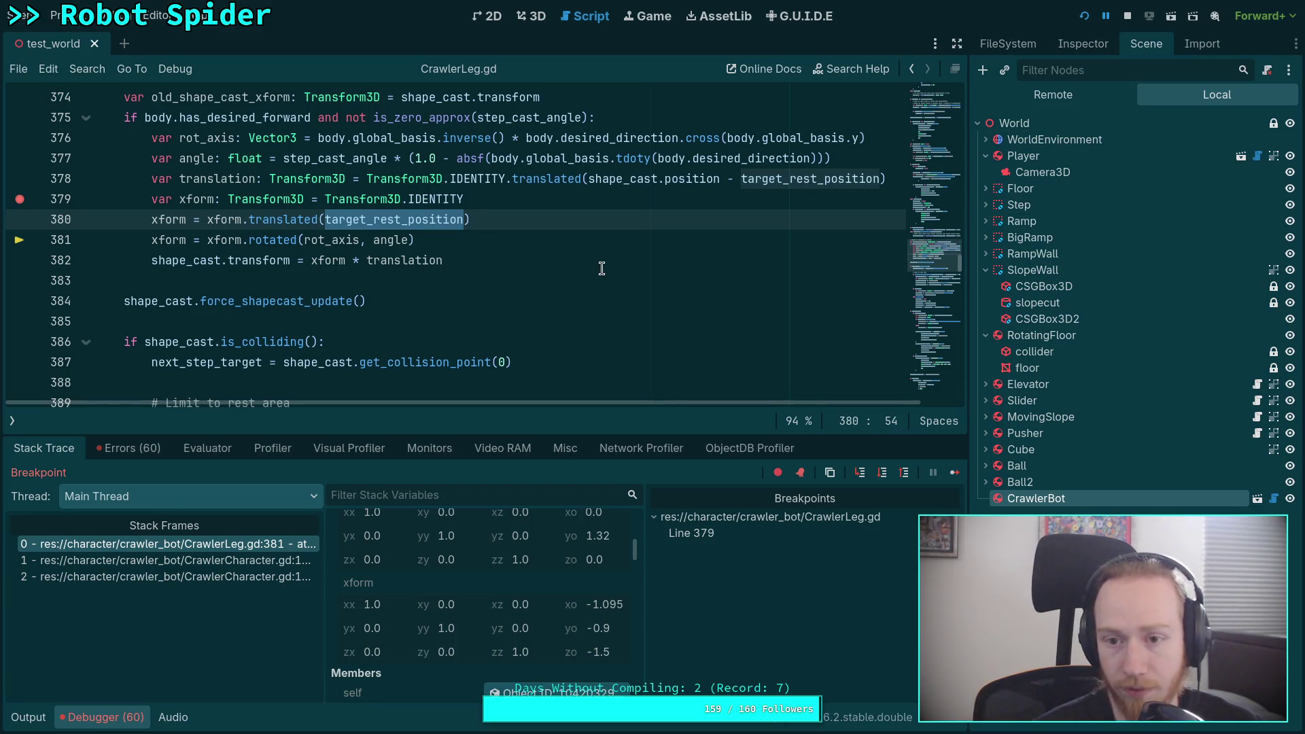
scroll(381, 219, down, 15)
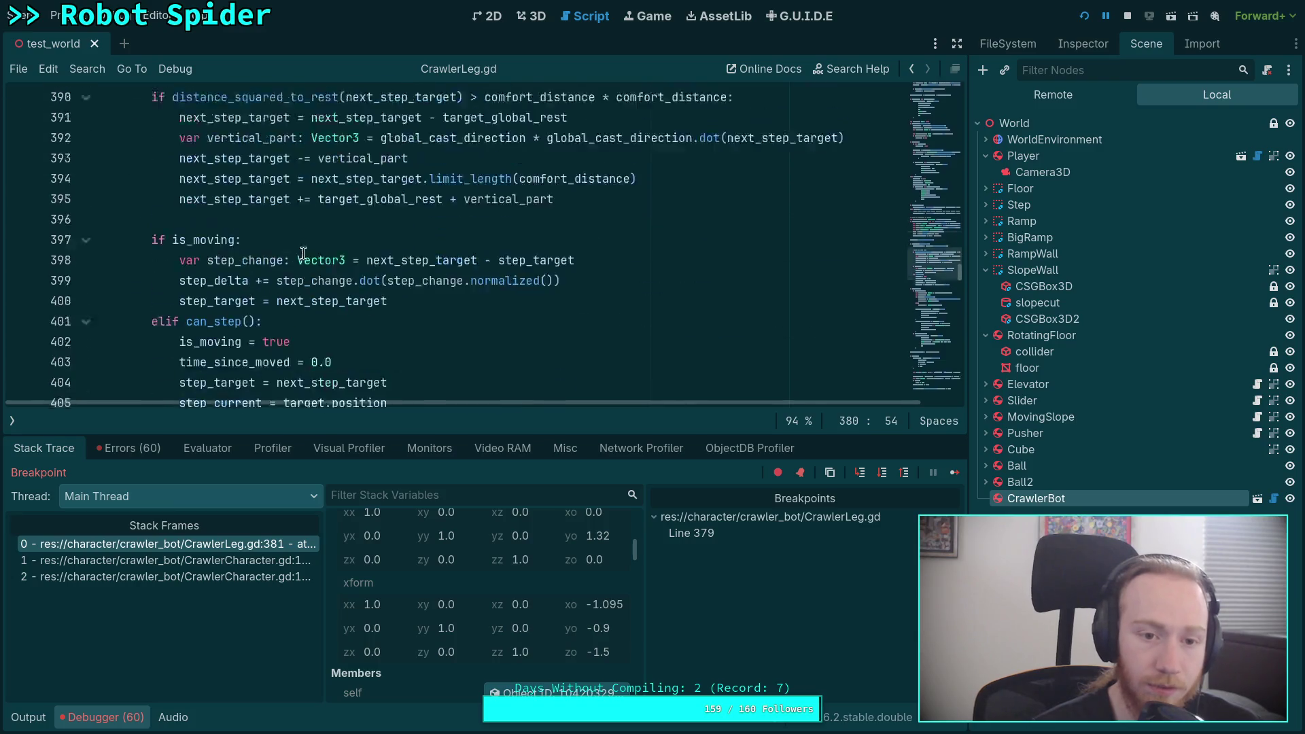
scroll(331, 236, up, 17)
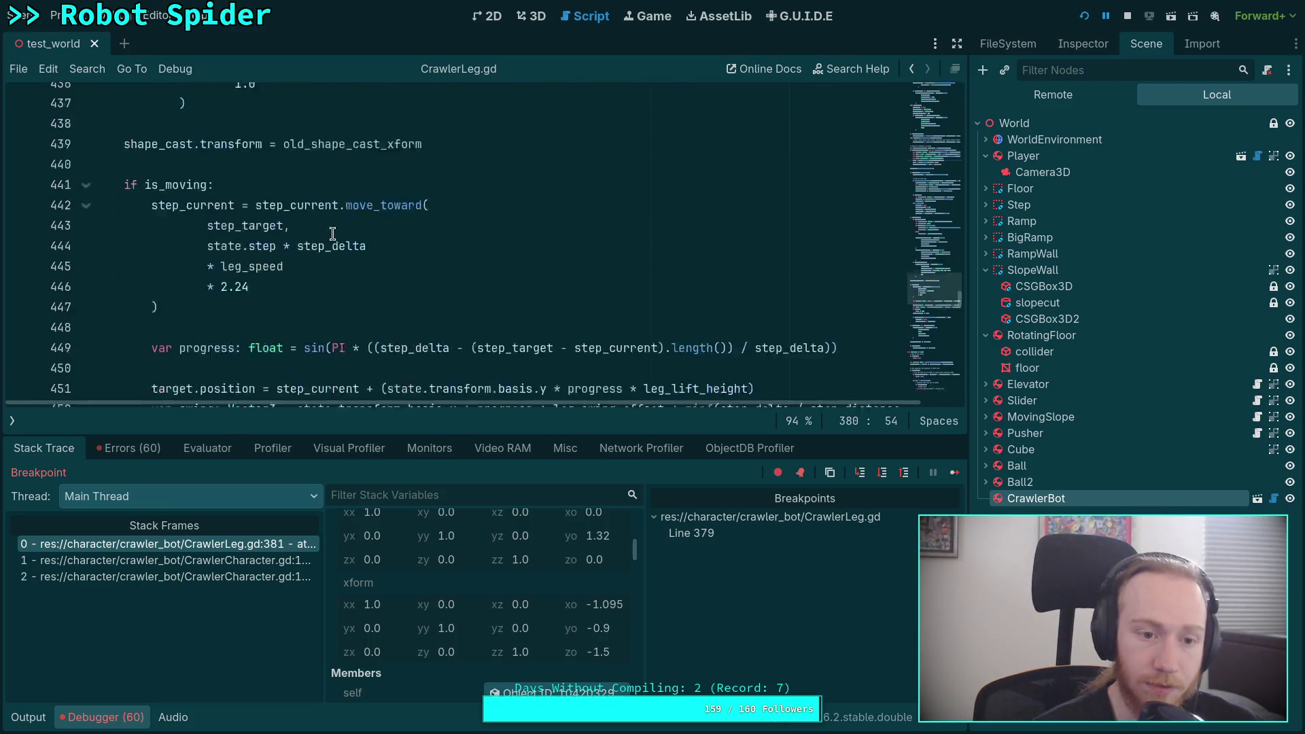
scroll(332, 234, up, 2)
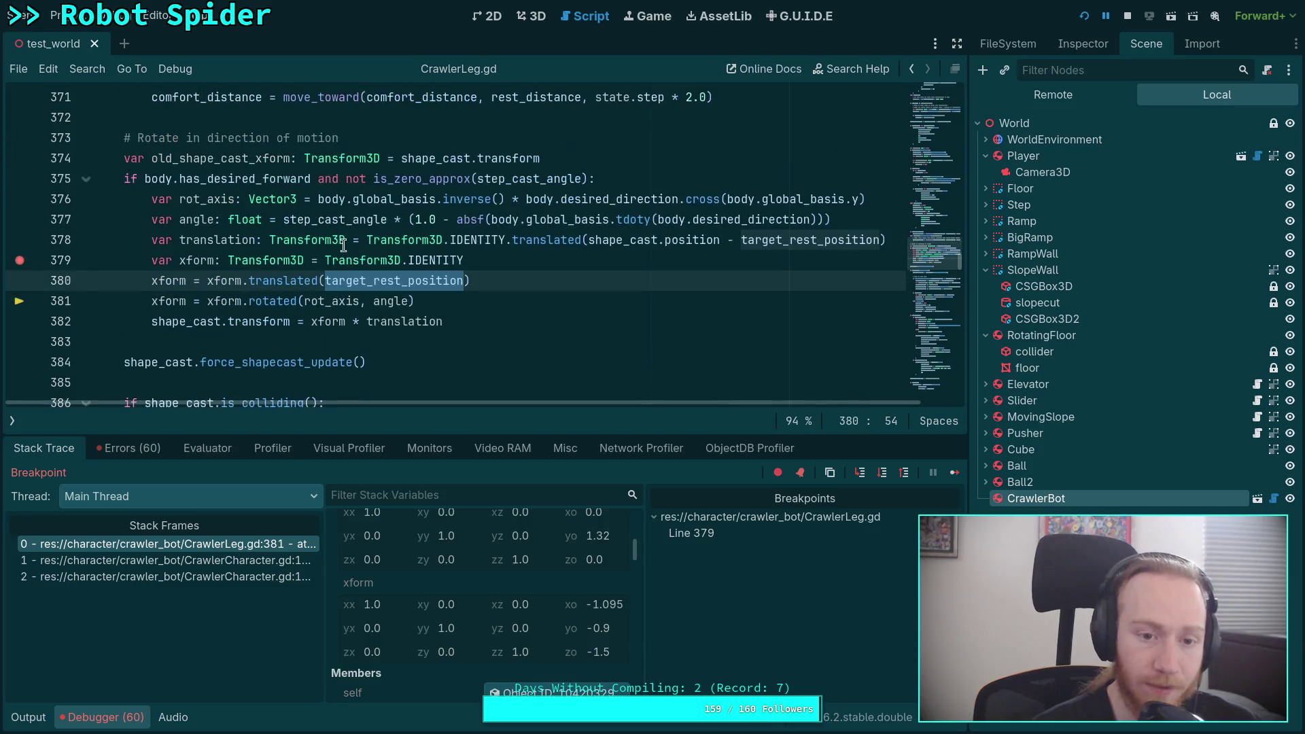
mouse_move(362, 285)
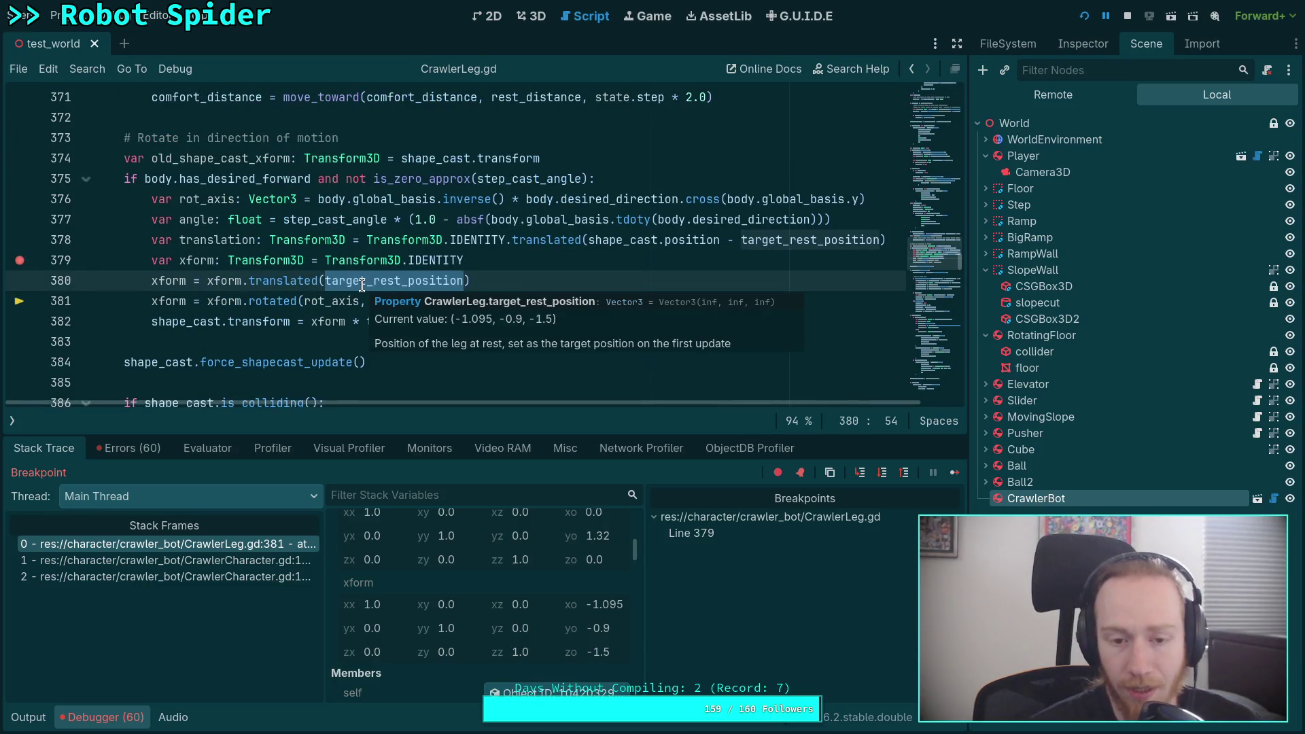
scroll(471, 302, up, 3)
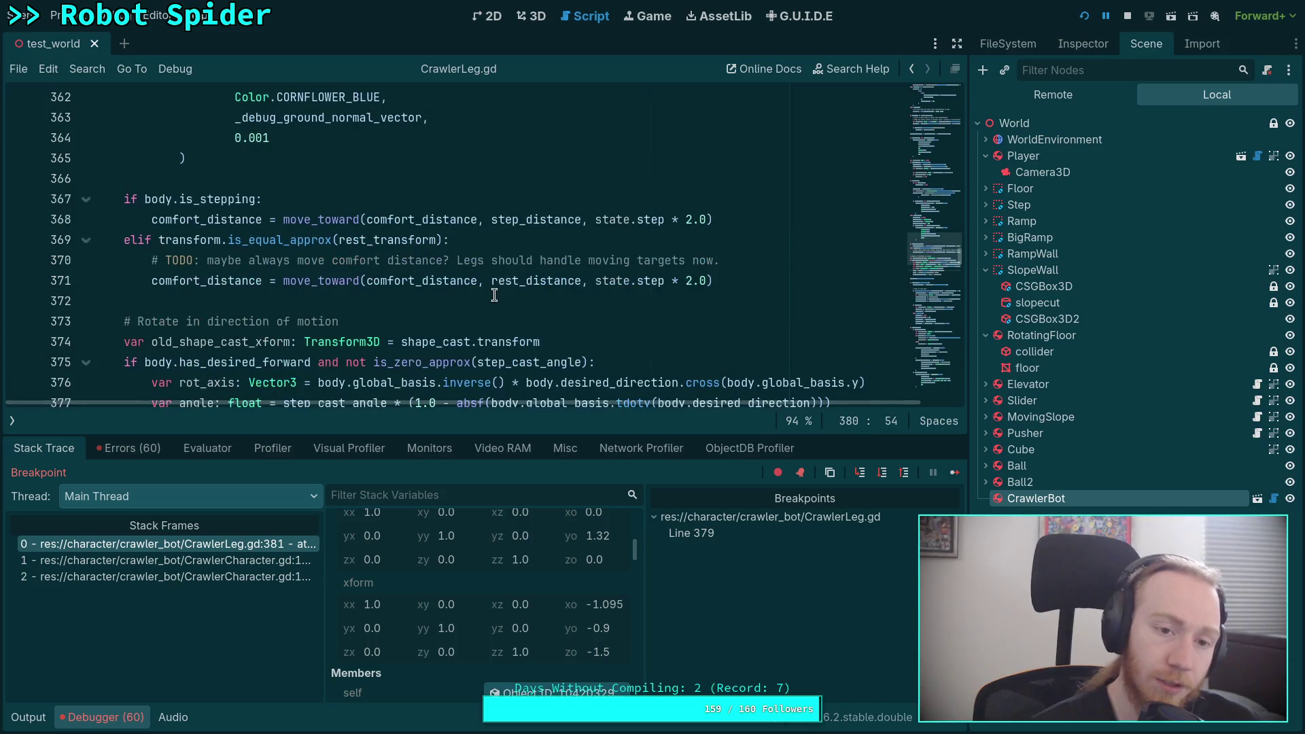
scroll(505, 299, down, 5)
scroll(506, 299, up, 2)
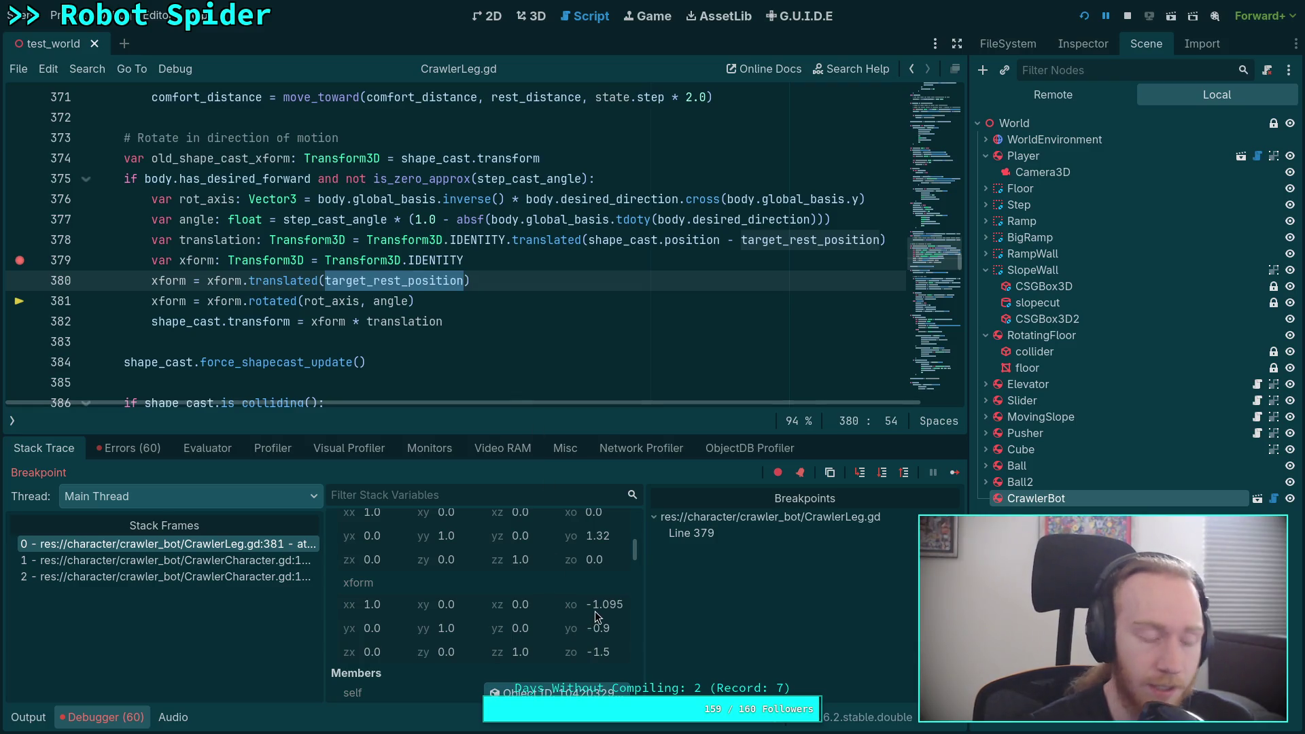
Orbit around the paused spider in 3D, then switch to Top Orthogonal view
click(530, 16)
drag(642, 222, 578, 204)
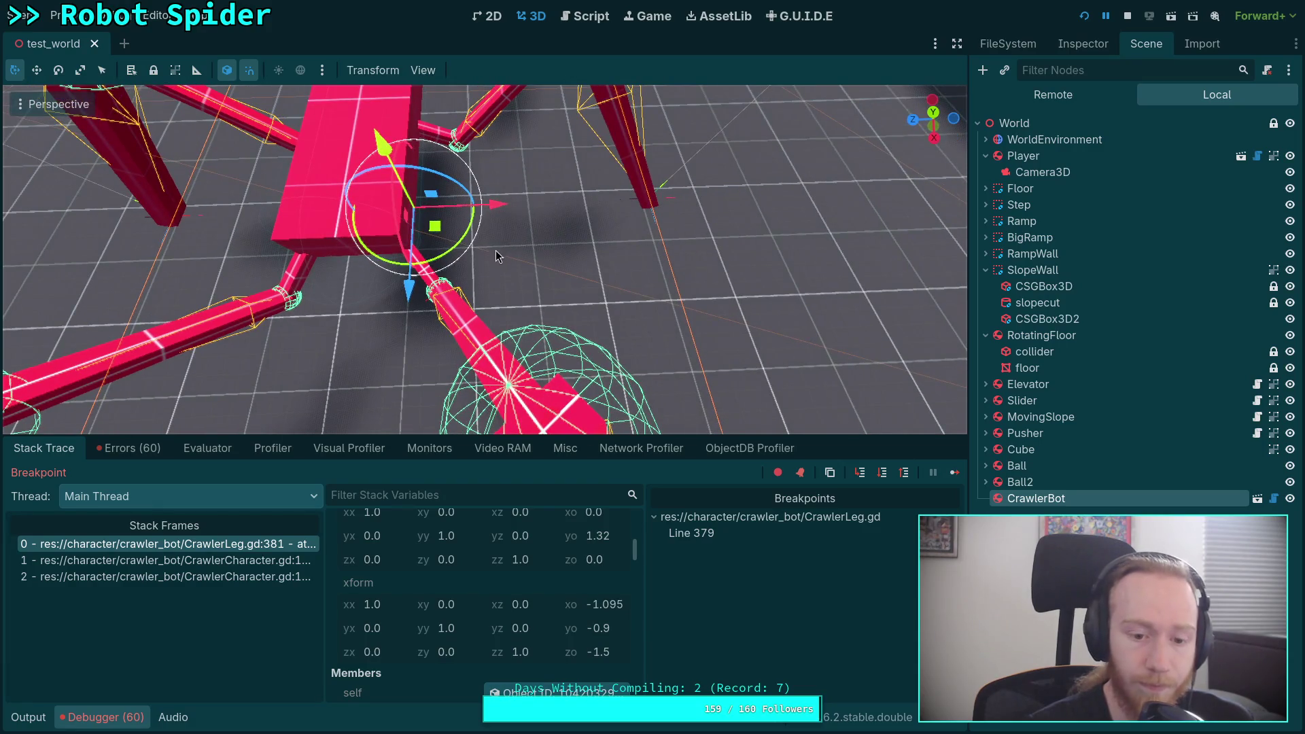
mouse_move(578, 204)
mouse_down()
mouse_move(530, 241)
mouse_move(531, 224)
mouse_move(531, 245)
mouse_move(683, 196)
mouse_up()
scroll(484, 258, down, 5)
scroll(485, 259, up, 2)
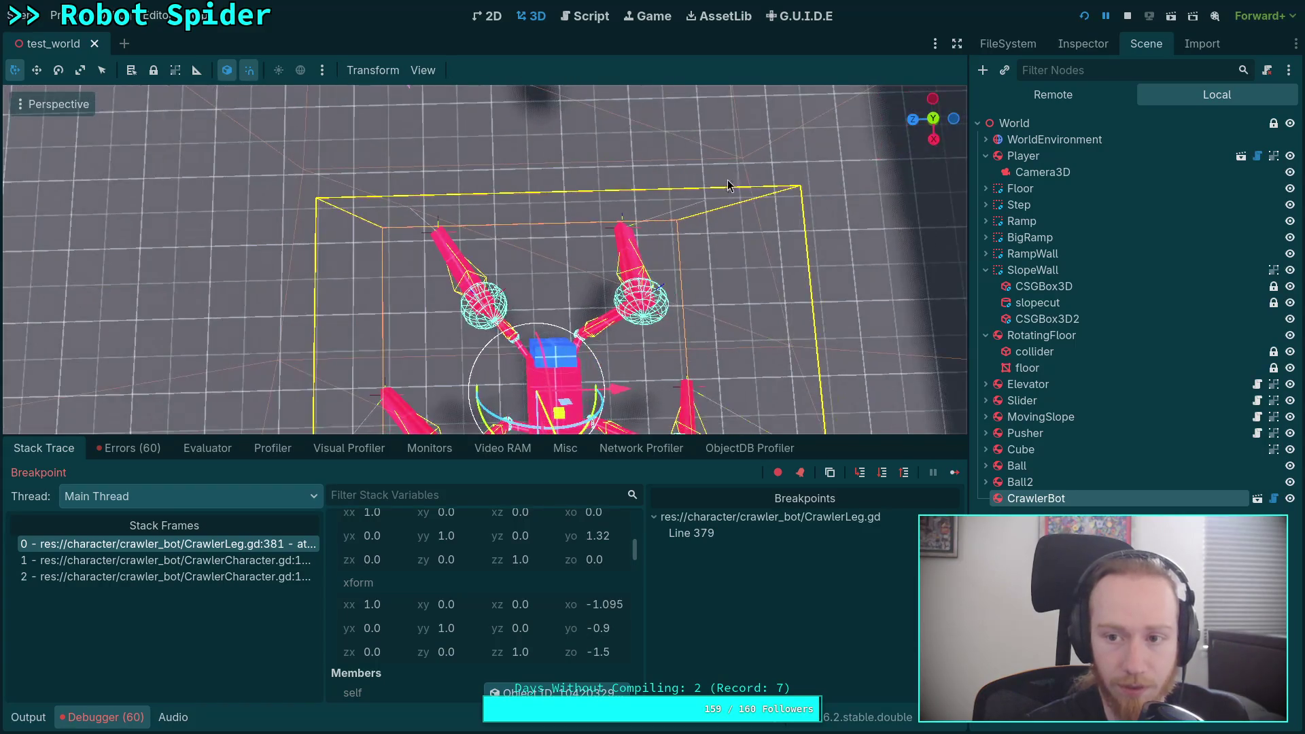
click(934, 118)
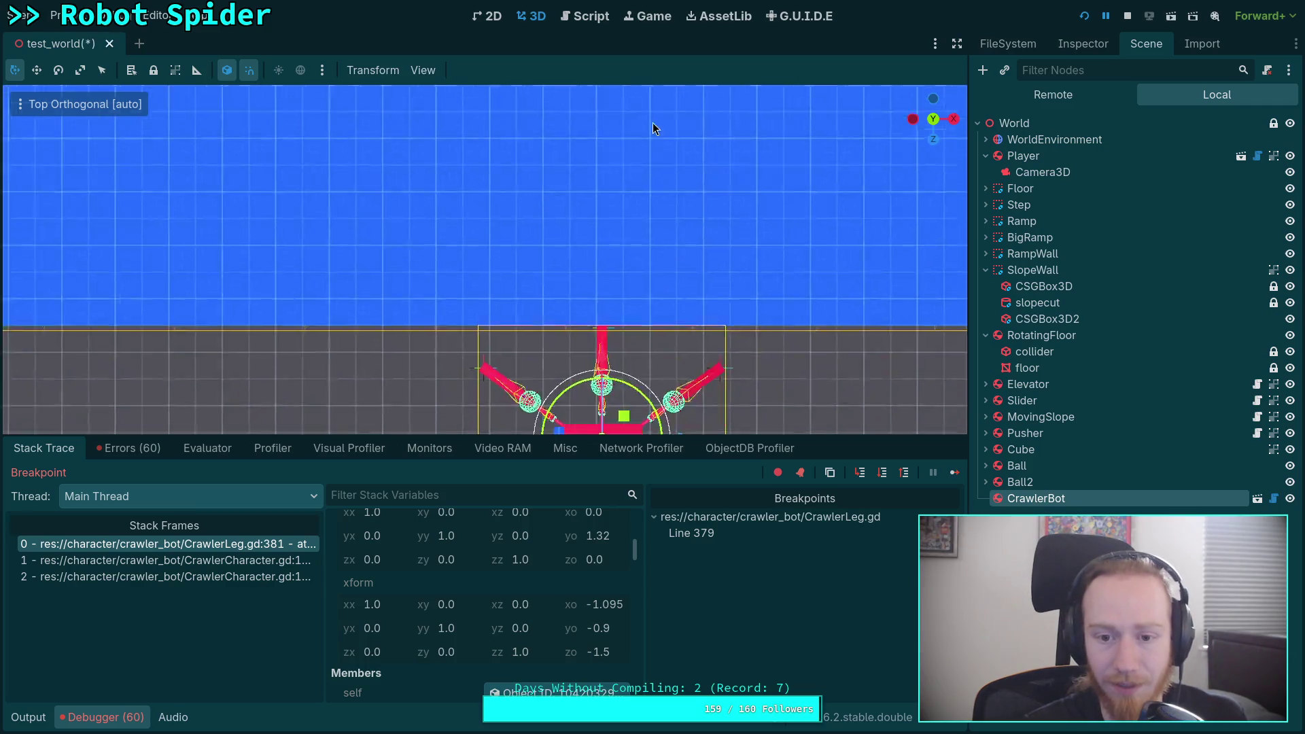
Move CrawlerBot 1.8 along Z and show its RigidBody3D properties (mass 64.0 kg)
drag(508, 151, 509, 252)
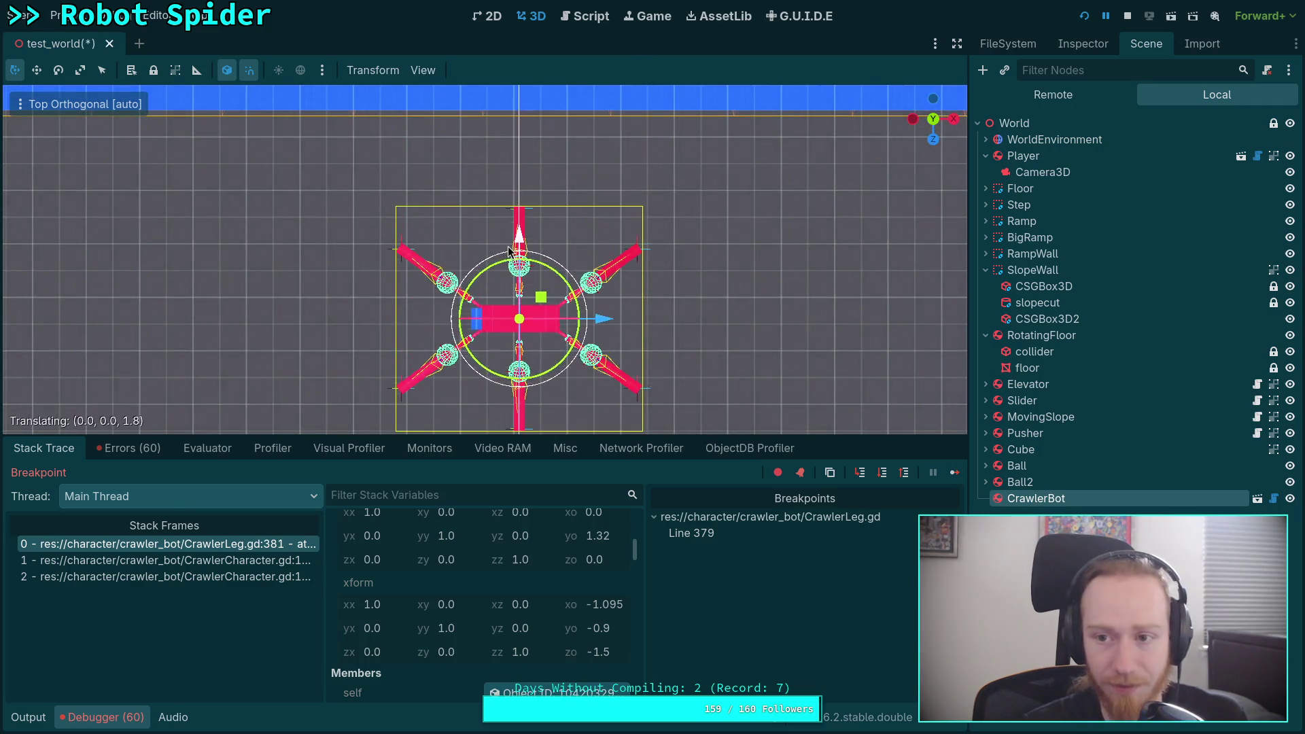
scroll(509, 252, up, 4)
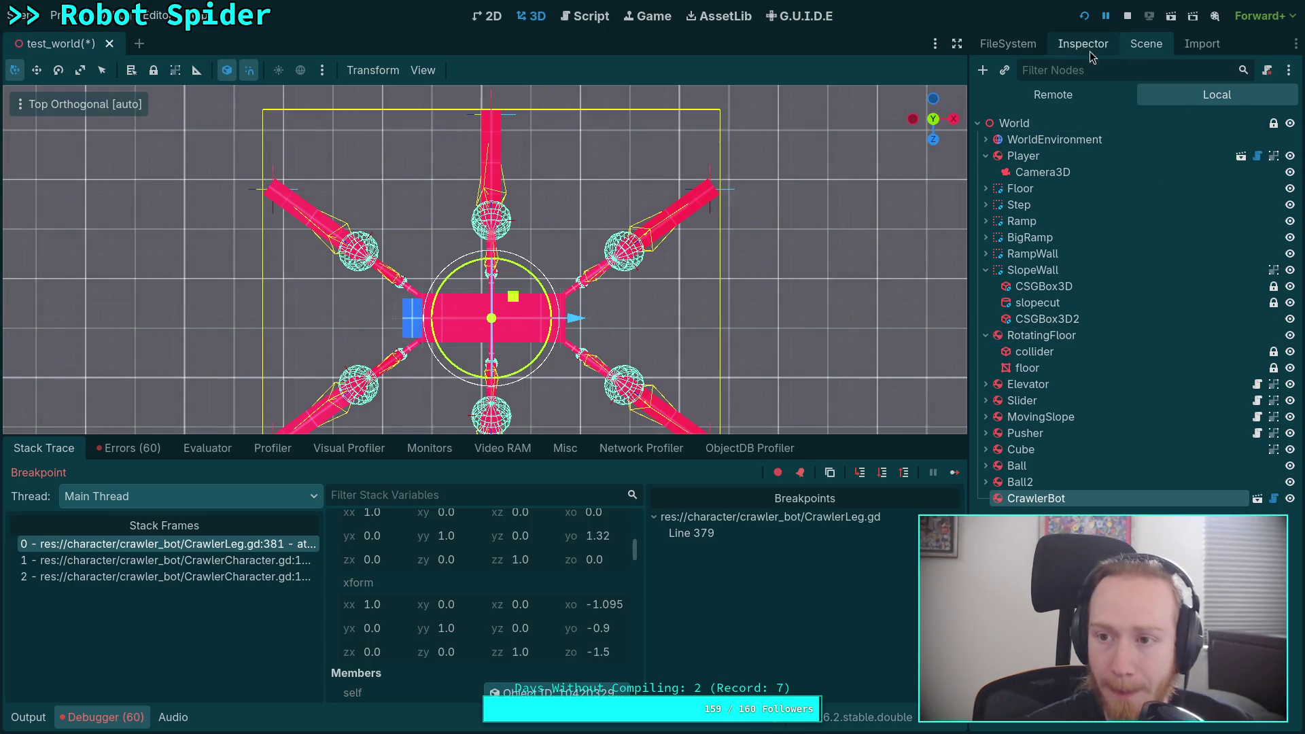
click(1094, 54)
click(1146, 44)
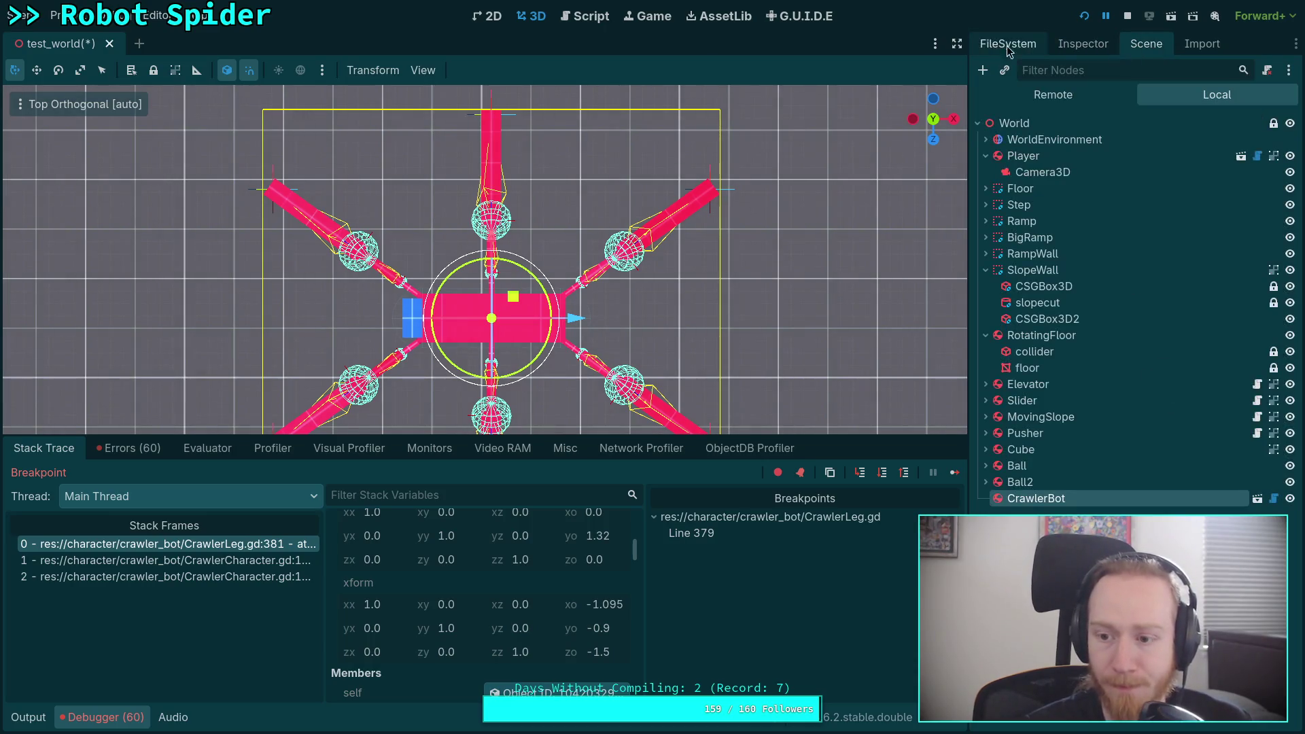
click(1083, 44)
click(1161, 45)
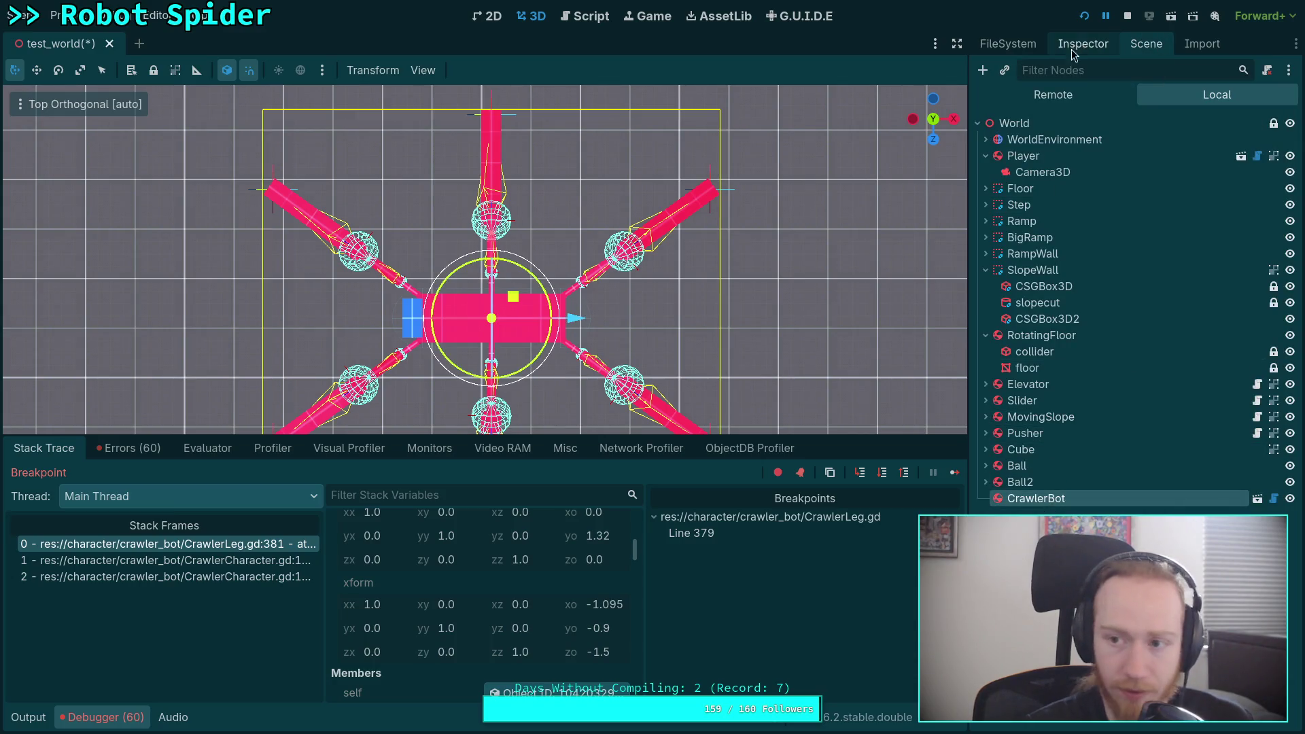
click(1083, 43)
scroll(1128, 306, down, 5)
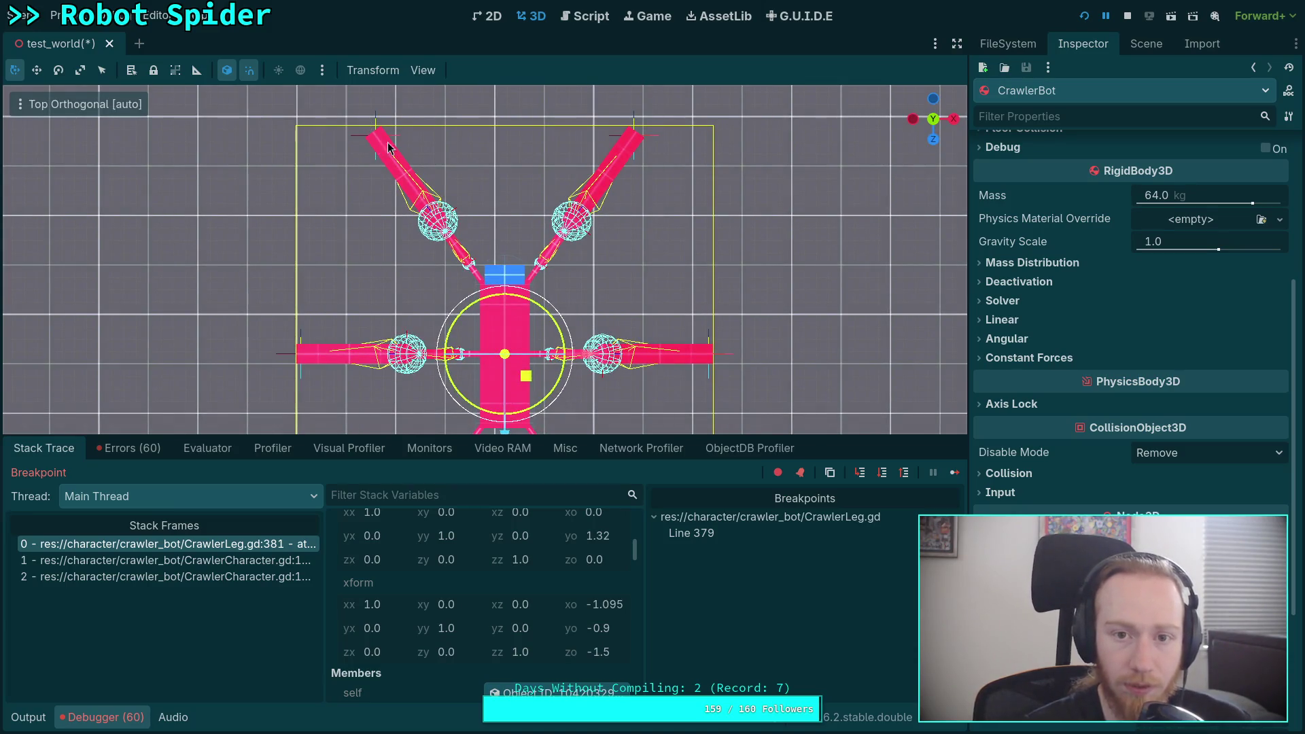
key(ctrl+F3)
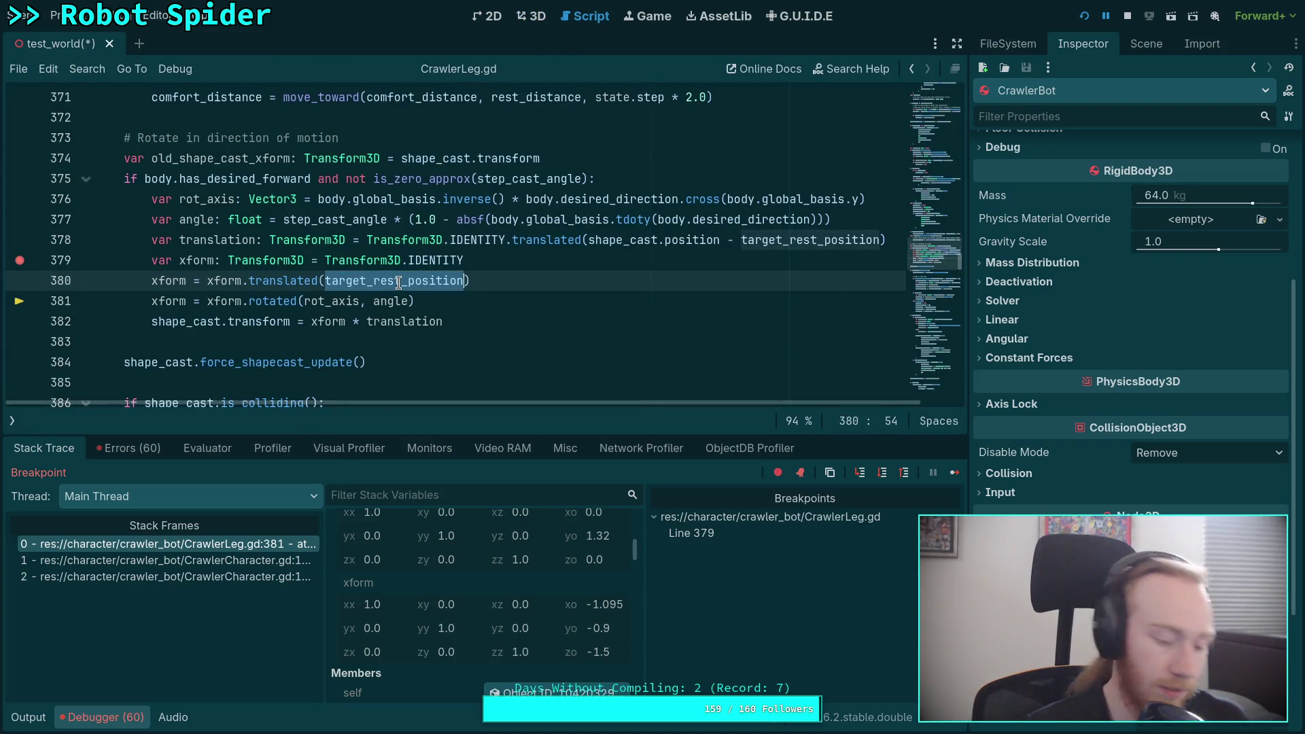
Search CrawlerLeg.gd for target_rest_position and step through its three uses
key(ctrl+f)
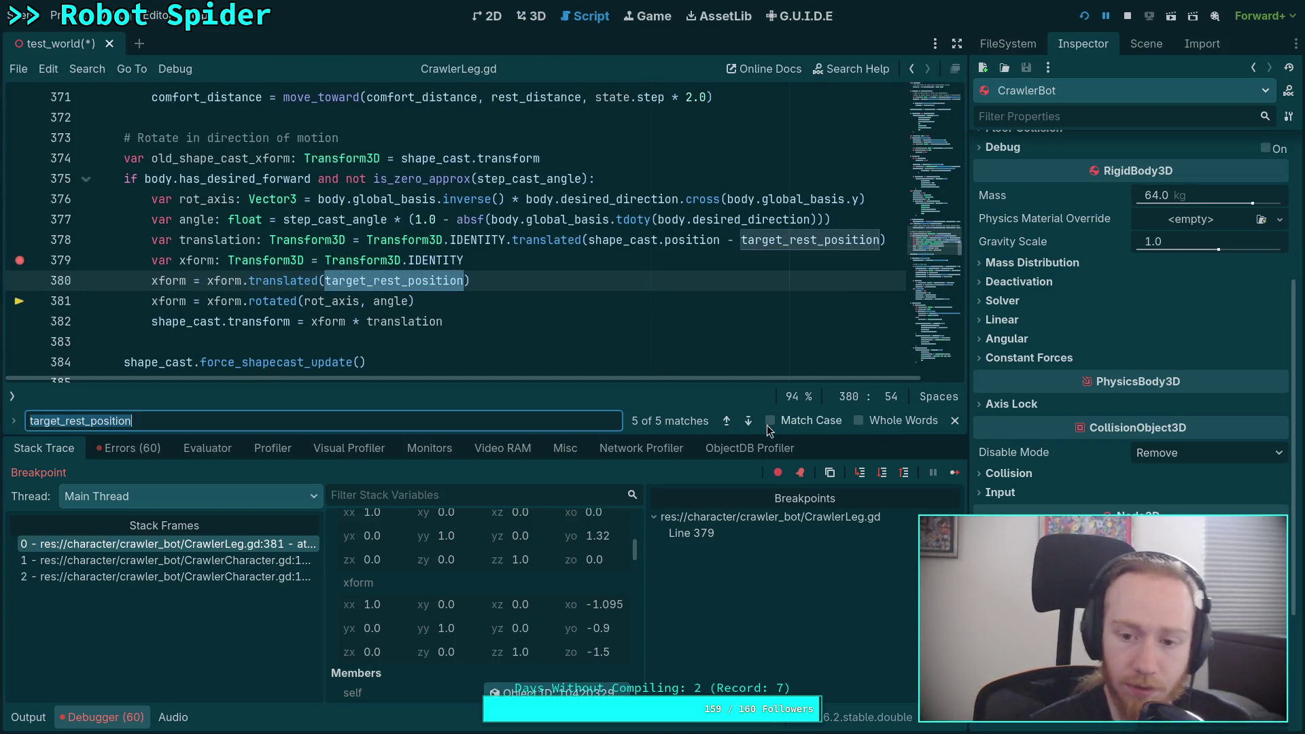
click(755, 423)
click(749, 422)
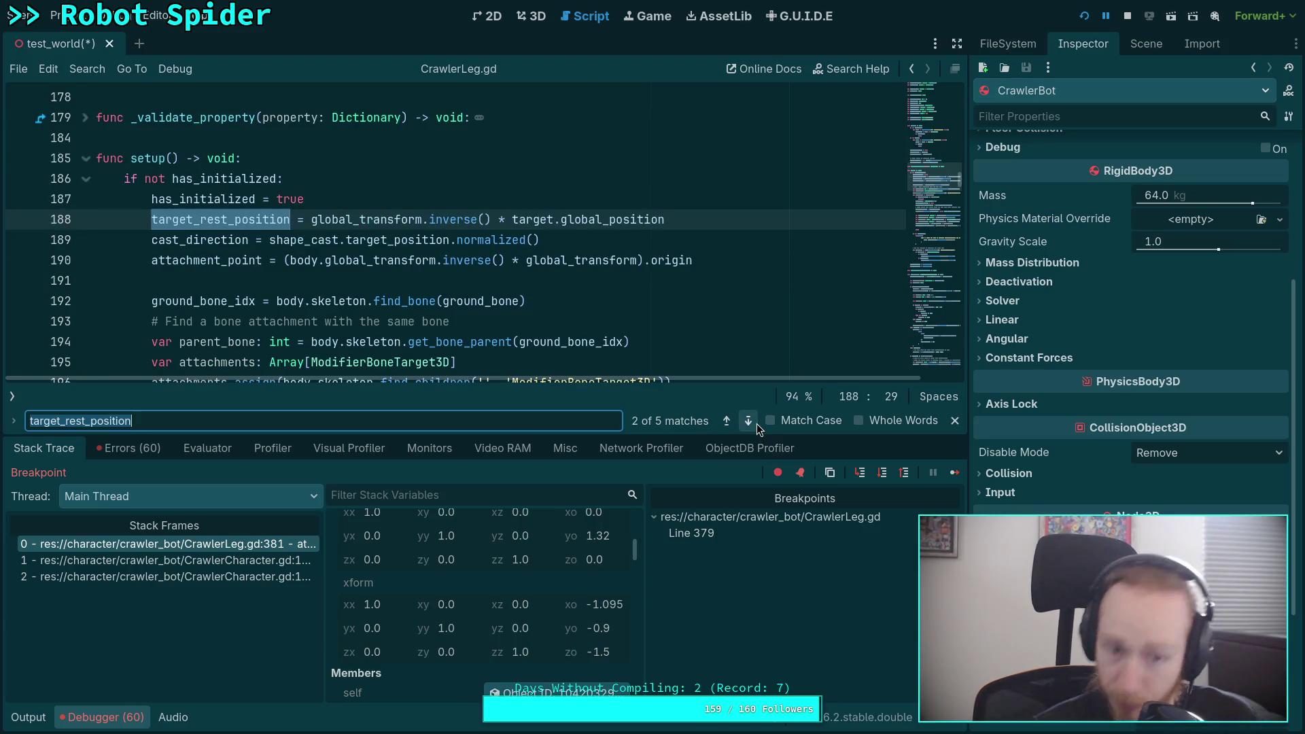
click(756, 423)
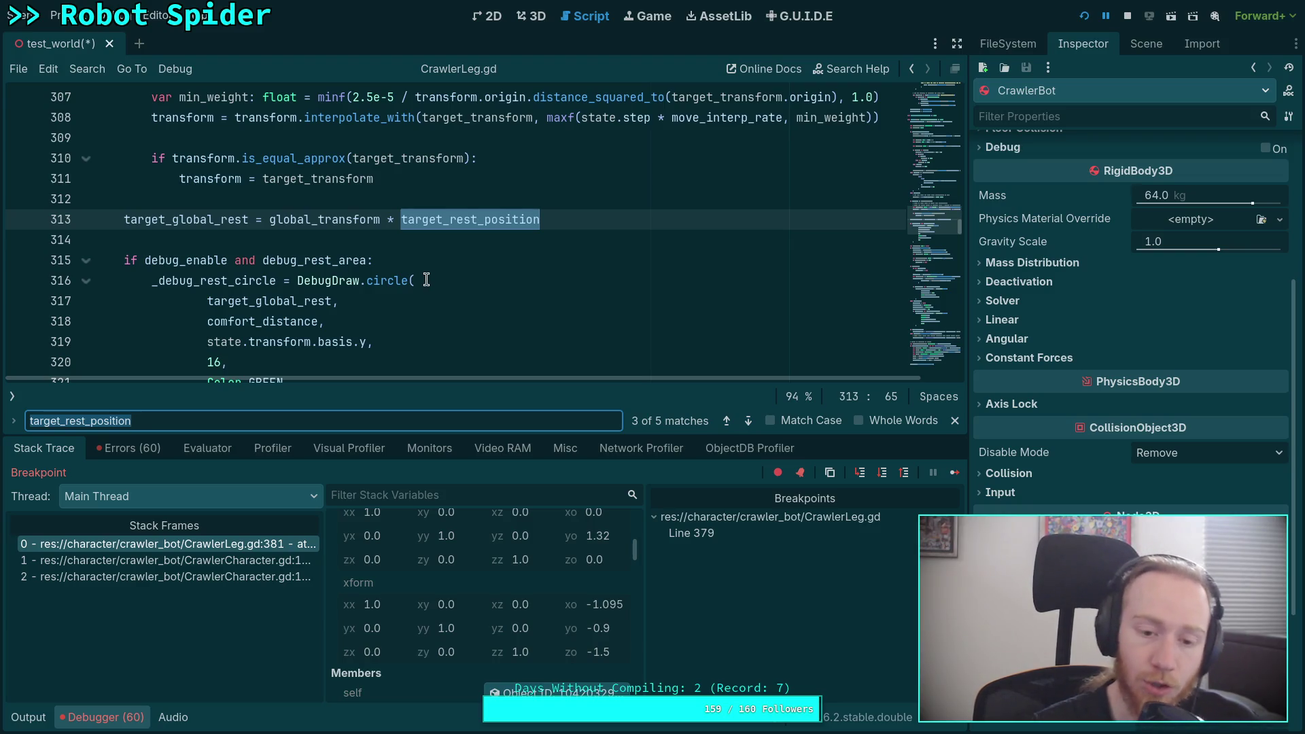
scroll(426, 289, up, 2)
scroll(368, 309, up, 5)
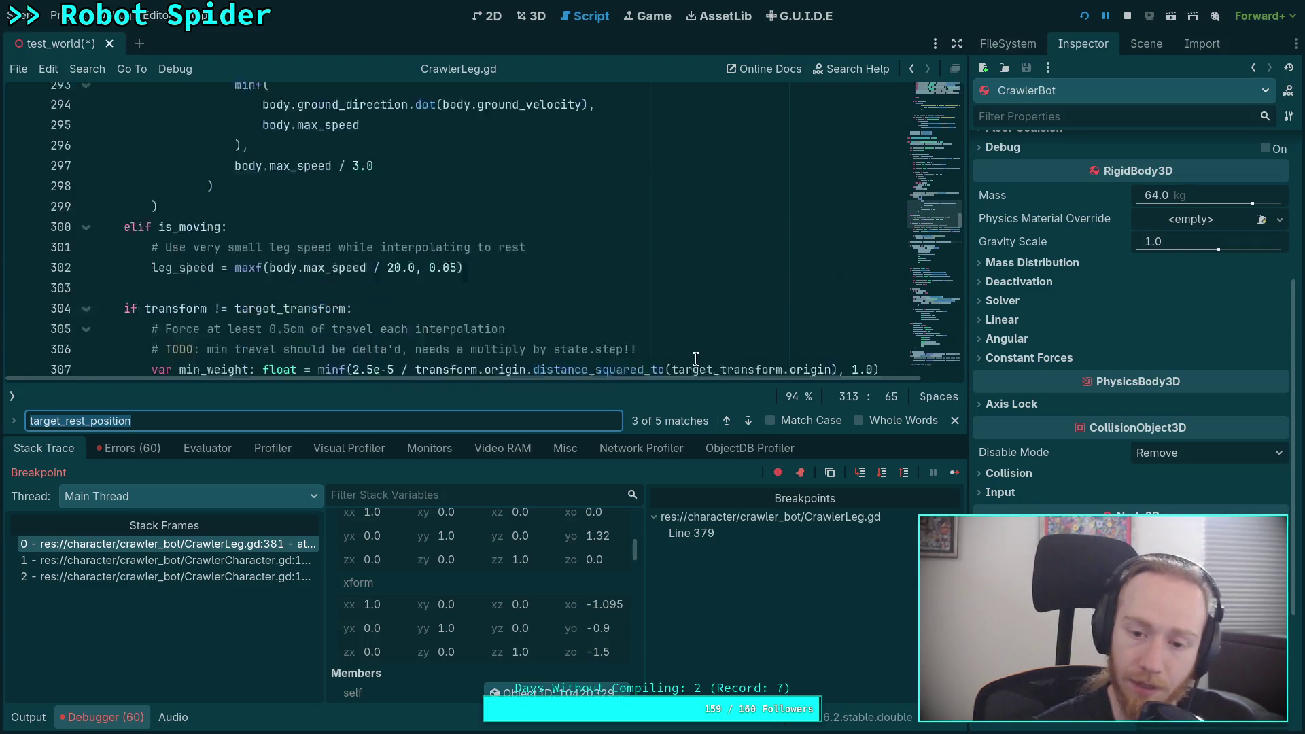
click(955, 421)
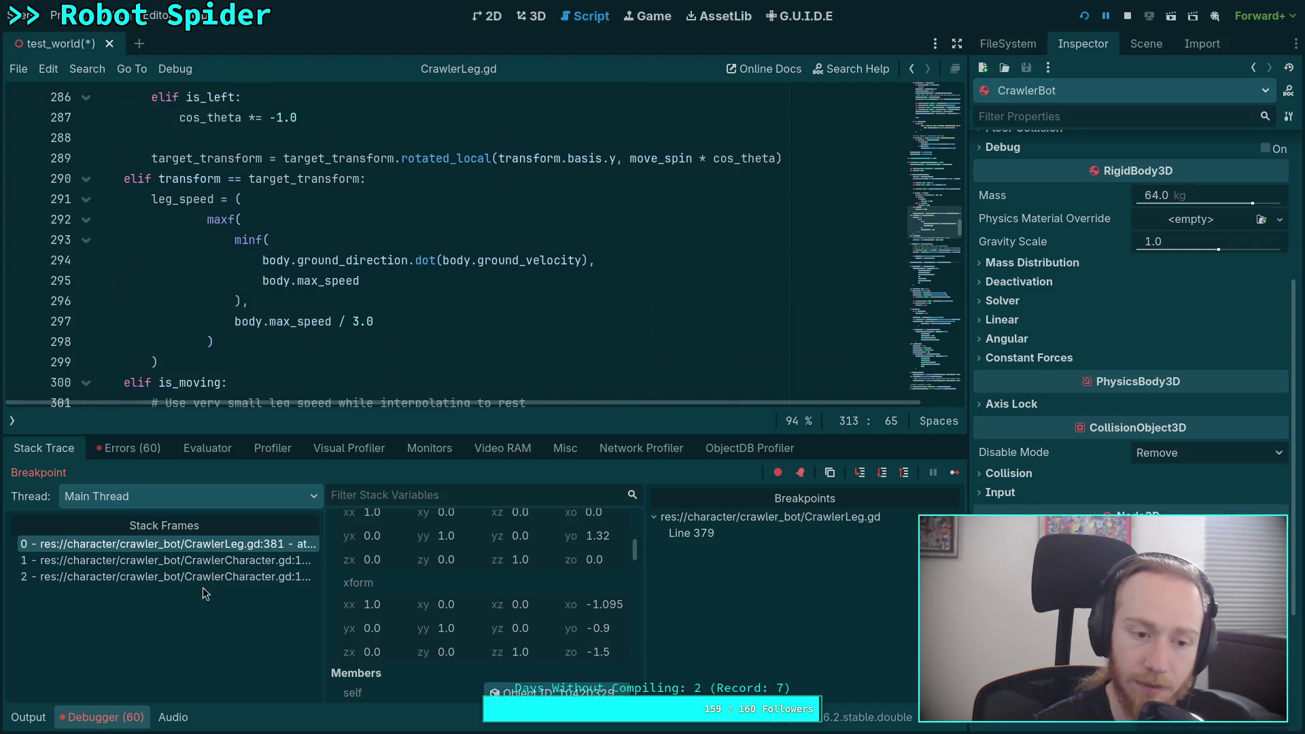
Return to the shape-cast transform code, placing the caret on the xform translated line
scroll(449, 277, up, 20)
scroll(515, 298, up, 20)
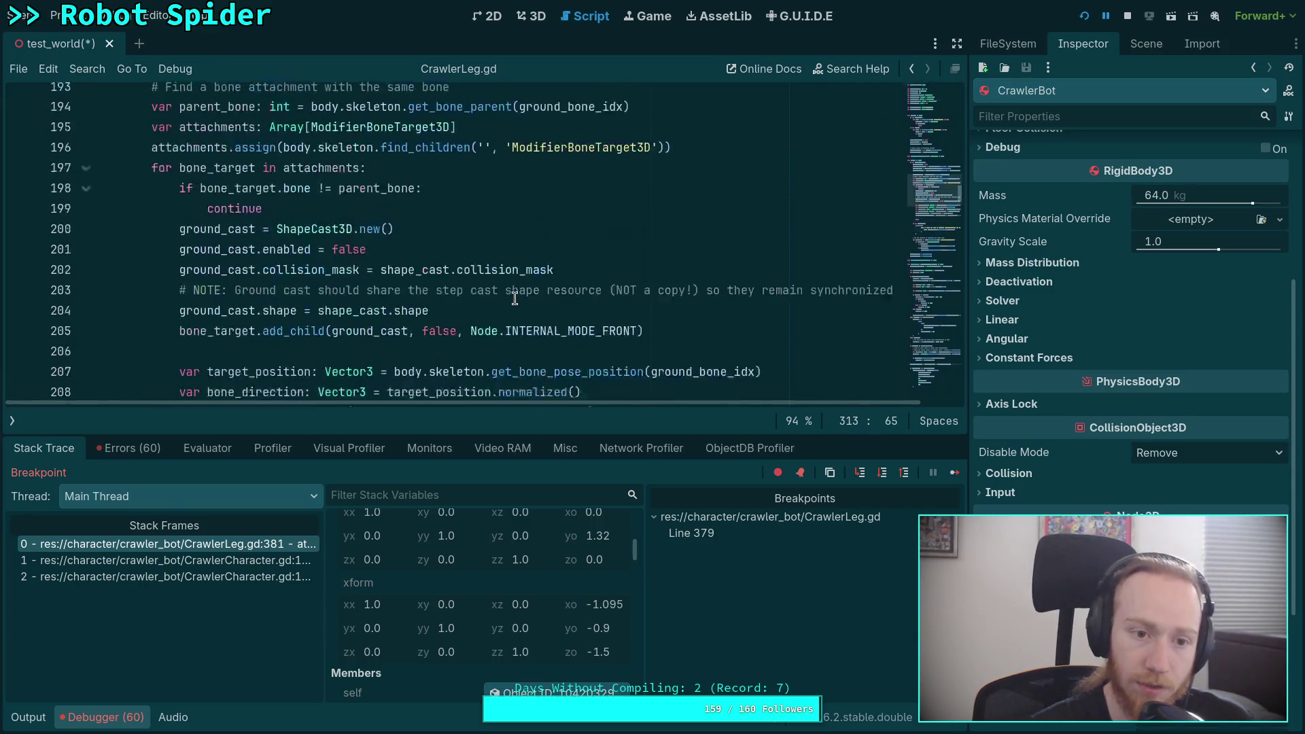
scroll(516, 291, down, 20)
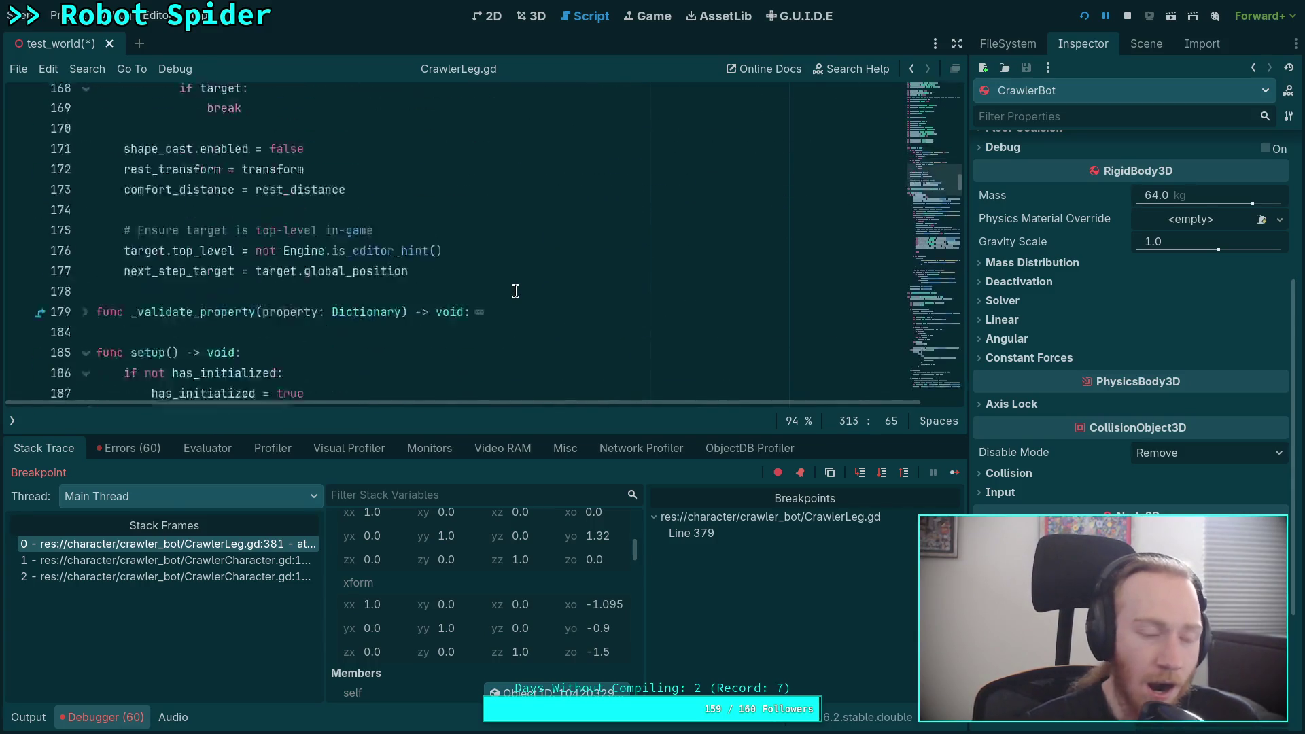
scroll(515, 291, down, 17)
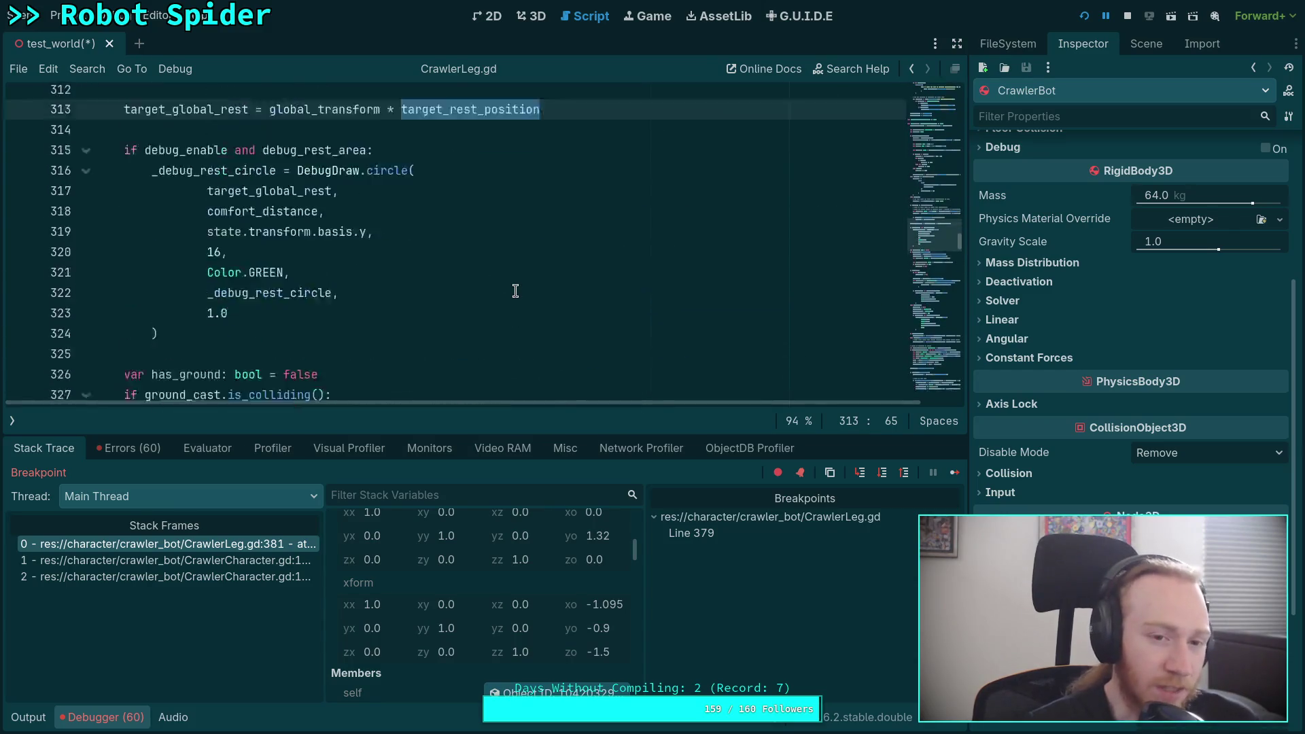
scroll(515, 291, down, 10)
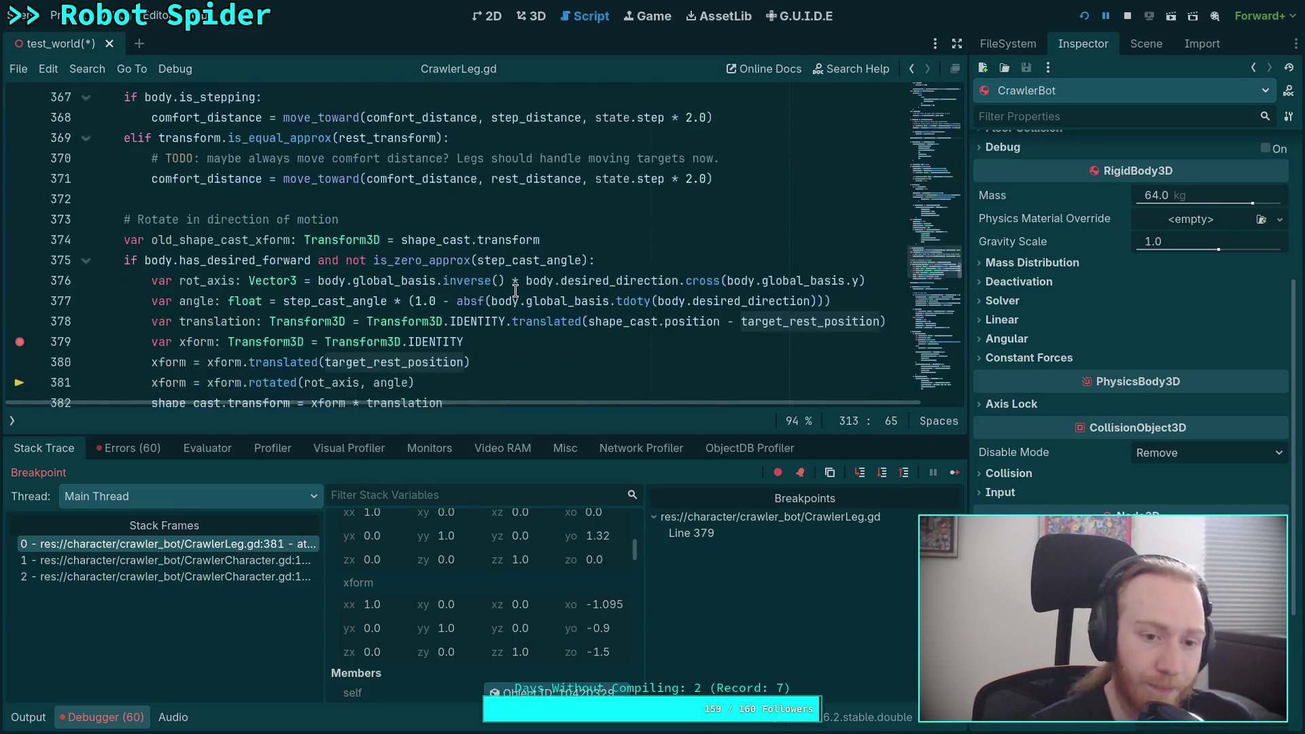
scroll(515, 291, up, 2)
scroll(367, 286, up, 1)
click(382, 285)
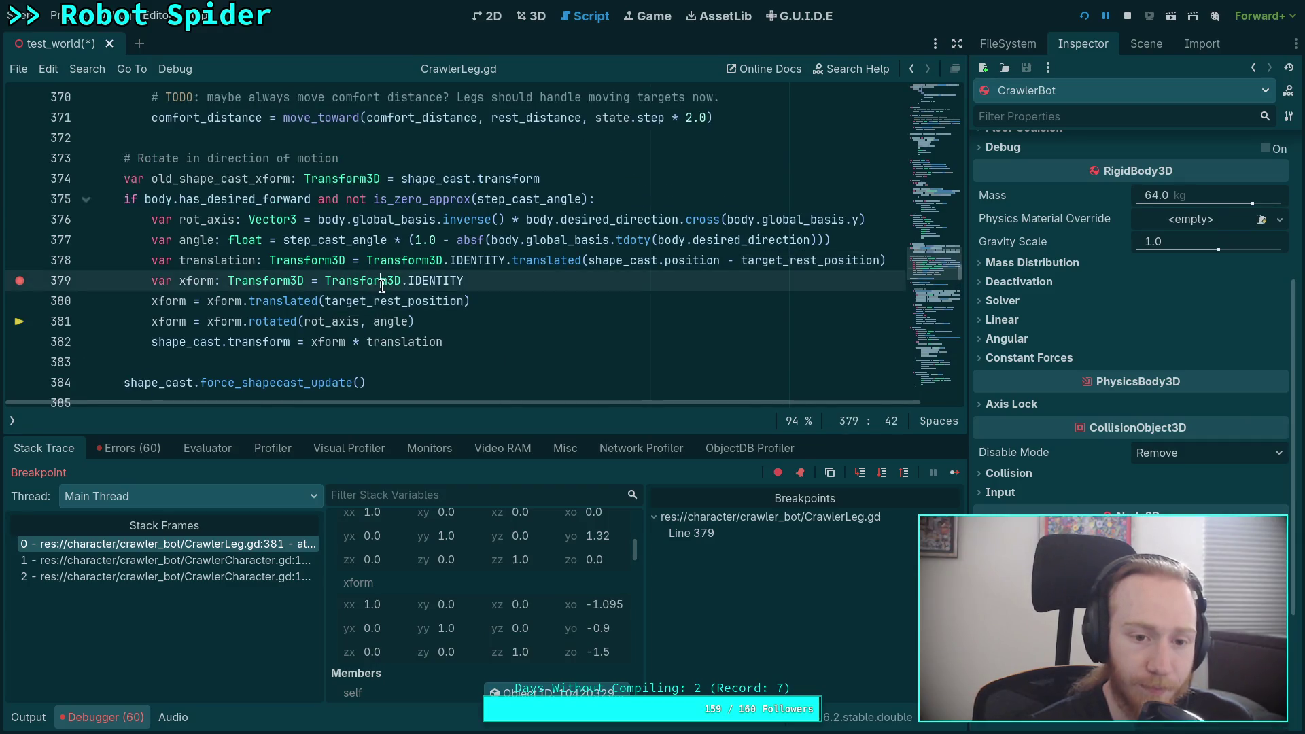
click(385, 299)
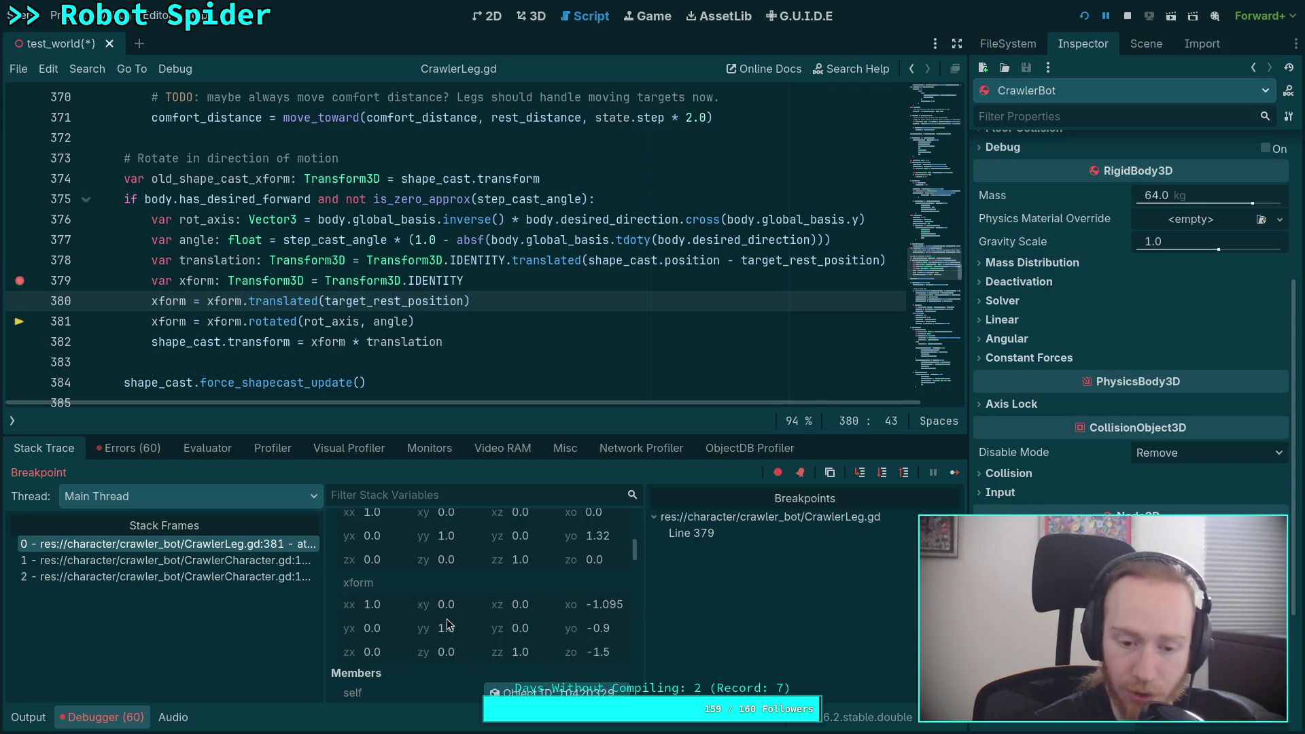
Step over line 381 and read the rotated xform origin (-1.116, -0.309, -1.708) and translation
click(882, 473)
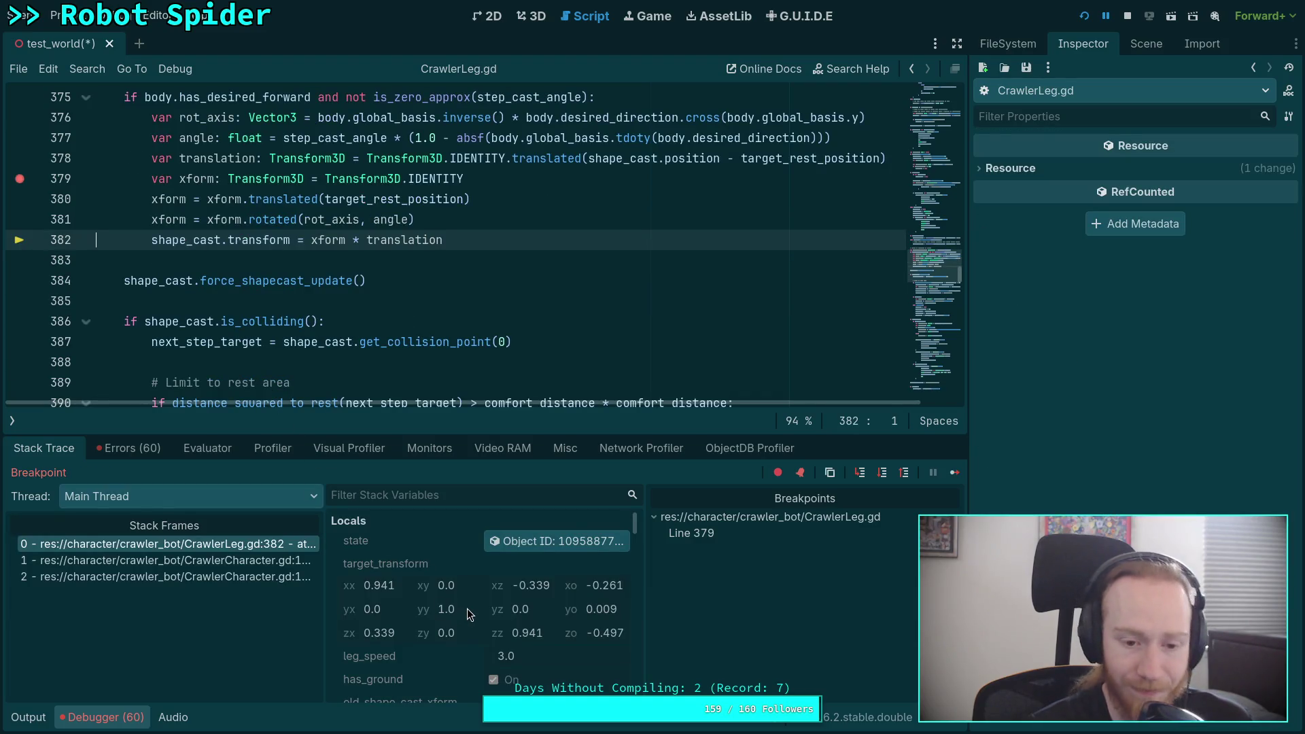
scroll(467, 610, down, 5)
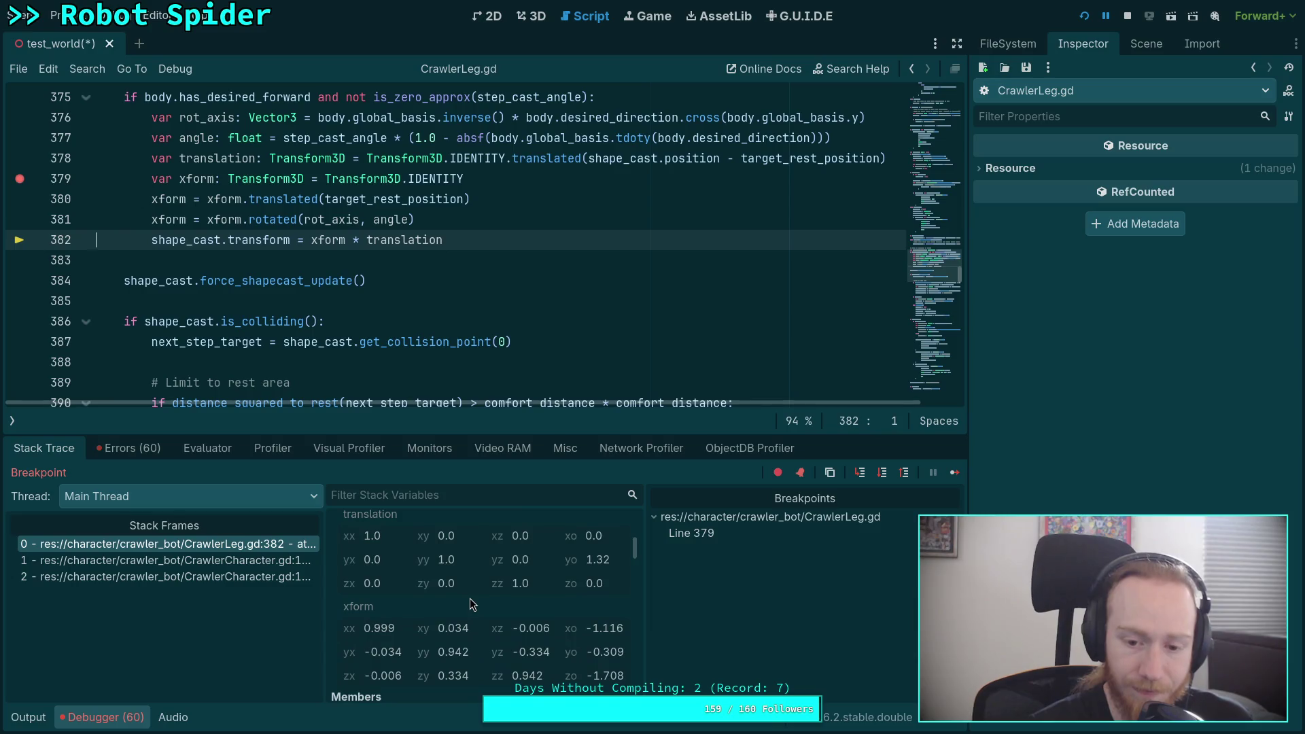
scroll(471, 599, down, 1)
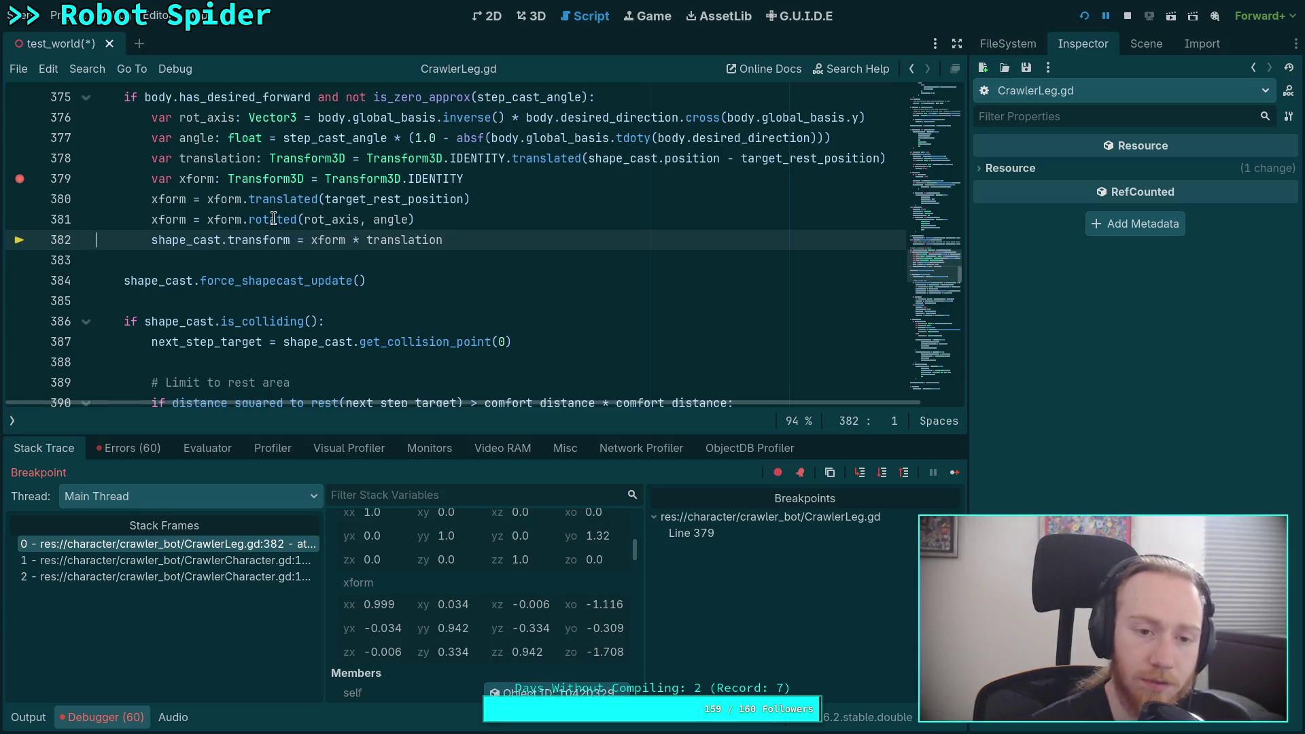
mouse_move(273, 218)
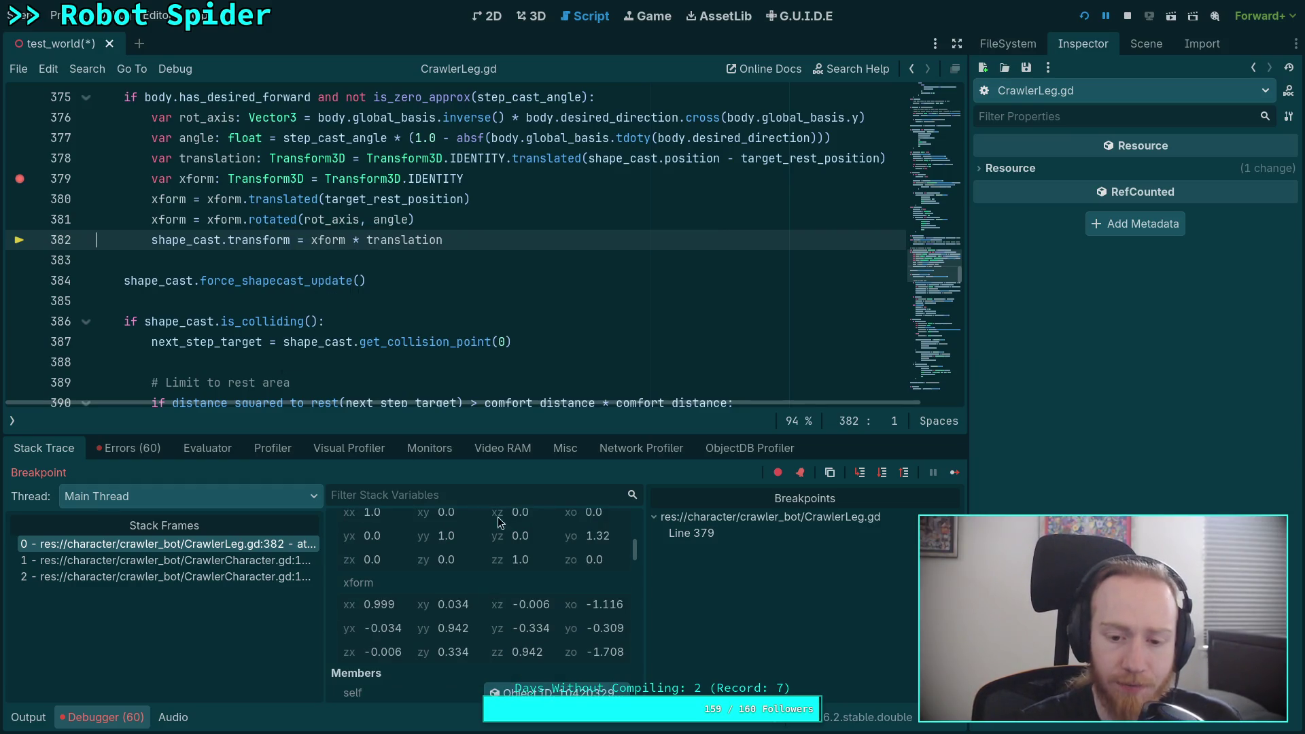
scroll(497, 622, up, 1)
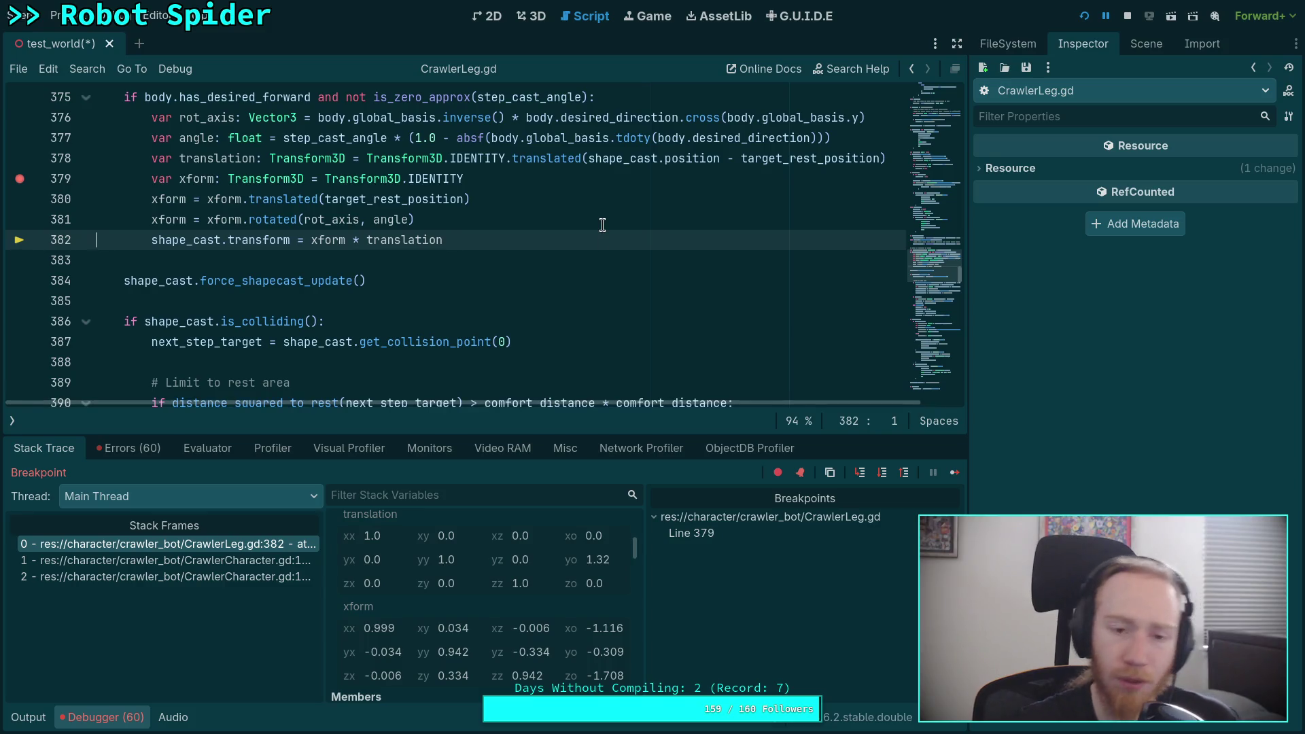
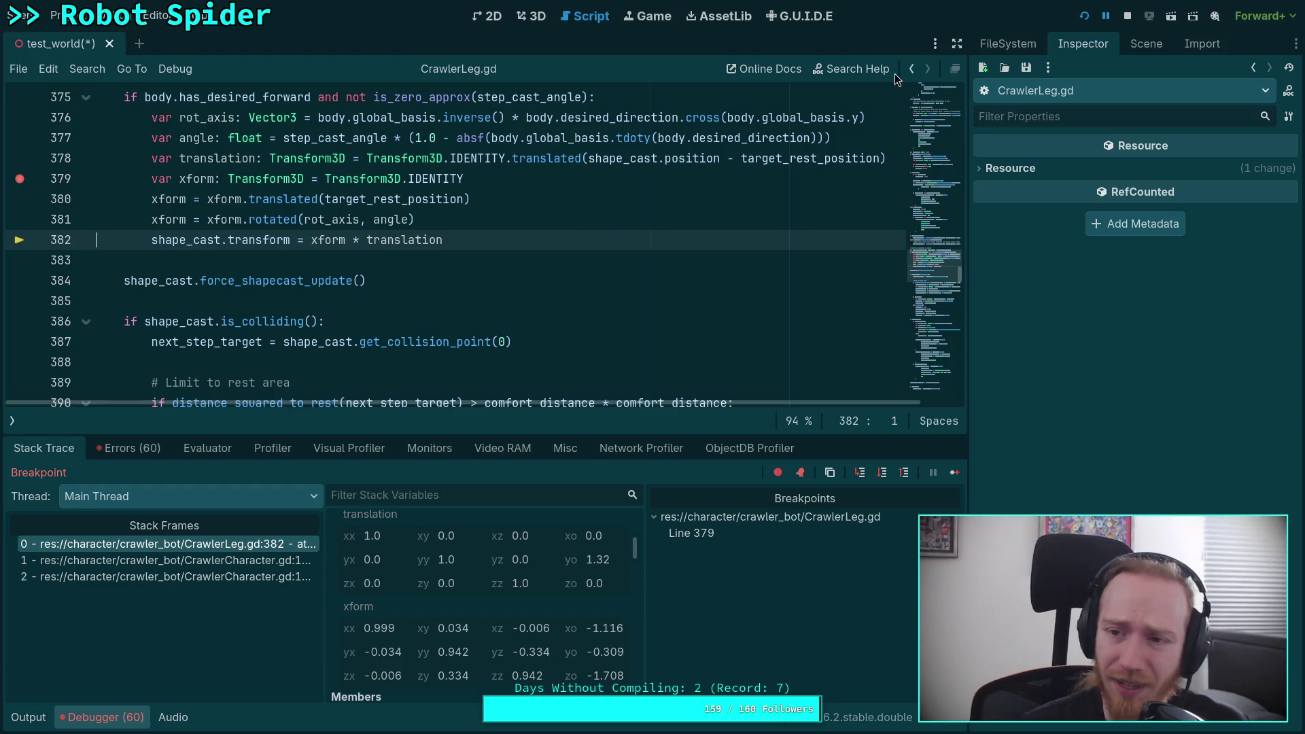
Stop the running game and remove the breakpoint on line 379
click(1129, 15)
scroll(713, 286, up, 1)
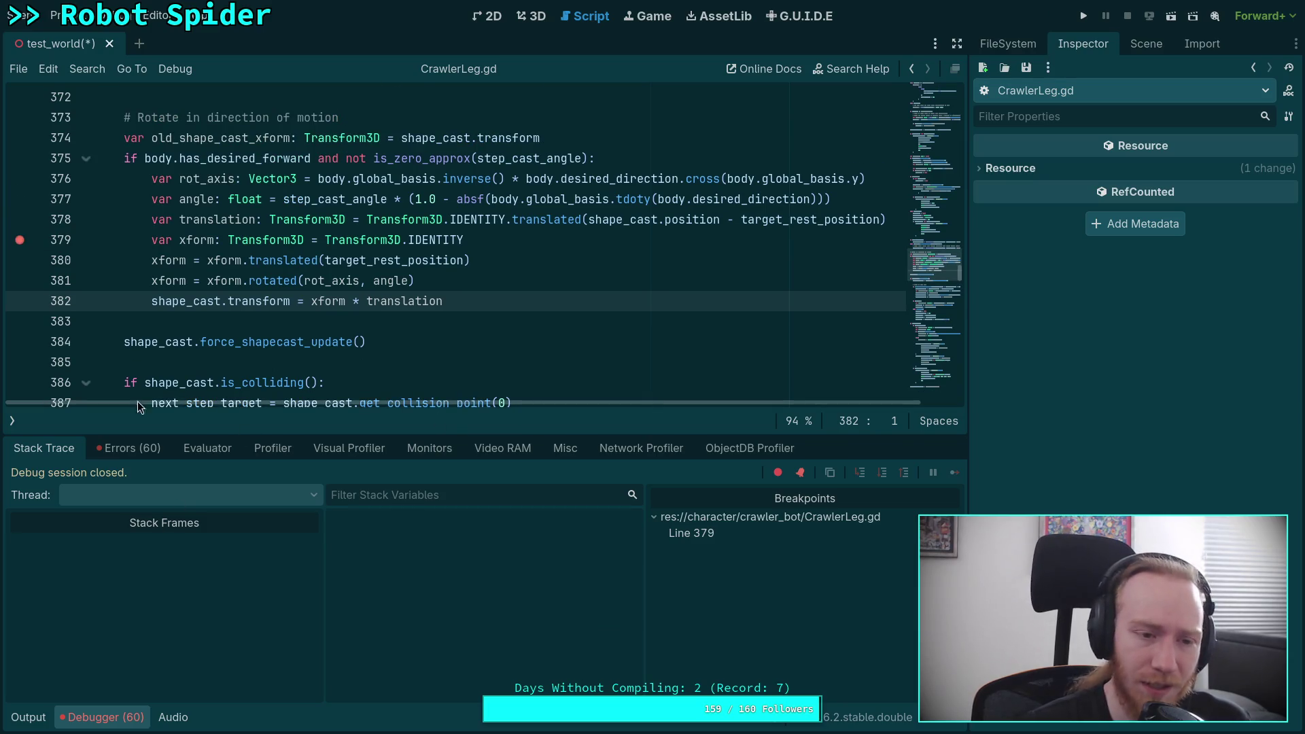
click(18, 241)
Select and review the xform lines 379–381 in CrawlerLeg.gd
key(shift+Up)
key(shift+Up)
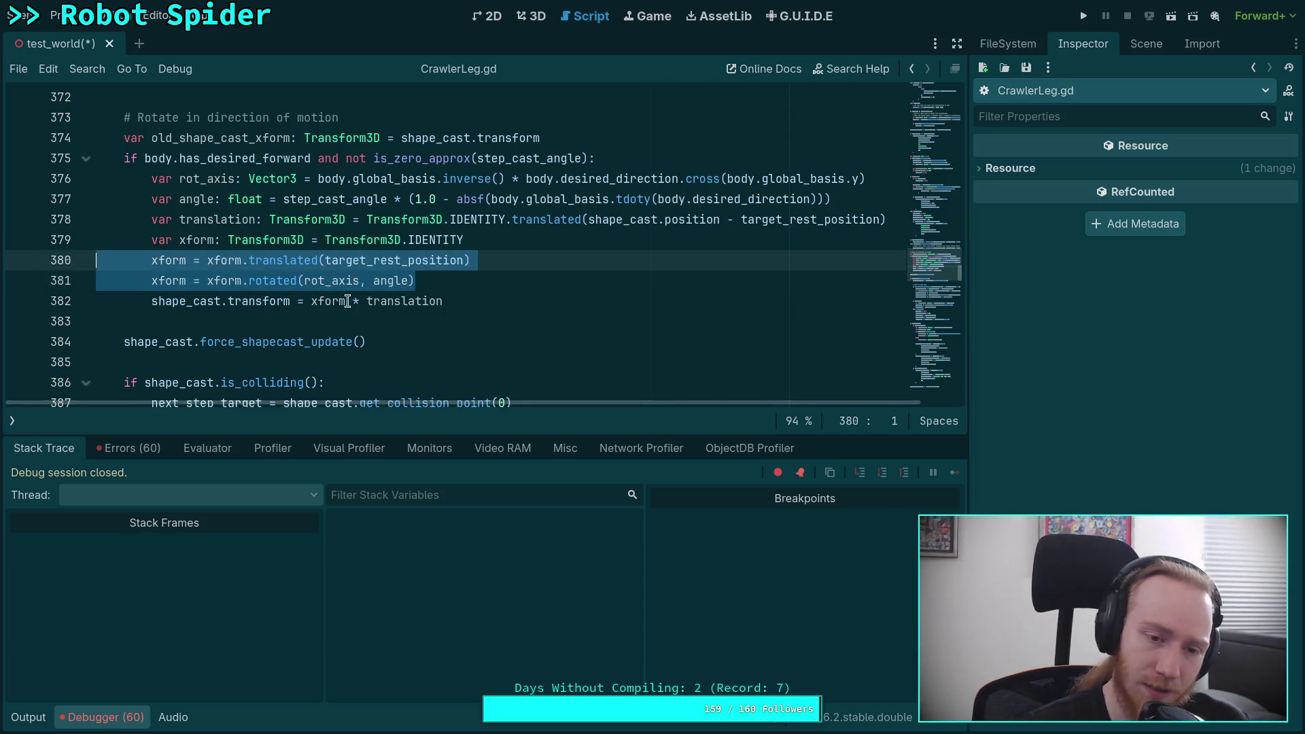
double_click(268, 277)
click(220, 319)
double_click(258, 301)
double_click(275, 282)
click(194, 321)
drag(533, 274, 554, 248)
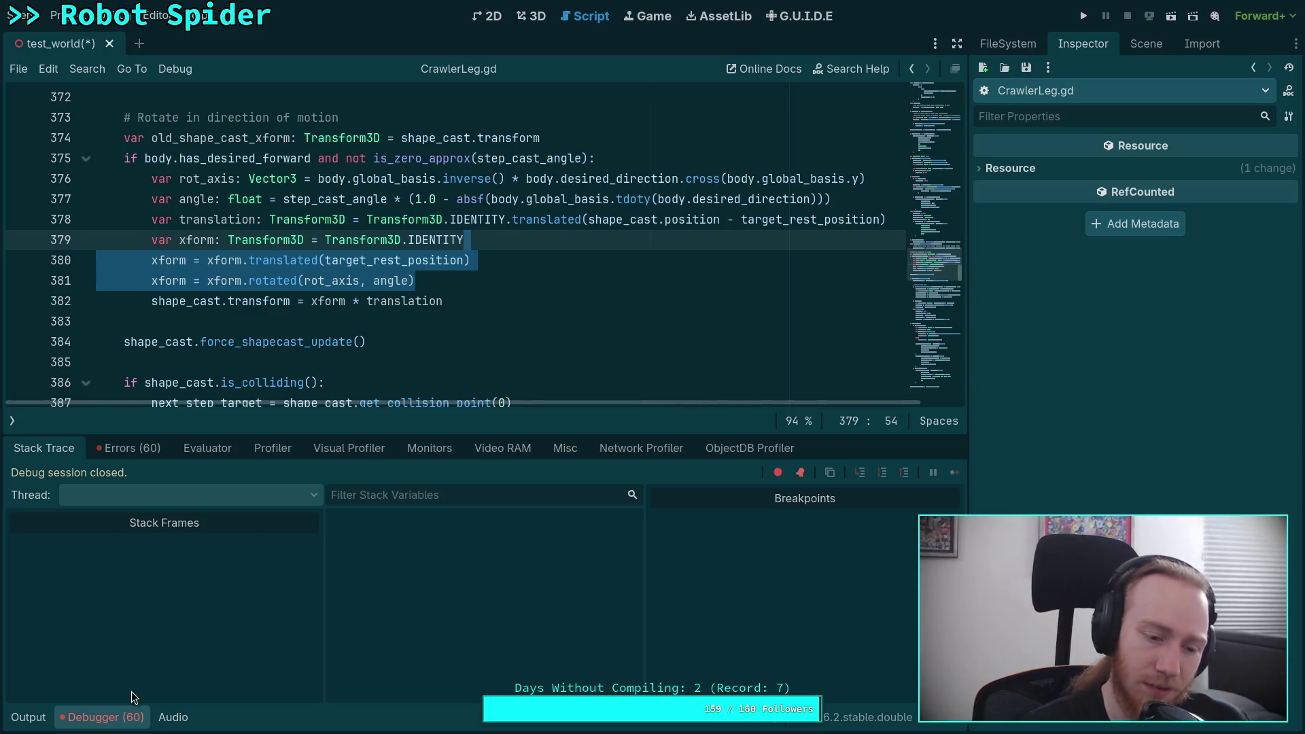
Collapse the debugger panel and put the caret at the end of line 381
click(106, 717)
scroll(192, 651, up, 3)
click(435, 479)
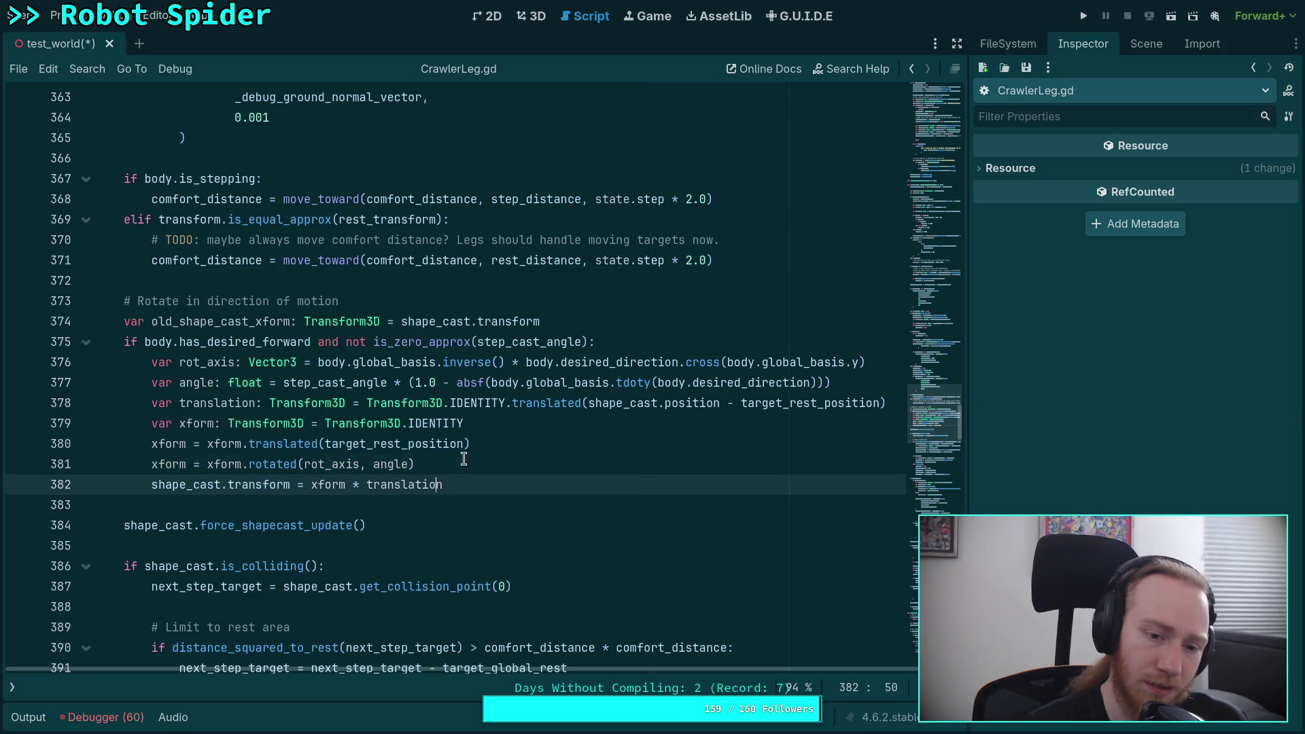
click(464, 459)
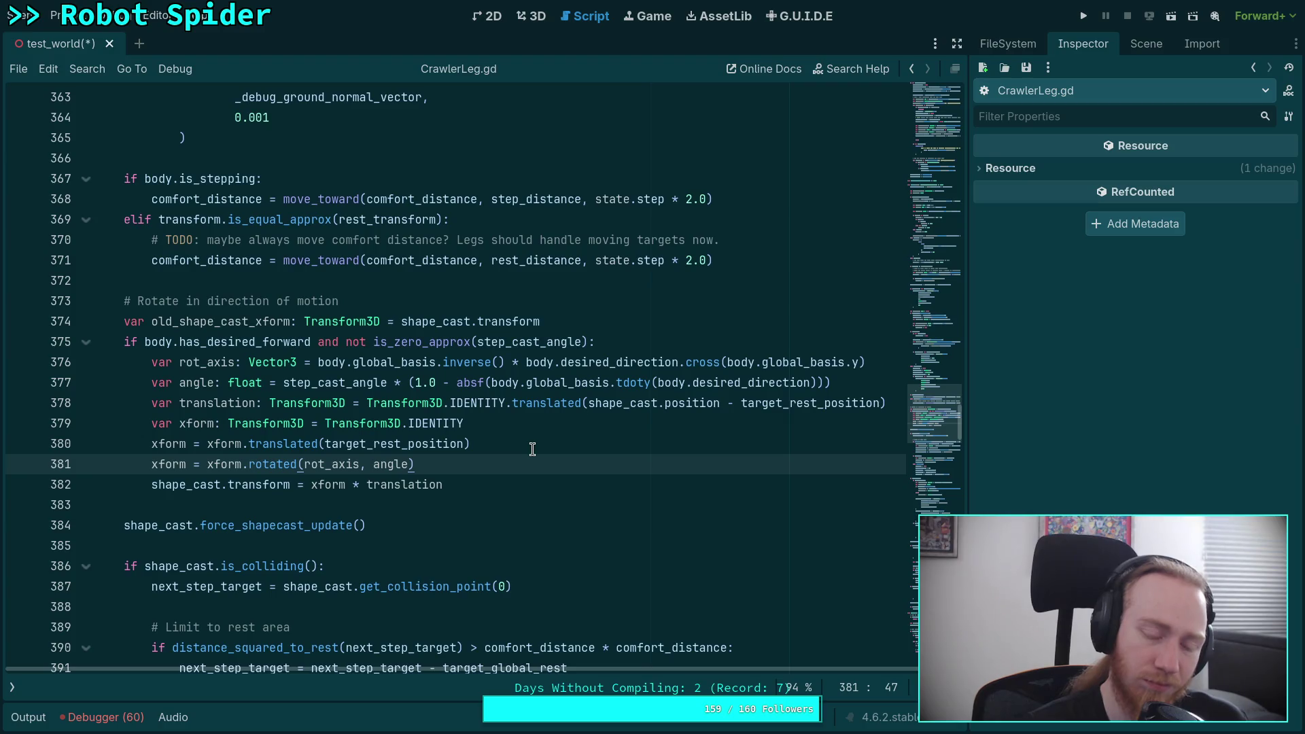
mouse_move(297, 441)
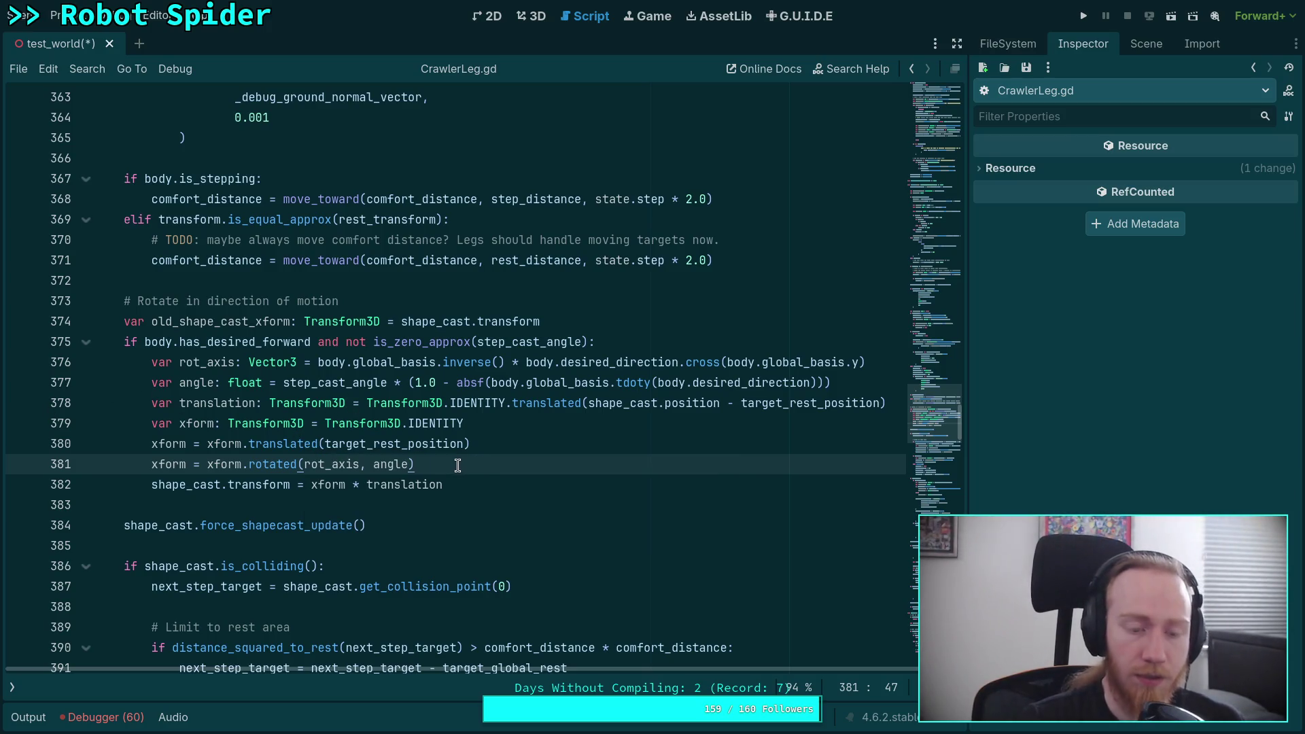
drag(462, 465, 326, 424)
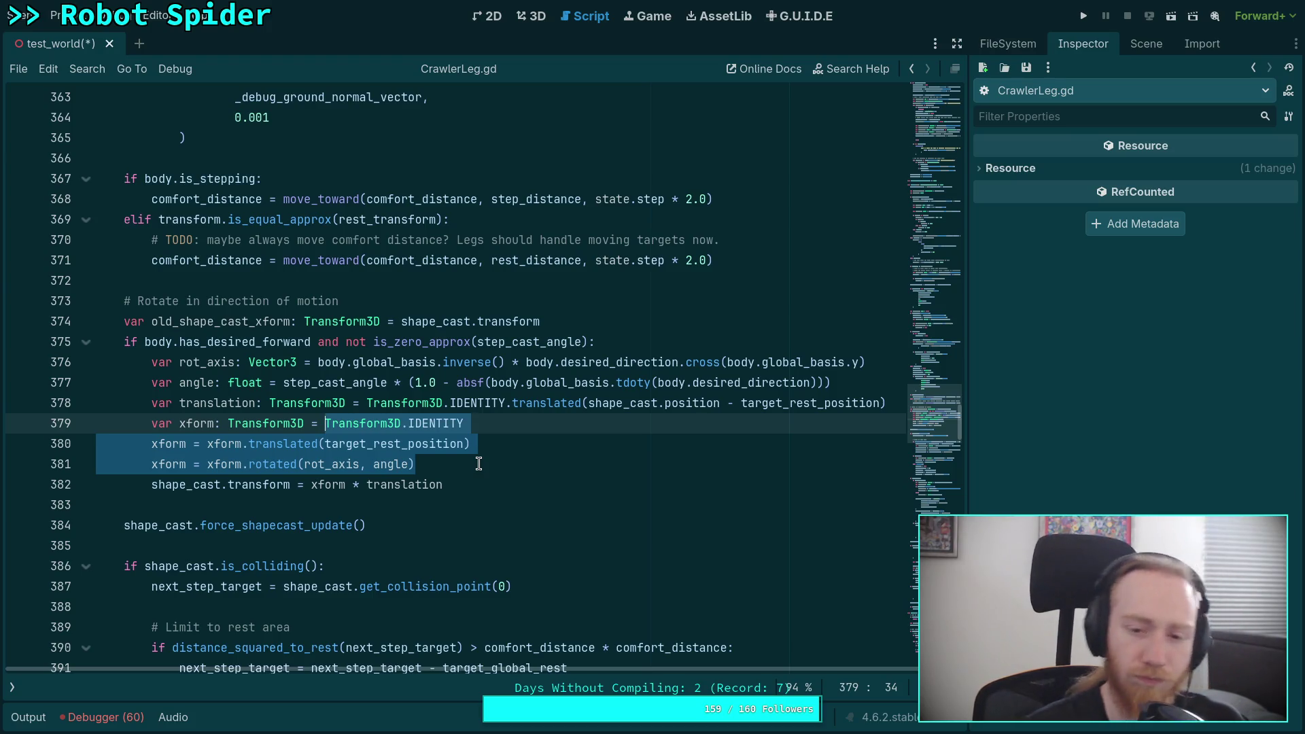
click(563, 428)
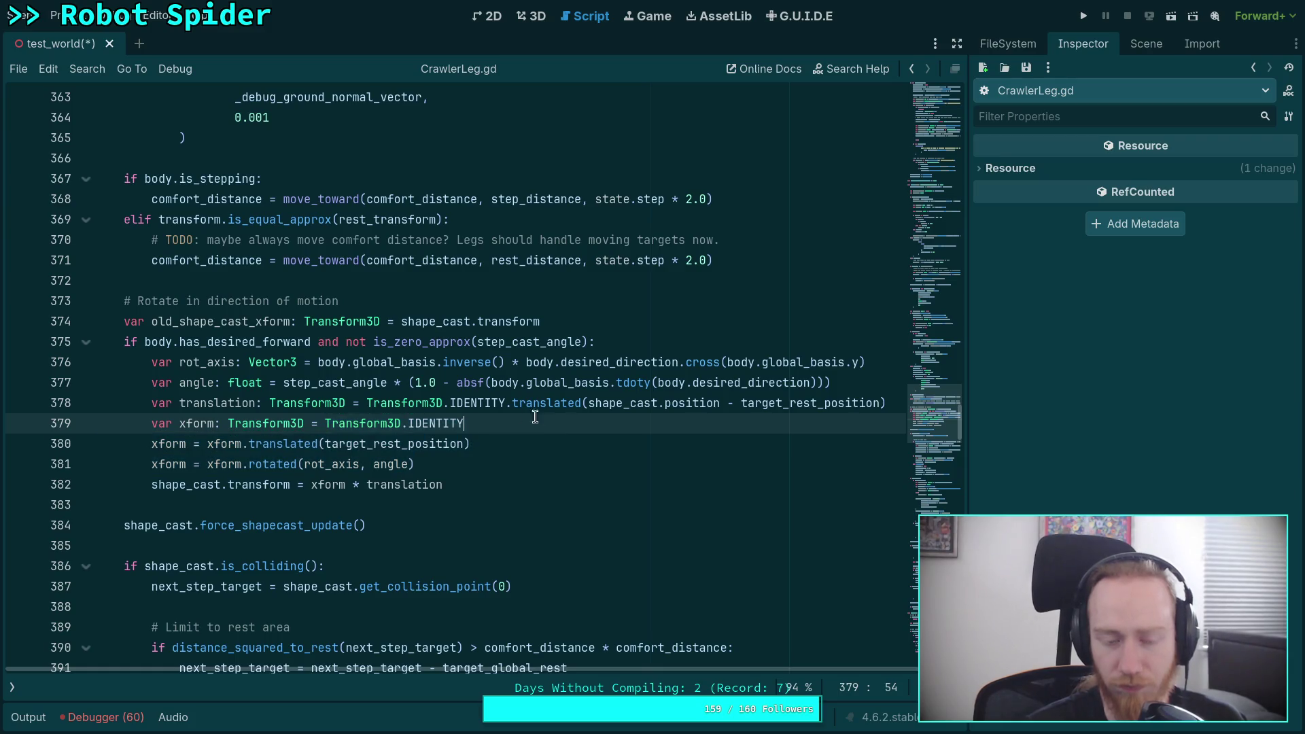
drag(465, 423, 326, 423)
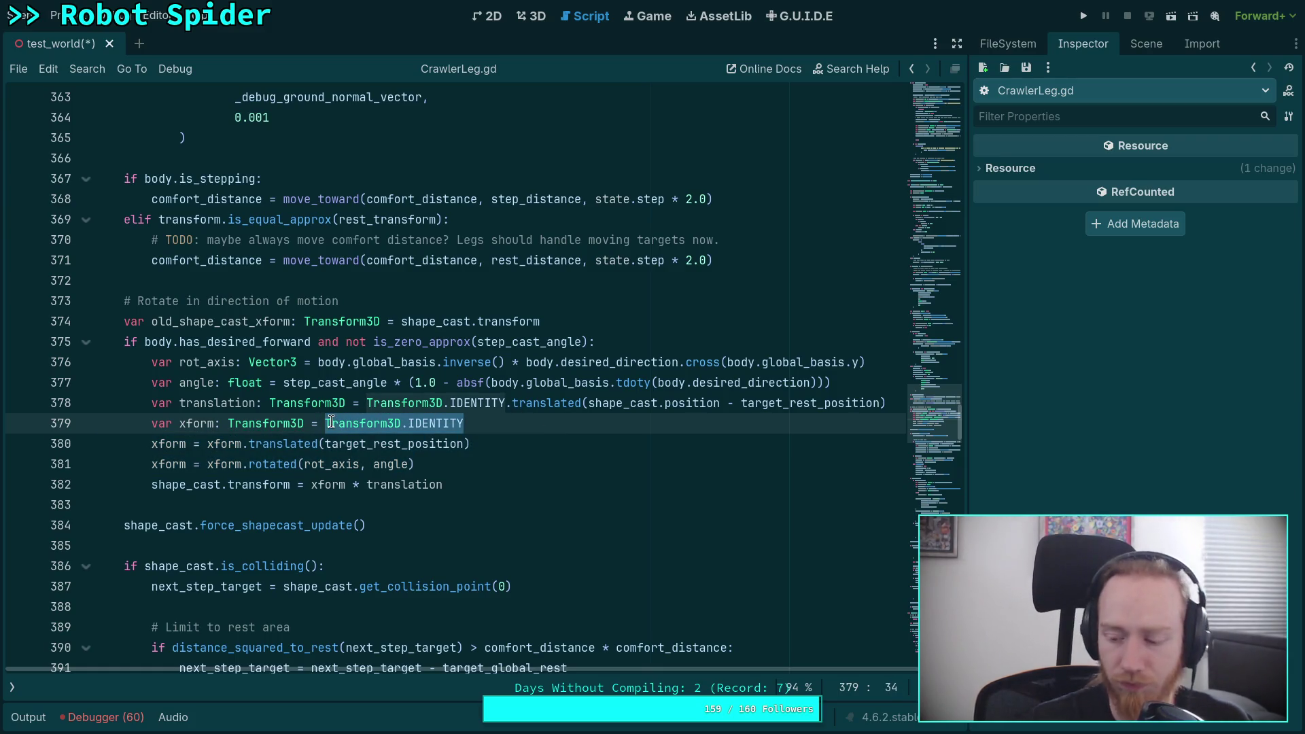
mouse_move(330, 422)
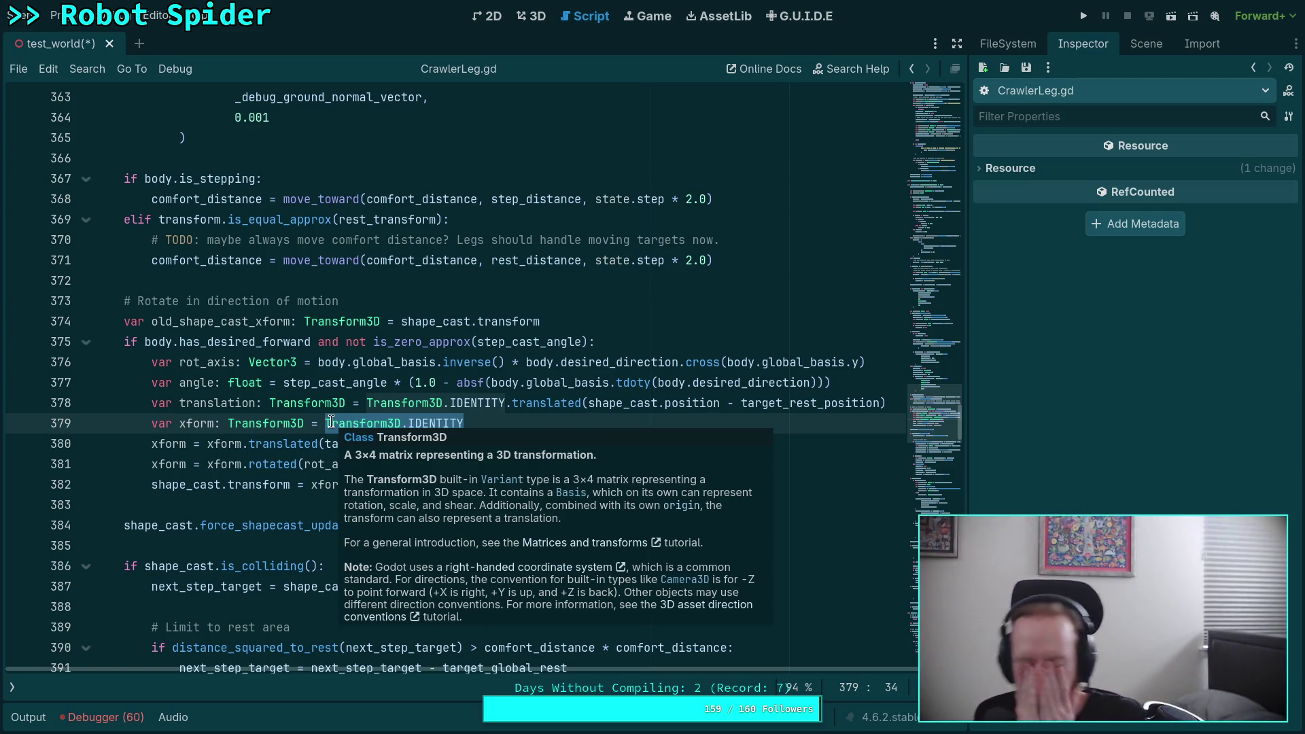
click(456, 469)
click(480, 482)
mouse_move(479, 483)
mouse_down()
mouse_move(192, 445)
mouse_move(272, 405)
mouse_move(149, 405)
mouse_up()
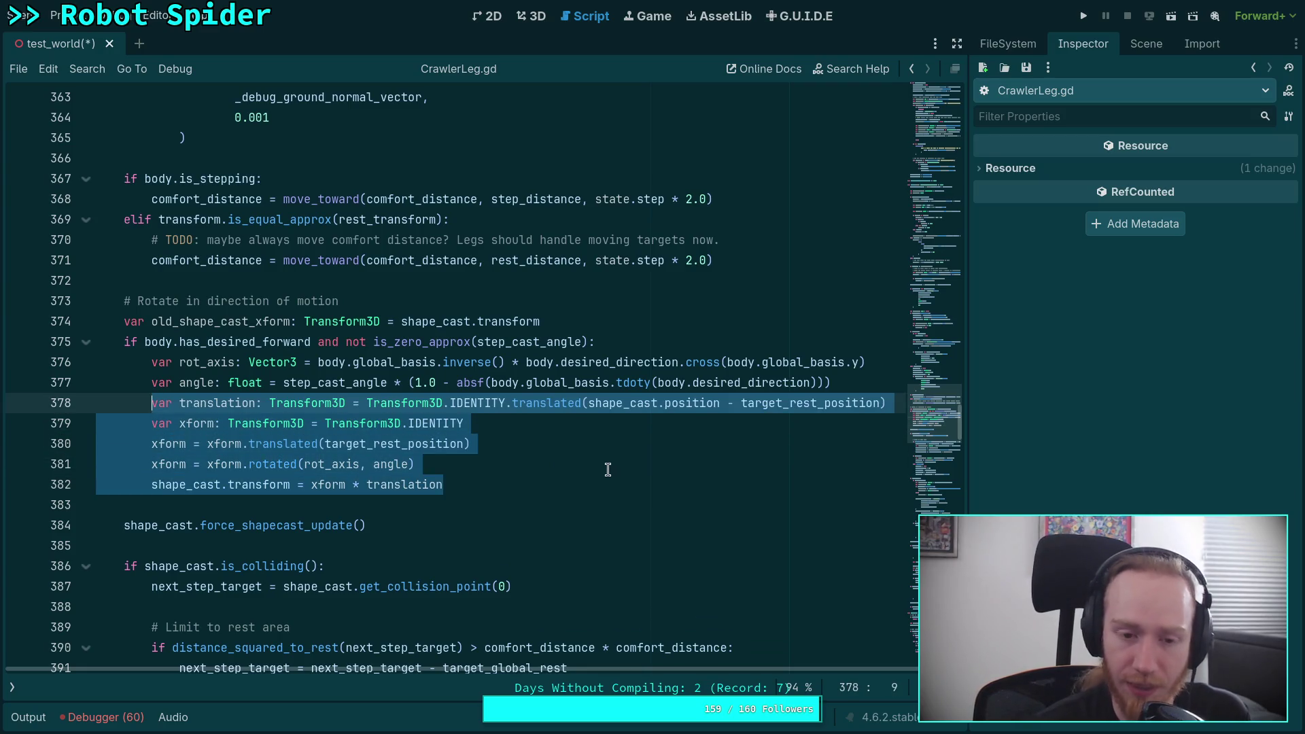
Leave line 377 unchanged and move the rotated line above the translated line
click(653, 403)
click(882, 378)
key(Return)
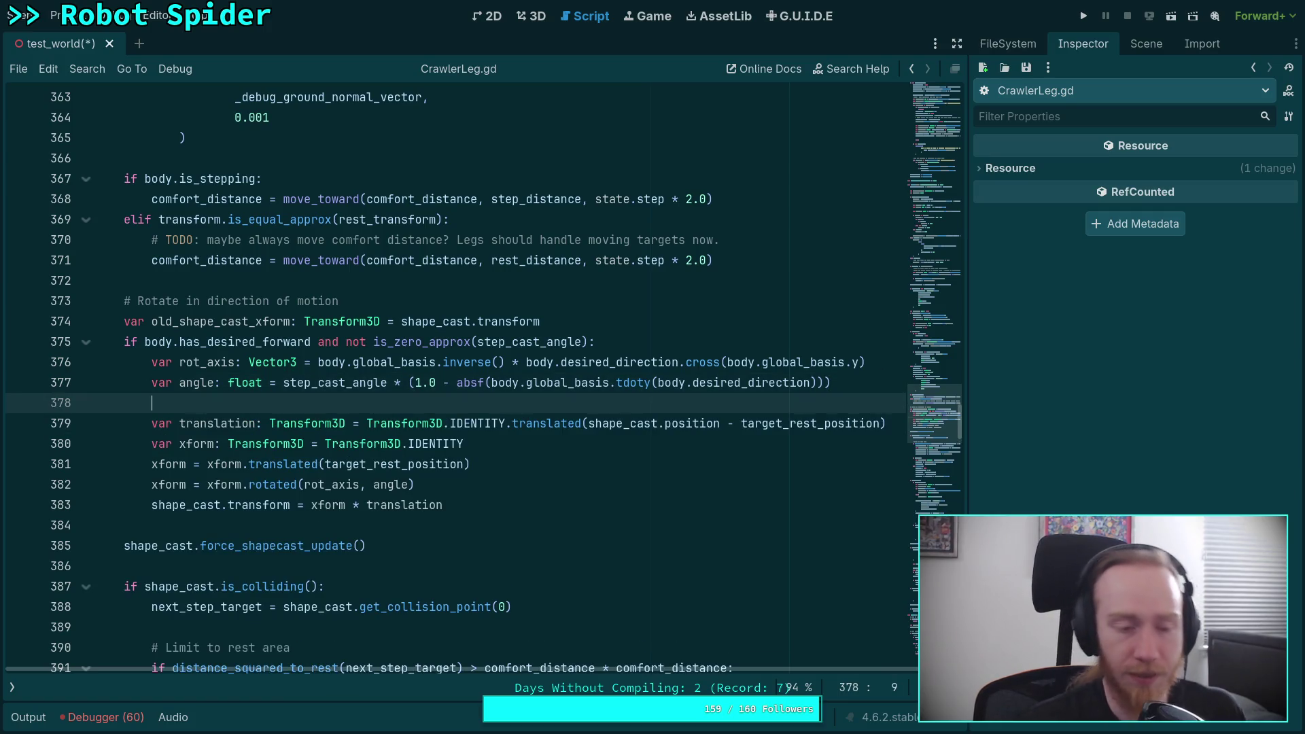
key(BackSpace)
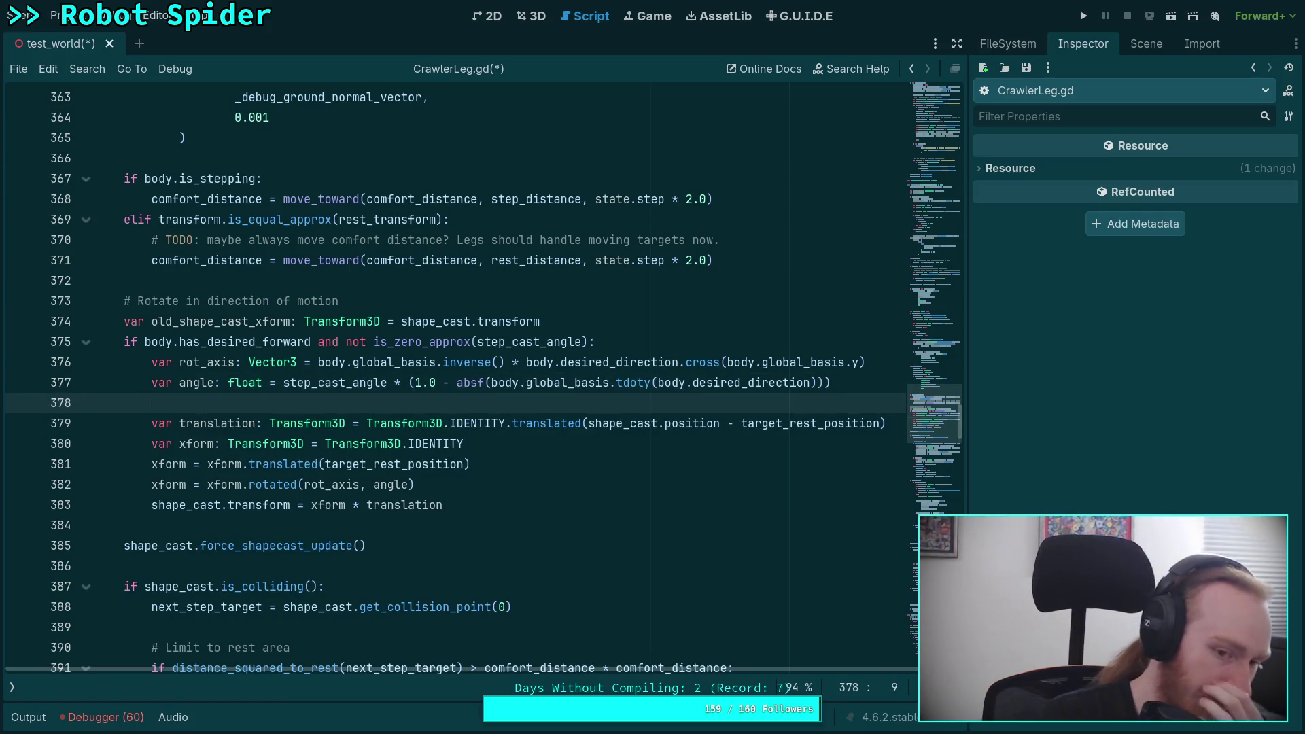
key(BackSpace)
key(BackSpace)
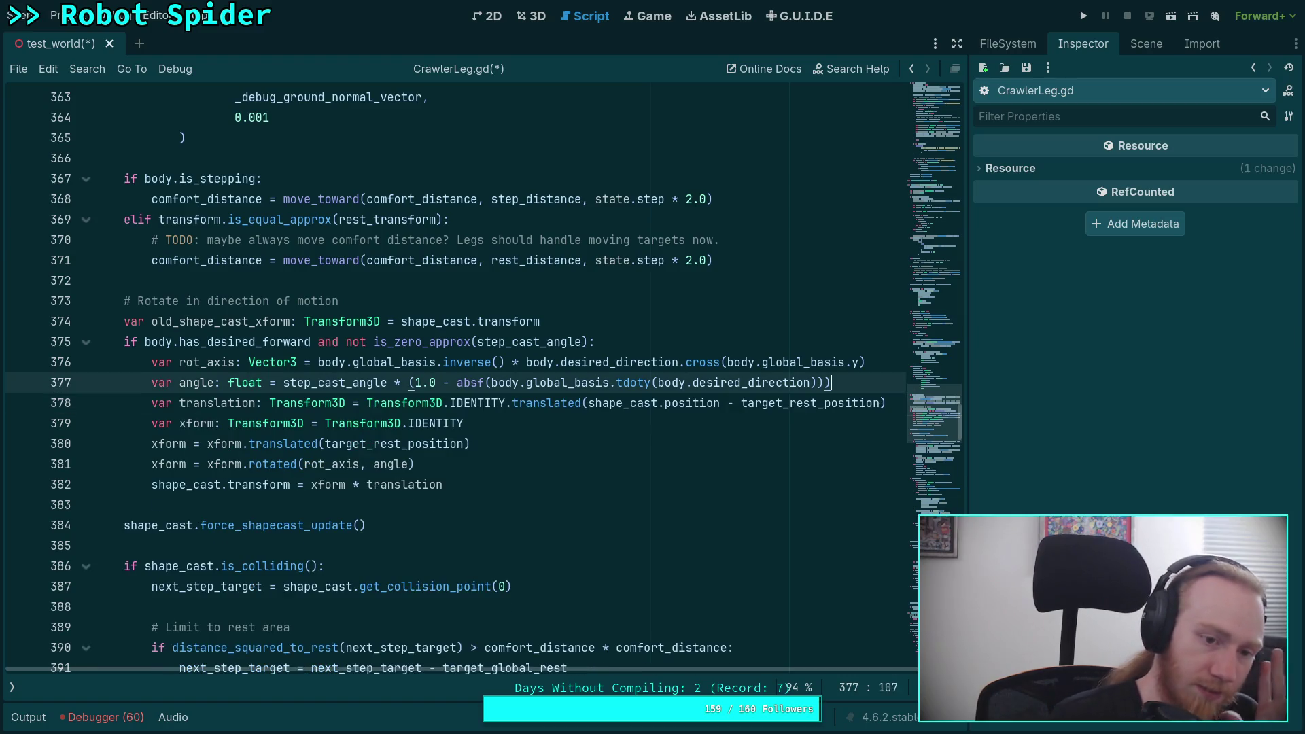
click(577, 469)
key(alt+Up)
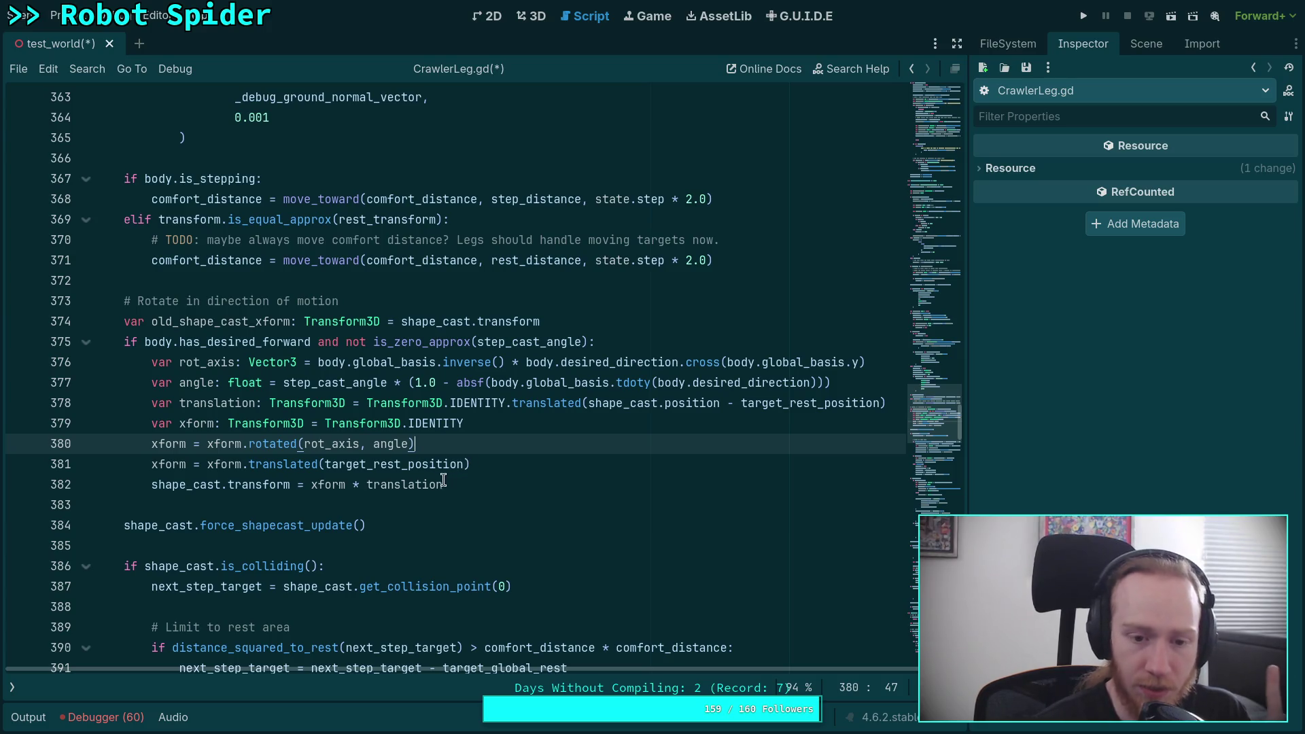
Change translated to translated_local on line 381
click(318, 465)
text(_l)
key(Return)
click(331, 465)
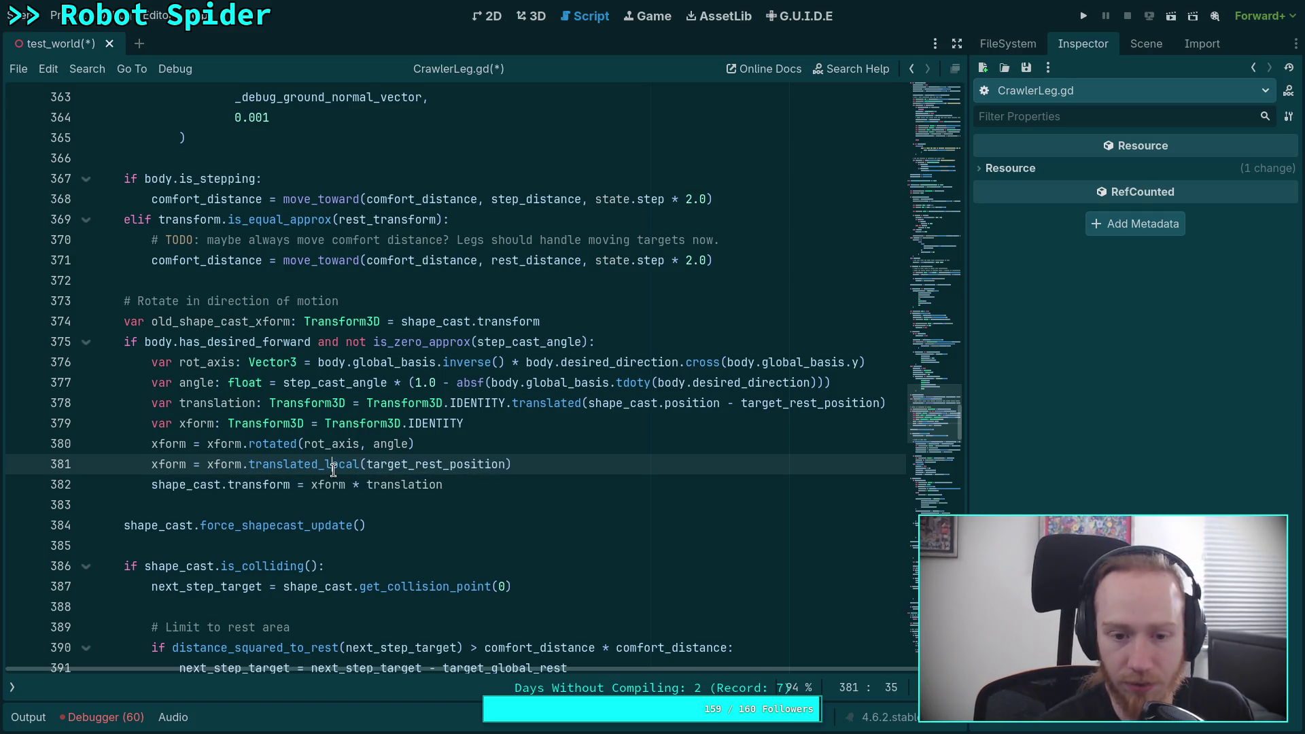
Move the translated_local(target_rest_position) line back above the rotated line
double_click(410, 464)
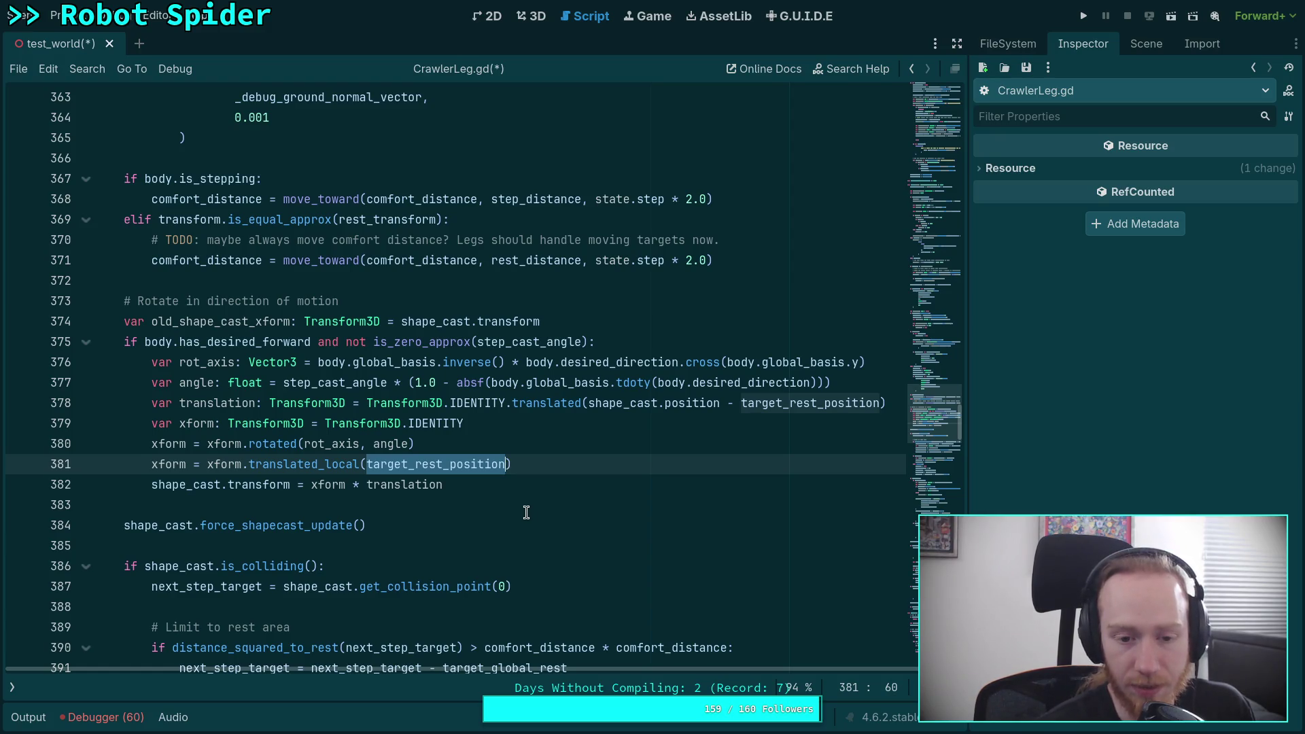
click(495, 451)
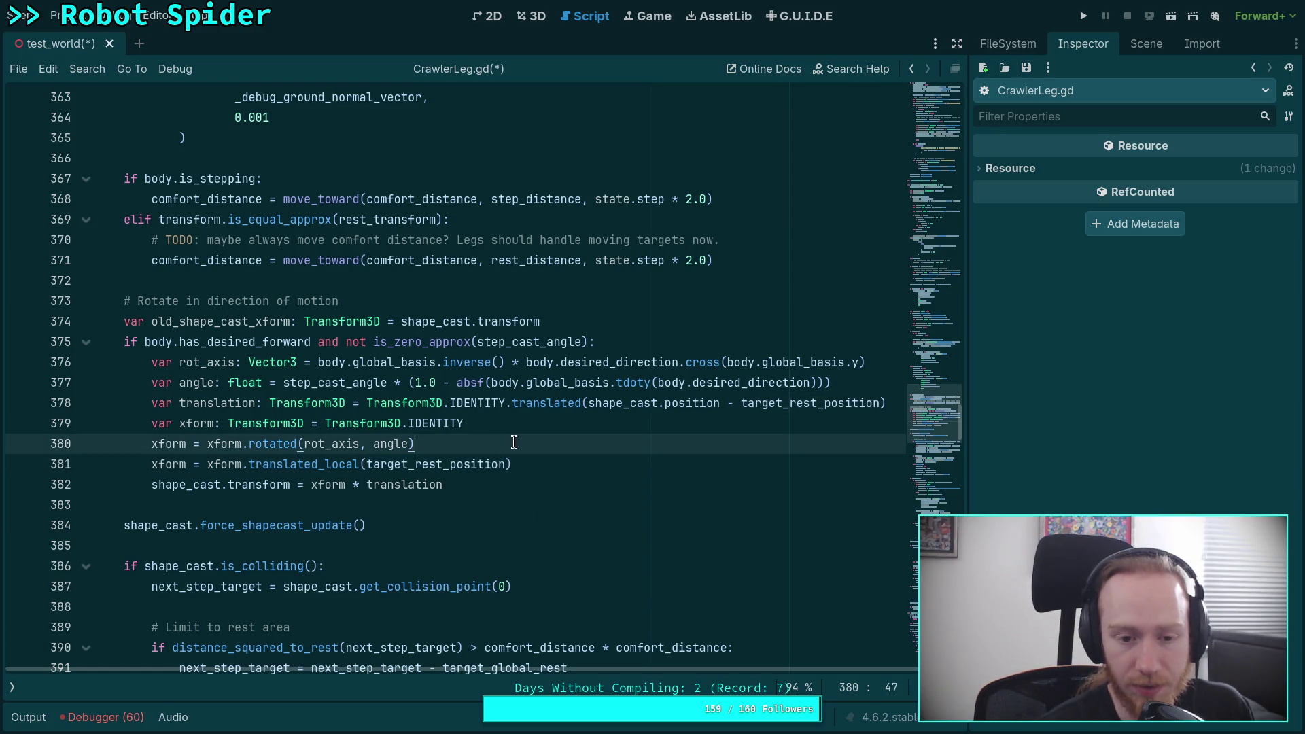
double_click(480, 465)
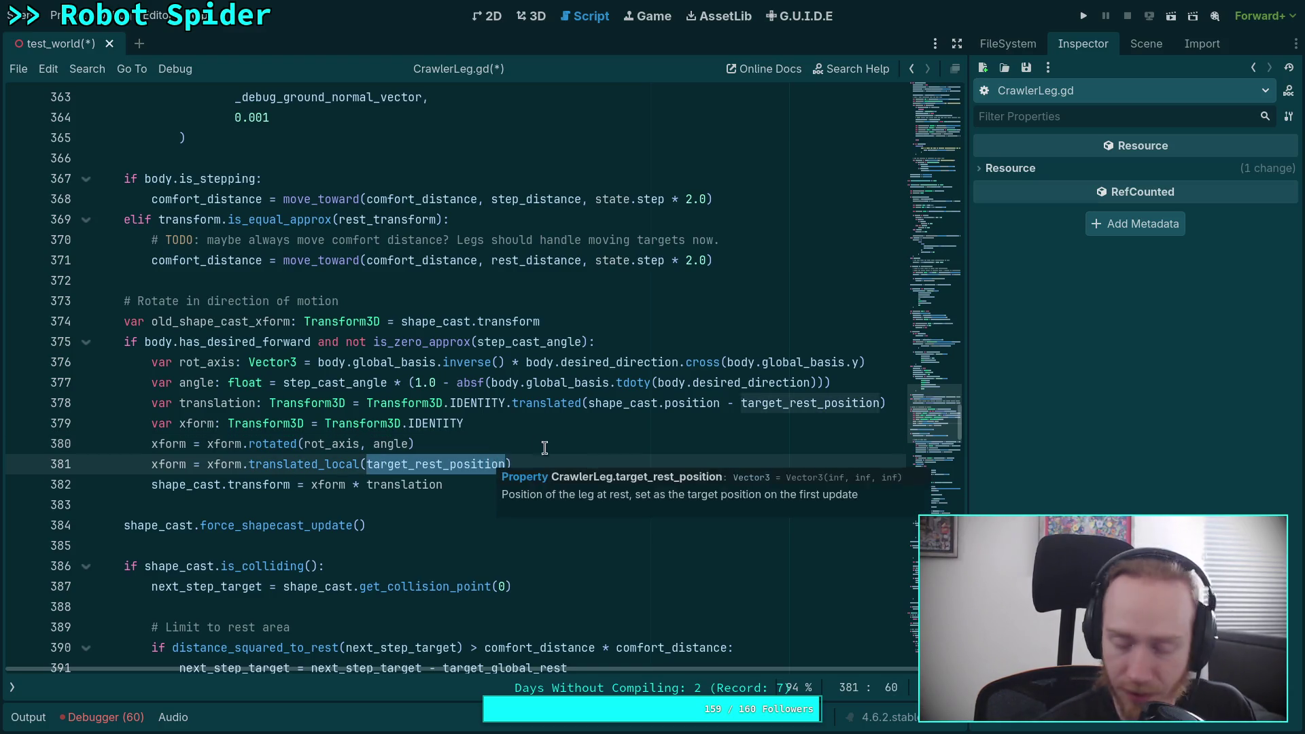
click(598, 442)
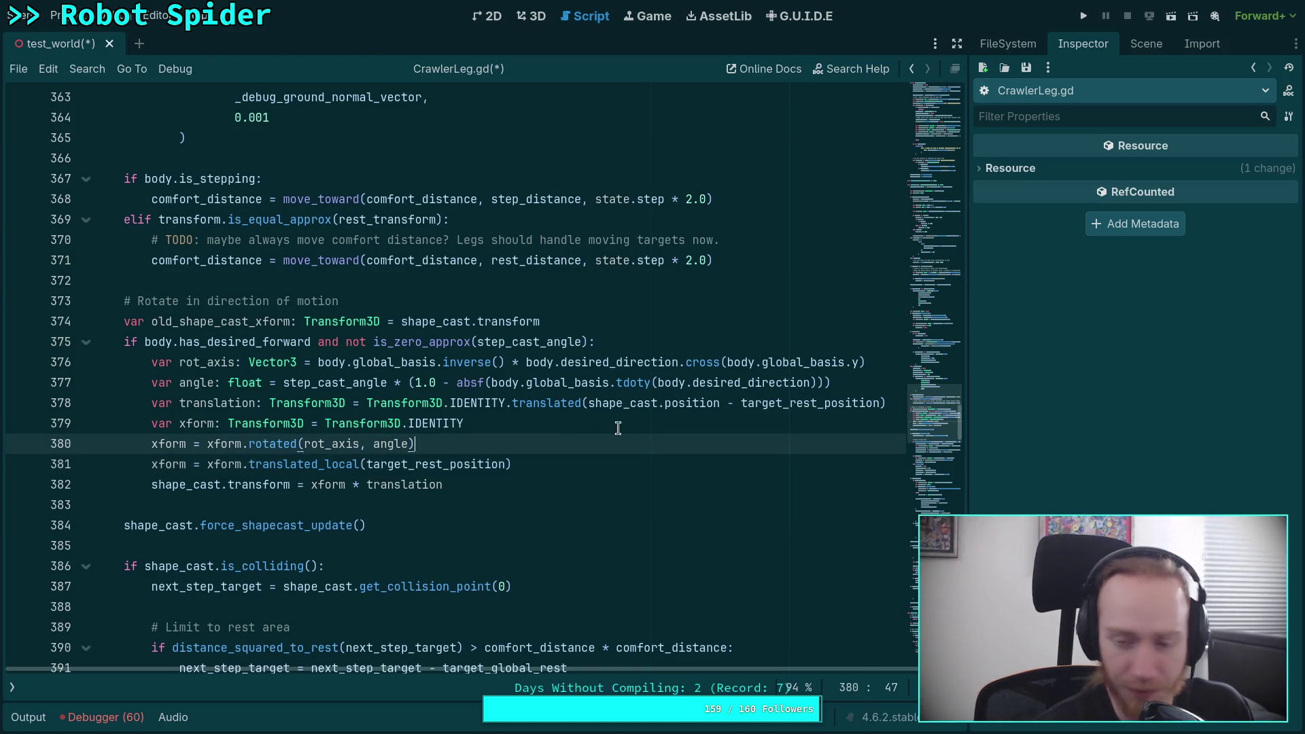
shift+click(530, 459)
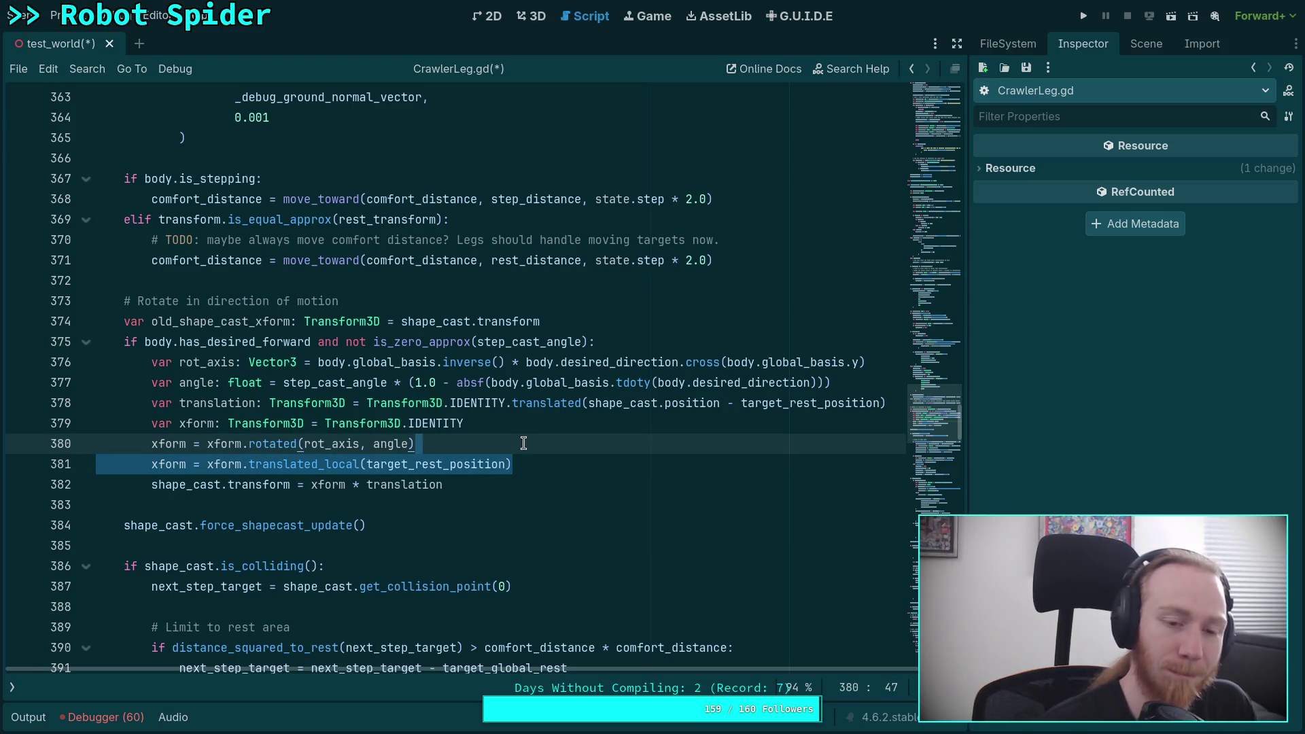
click(415, 464)
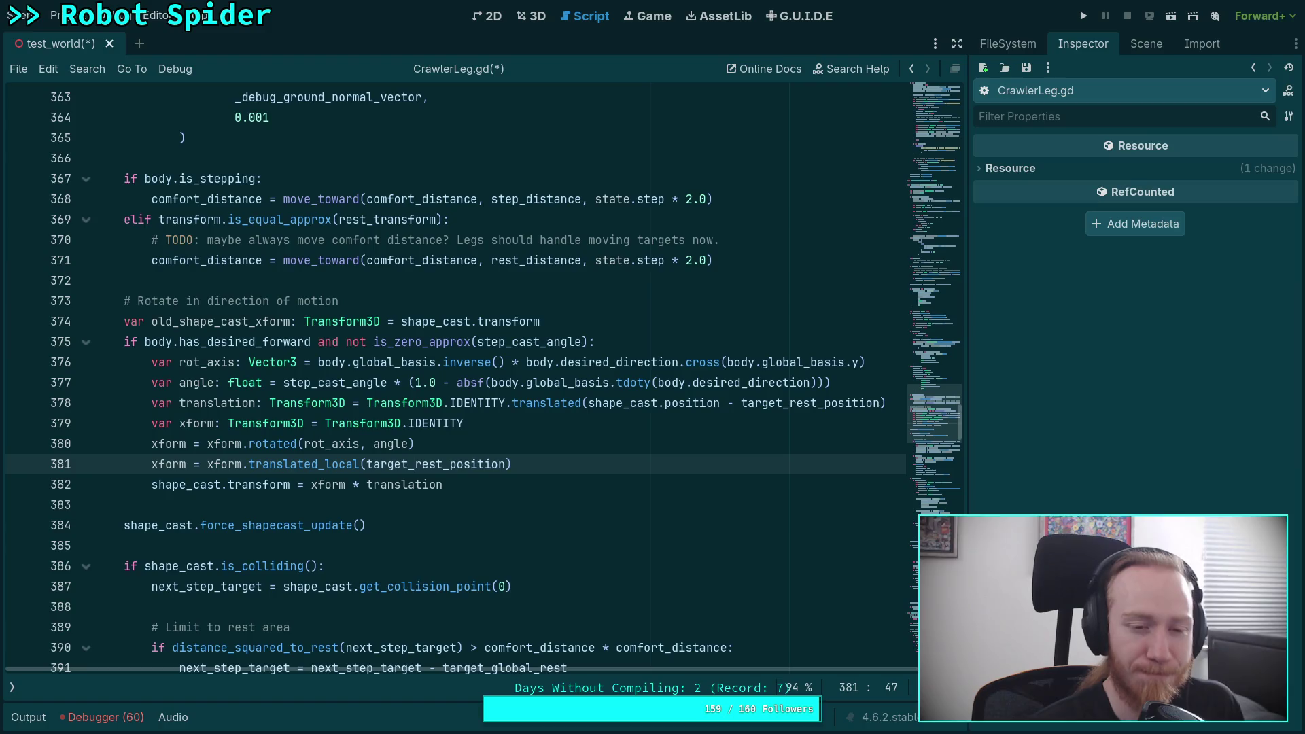
key(alt+Up)
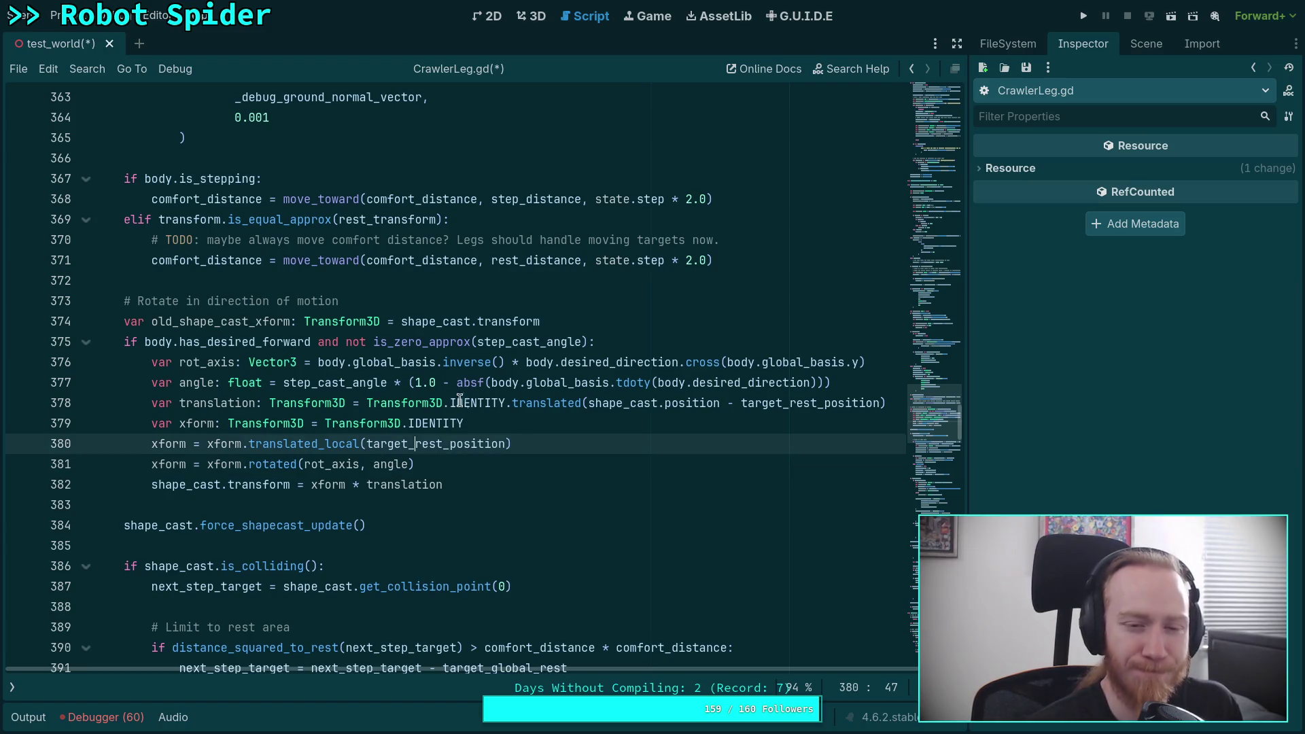
drag(367, 445, 457, 446)
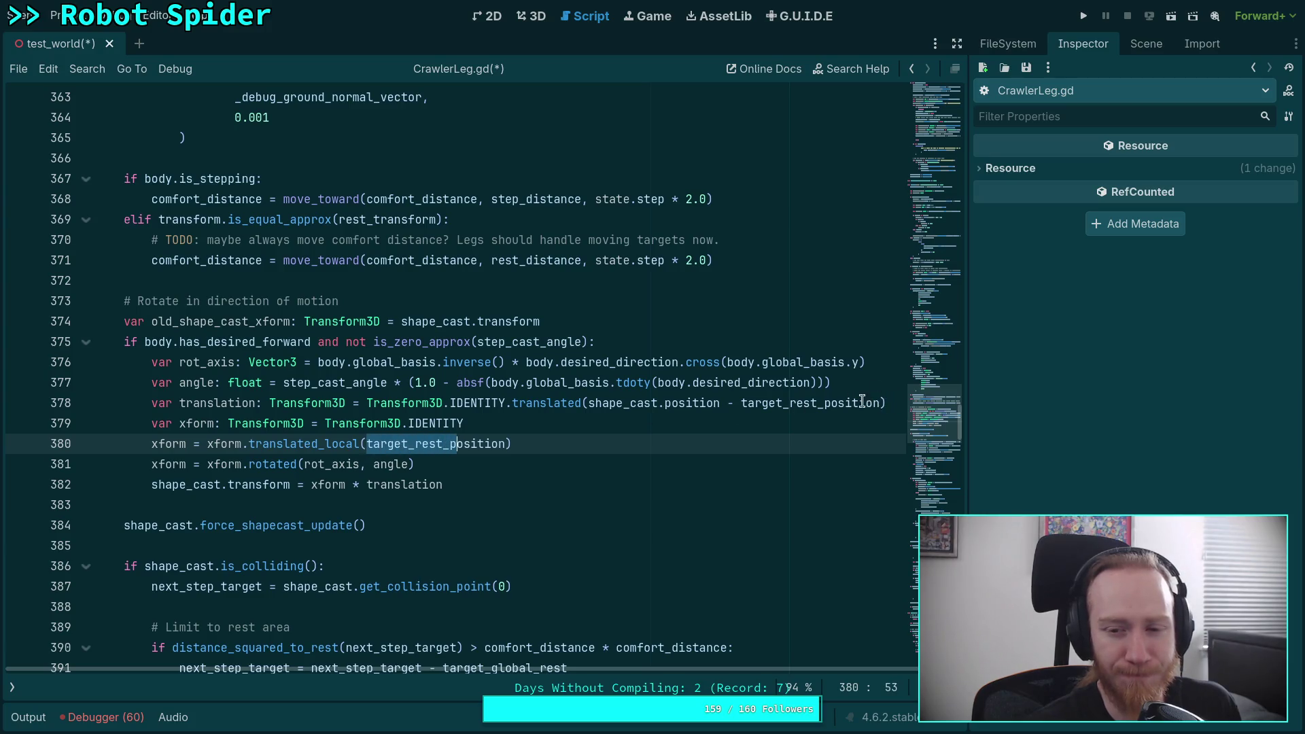
drag(589, 403, 152, 404)
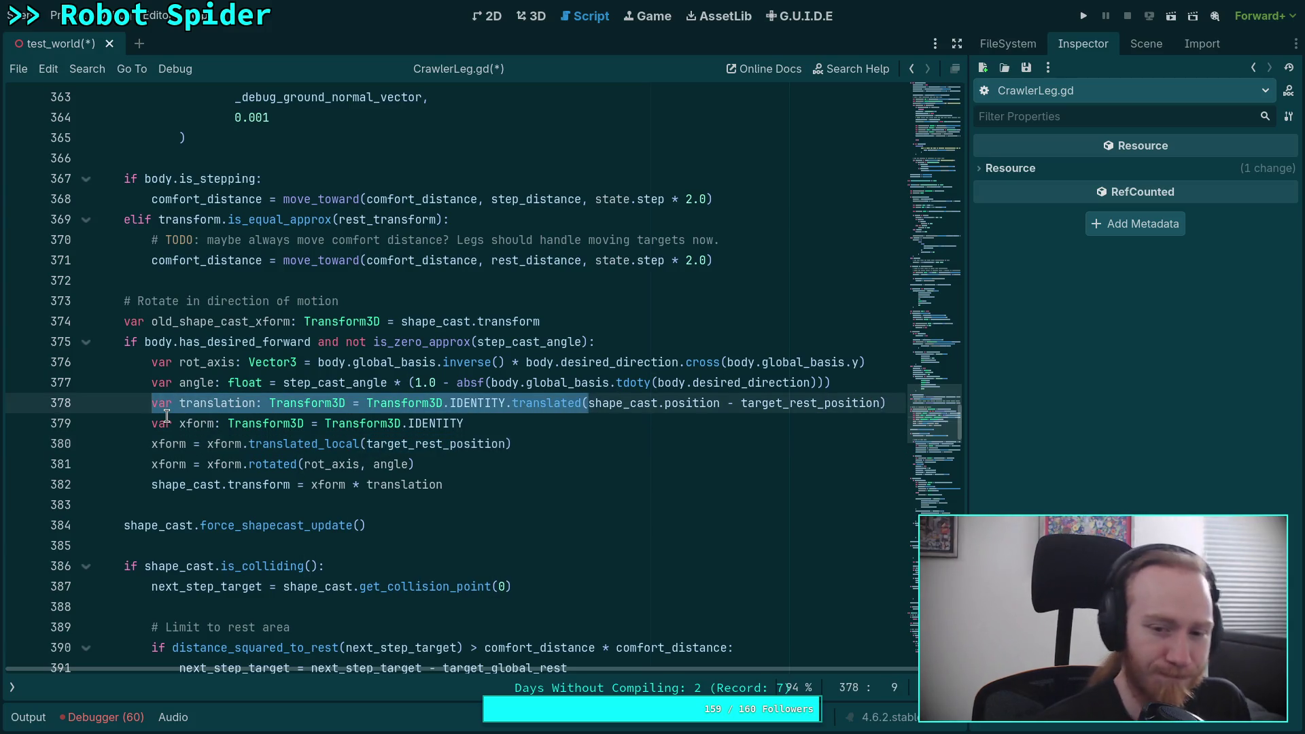
Declare var point: Vector3 = target_rest_position - shape_cast.position on line 378
text(var point:)
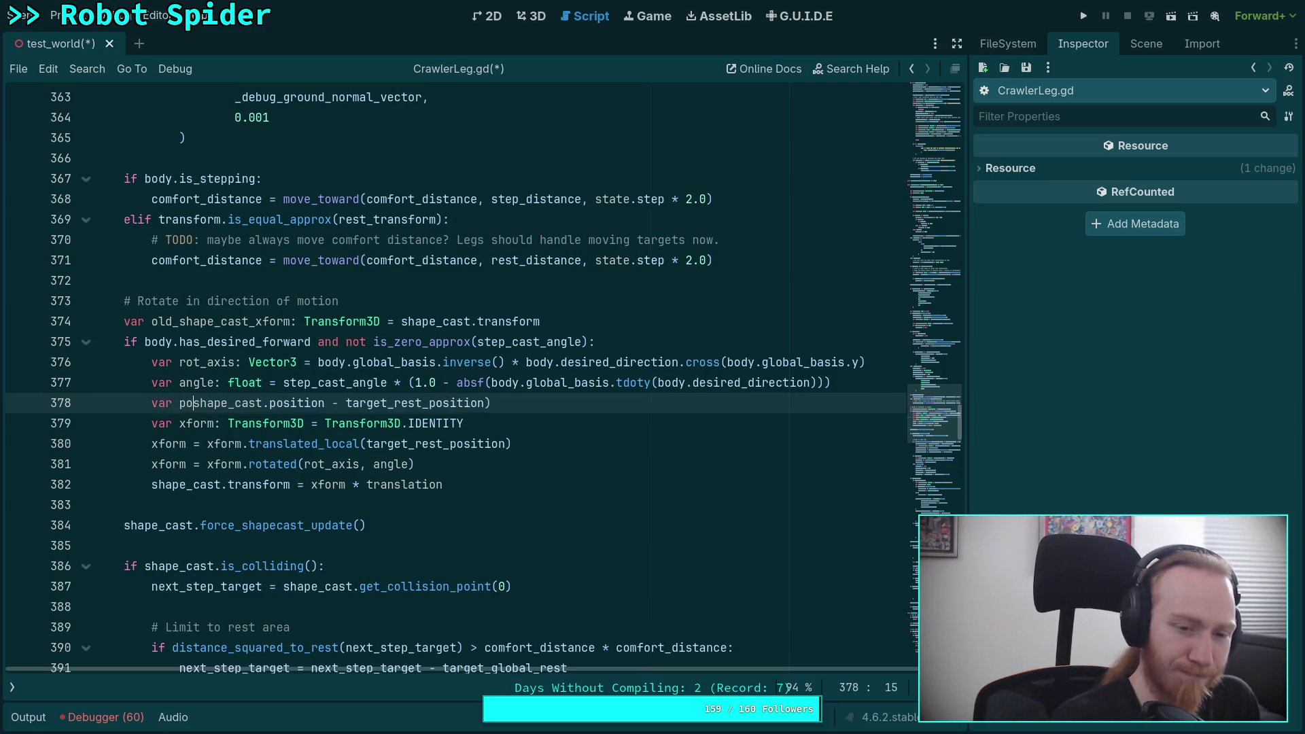
text( Vector3 =)
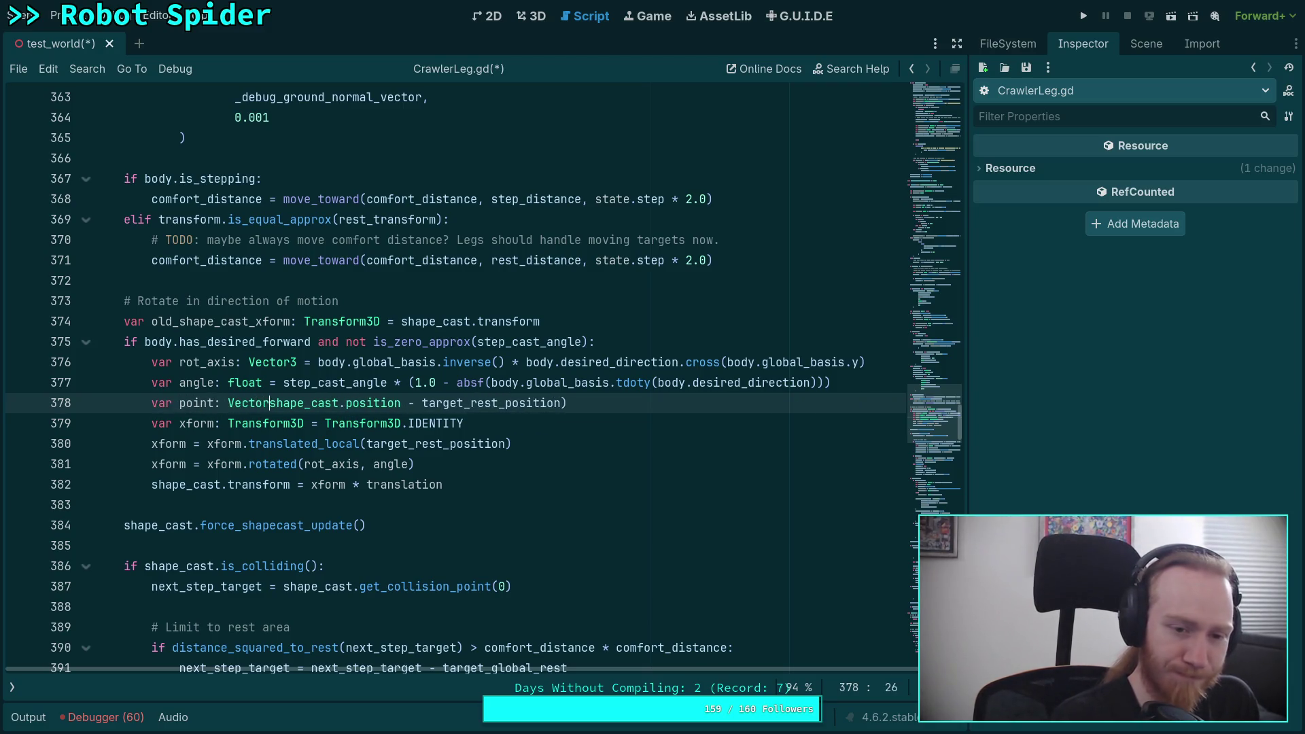
key(End)
key(BackSpace)
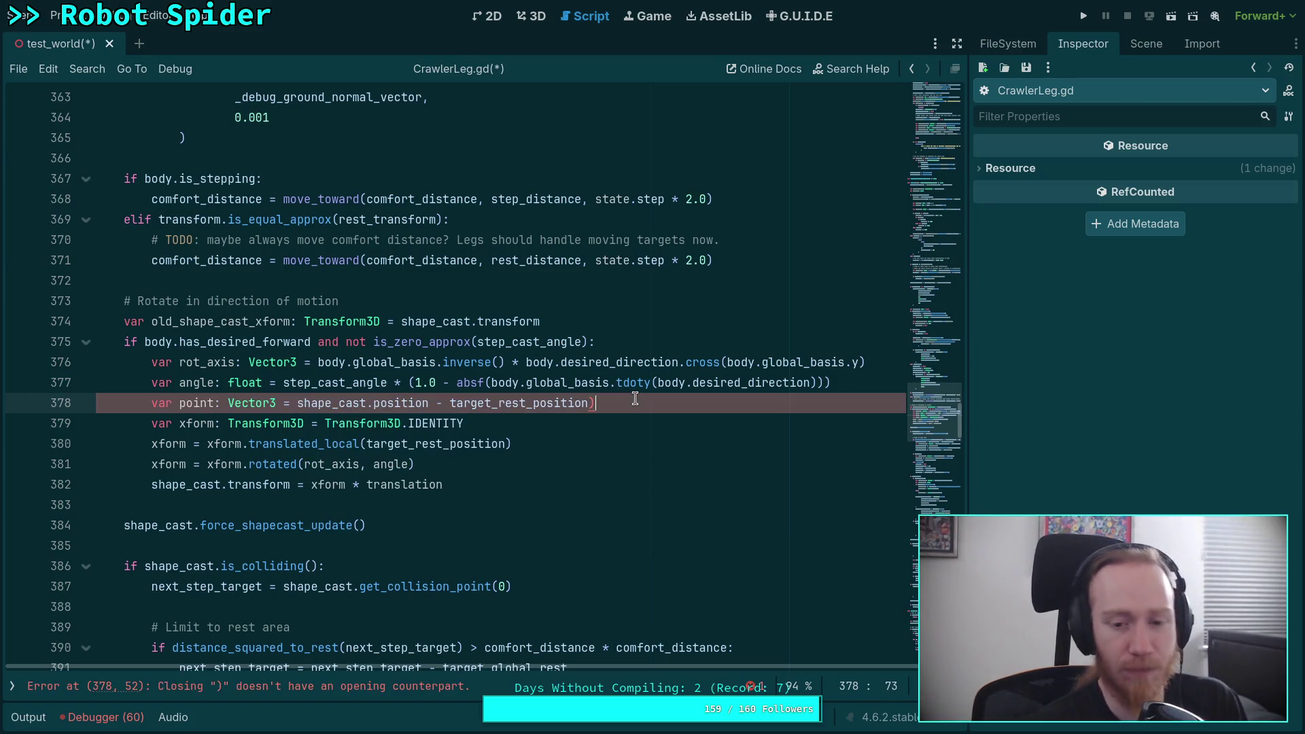
drag(297, 402, 448, 403)
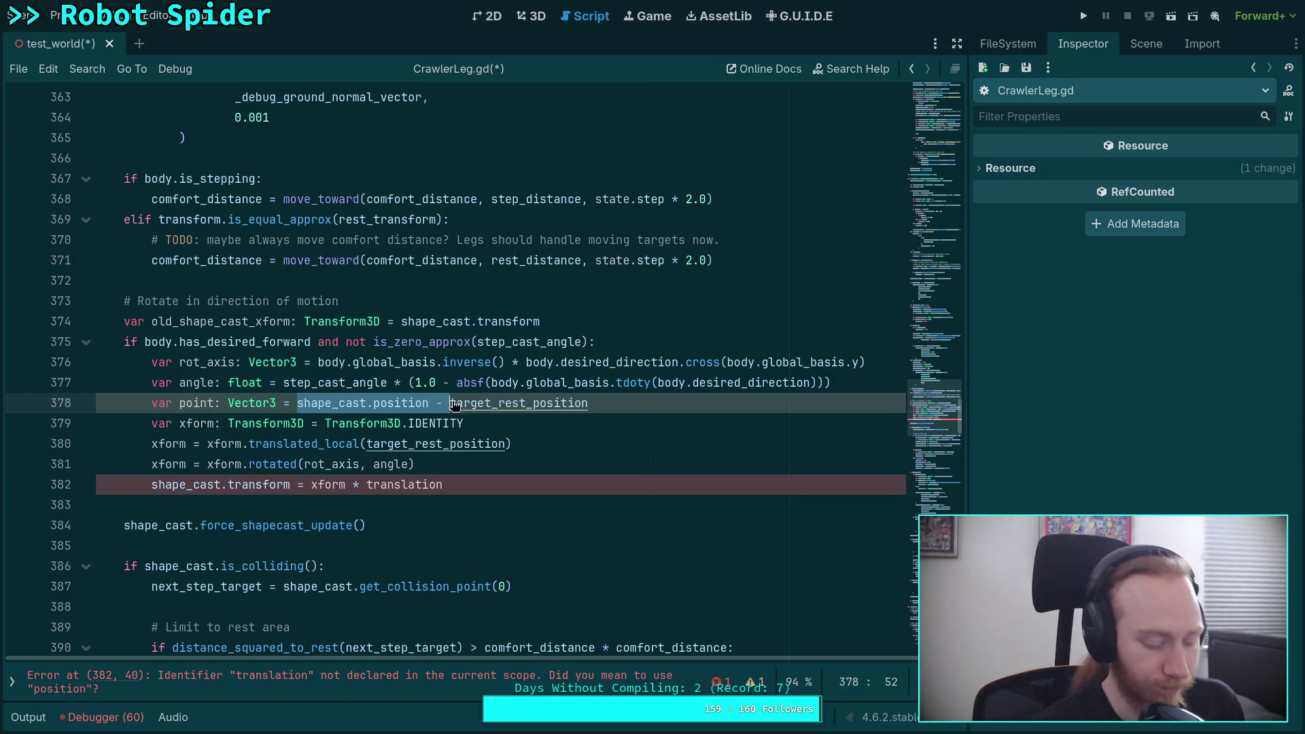
key(BackSpace)
click(616, 401)
text(- )
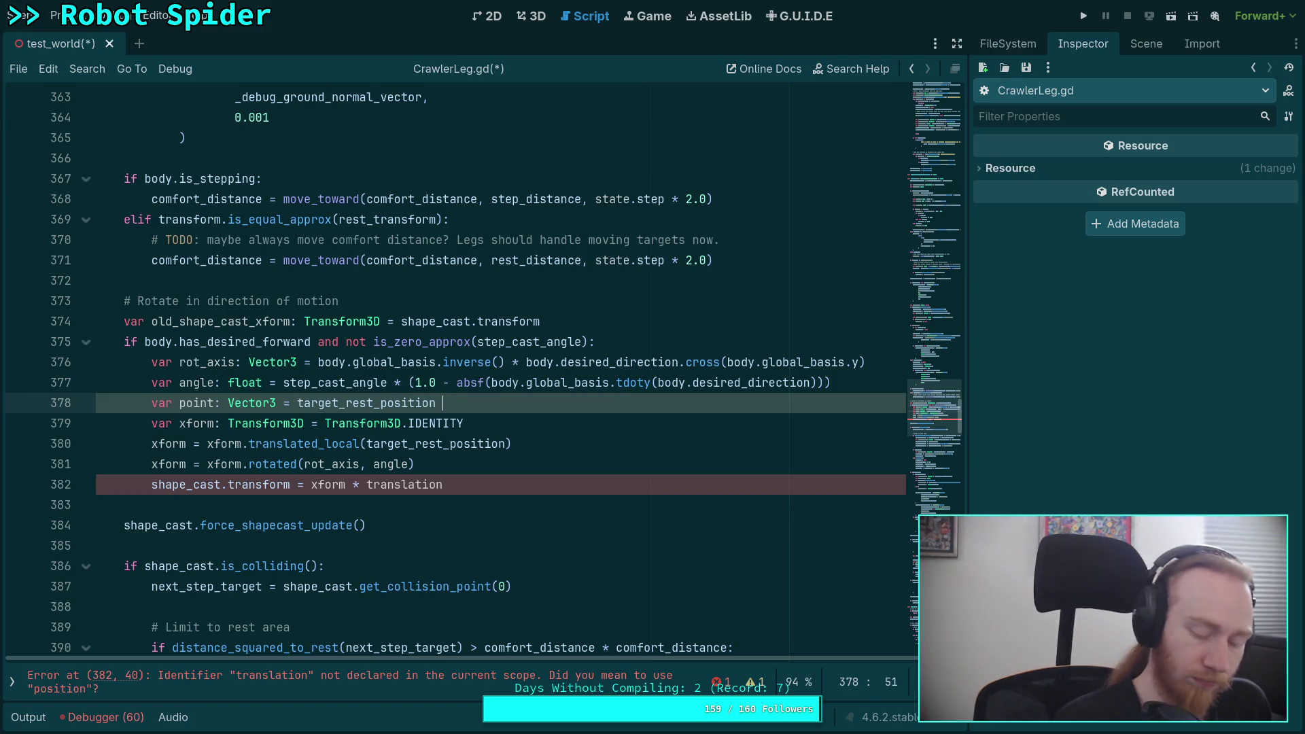
text(sh)
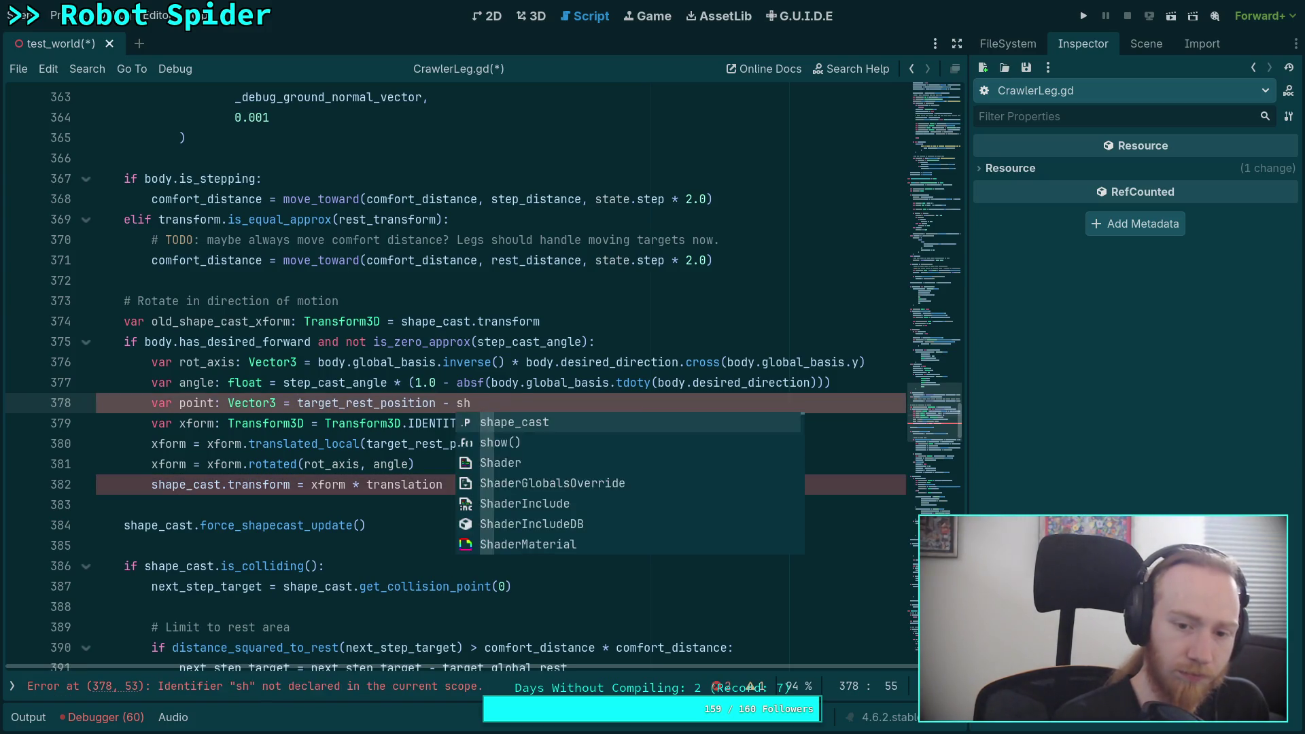
text(ape_cast.position)
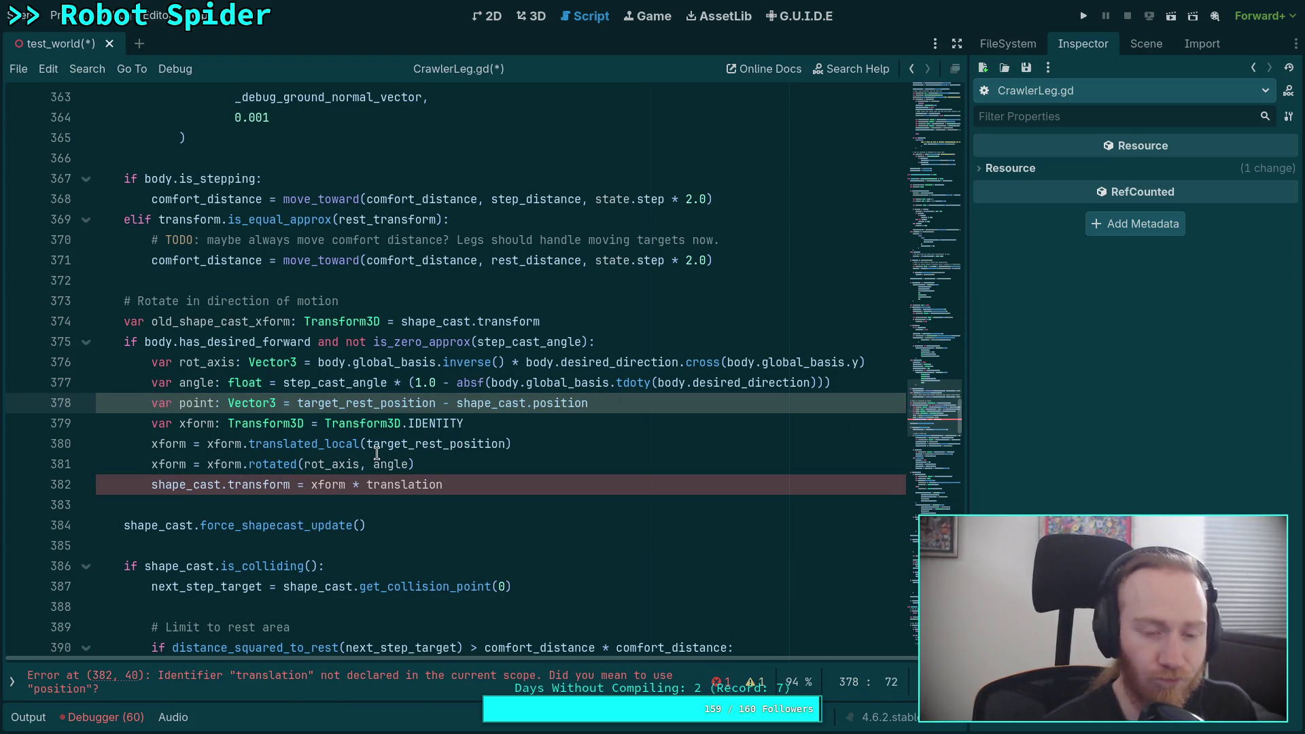
Add xform = xform.translated_local(point) after the rotation line
click(332, 464)
click(449, 464)
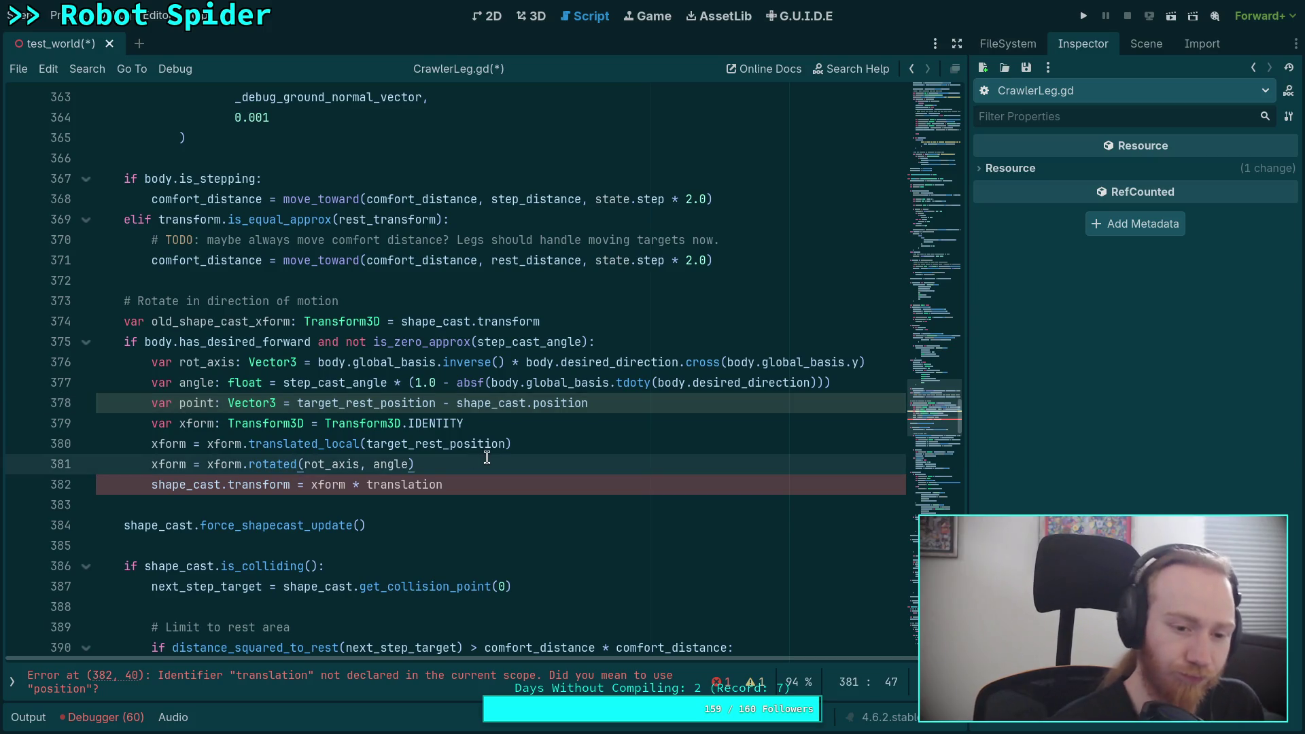
key(Return)
text(xform = xform)
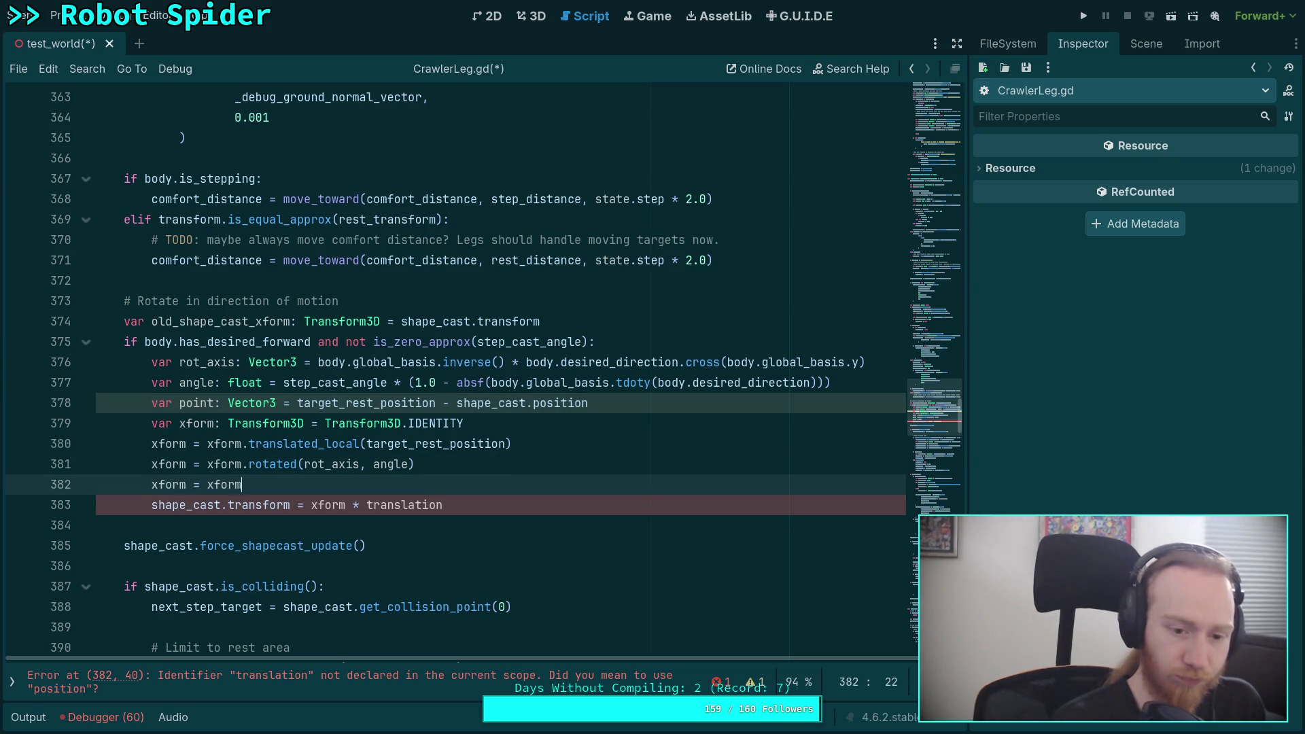
text(.tra)
key(Down)
key(Return)
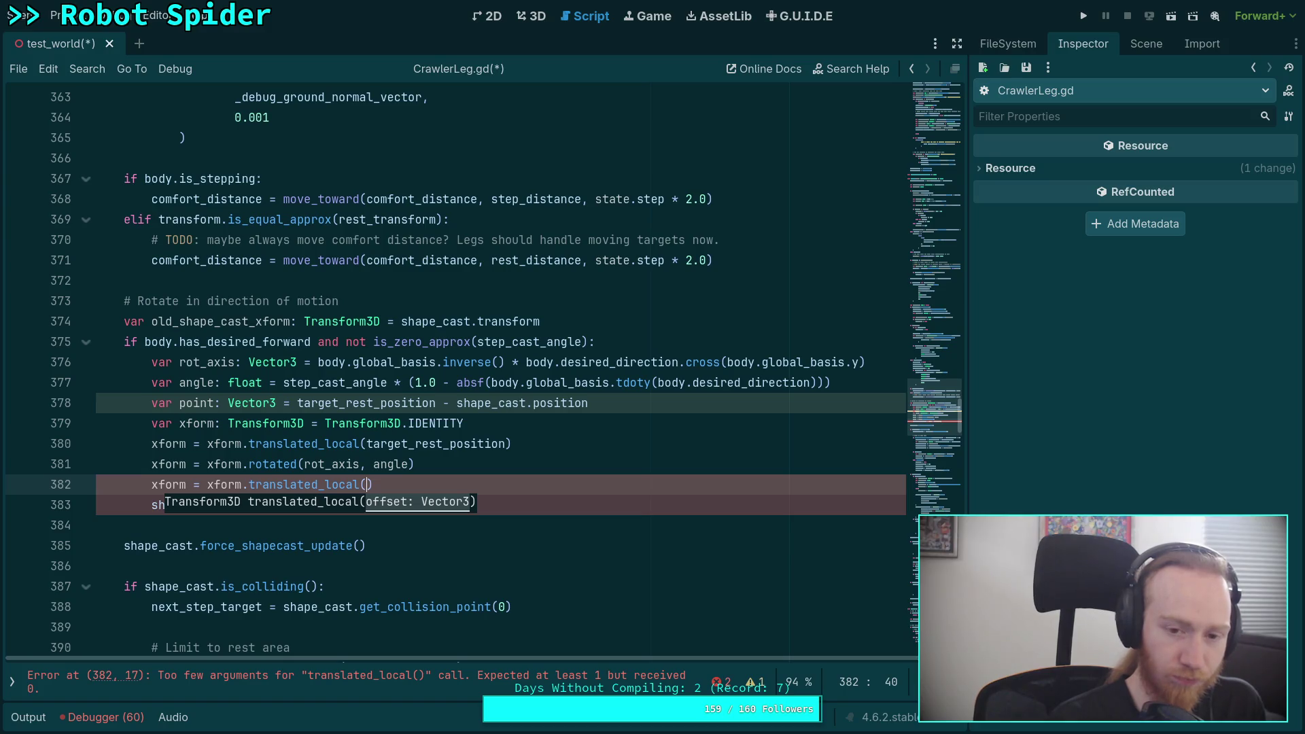
text(point)
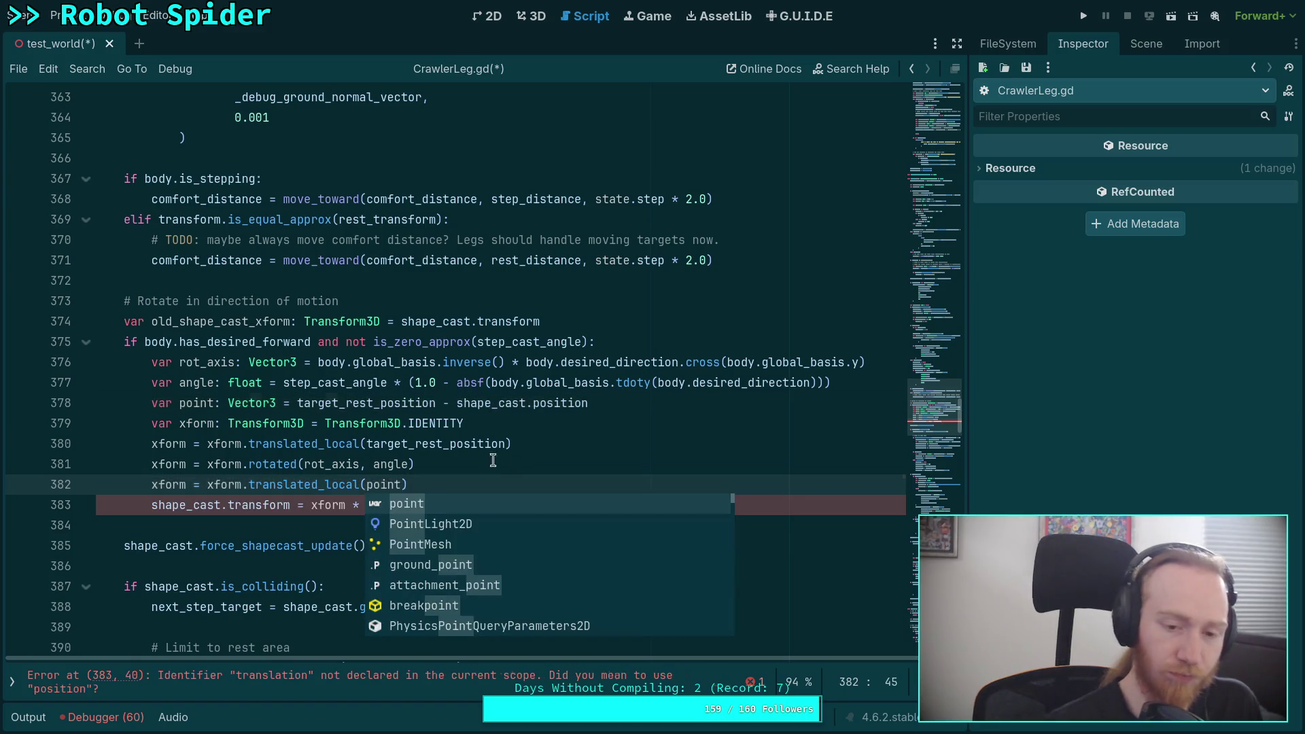
Change line 380 to translate by -point instead of target_rest_position
drag(366, 444, 511, 445)
text(-poin)
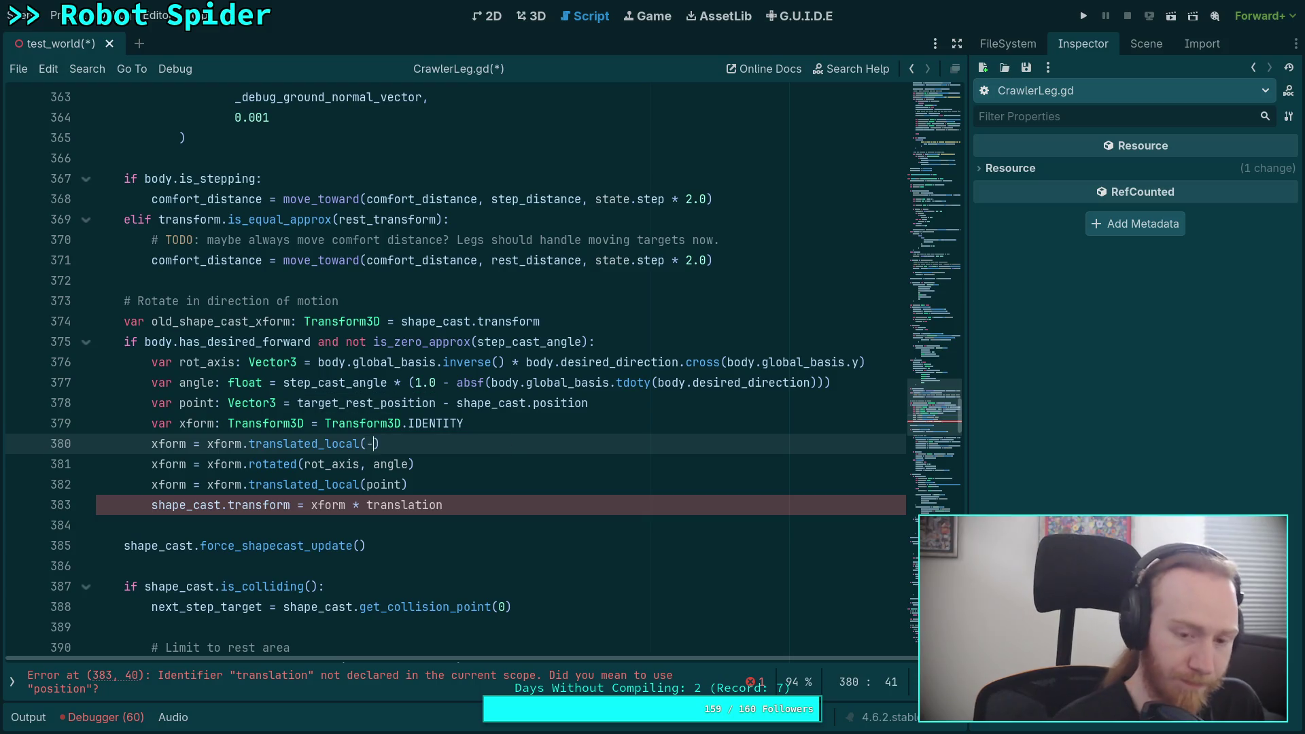
text(t)
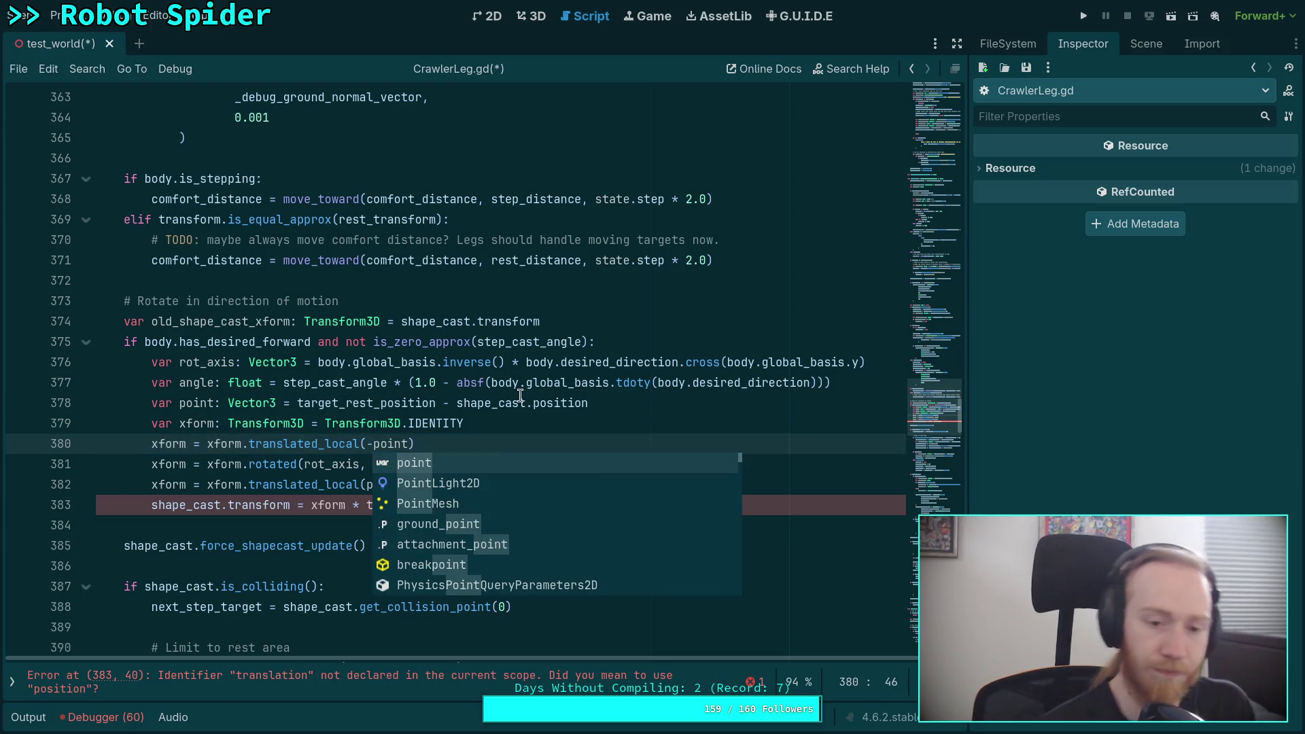
click(518, 403)
Replace the undeclared translation with shape_cast.transform and save the script
double_click(370, 506)
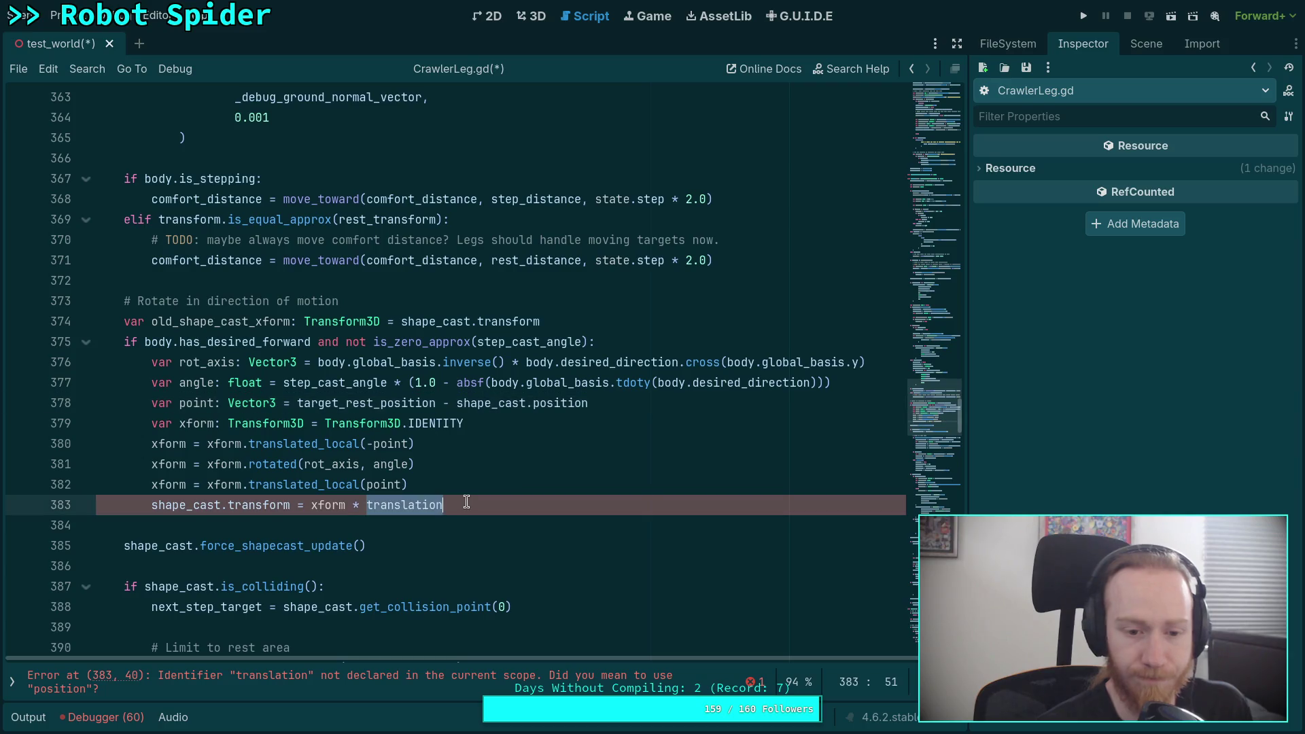
text(shape)
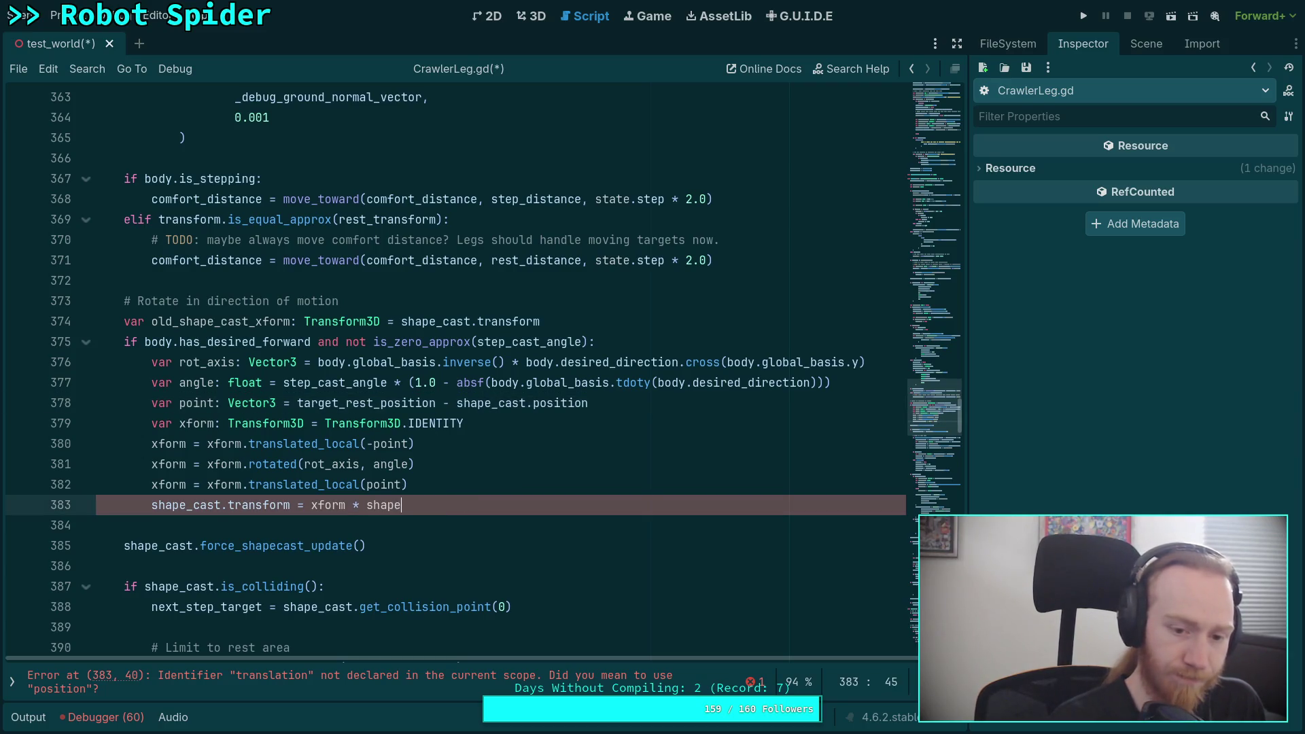
text(_caste.tra)
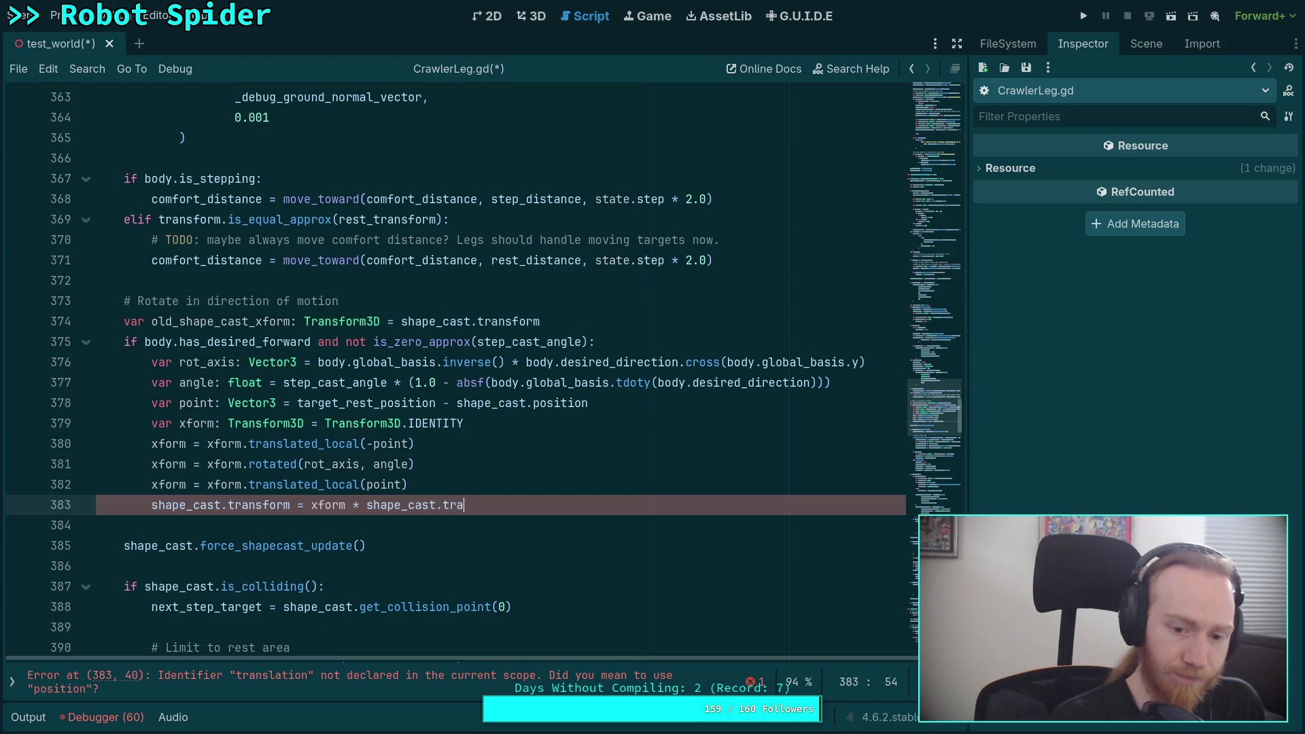
key(Return)
key(ctrl+s)
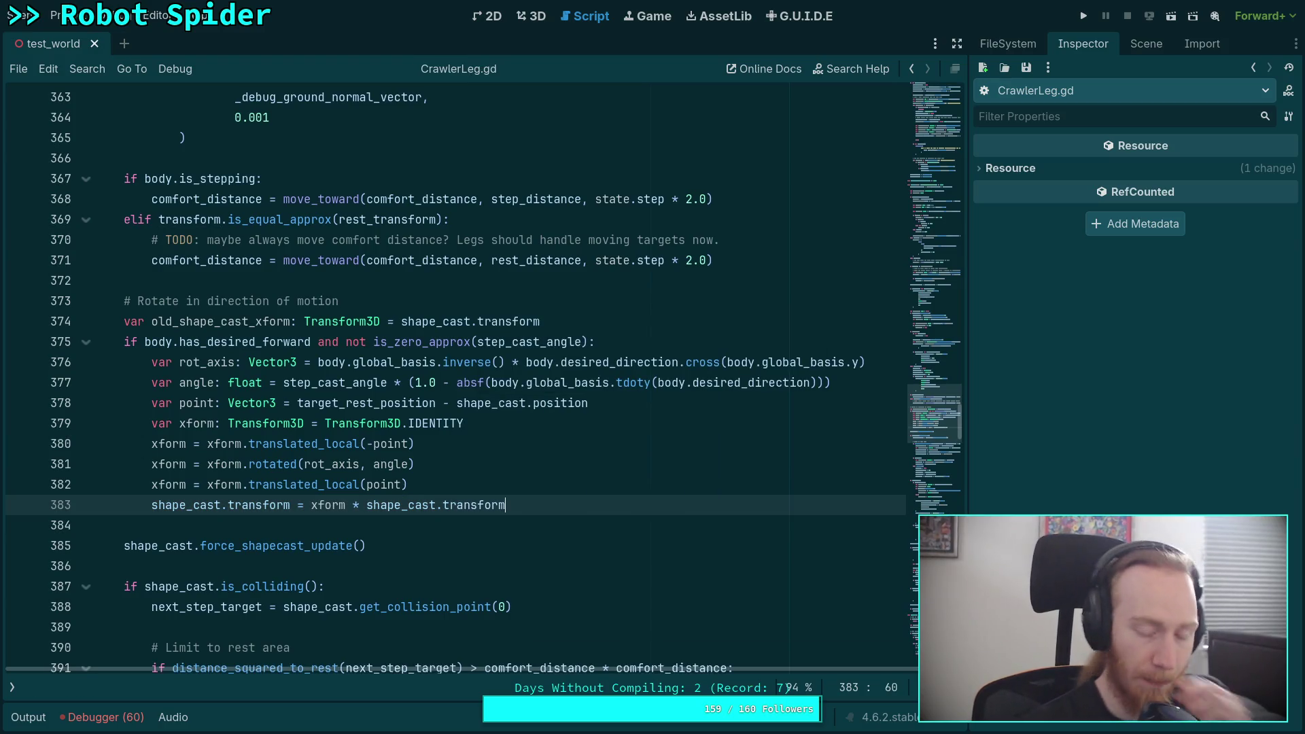
key(Up)
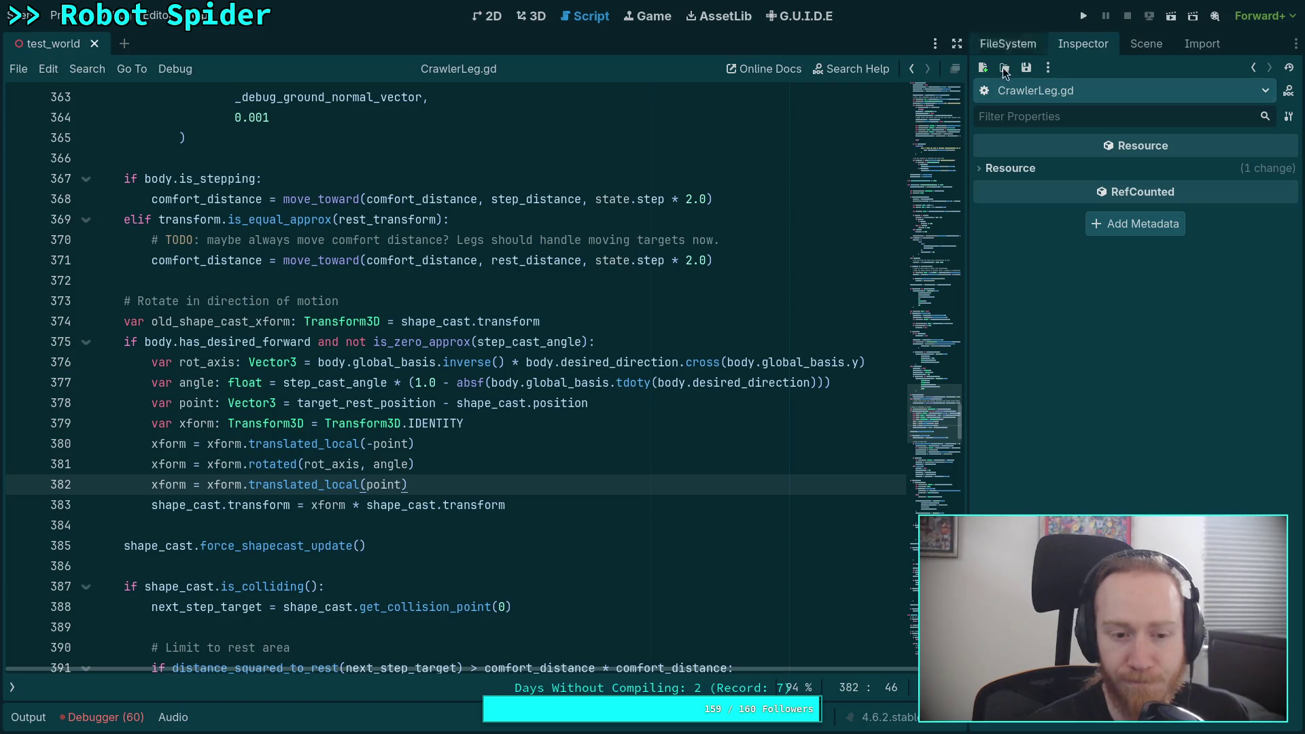
Set a breakpoint on line 379, run the game, and step to line 380
click(20, 423)
click(1083, 15)
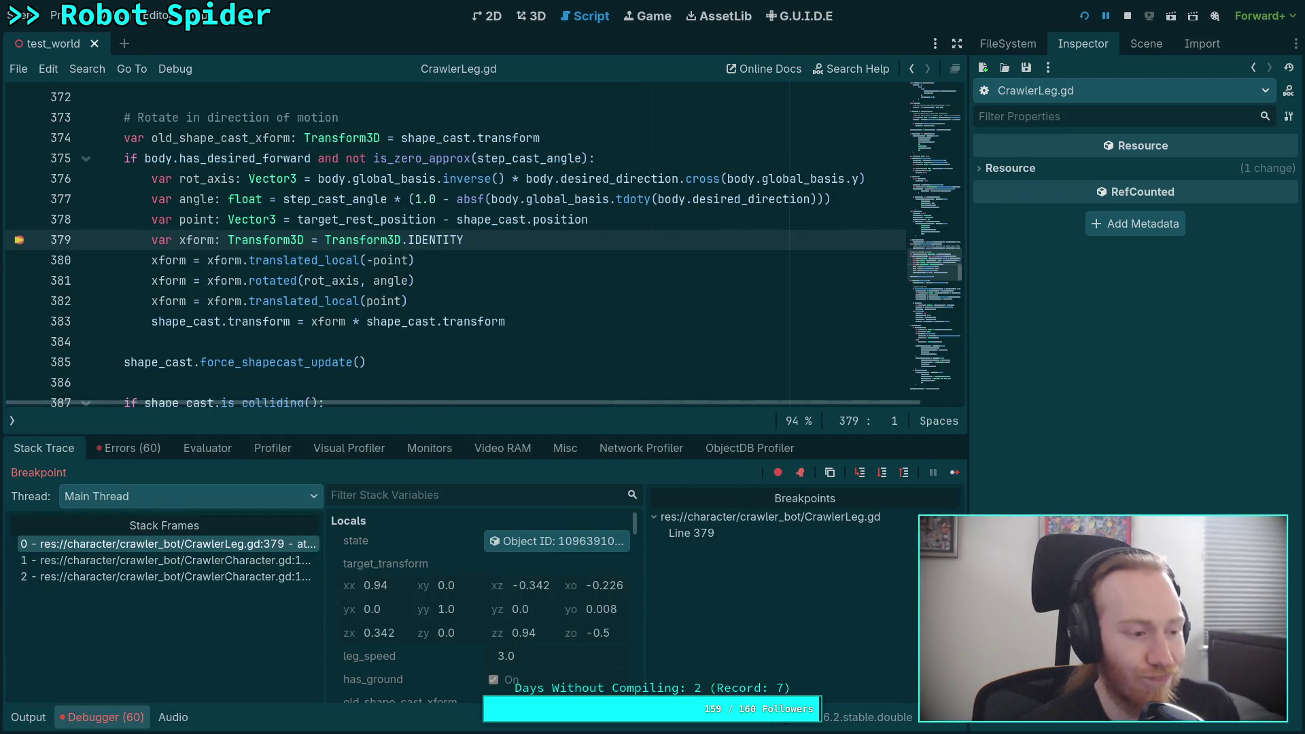
click(891, 478)
scroll(487, 601, down, 3)
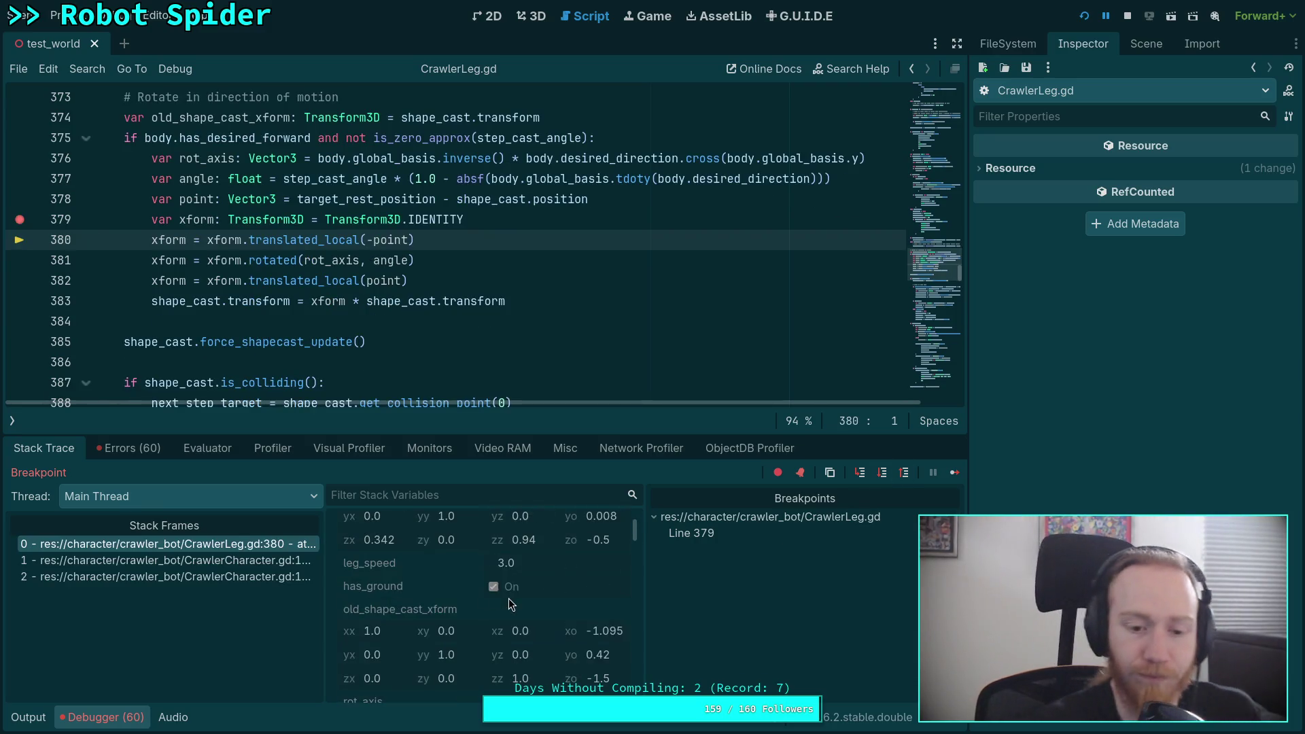
scroll(467, 625, down, 3)
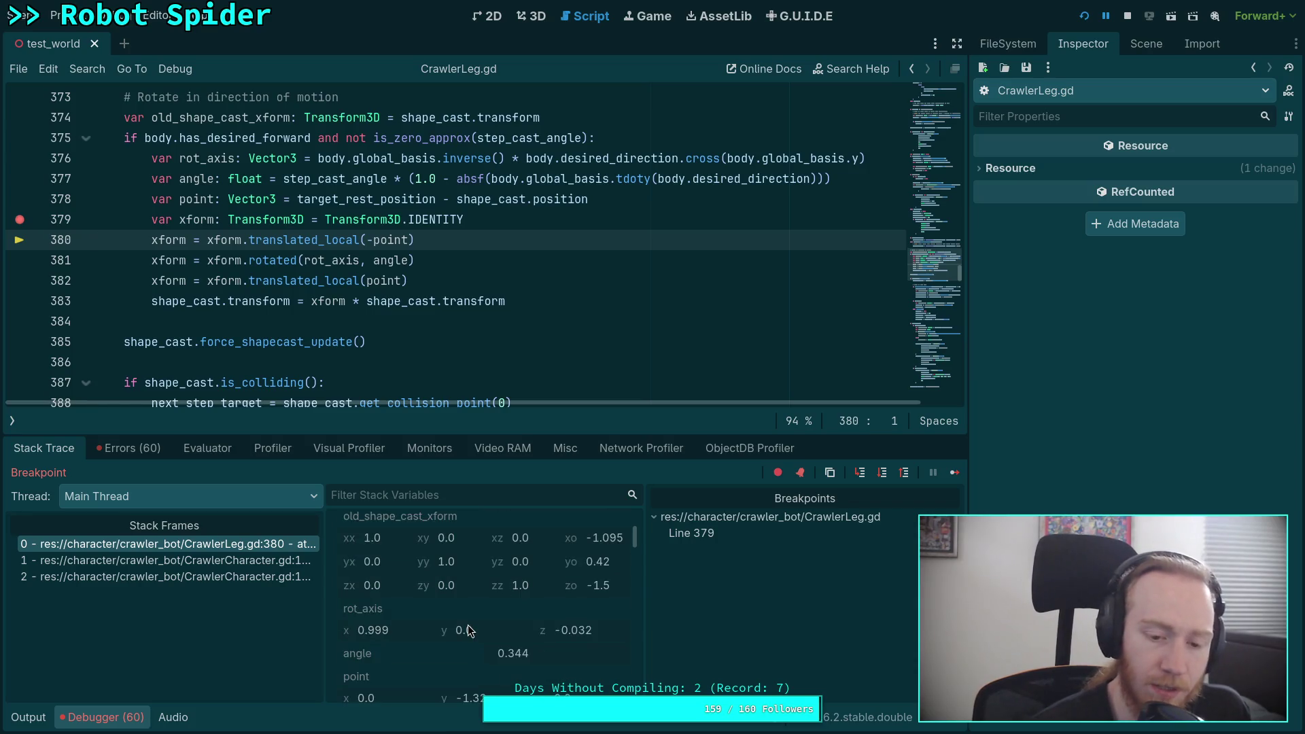
scroll(467, 629, down, 3)
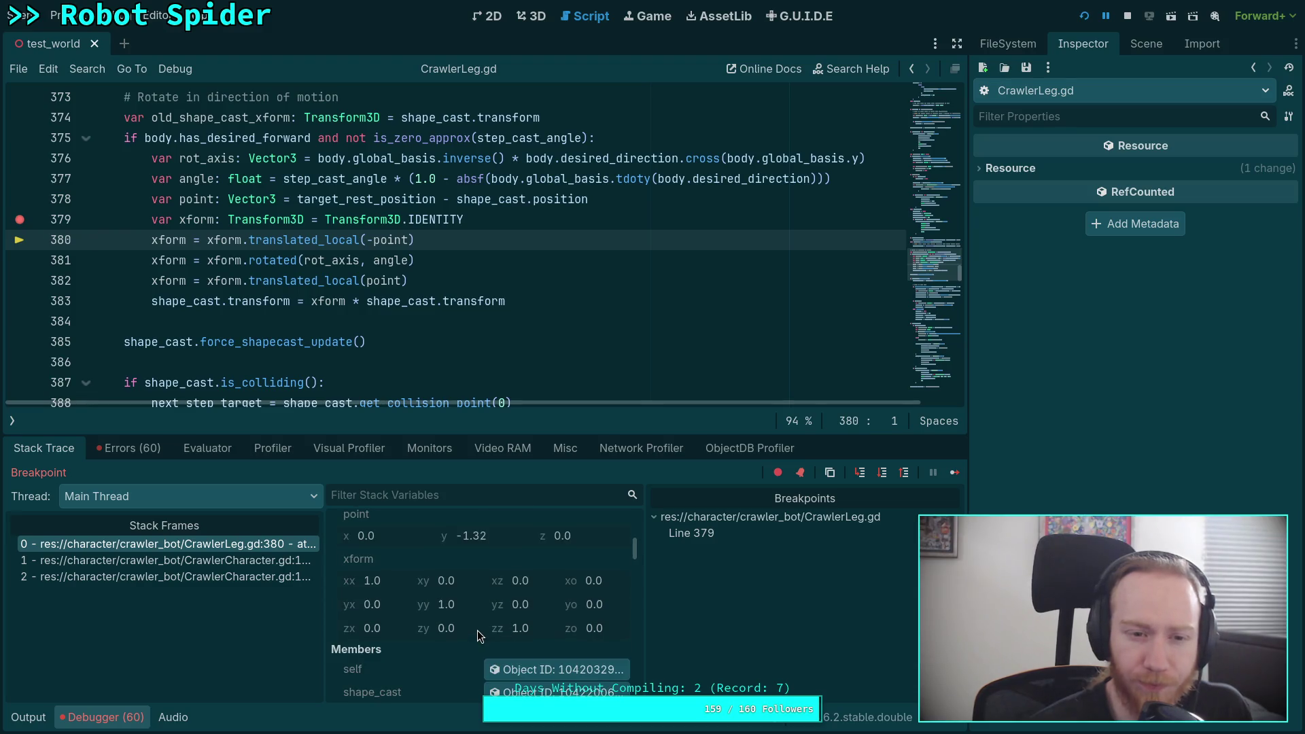
Step over to line 383 and select _local in the line 380 call
key(F10)
key(F10)
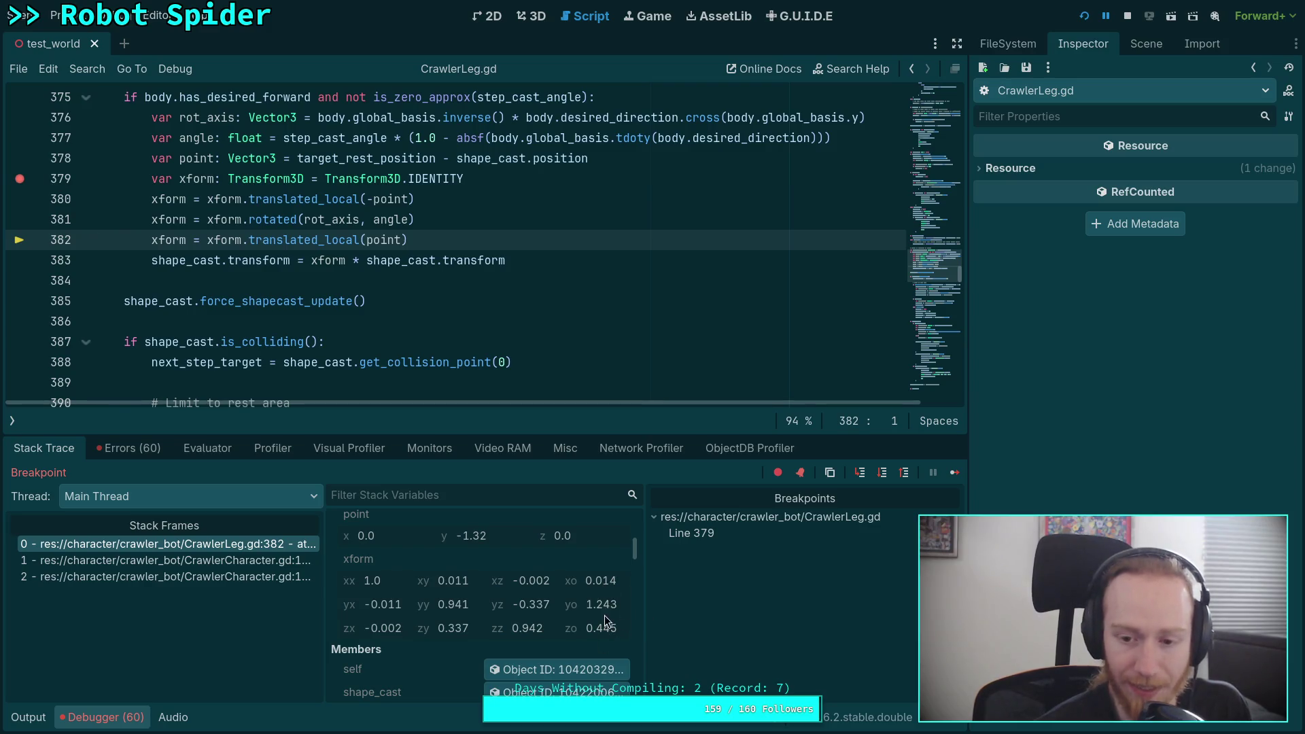
click(879, 479)
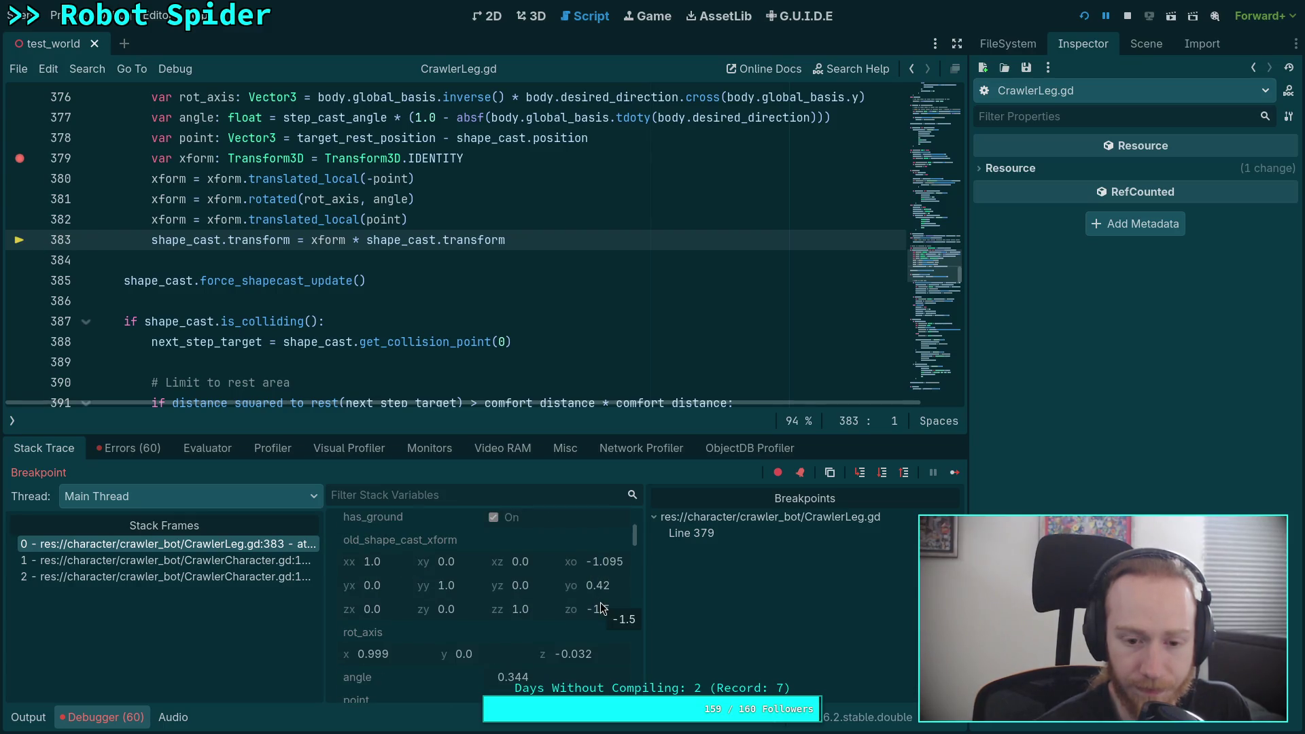
scroll(601, 612, down, 5)
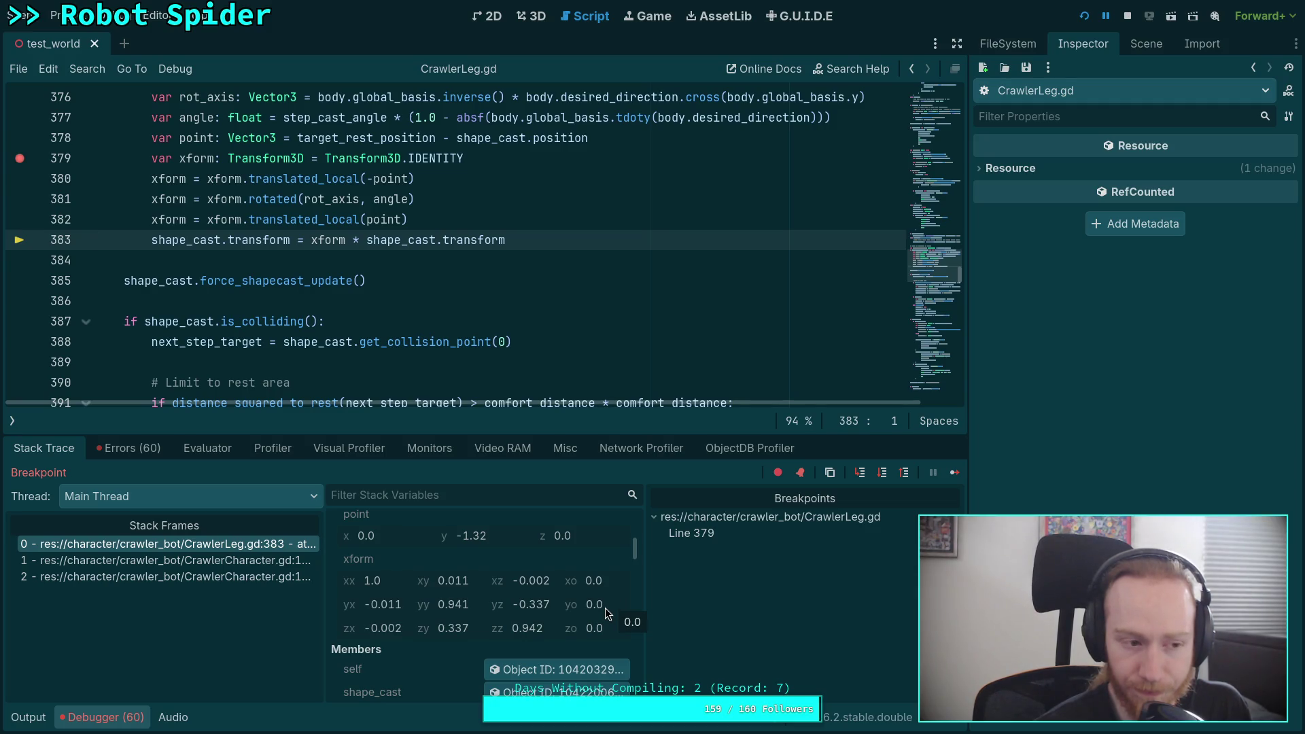
mouse_move(362, 338)
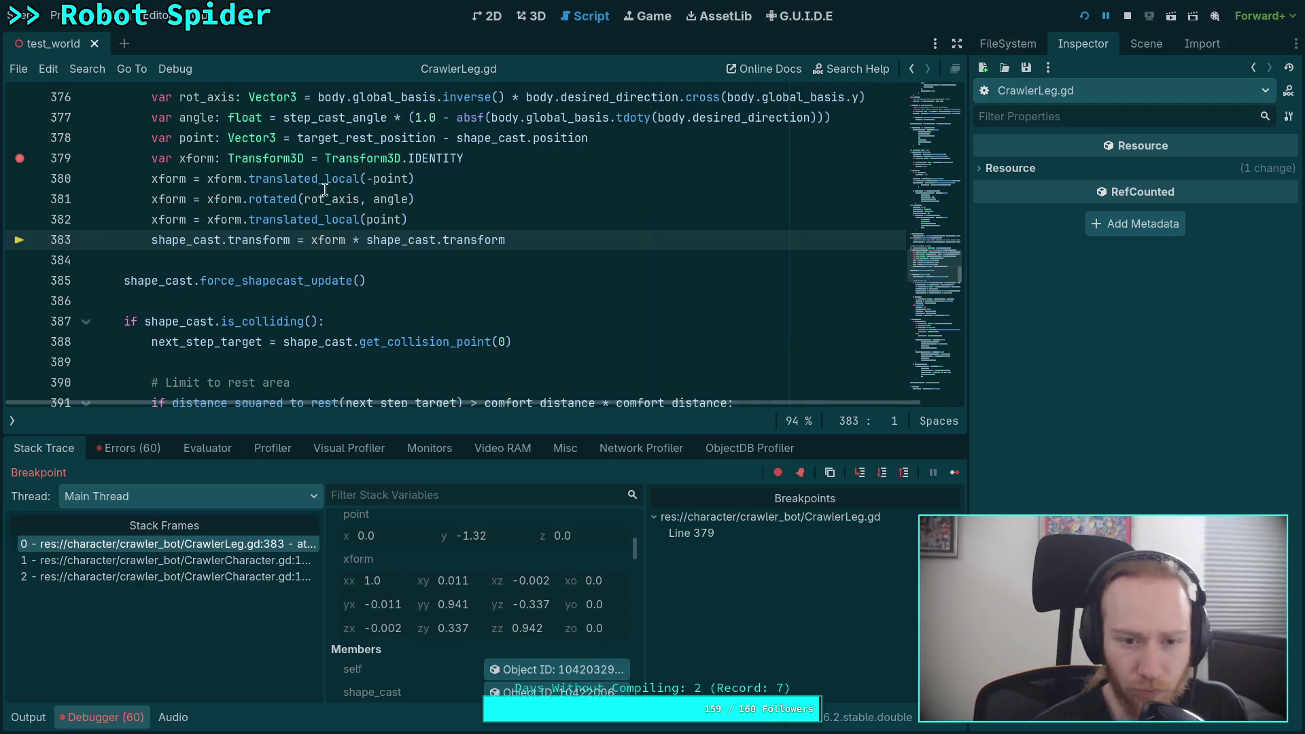
drag(319, 180, 359, 179)
Remove _local from the translated_local calls on lines 380 and 382
key(Delete)
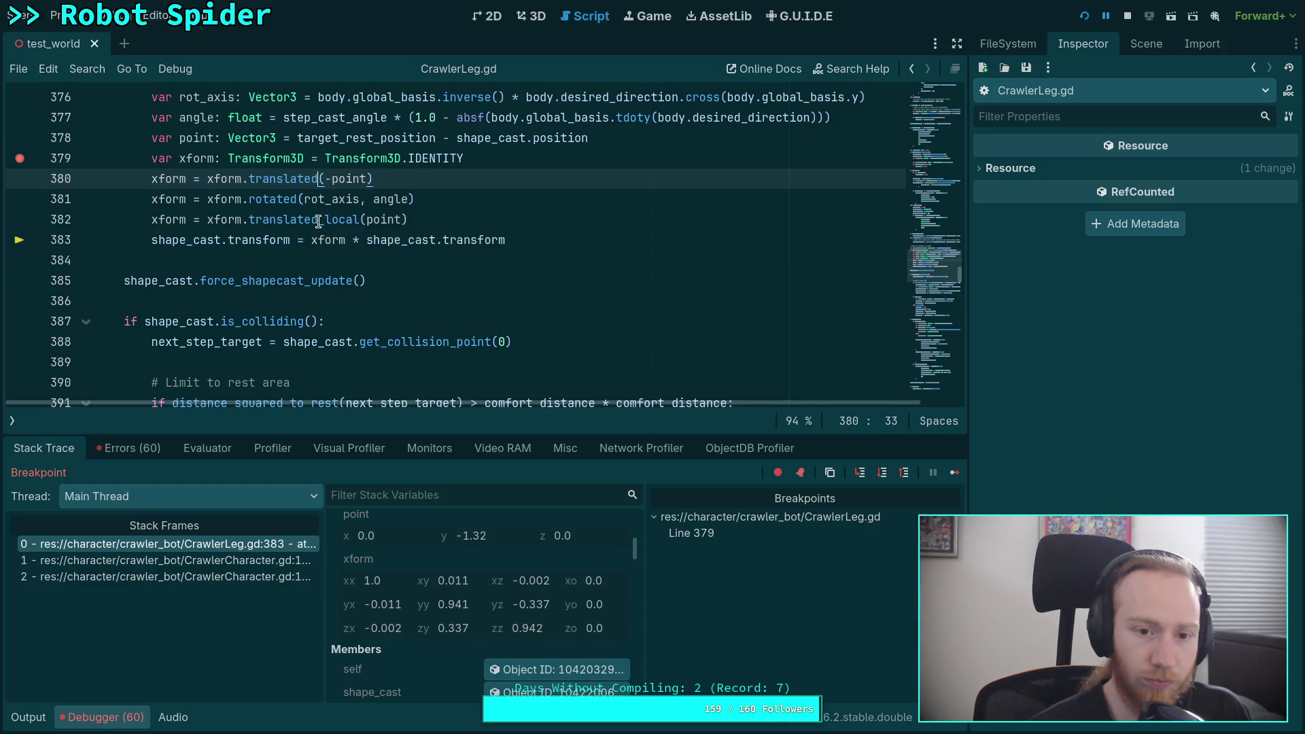
drag(317, 221, 361, 221)
key(Delete)
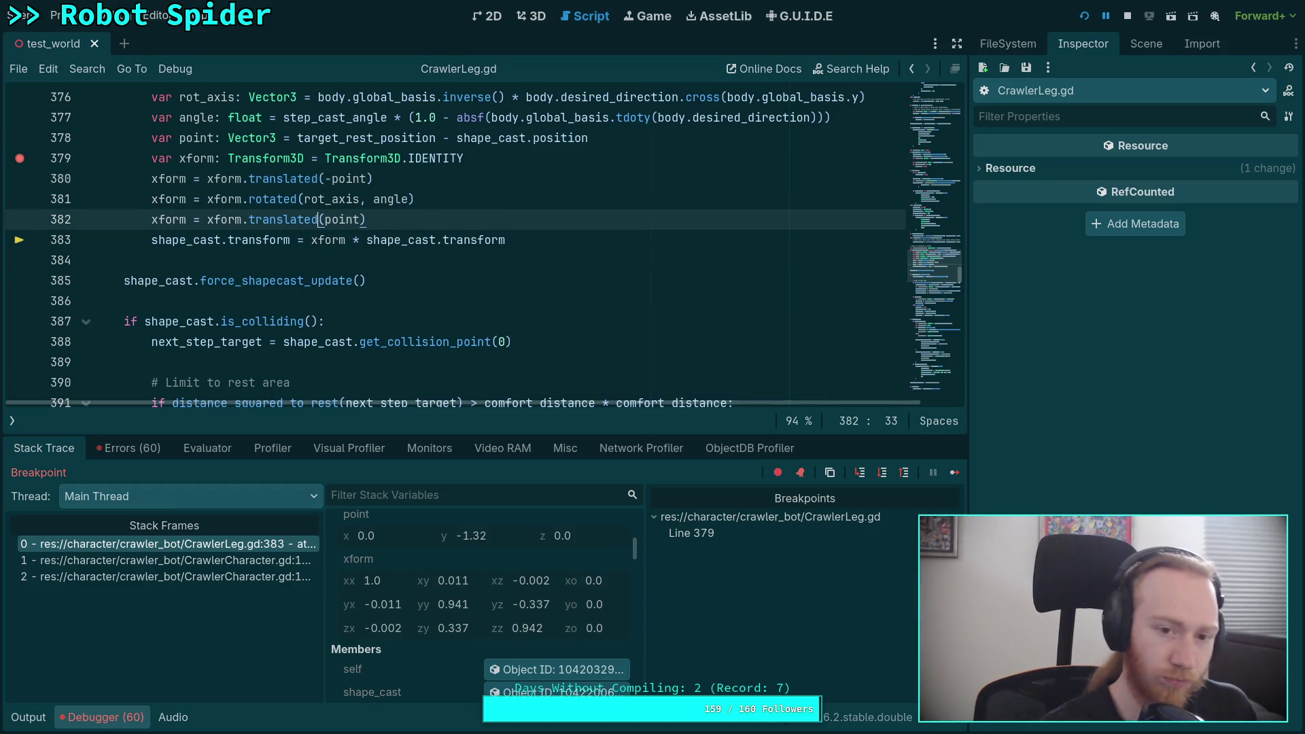
Rerun the game and step from line 379 to line 382 to check xform
click(1128, 16)
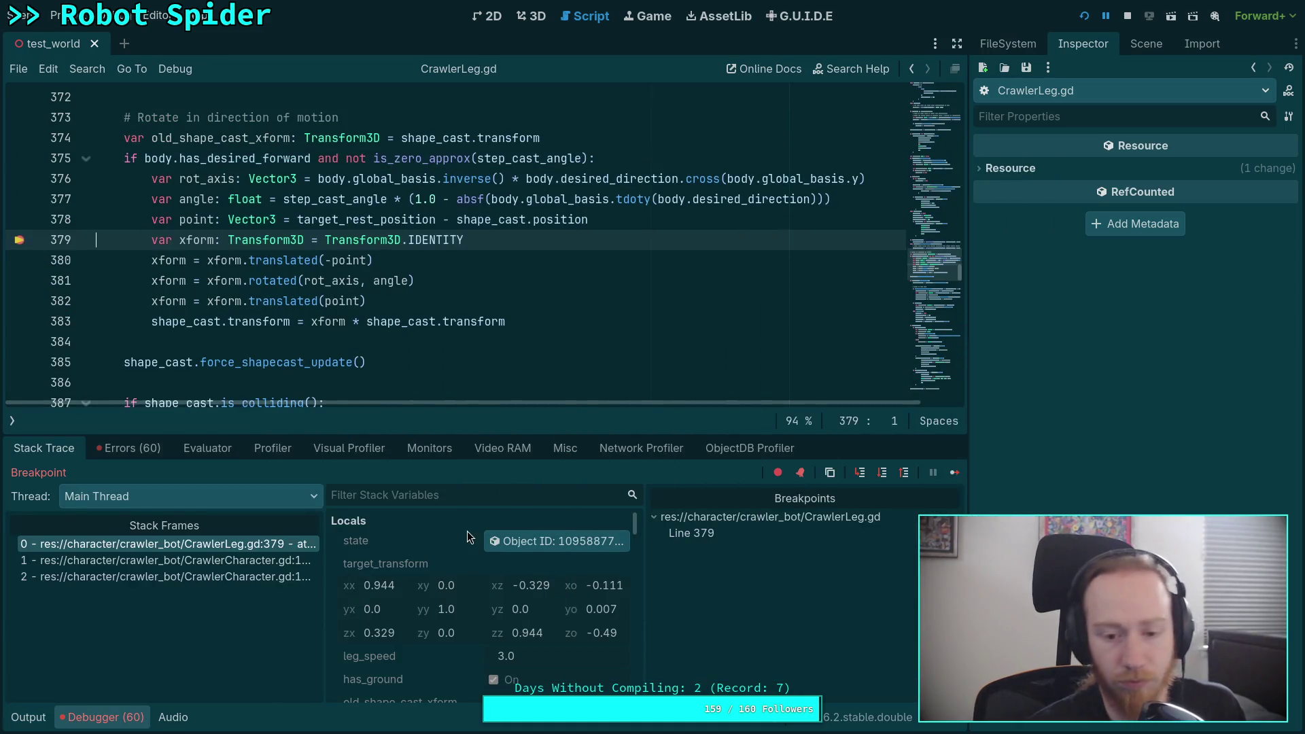
click(884, 473)
click(883, 473)
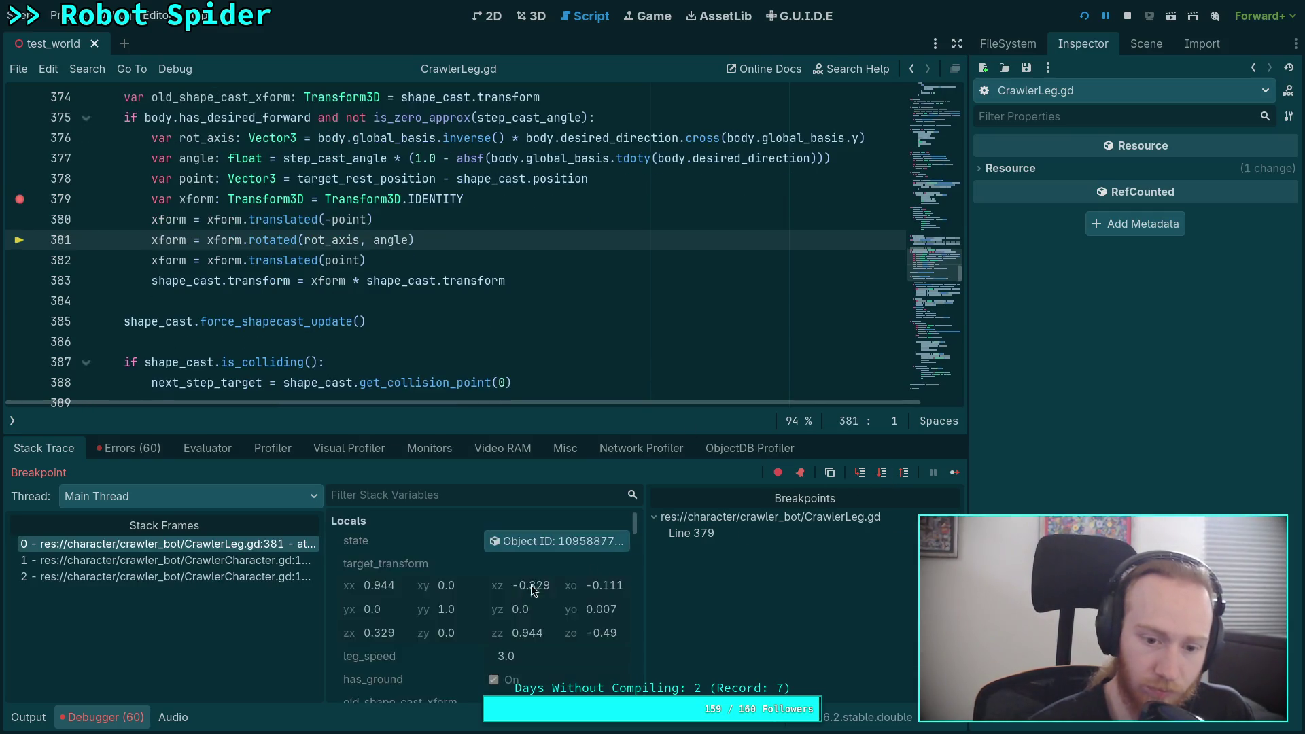
scroll(519, 586, down, 5)
scroll(519, 586, down, 3)
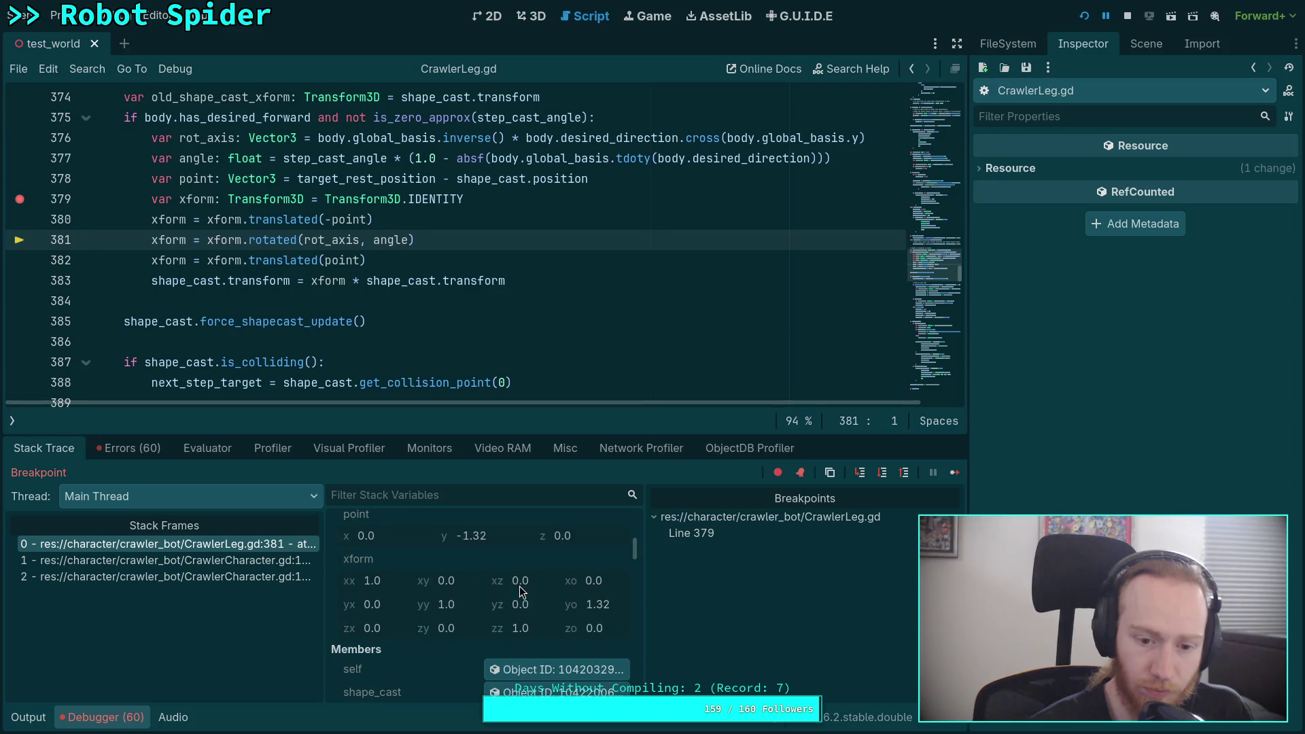
click(882, 473)
scroll(525, 602, down, 2)
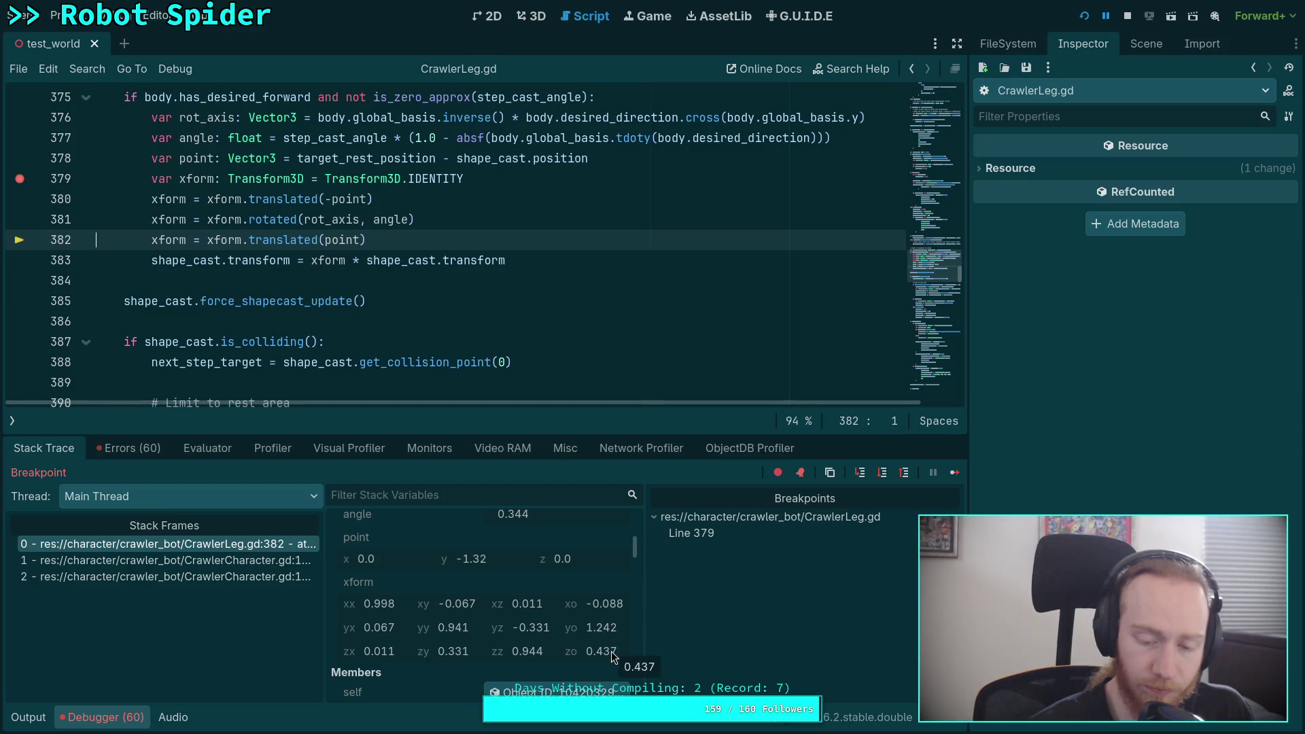
click(531, 15)
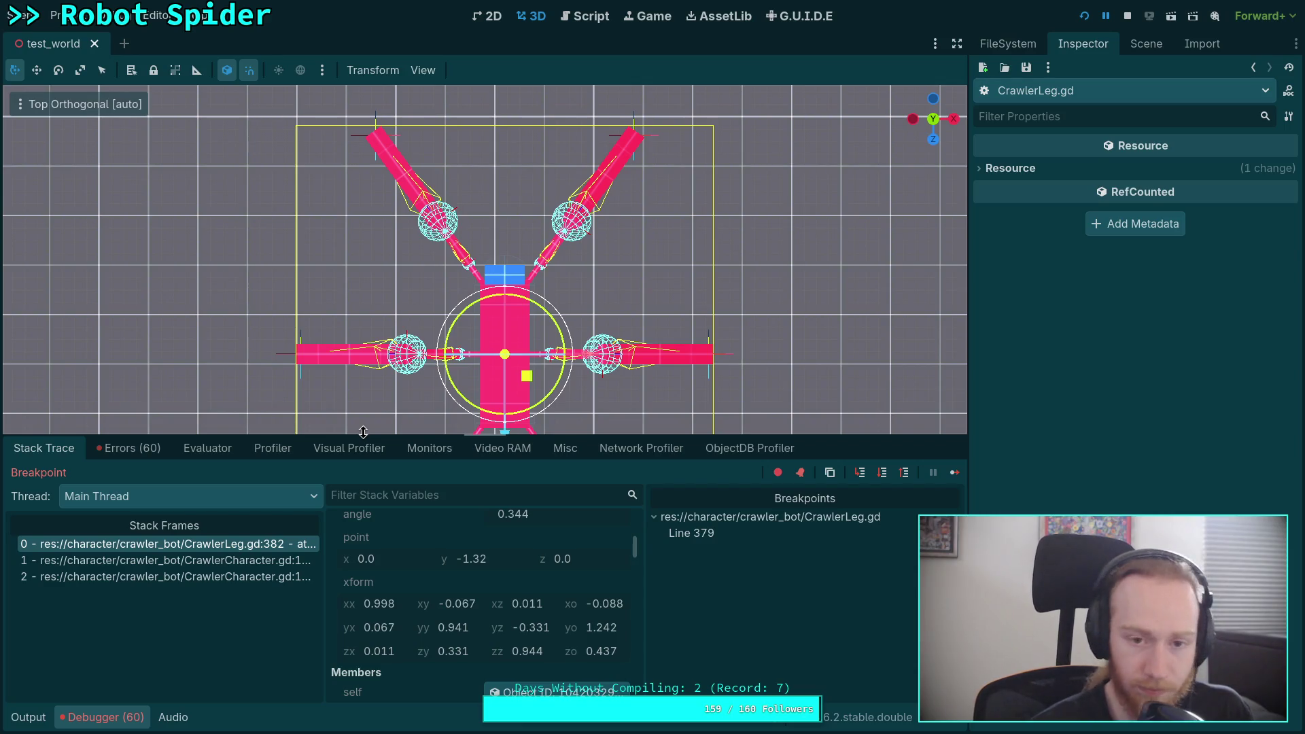
click(581, 19)
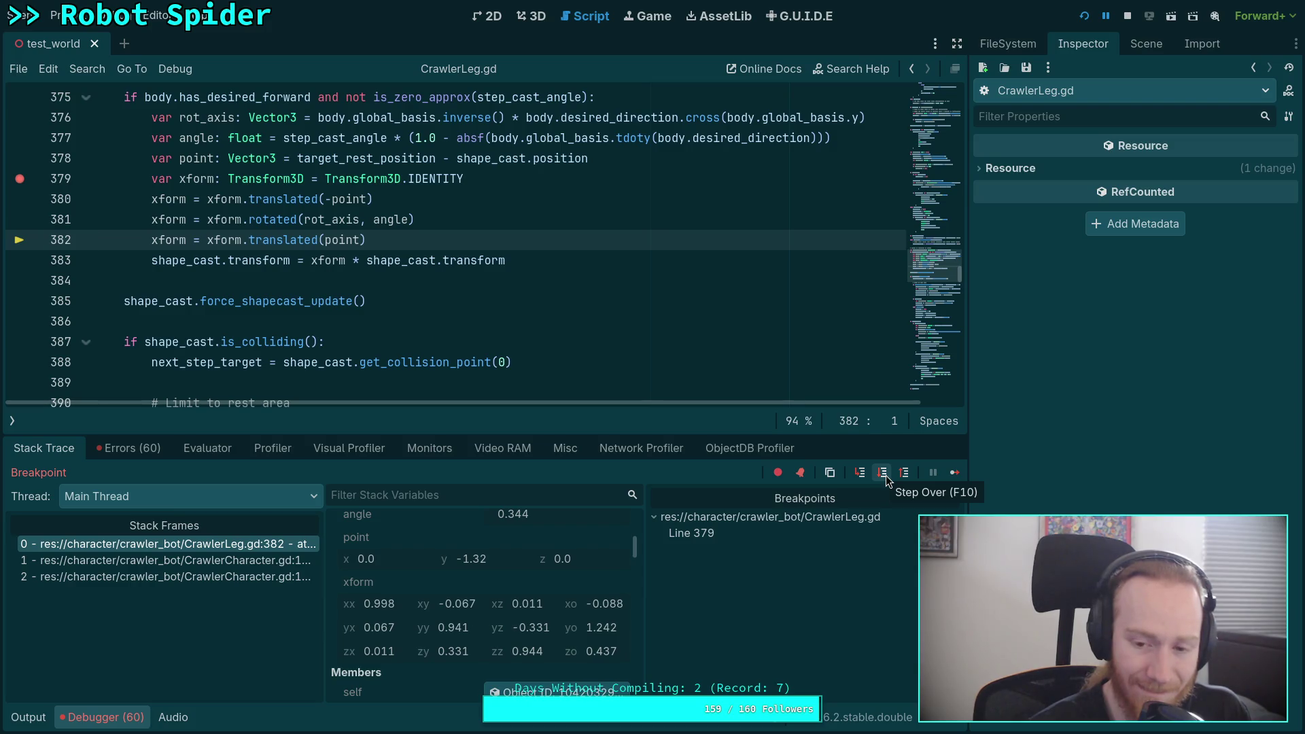
Step to line 383, clear the line 379 breakpoint, resume with F12, then stop the game
click(886, 475)
scroll(586, 554, down, 5)
scroll(586, 554, down, 5)
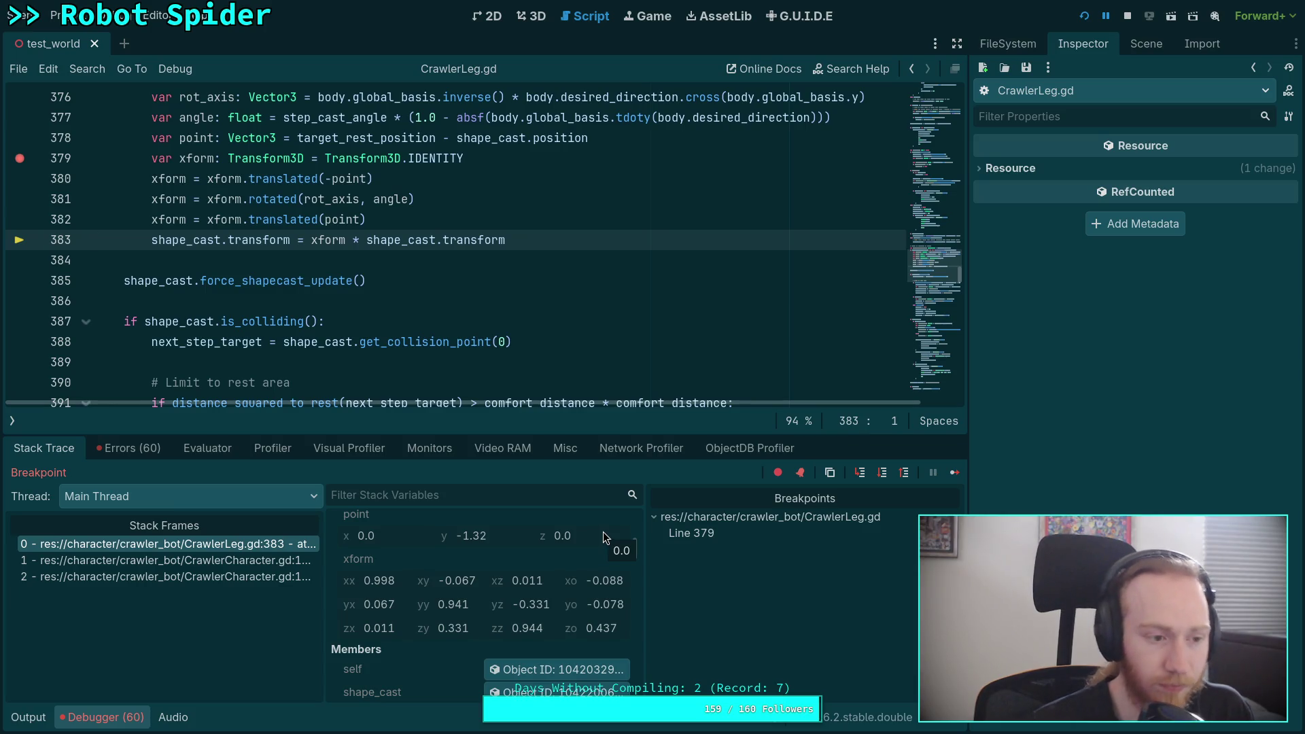
click(20, 158)
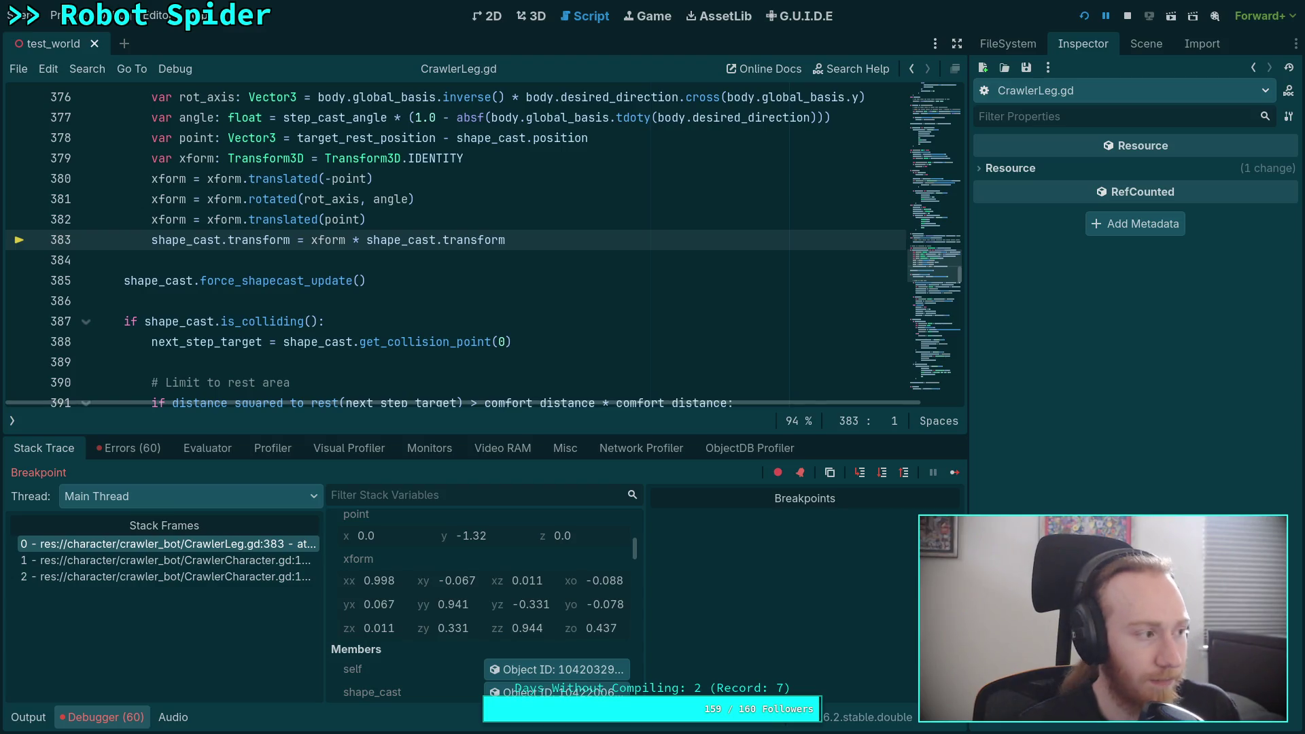
key(F12)
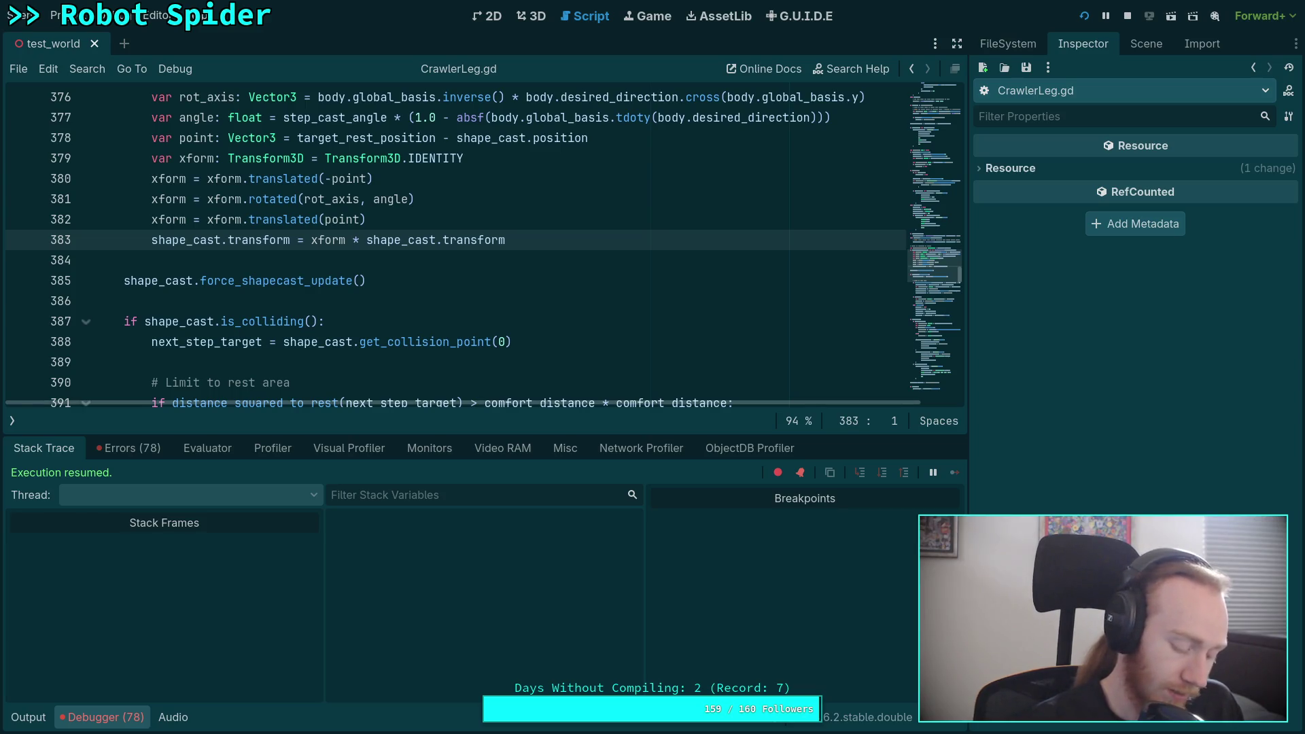
click(1120, 24)
Collapse the debugger panel and review the rotation block and global_position on line 420
scroll(612, 326, up, 2)
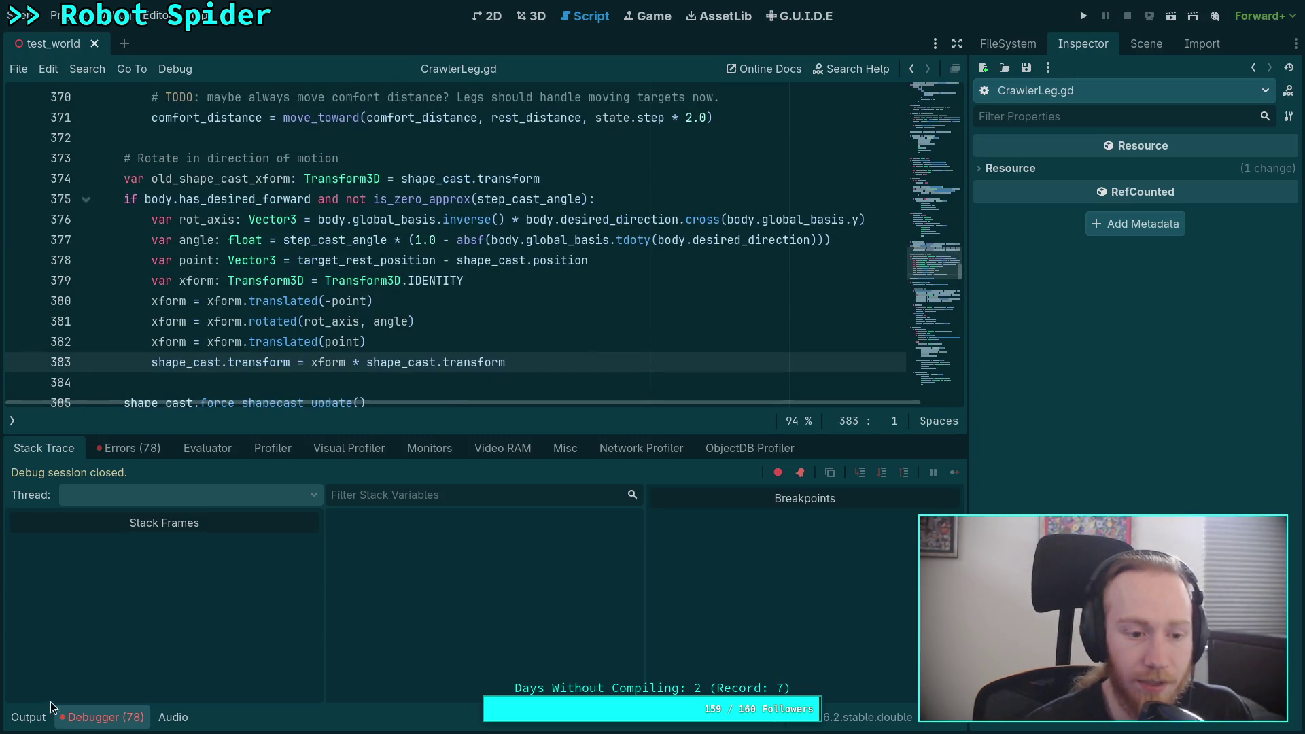
click(102, 718)
scroll(398, 382, up, 1)
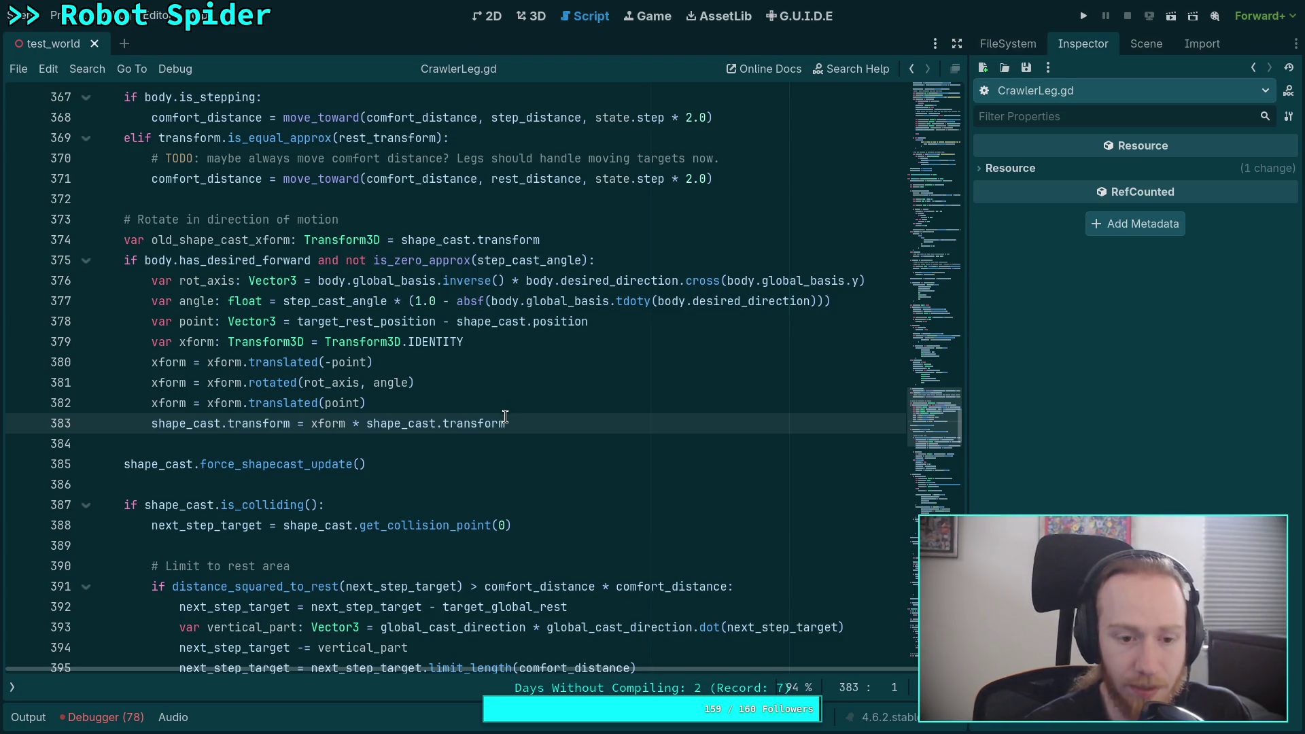
click(539, 426)
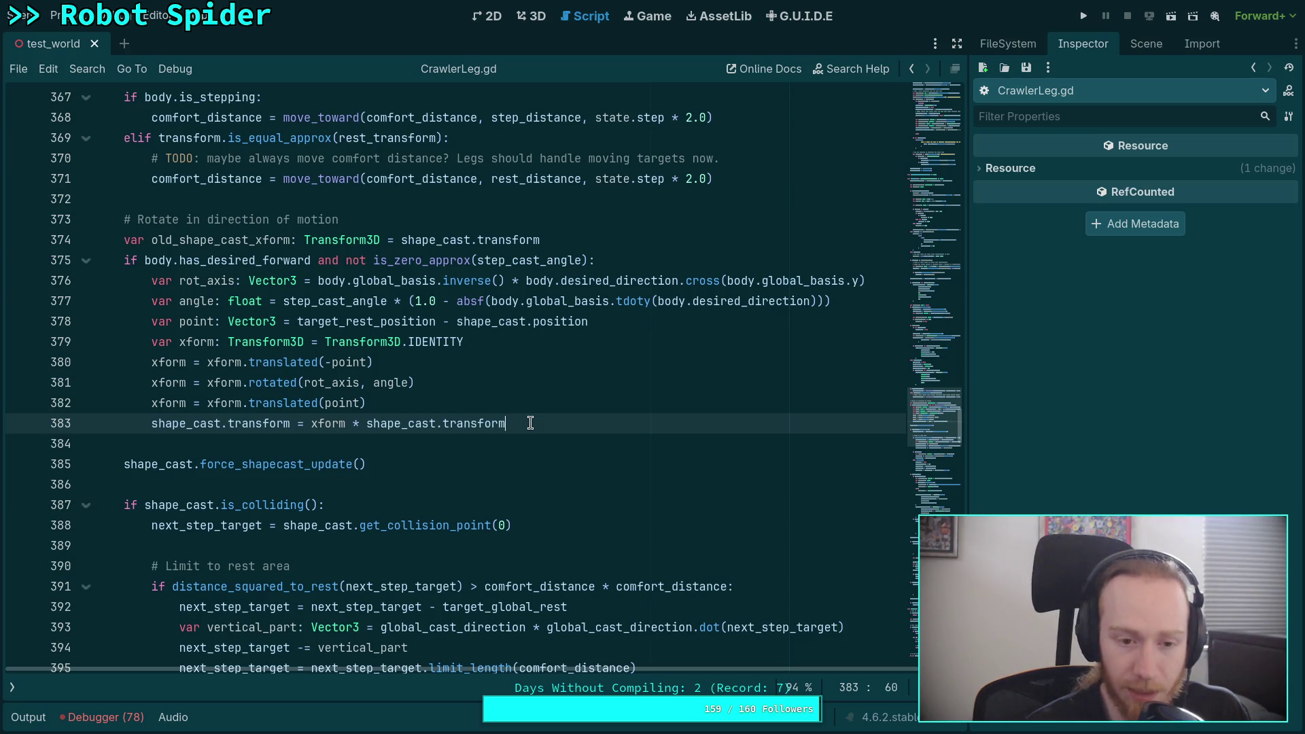
scroll(530, 423, down, 8)
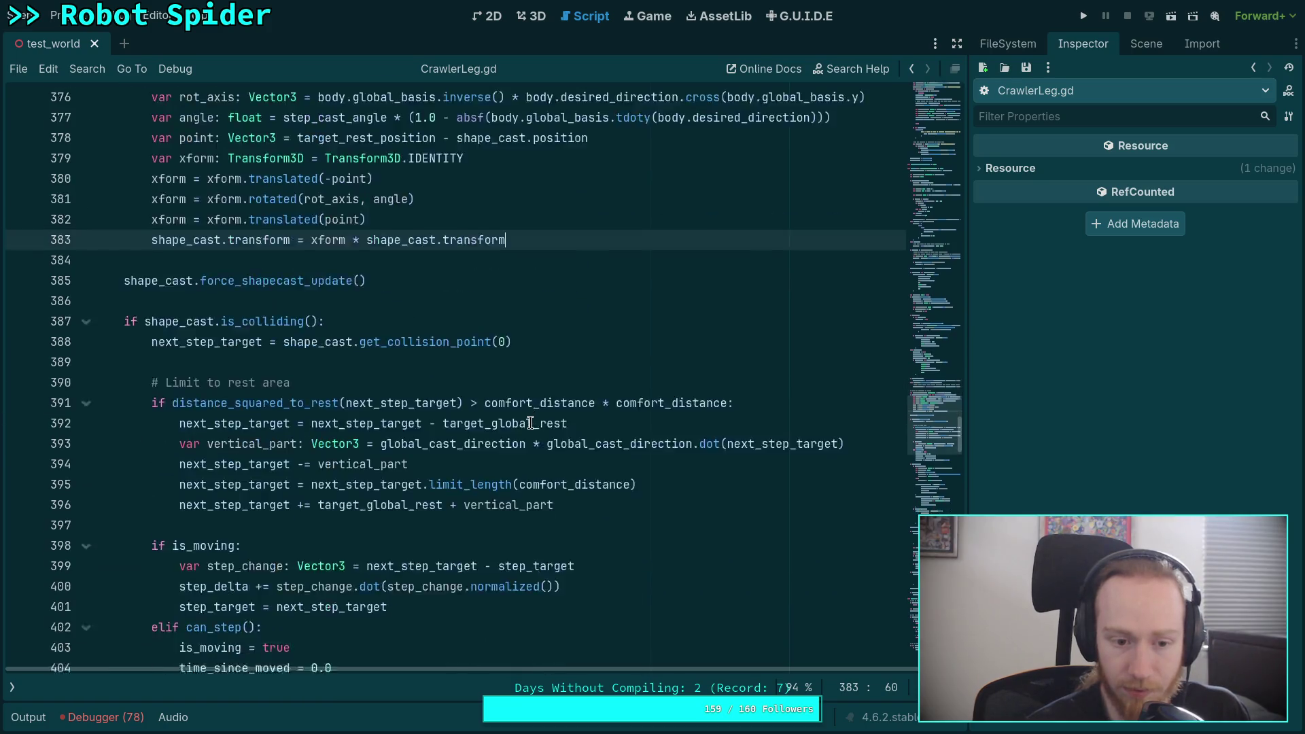
scroll(530, 421, down, 5)
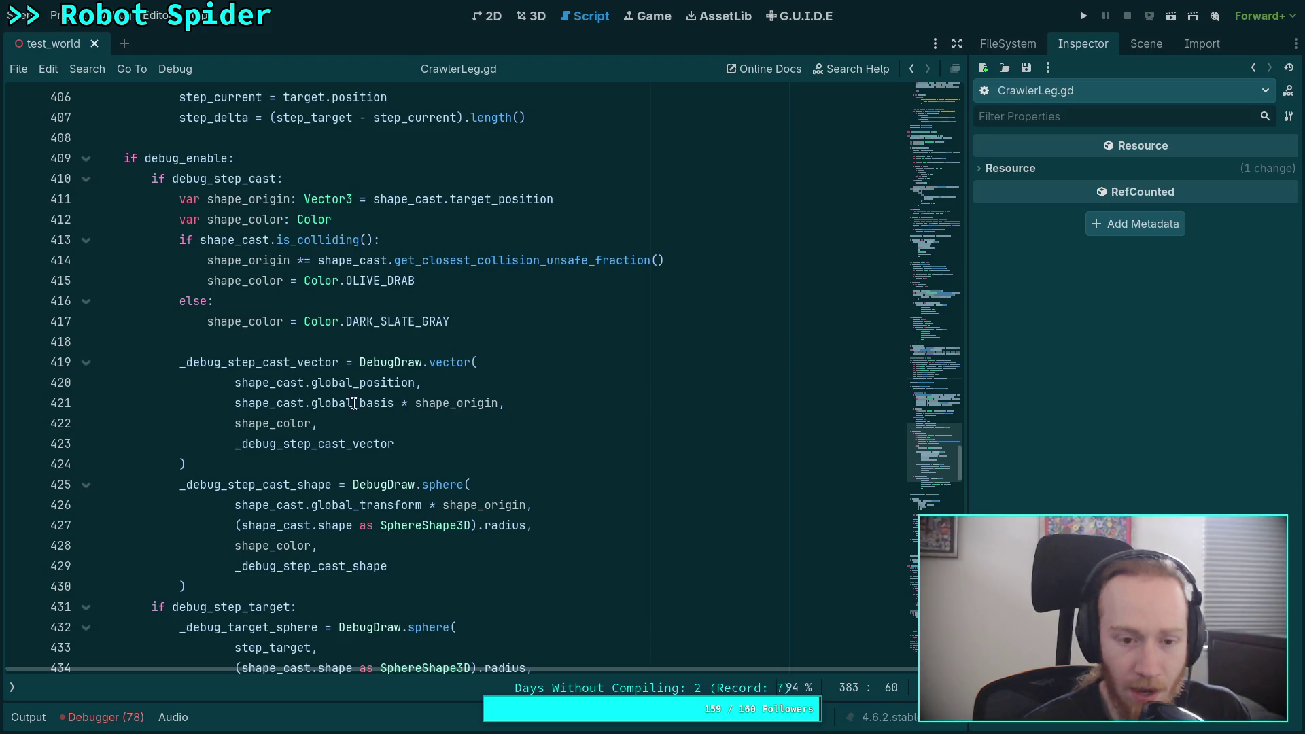
double_click(341, 388)
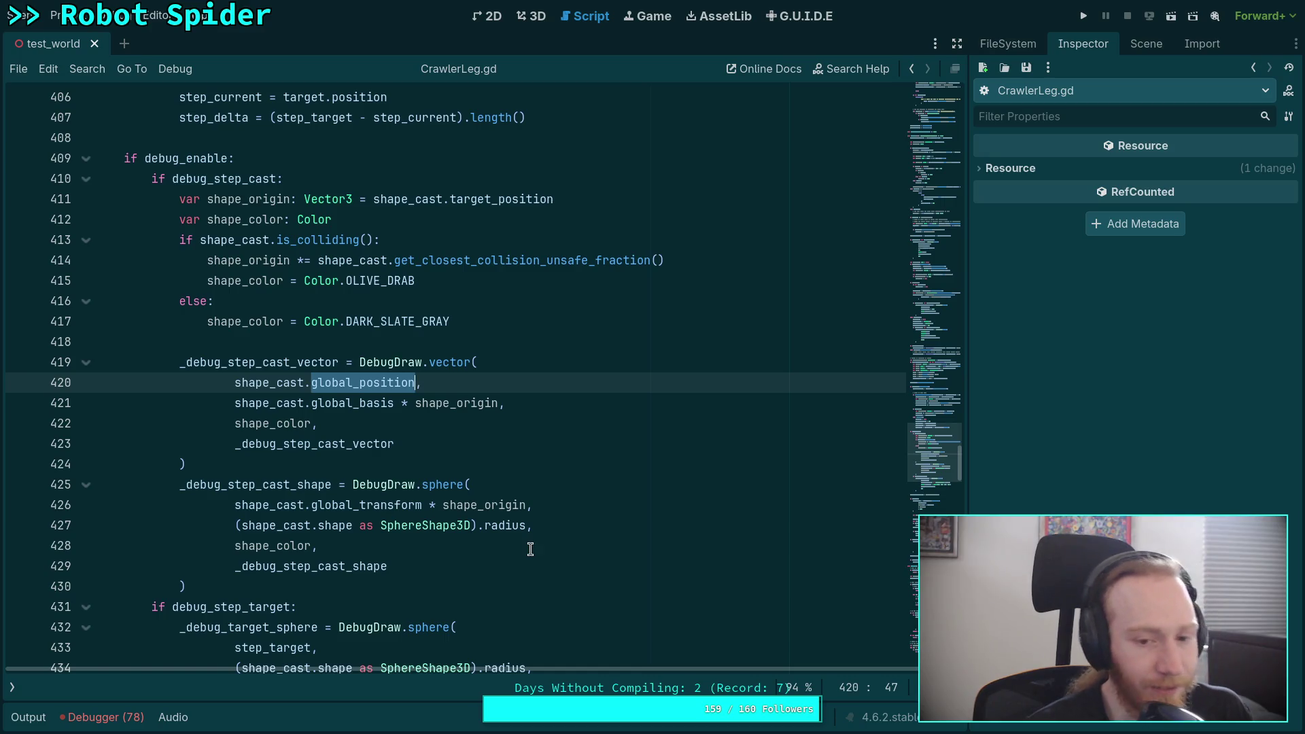
scroll(529, 532, up, 15)
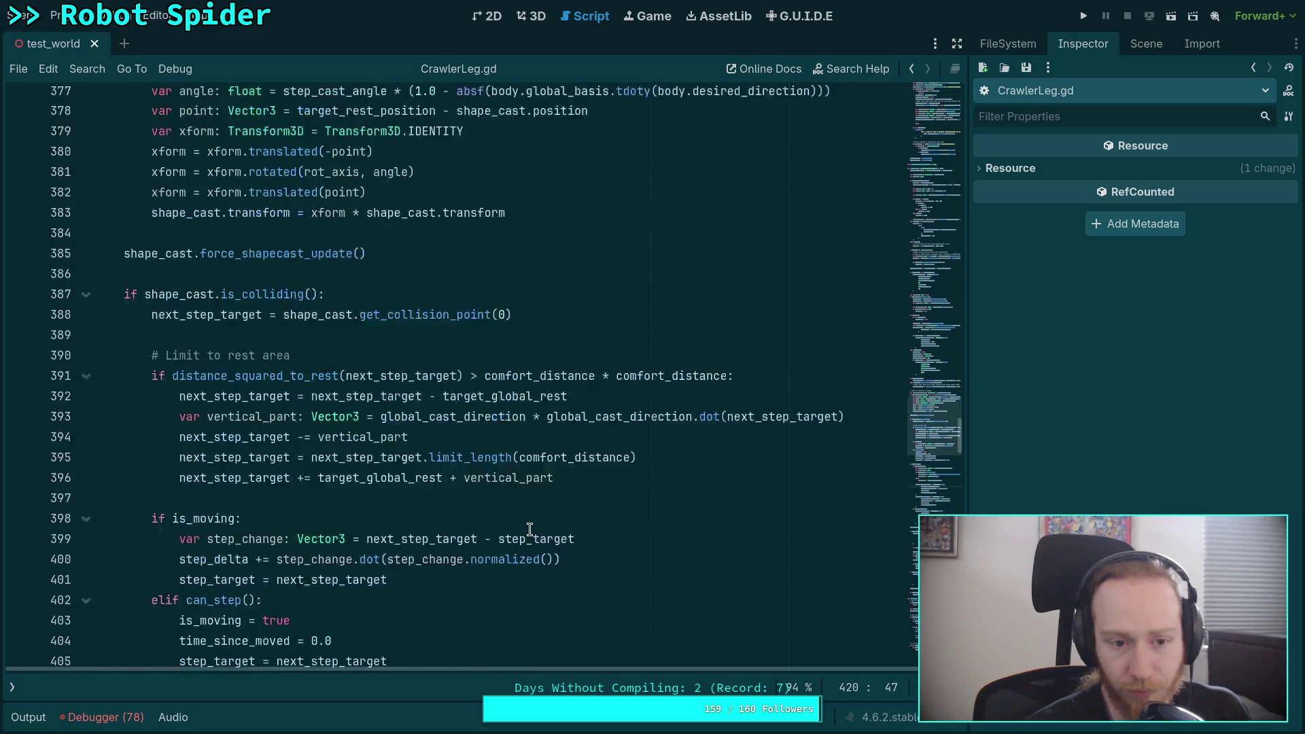
scroll(533, 533, down, 5)
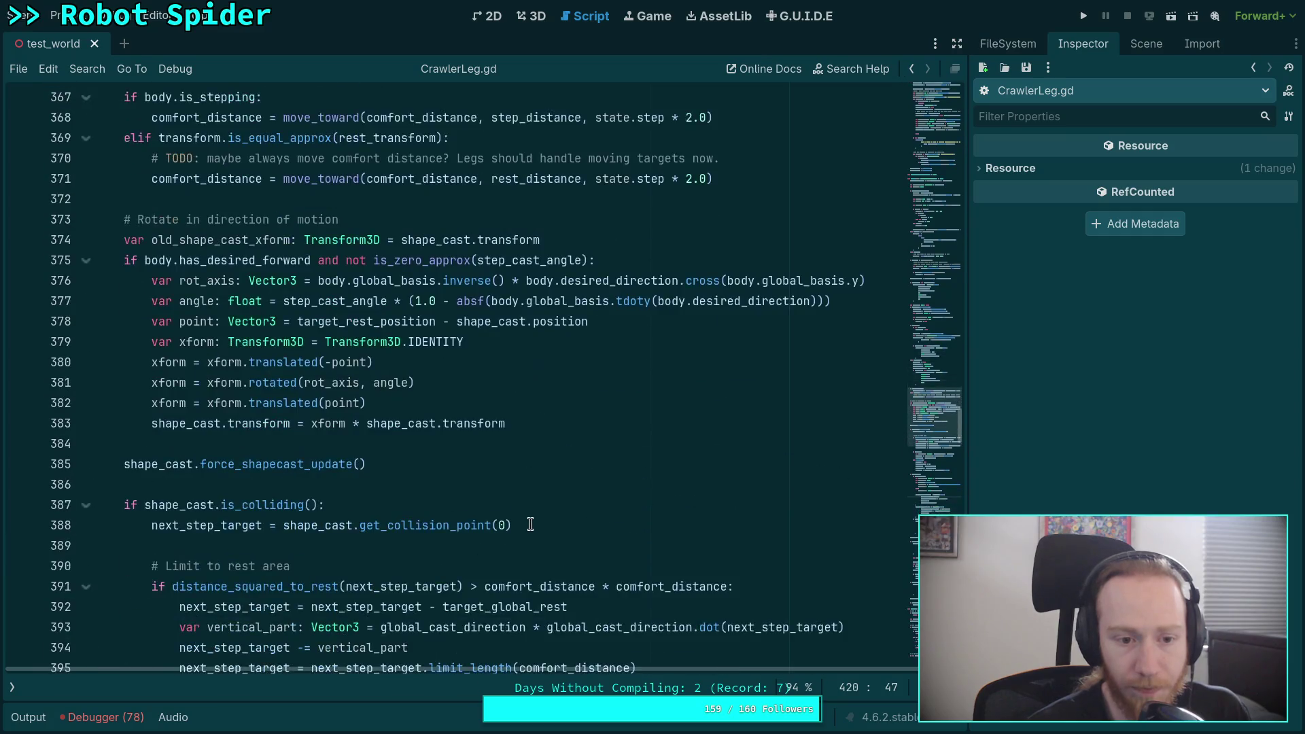
scroll(568, 510, up, 1)
click(606, 495)
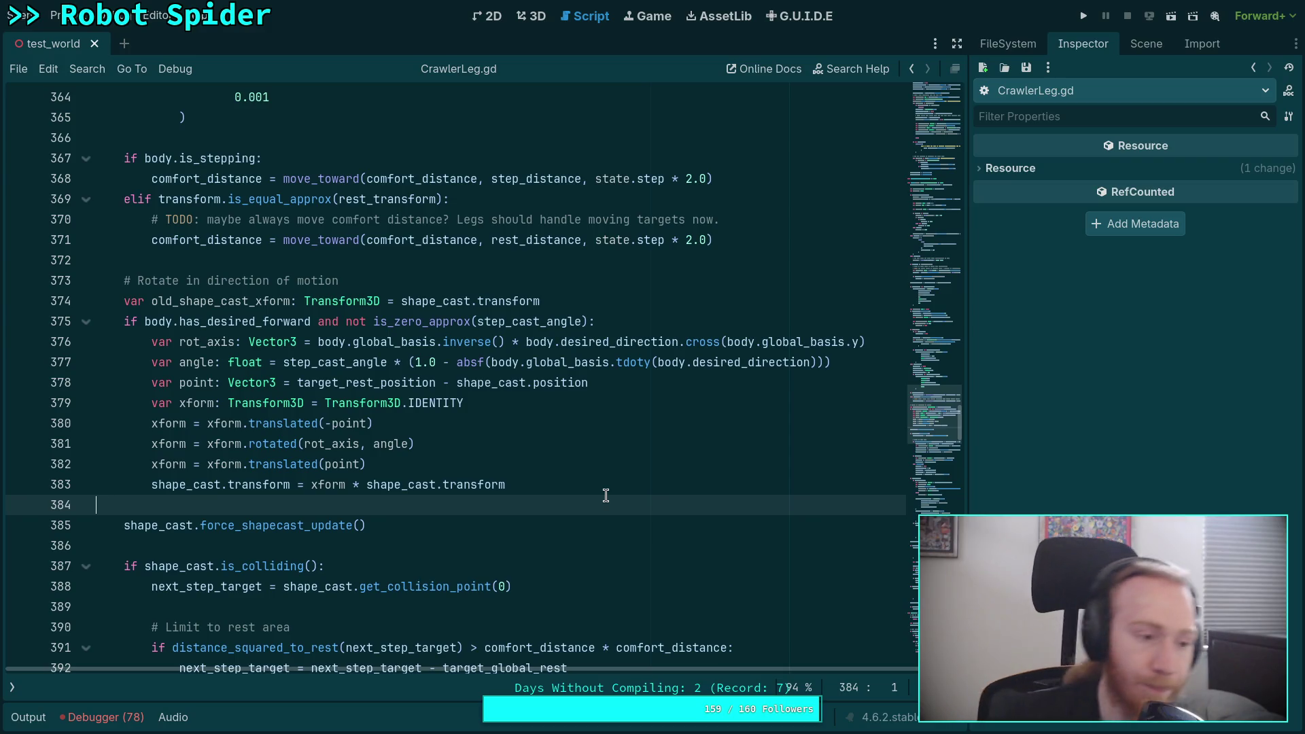
Add a shape_cast.transform = Transform3D.IDENTITY.translated line after line 379
click(524, 404)
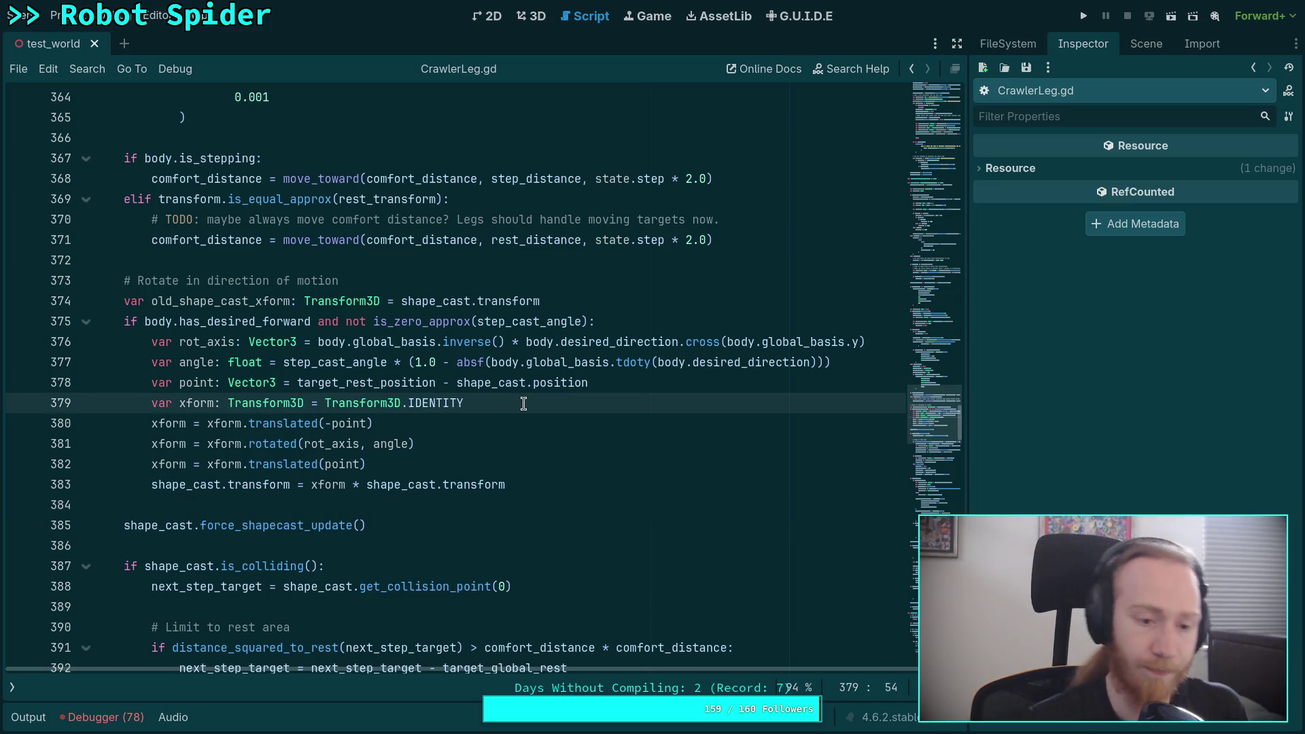
key(Return)
text(sh)
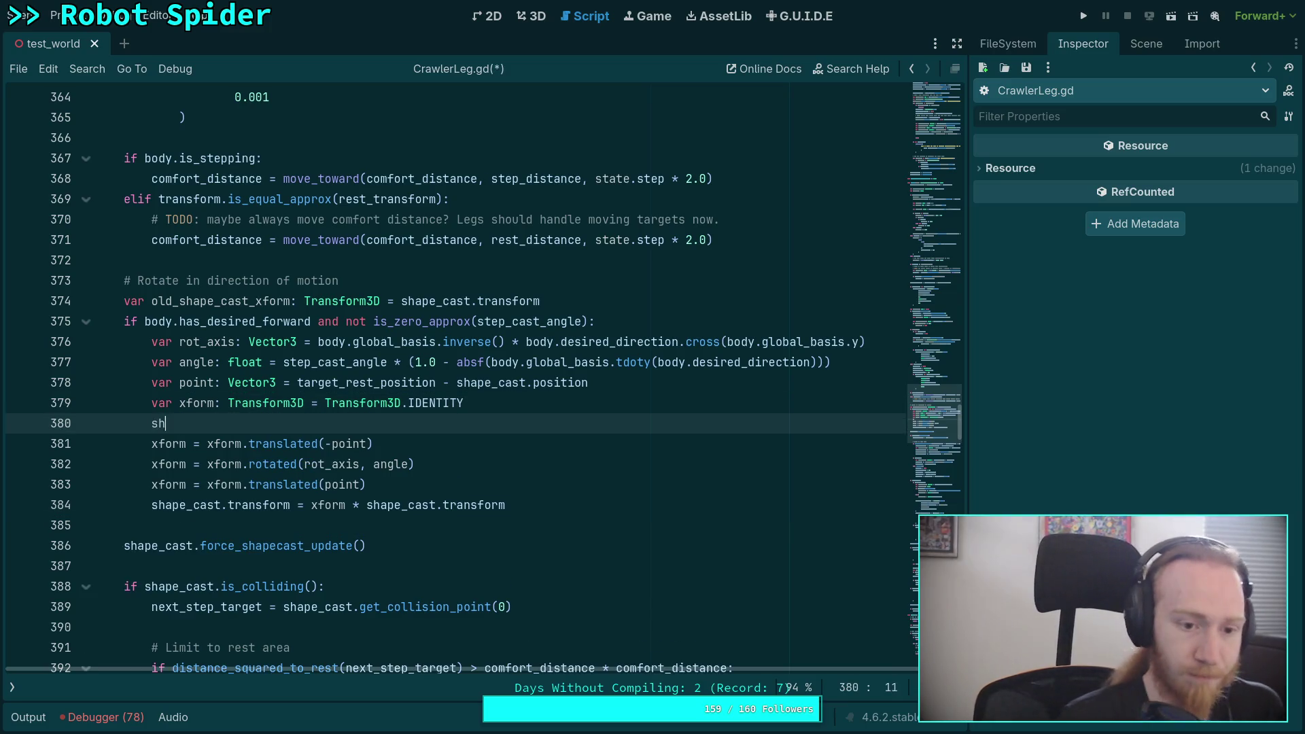
text(ape_cast.tr)
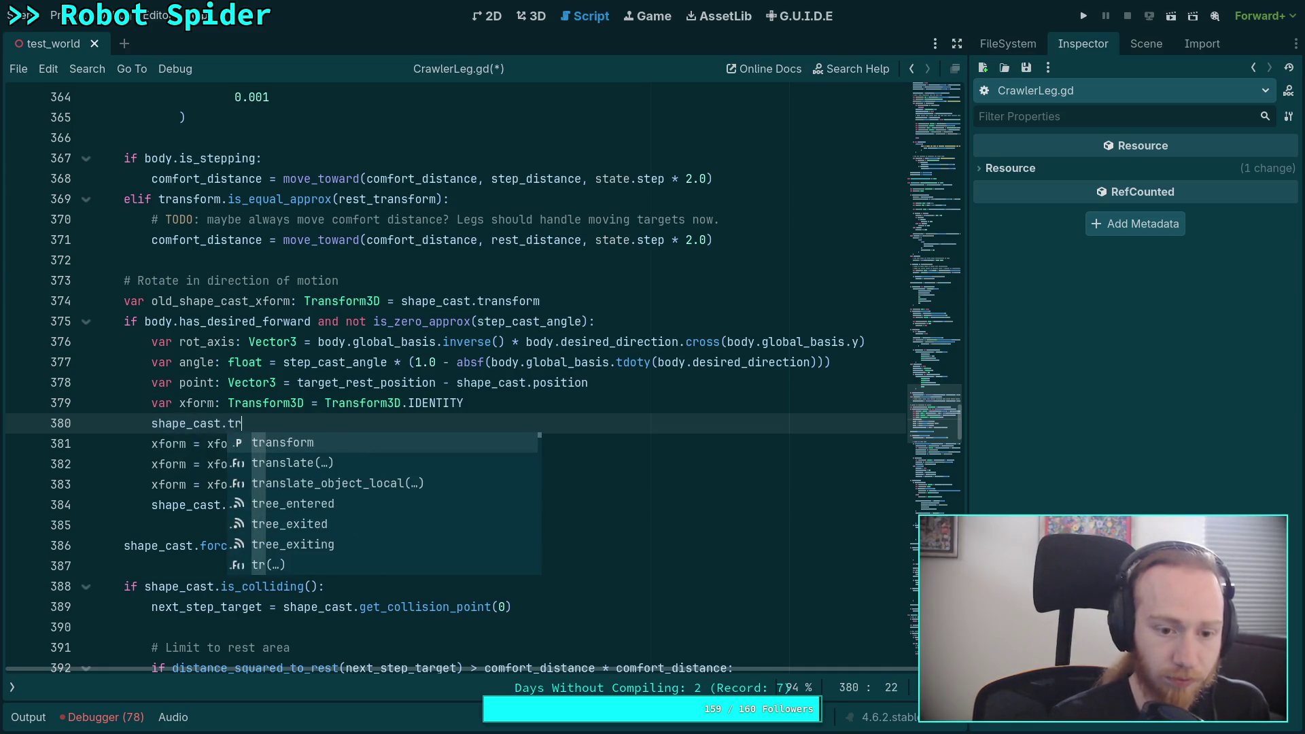
text(ansform = Transfor)
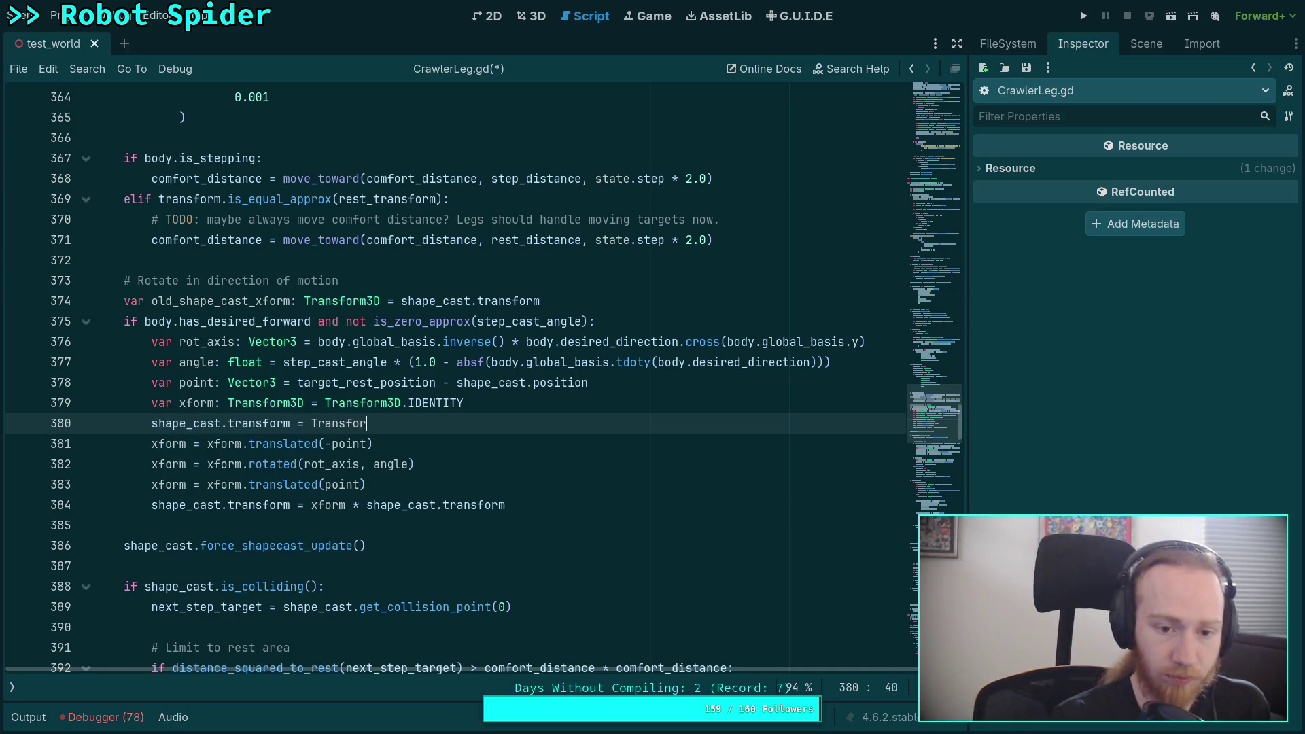
text(m.D.I)
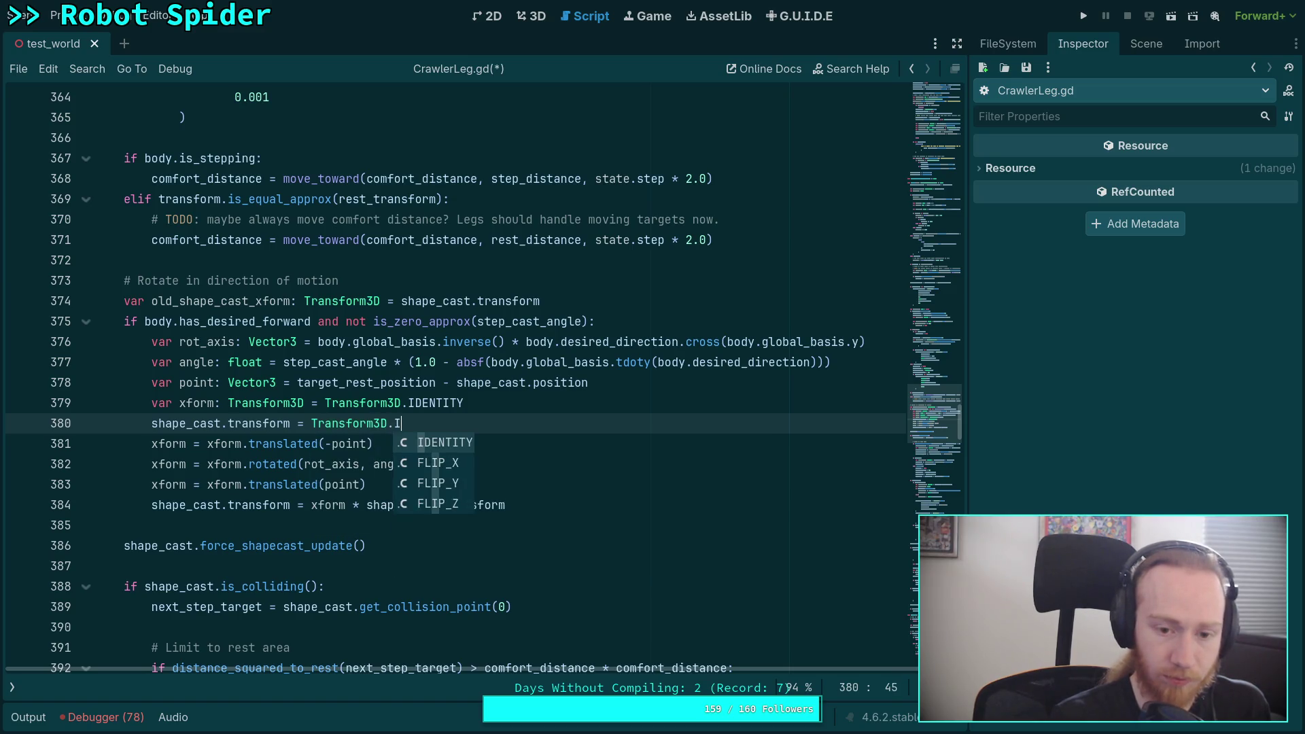
text(DENTITY.tr)
key(Return)
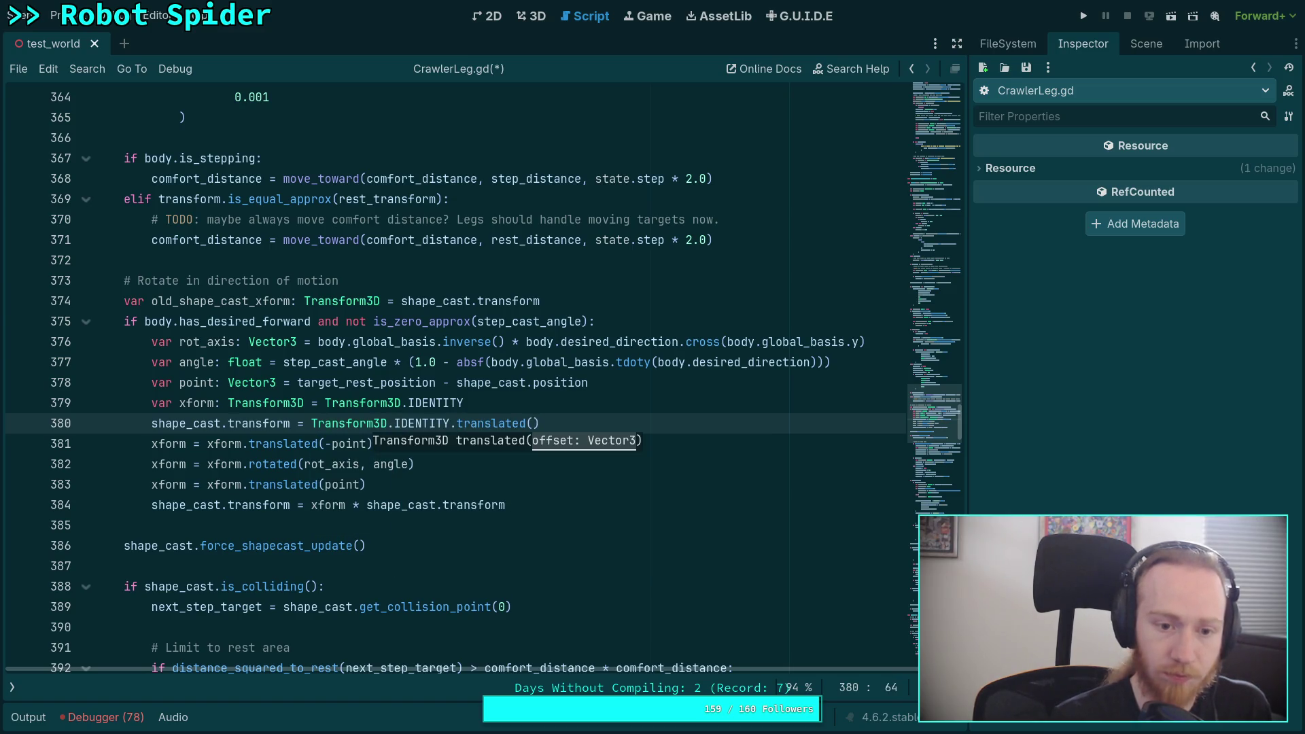
text(point)
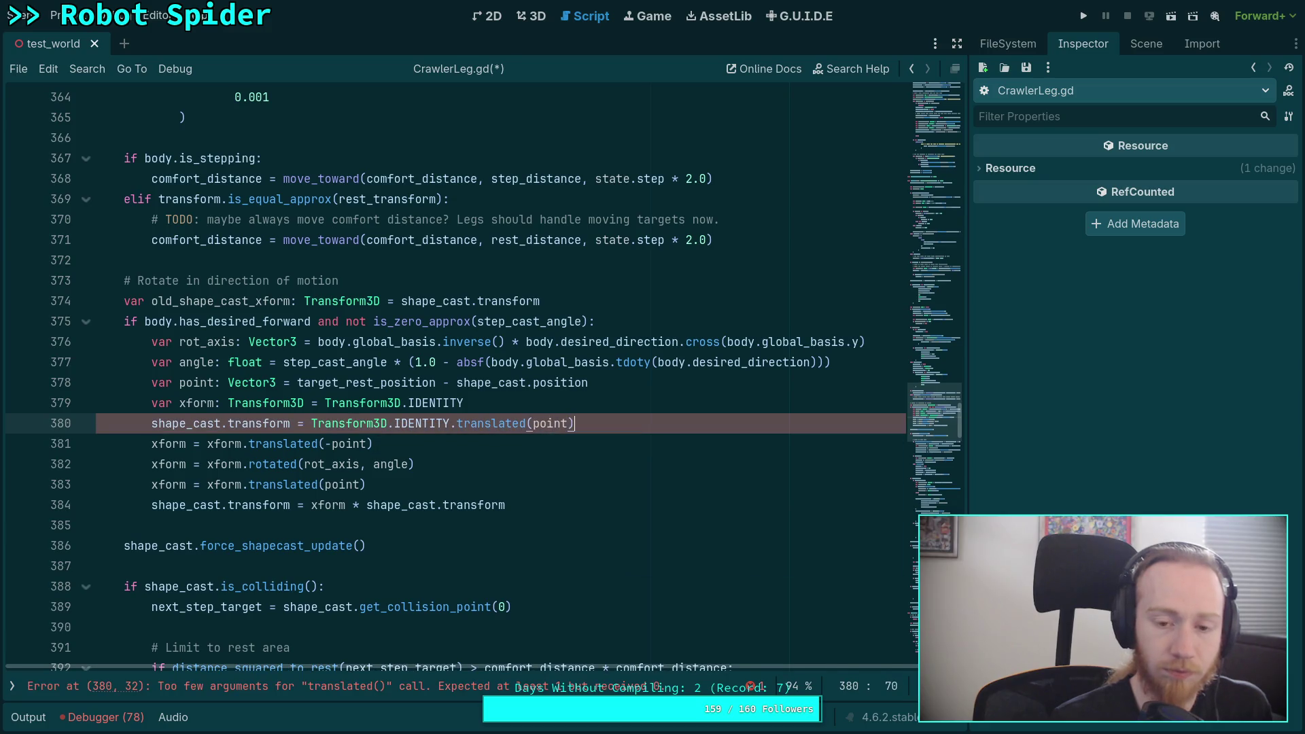
text(-)
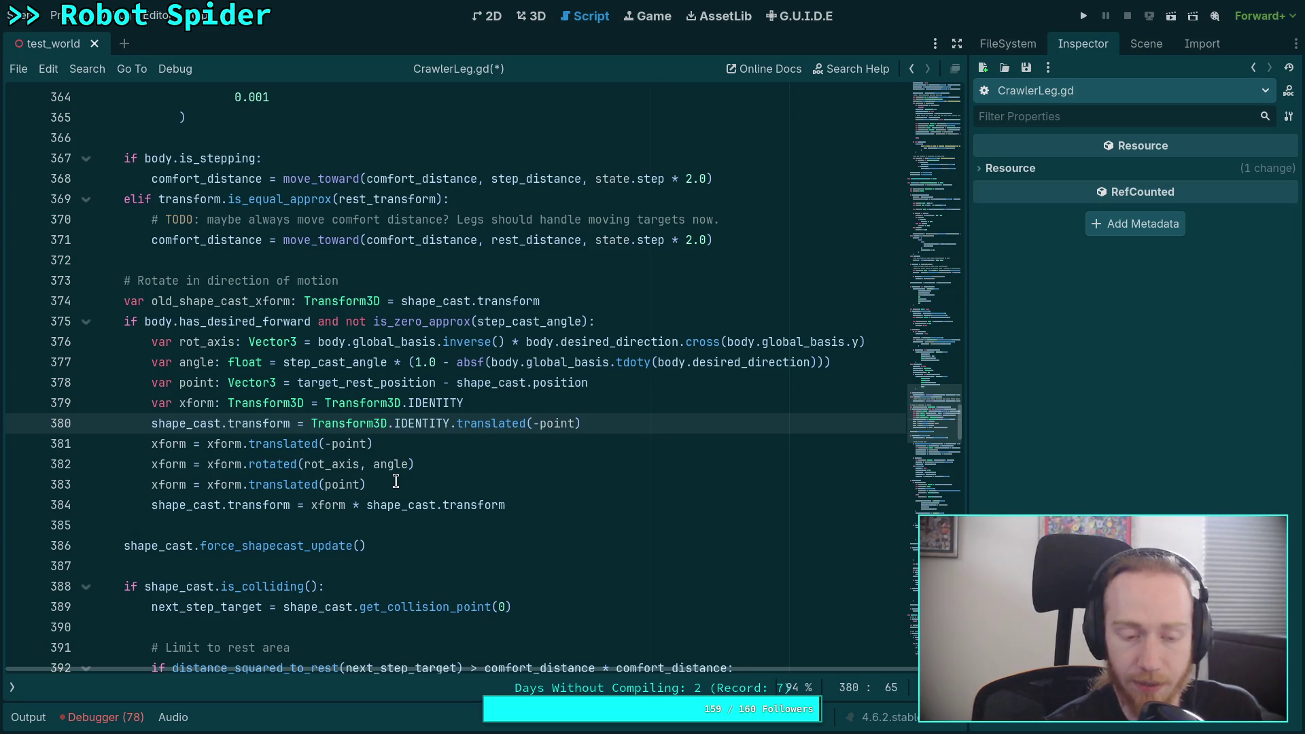
Delete the xform.translated(-point) line
drag(324, 444, 367, 442)
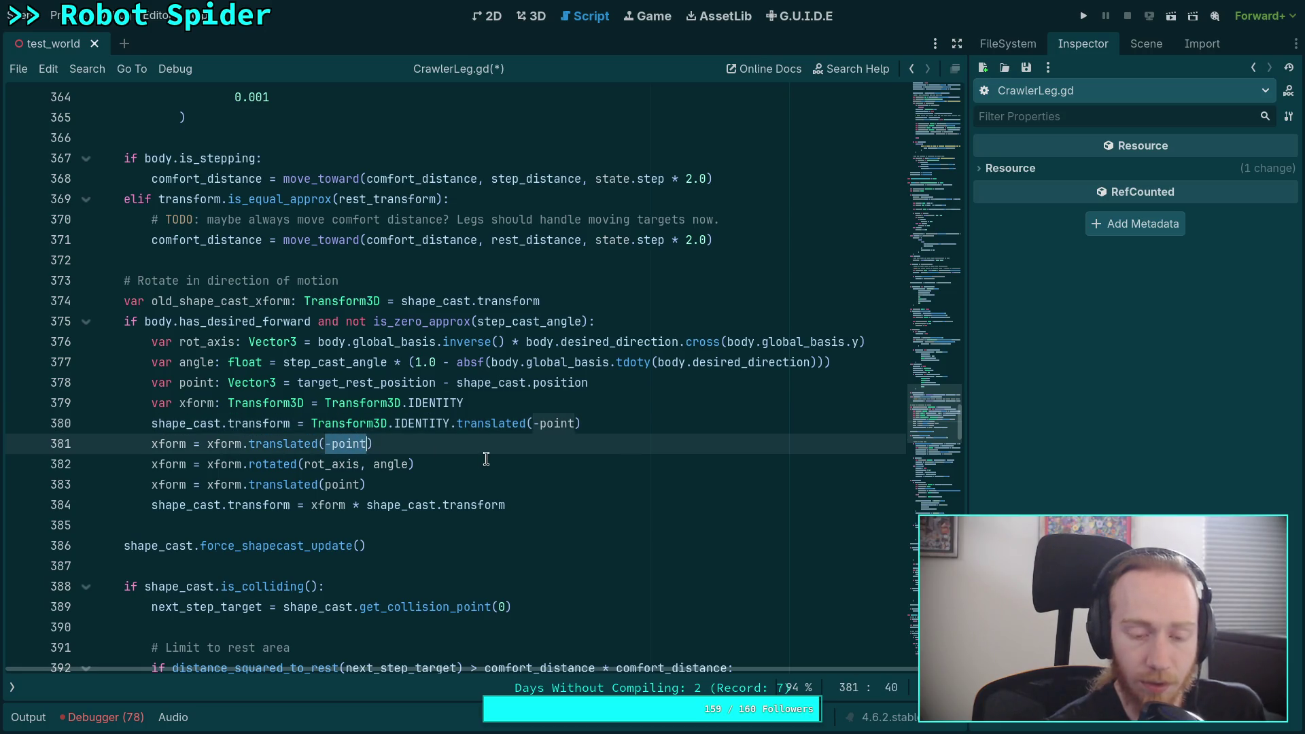
click(437, 461)
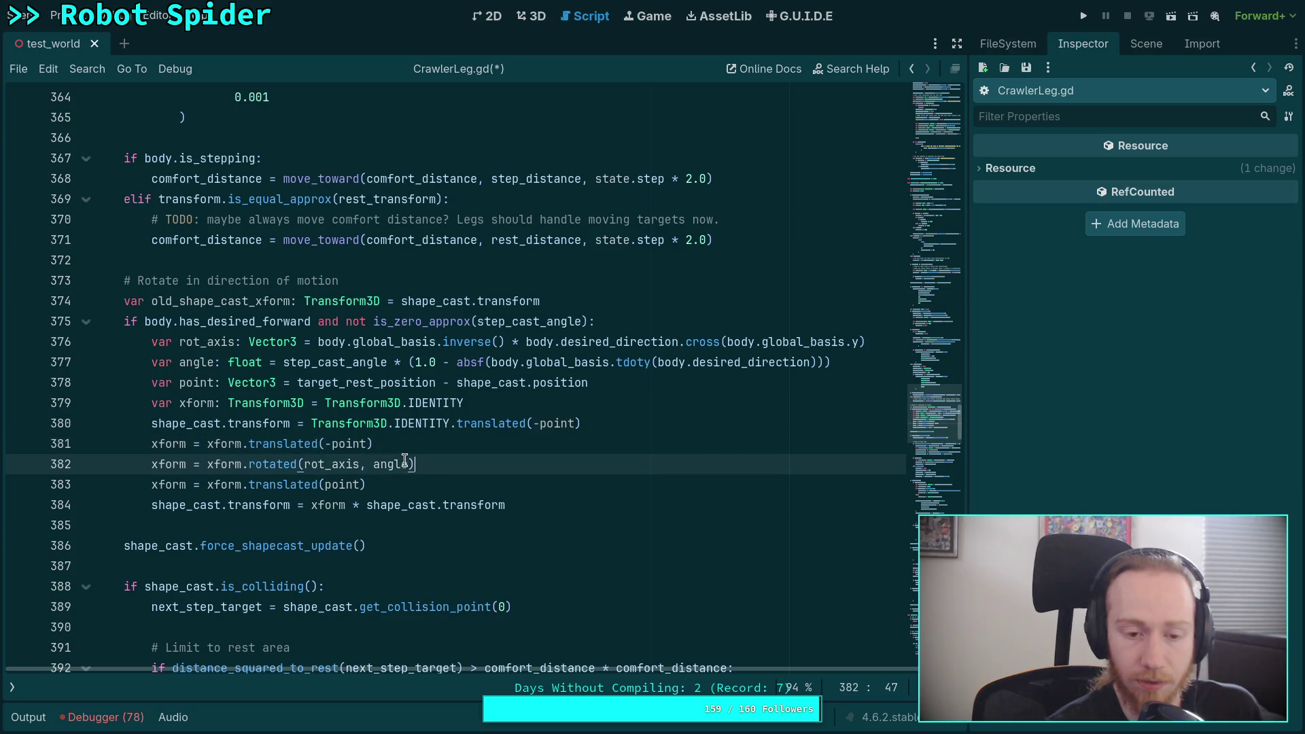
click(151, 465)
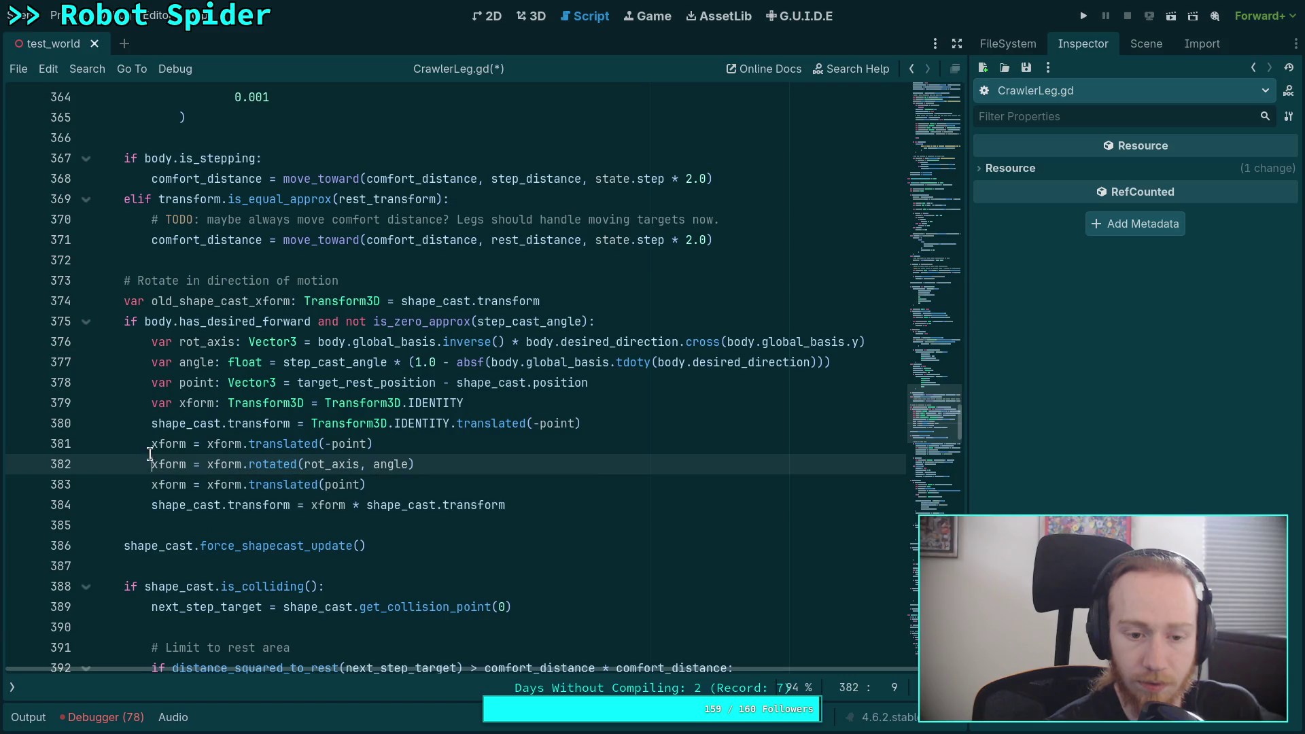
key(shift+Up)
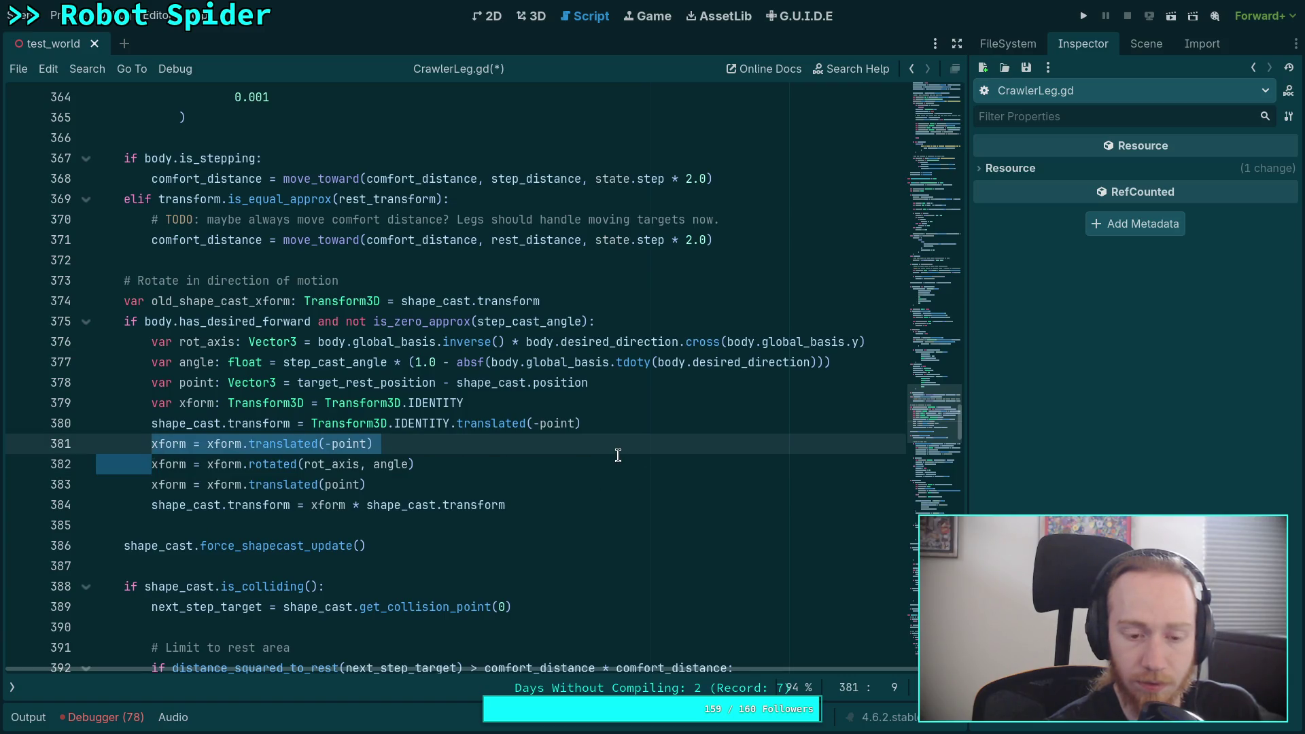
key(Delete)
Move the reset line below the xform lines and multiply by Transform3D.IDENTITY.translated(-point)
click(428, 446)
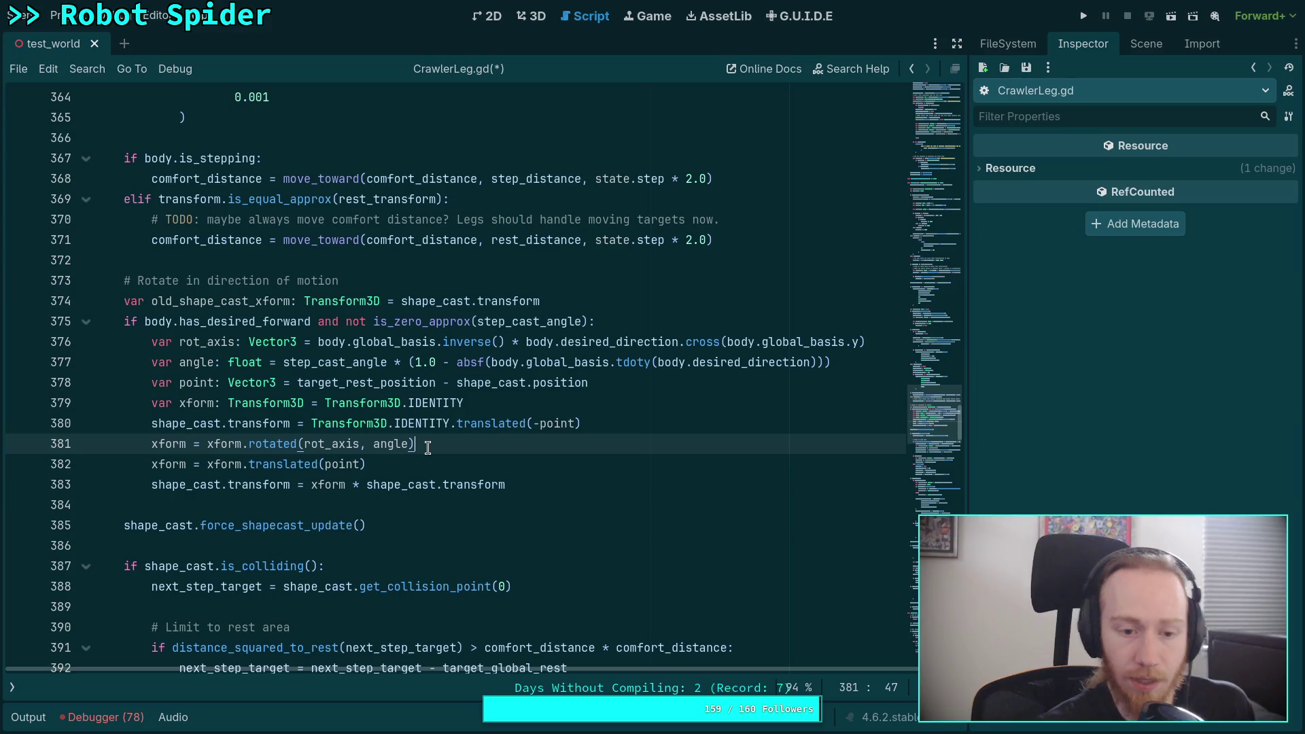
key(Up)
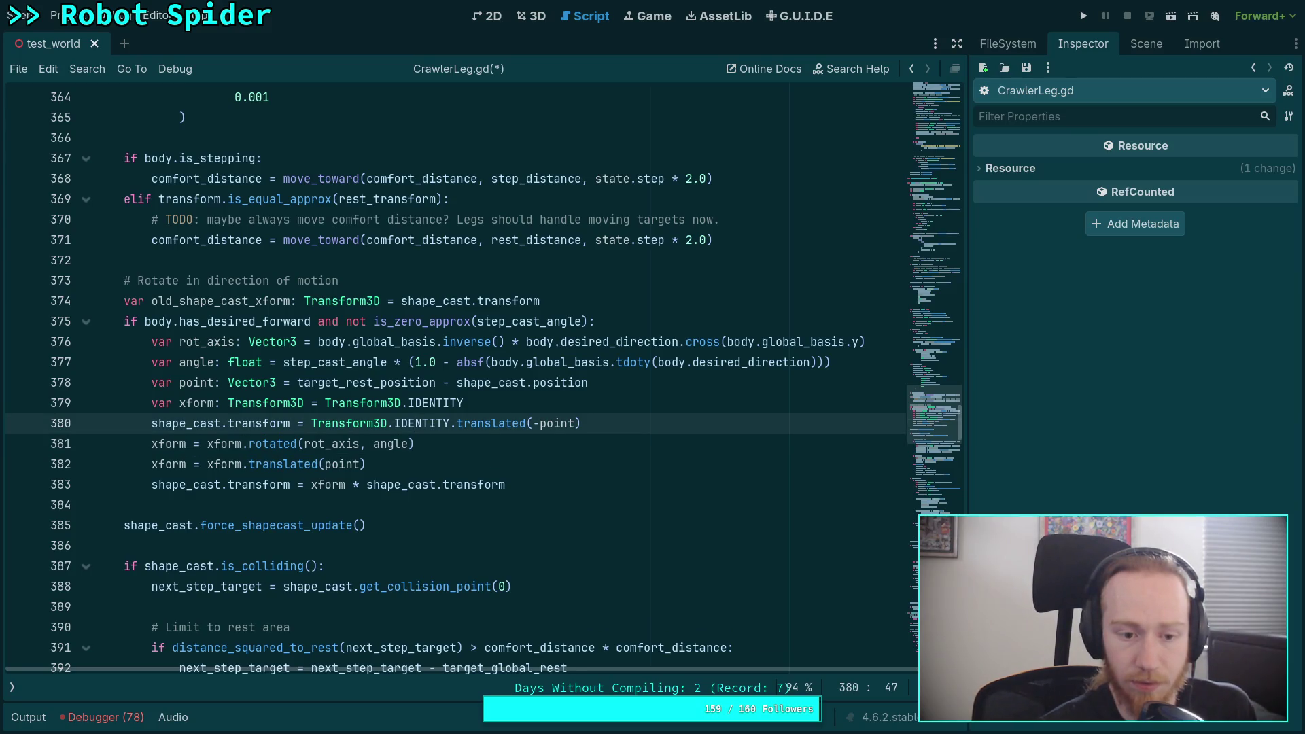
key(alt+Down)
key(alt+Down)
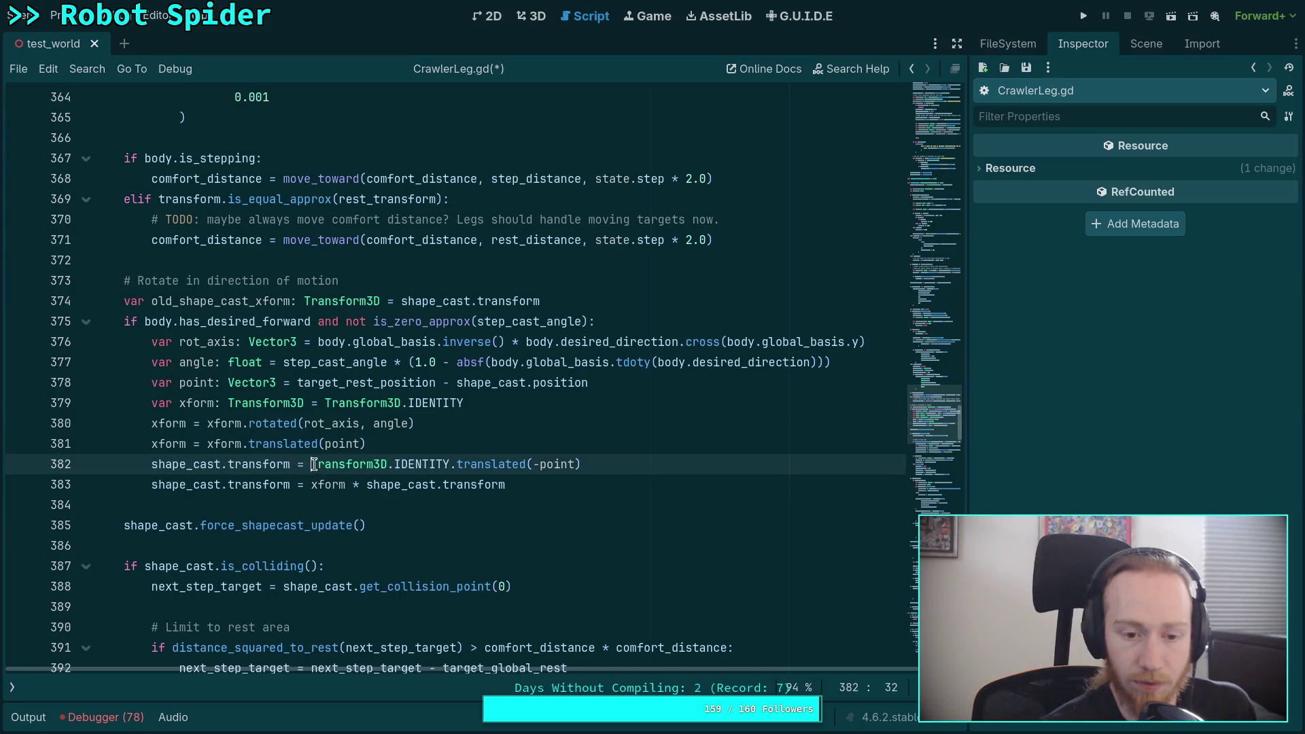
drag(312, 465, 688, 464)
key(ctrl+x)
double_click(476, 484)
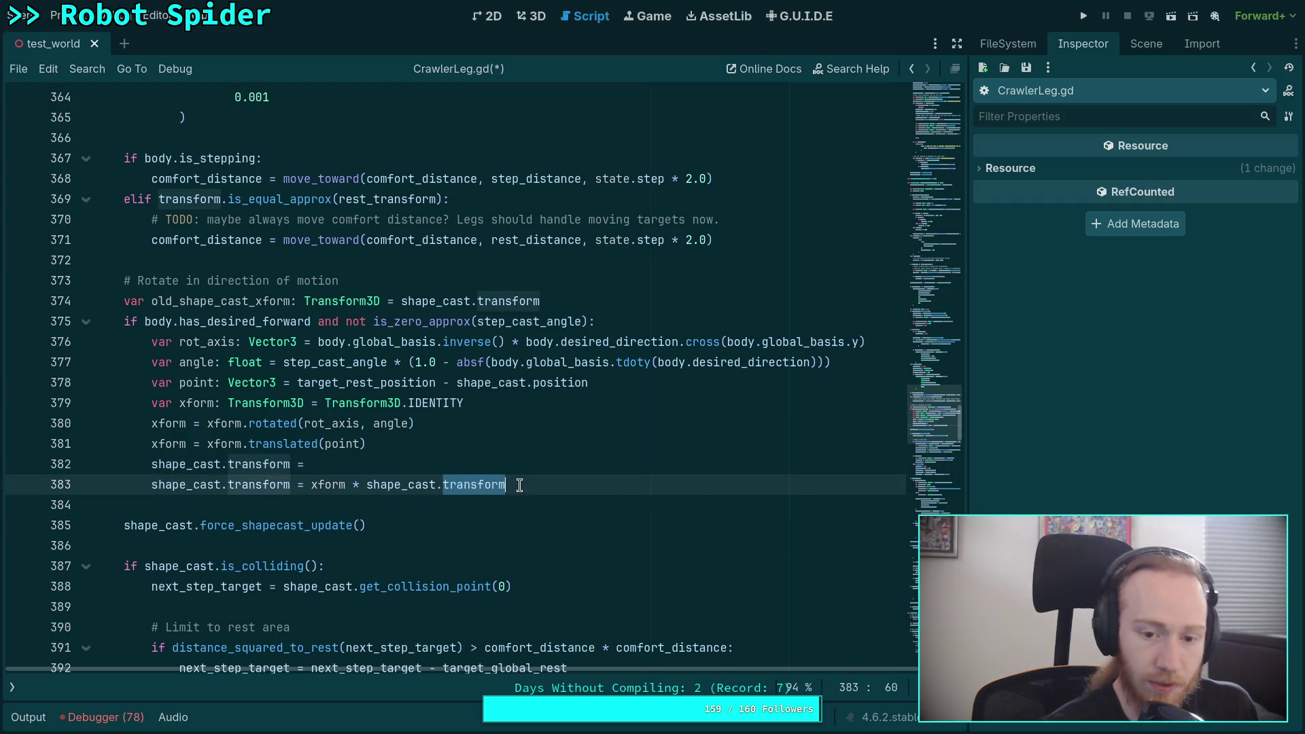
shift+click(370, 483)
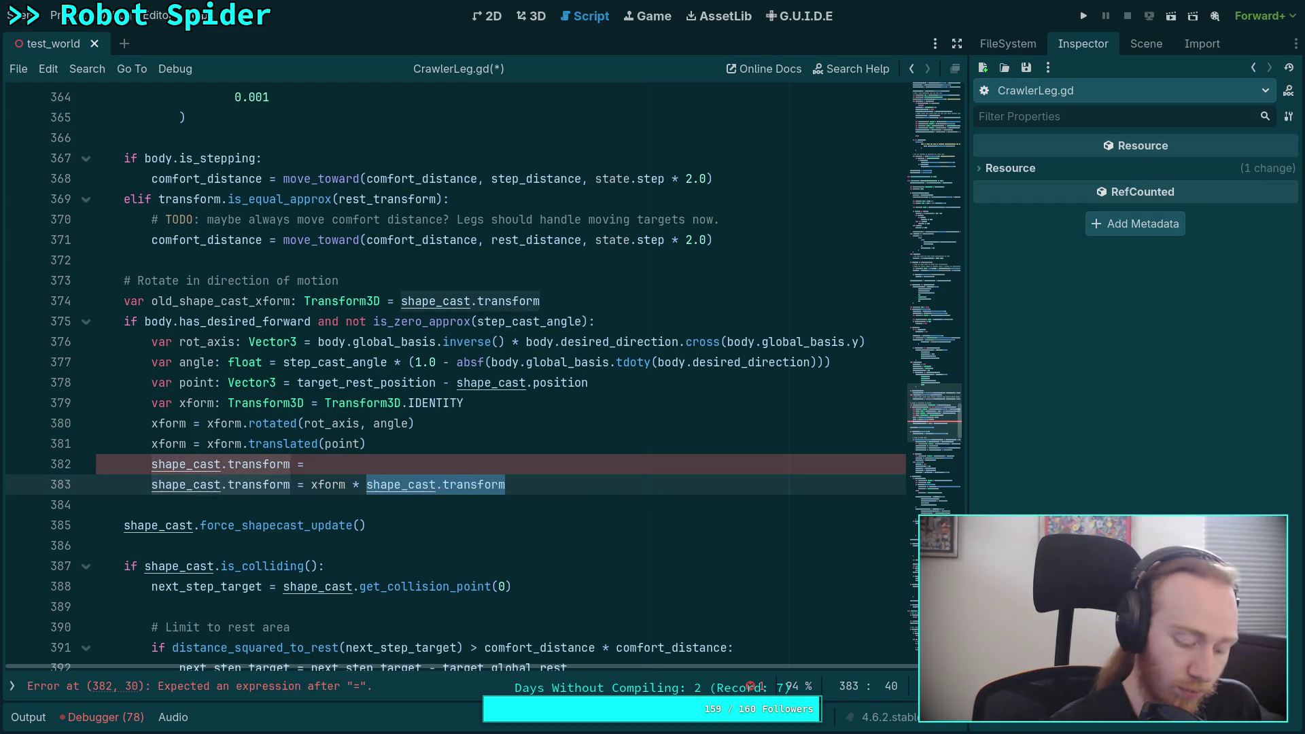
key(ctrl+v)
Change point to target_rest_position on line 381
click(385, 463)
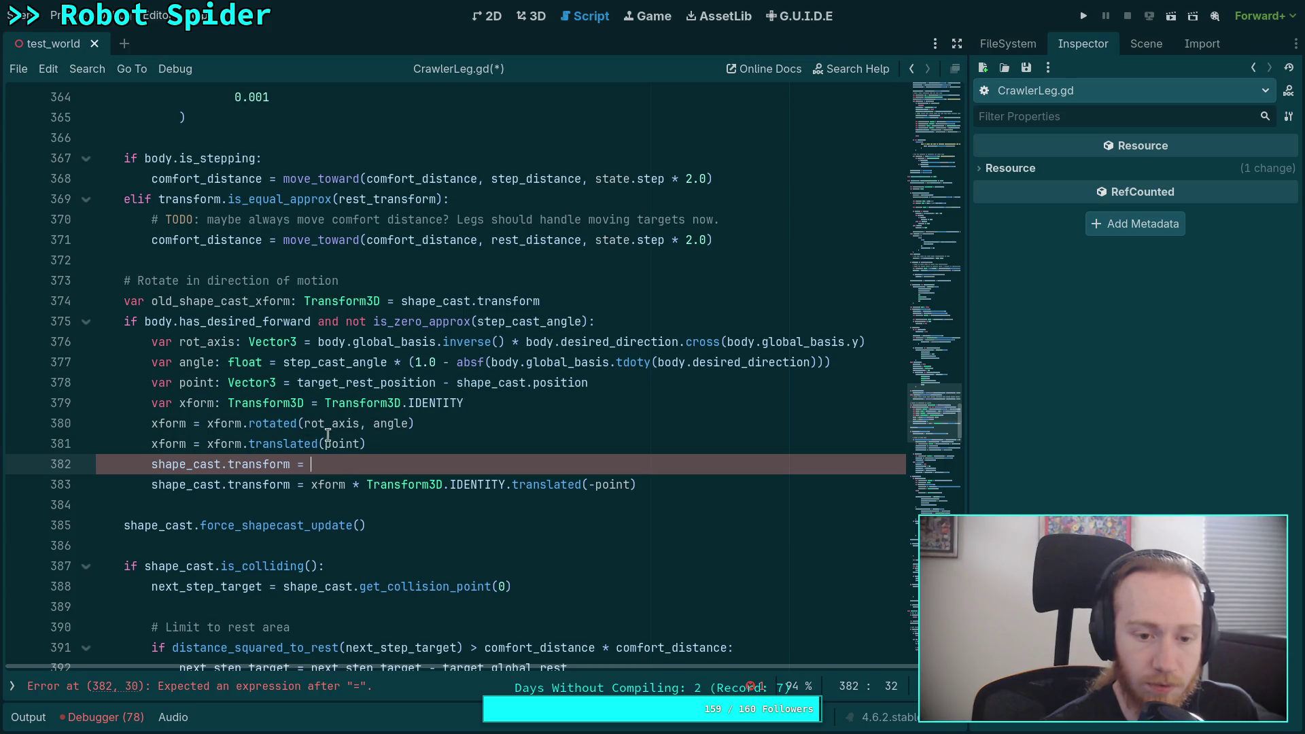
click(384, 445)
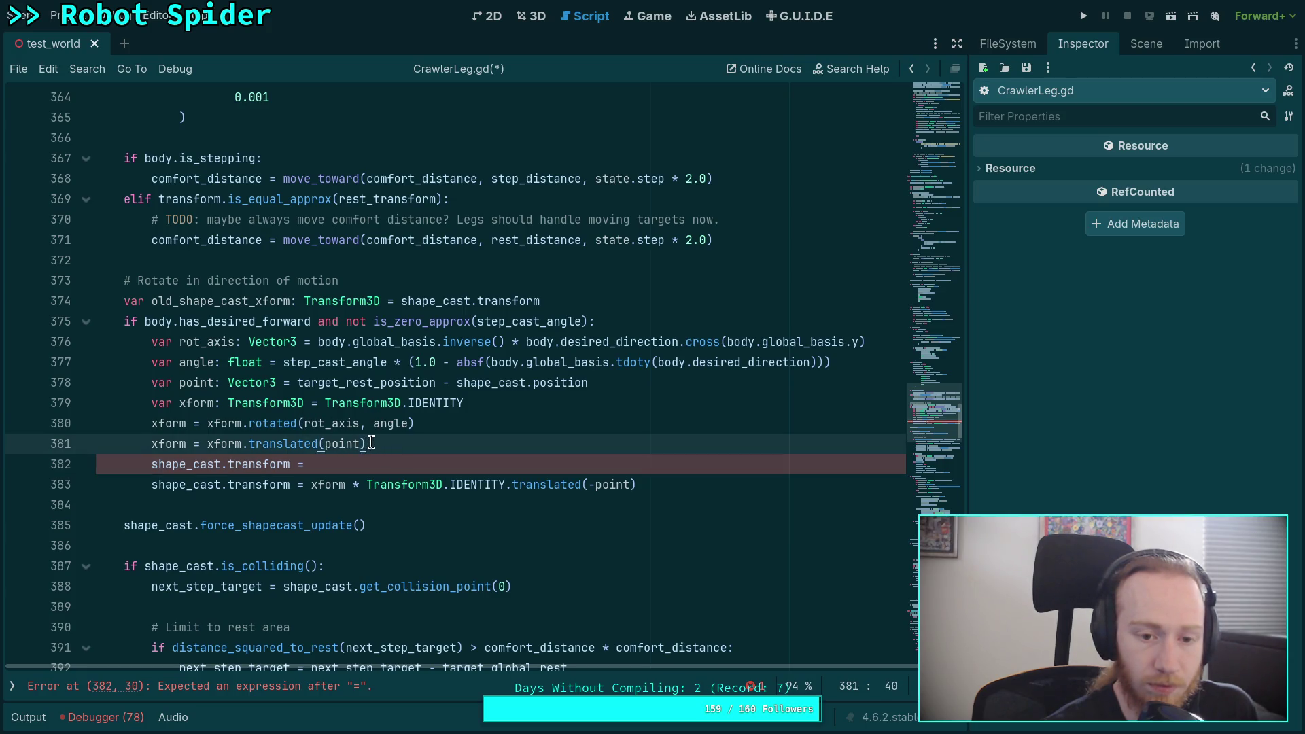
double_click(333, 444)
text(target_p)
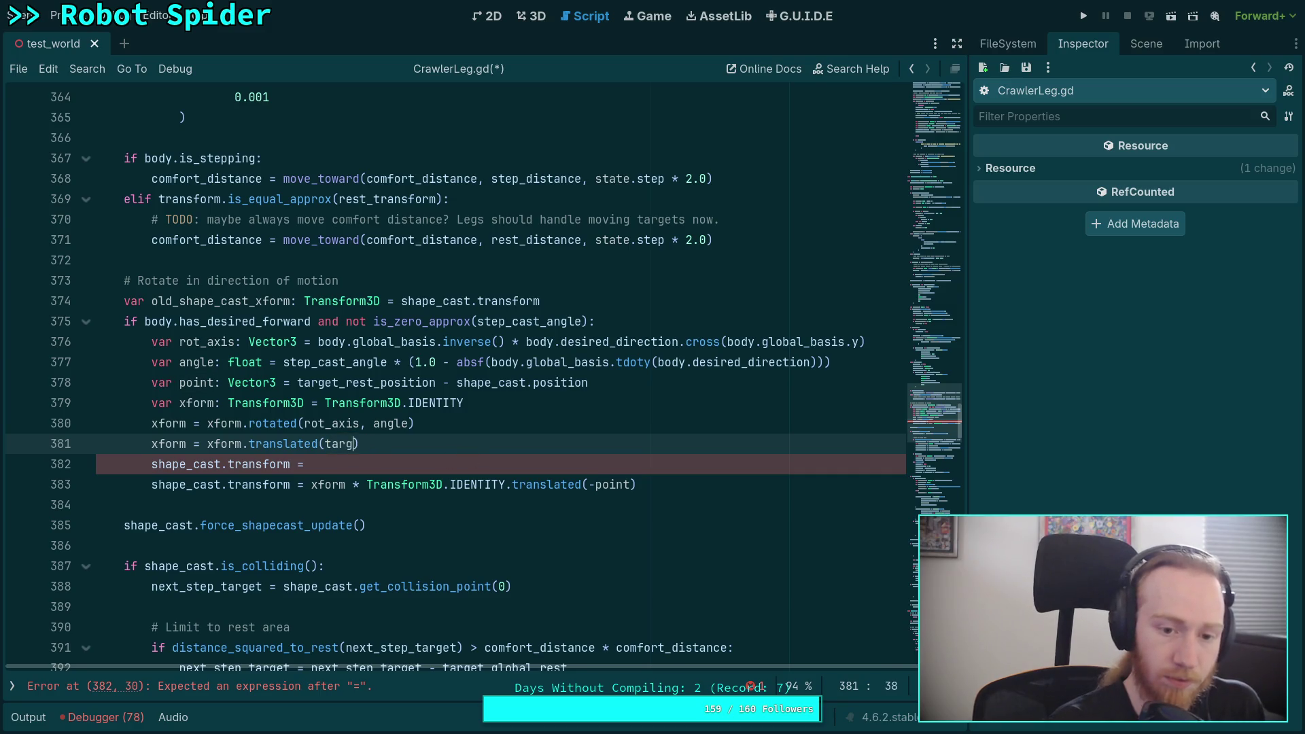
key(Return)
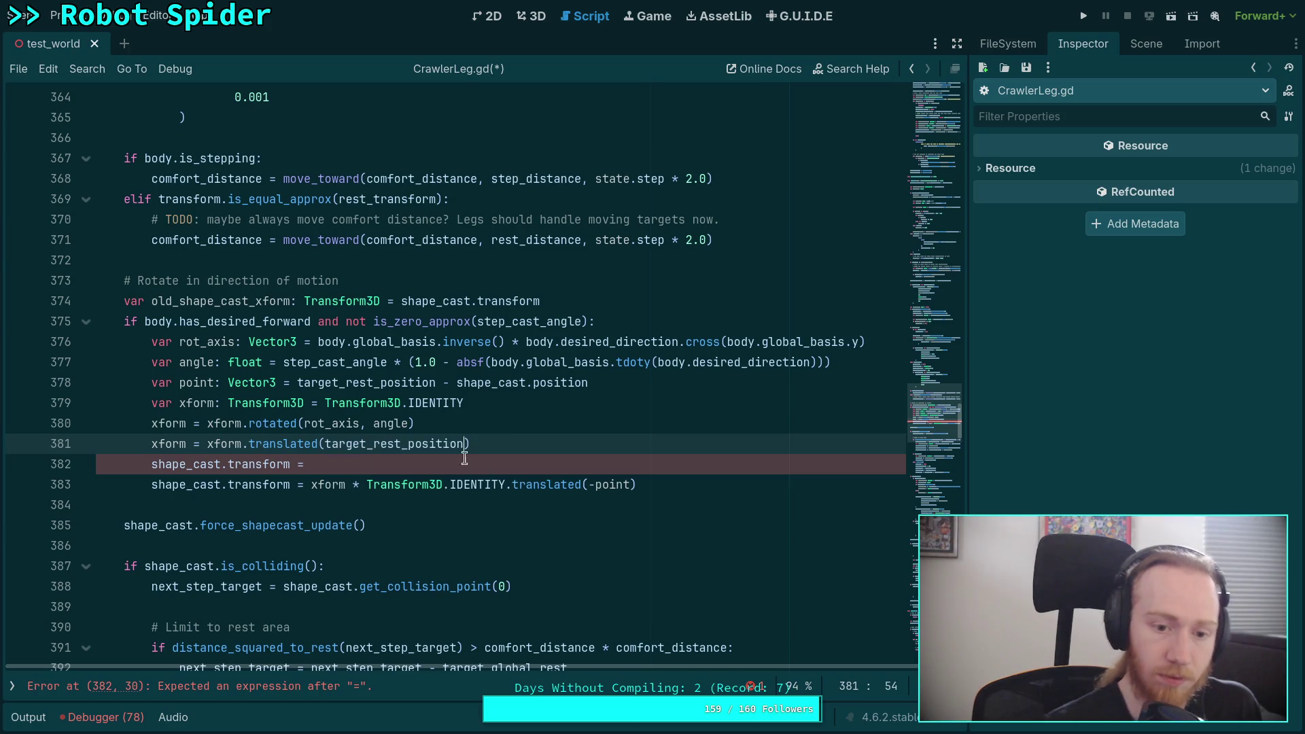
Delete the incomplete line, save, set a line 379 breakpoint and run with F5
drag(350, 464, 519, 446)
key(BackSpace)
key(ctrl+s)
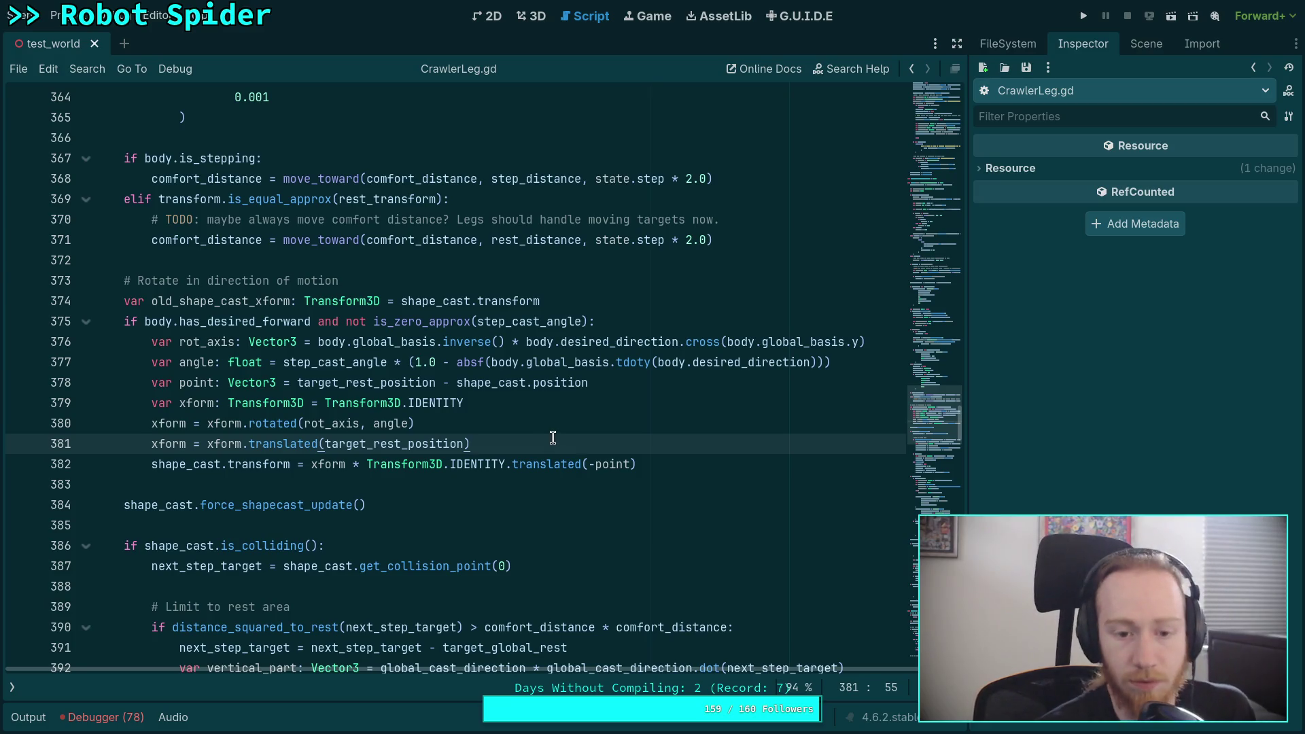
click(21, 406)
key(F5)
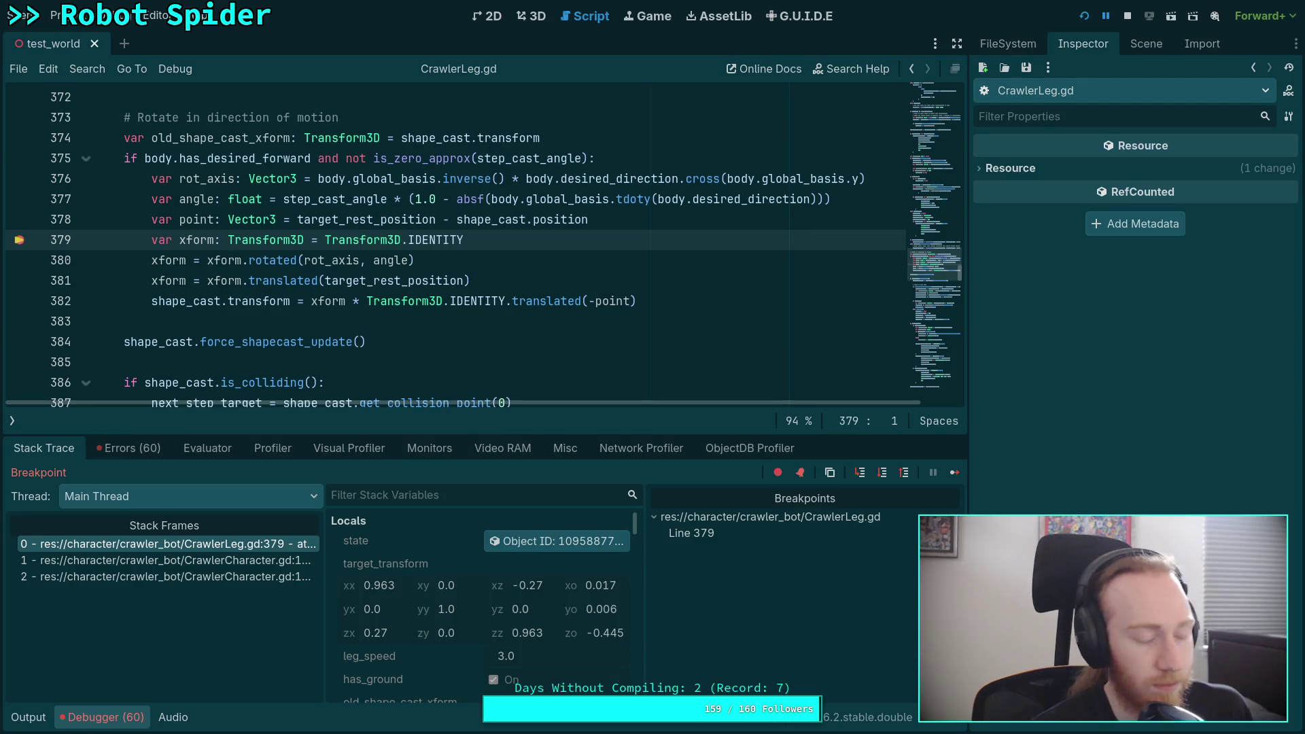
Step over from line 379 to line 382 while inspecting the locals
click(881, 473)
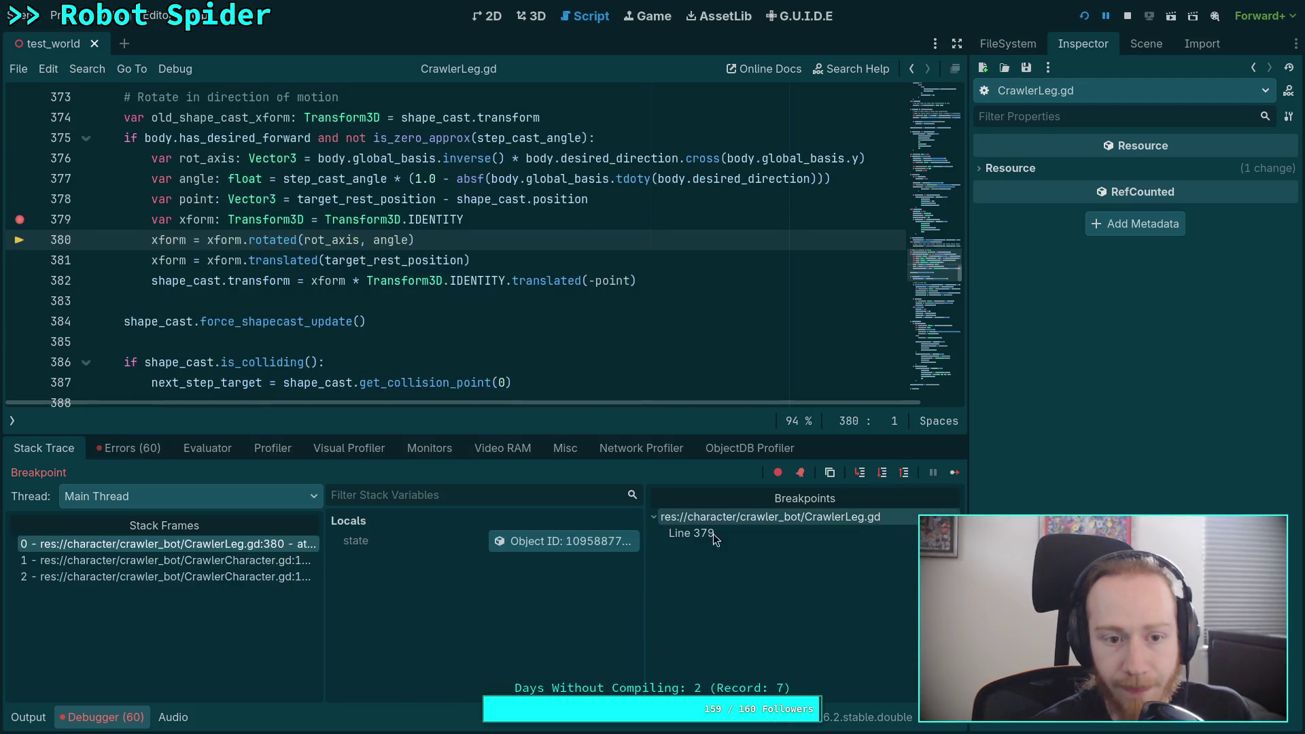
scroll(510, 595, down, 3)
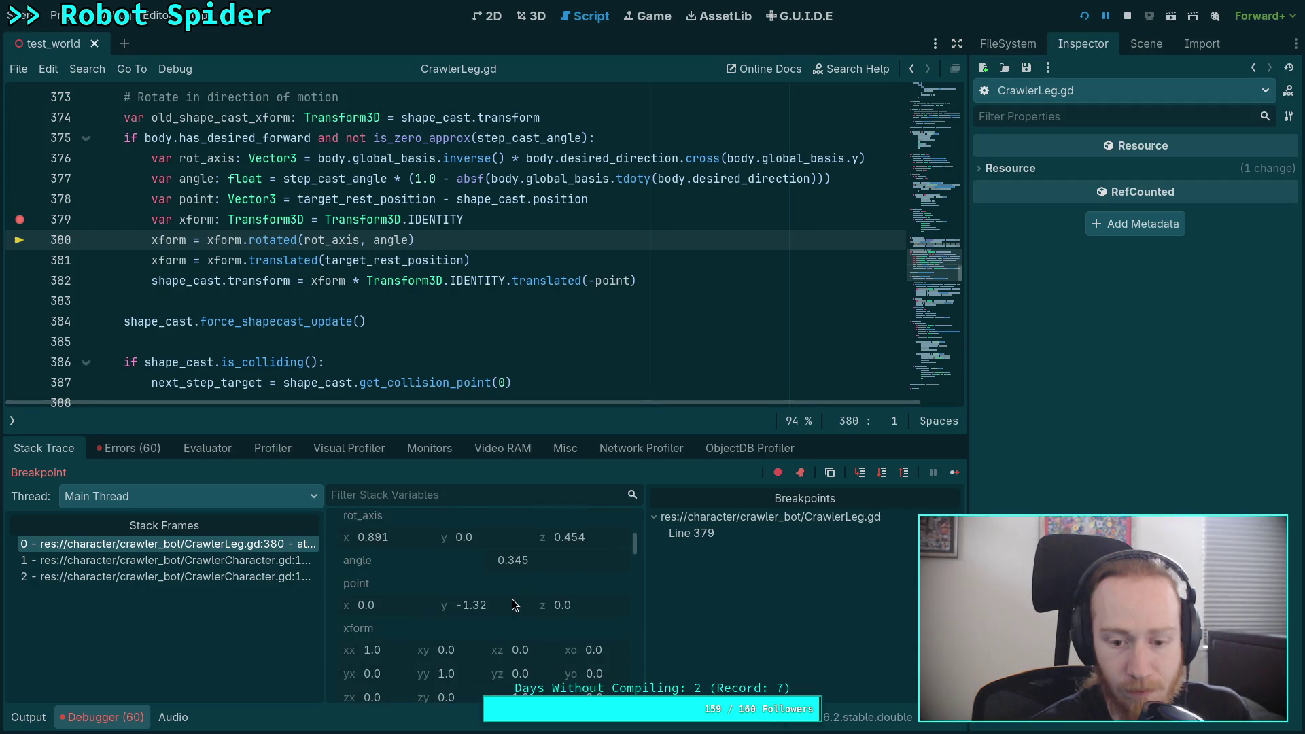
scroll(511, 605, down, 2)
click(882, 473)
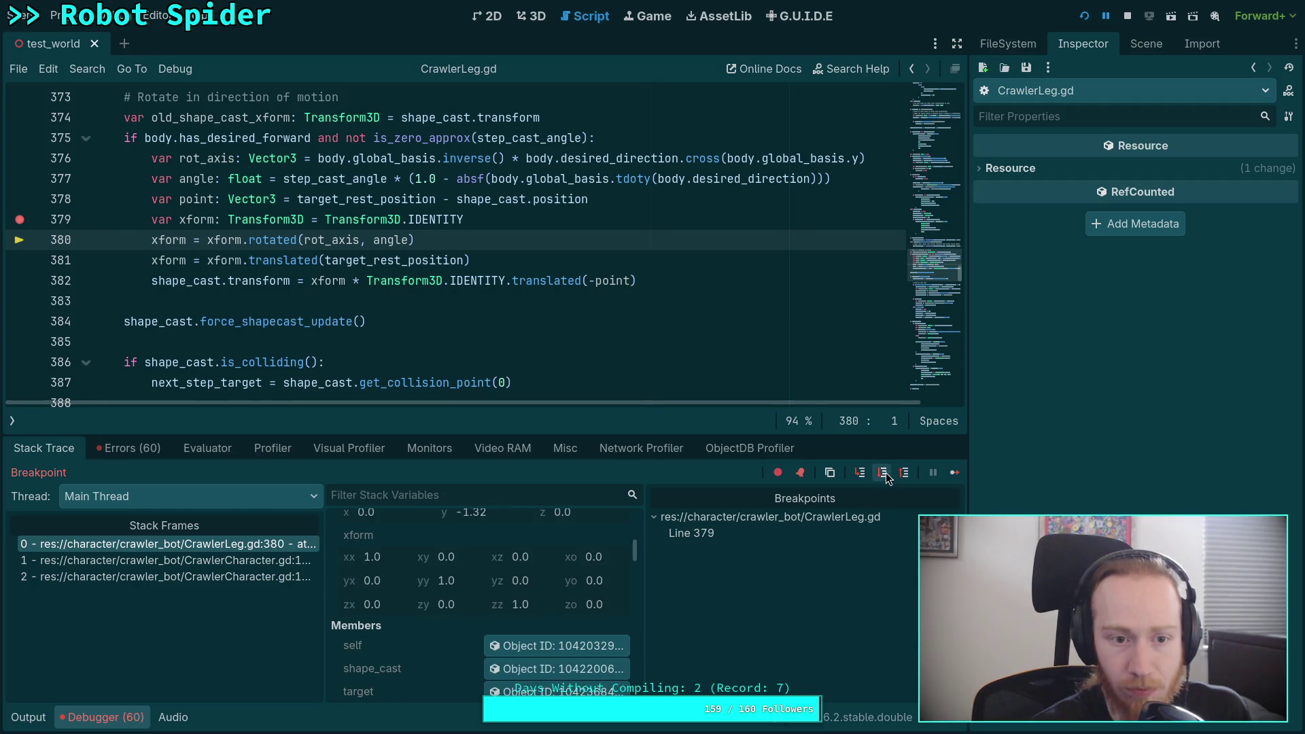
scroll(517, 618, down, 2)
scroll(553, 626, down, 3)
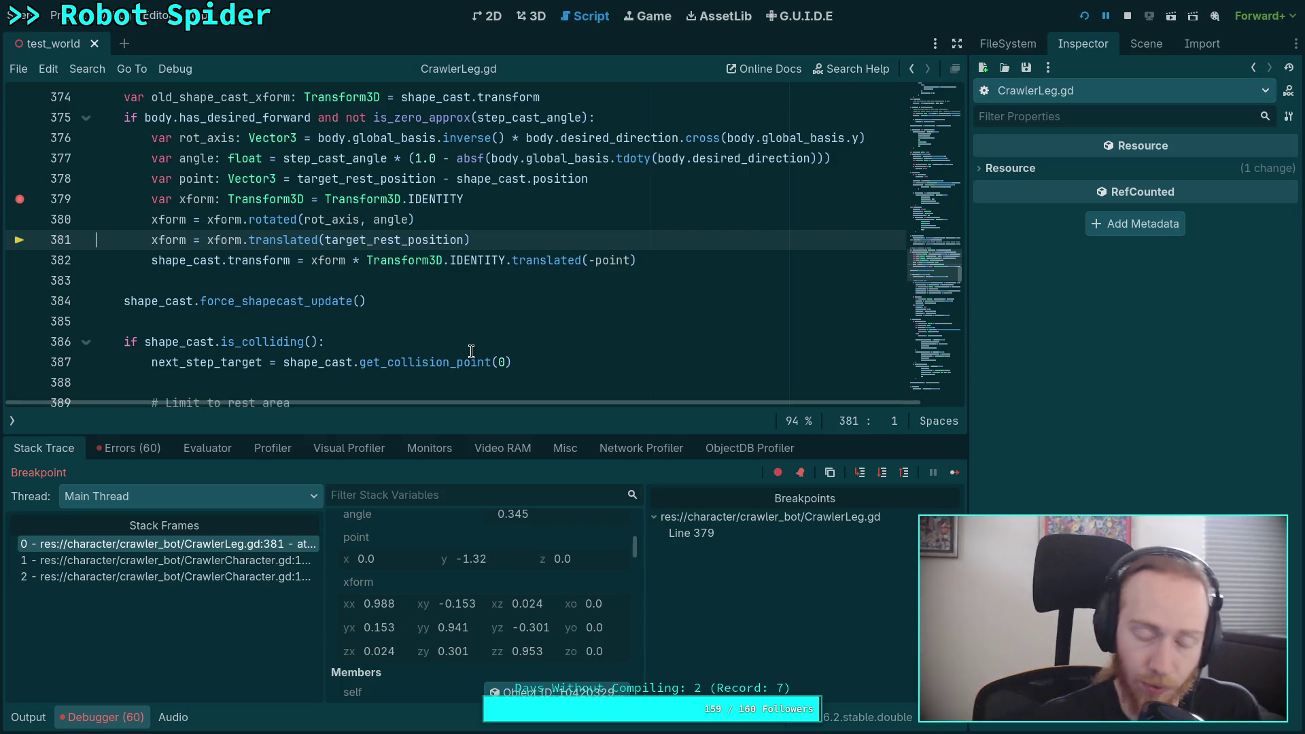
click(889, 476)
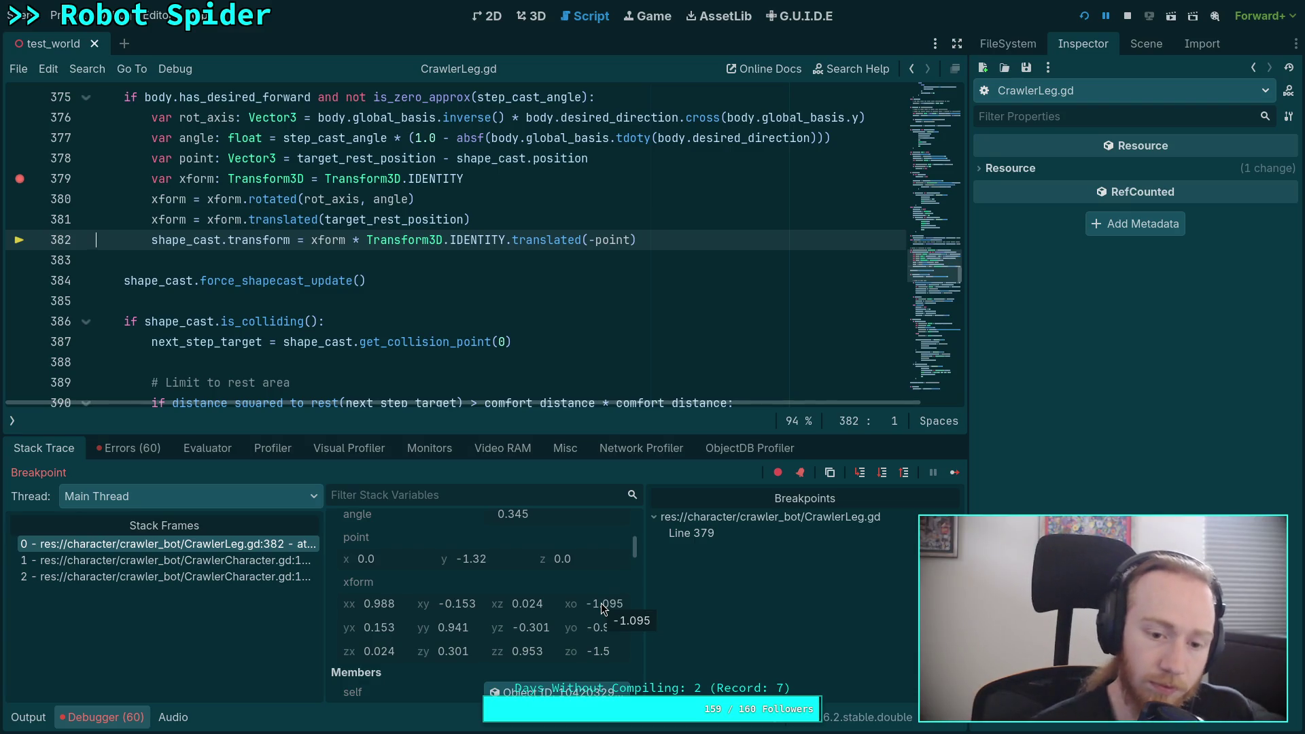
scroll(567, 596, up, 1)
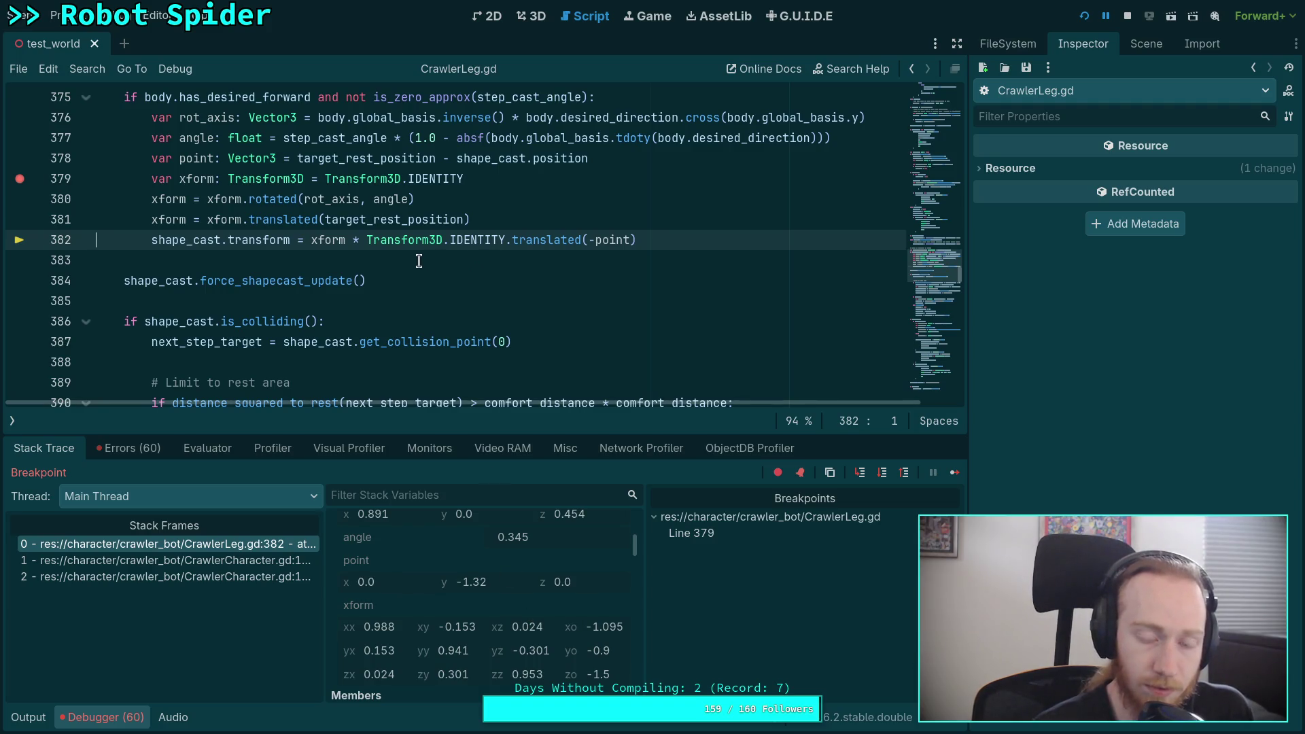
Reorder line 382 to Transform3D.IDENTITY.translated(-point) * xform, save, stop, and clear the breakpoint
mouse_move(363, 233)
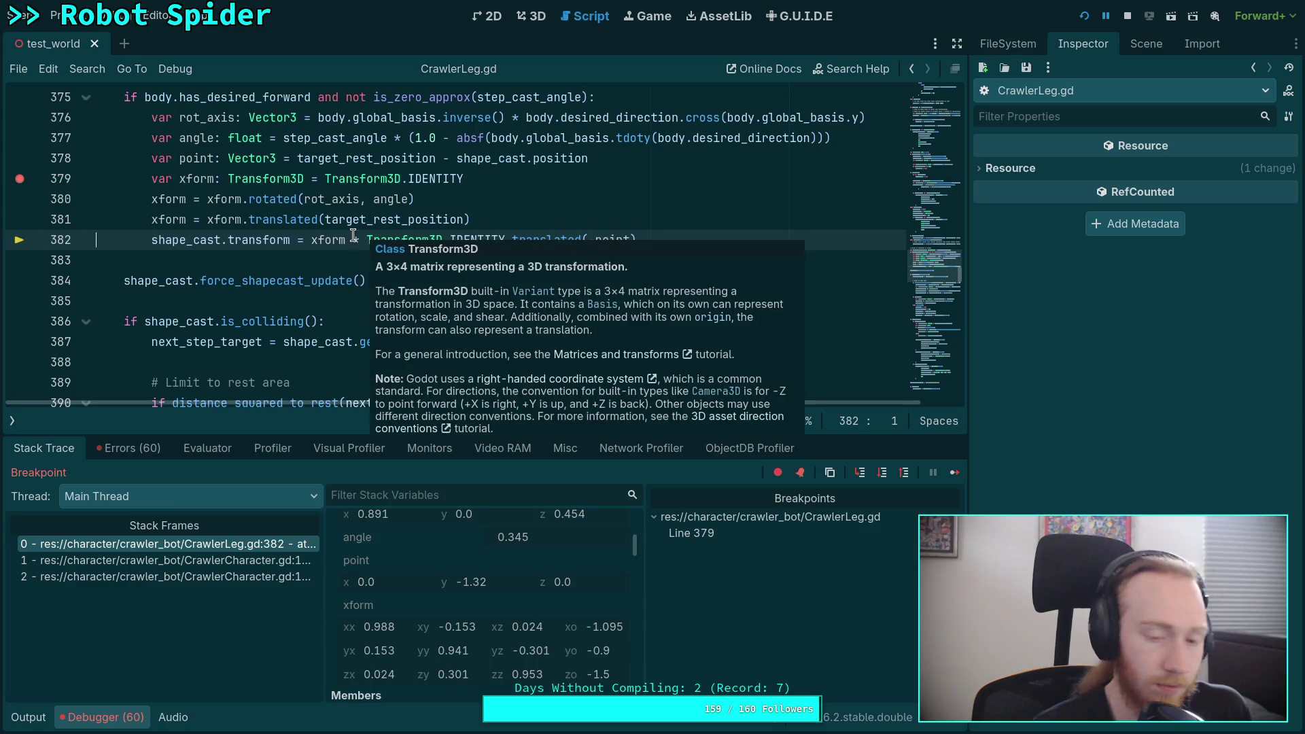
mouse_move(365, 239)
mouse_down()
mouse_move(705, 224)
mouse_move(711, 238)
mouse_up()
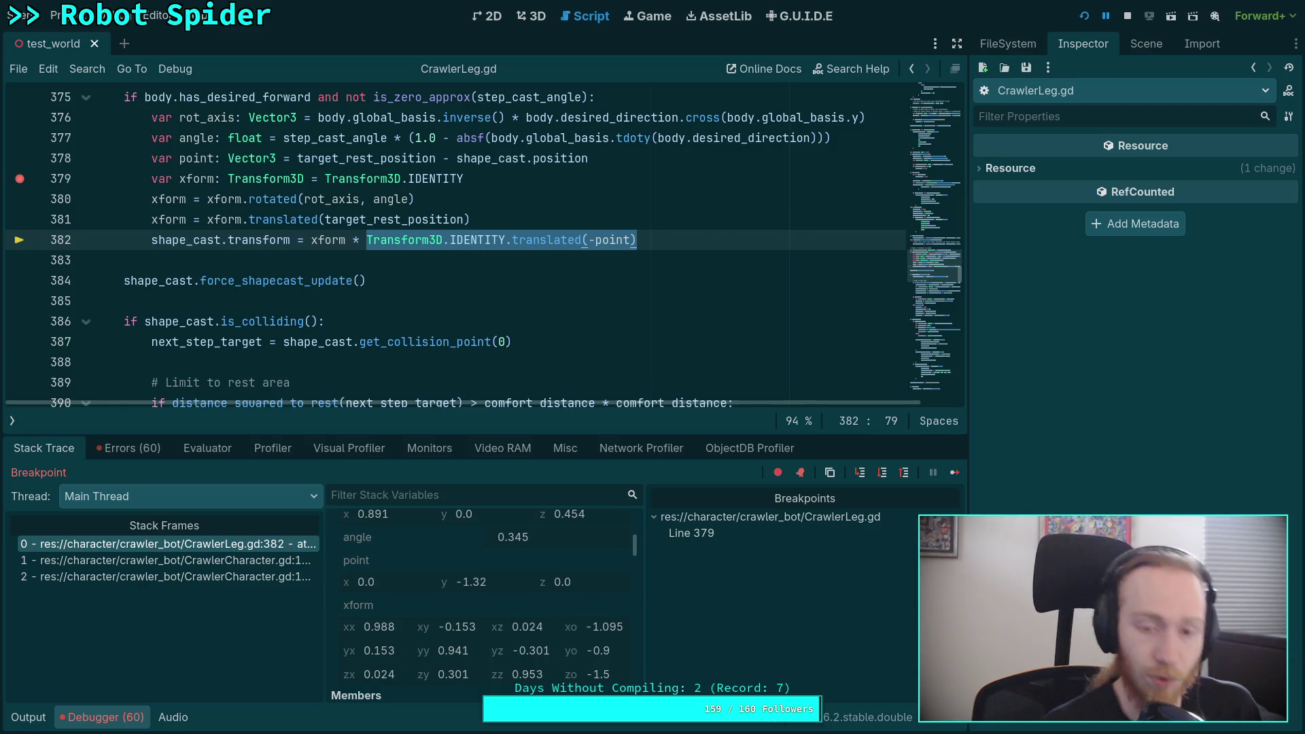
key(BackSpace)
key(BackSpace)
key(BackSpace)
click(305, 240)
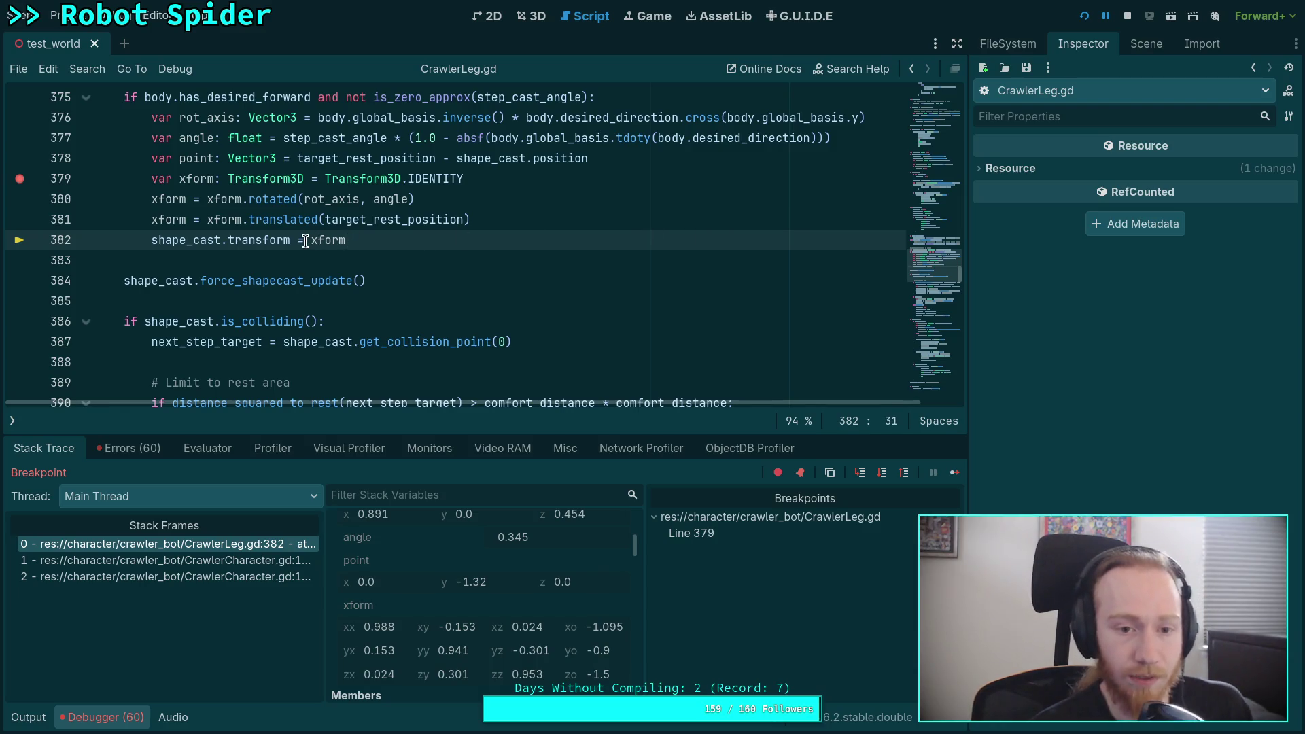
text(Transform3D.IDENTITY.translated(-point) *)
key(Escape)
key(ctrl+s)
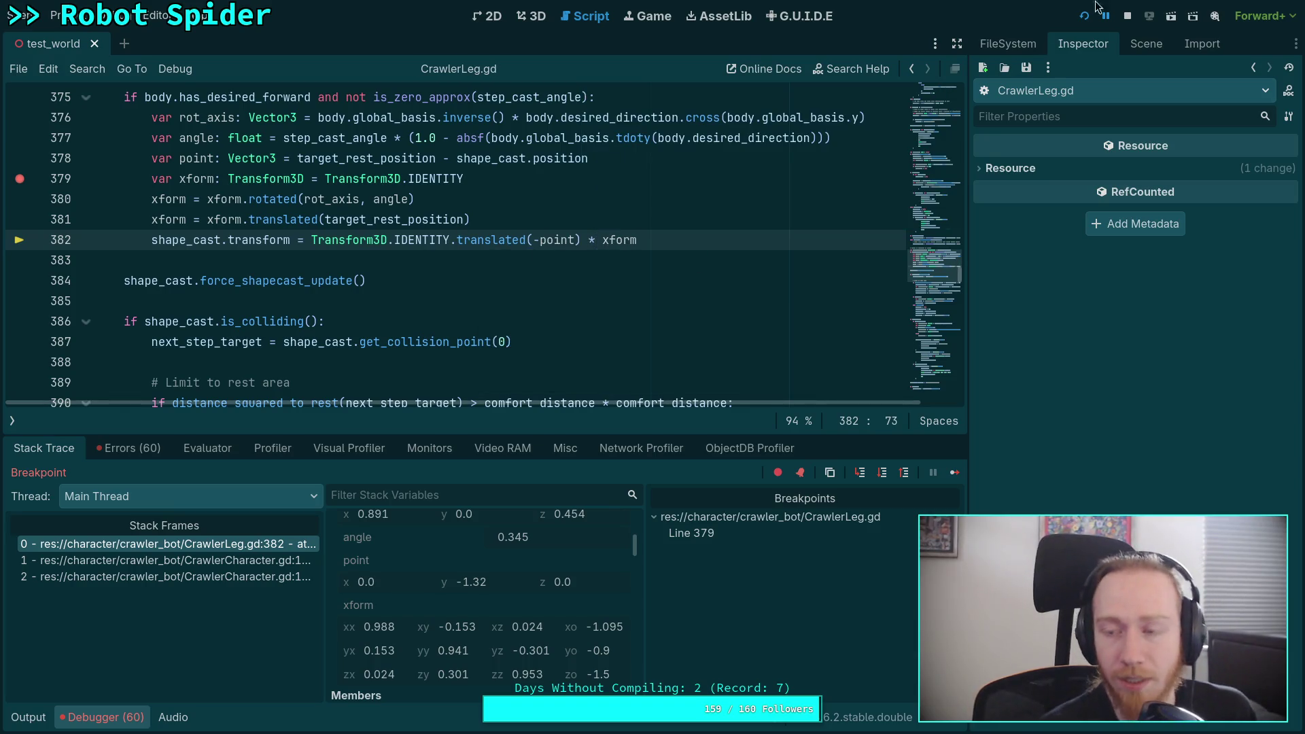
click(1127, 18)
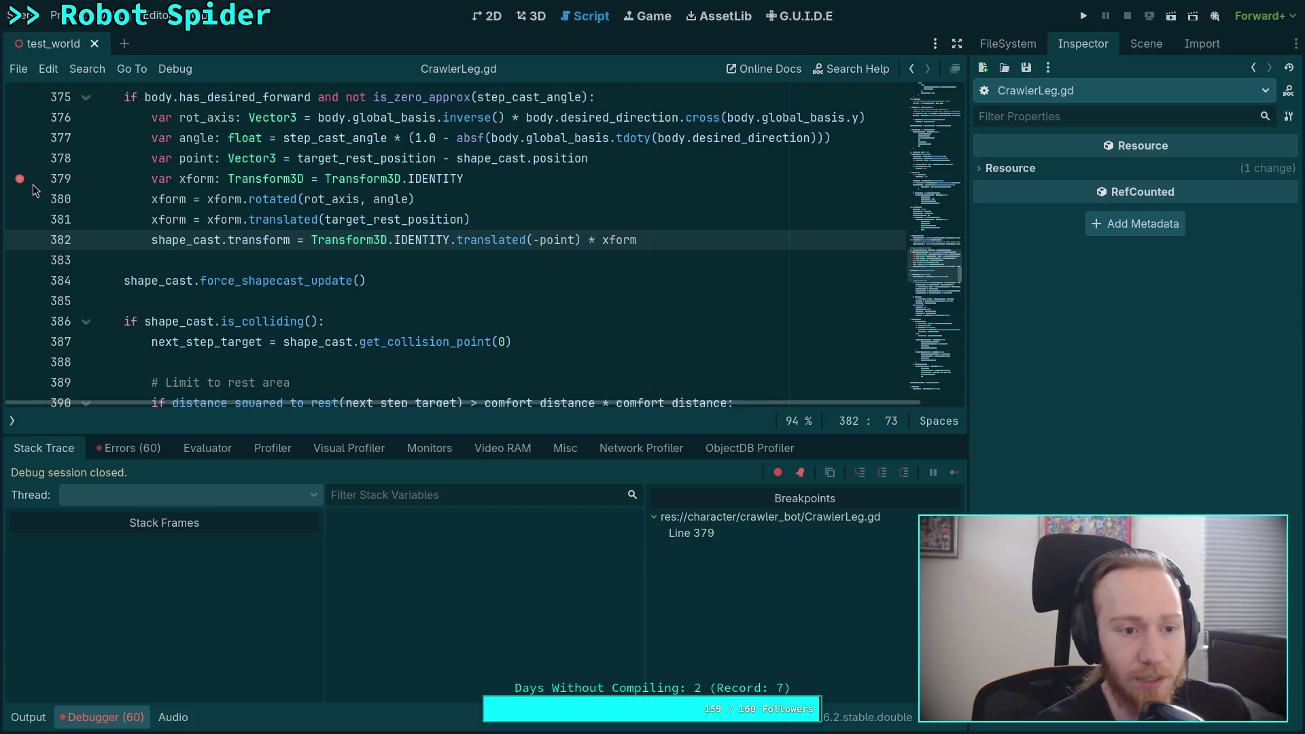
click(21, 180)
Run the game with F5 to test the reordered line 382, then stop it
key(F5)
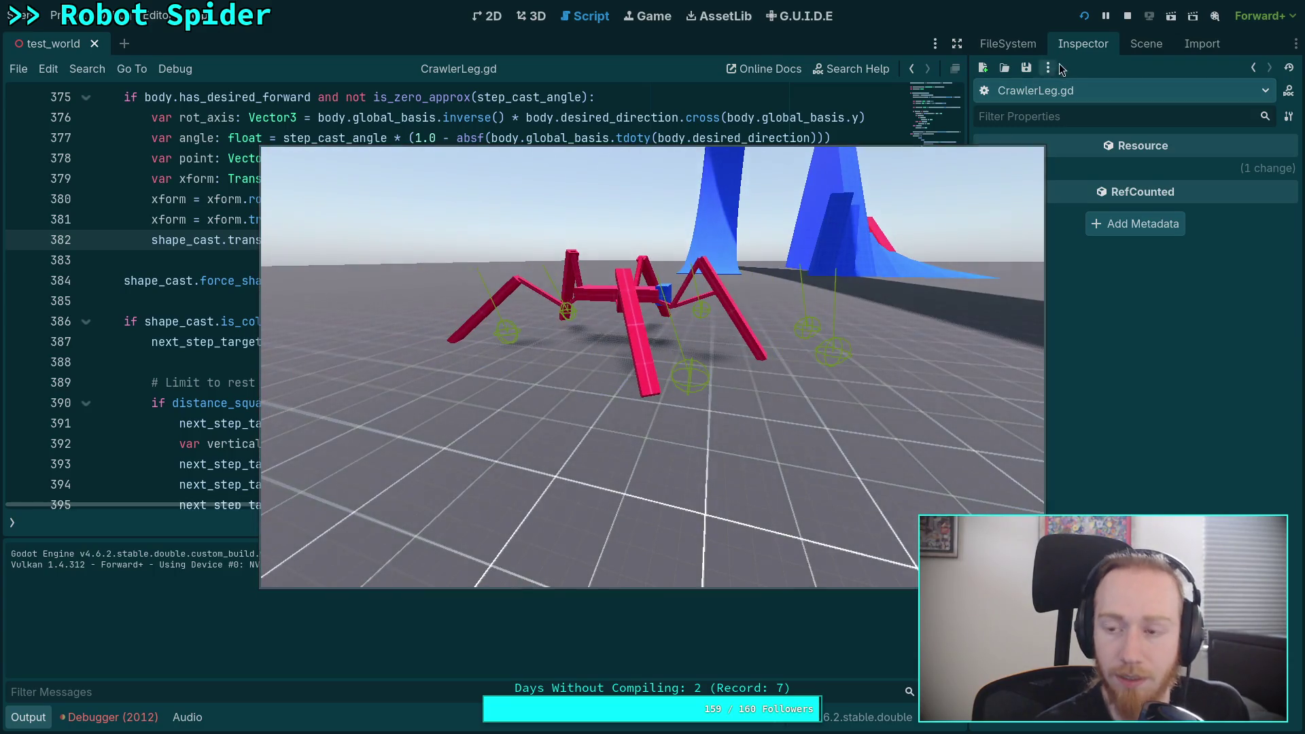
click(1129, 16)
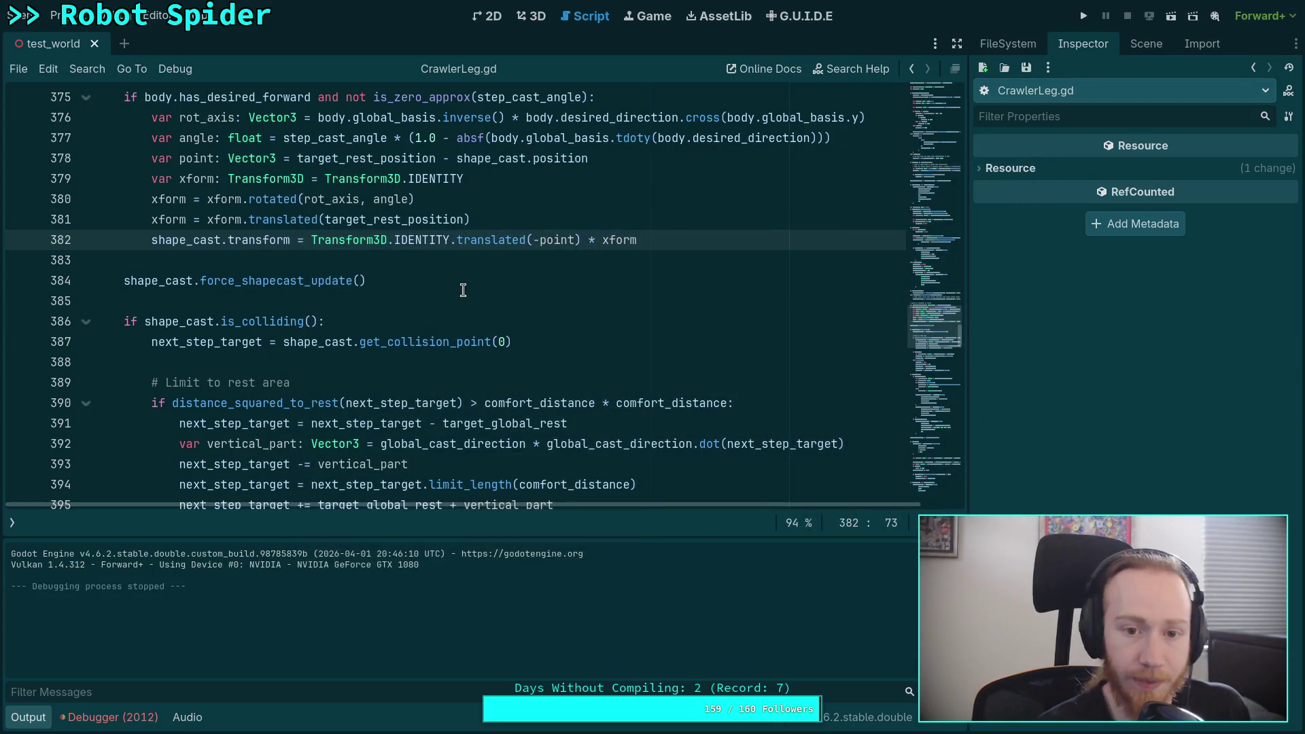
click(371, 205)
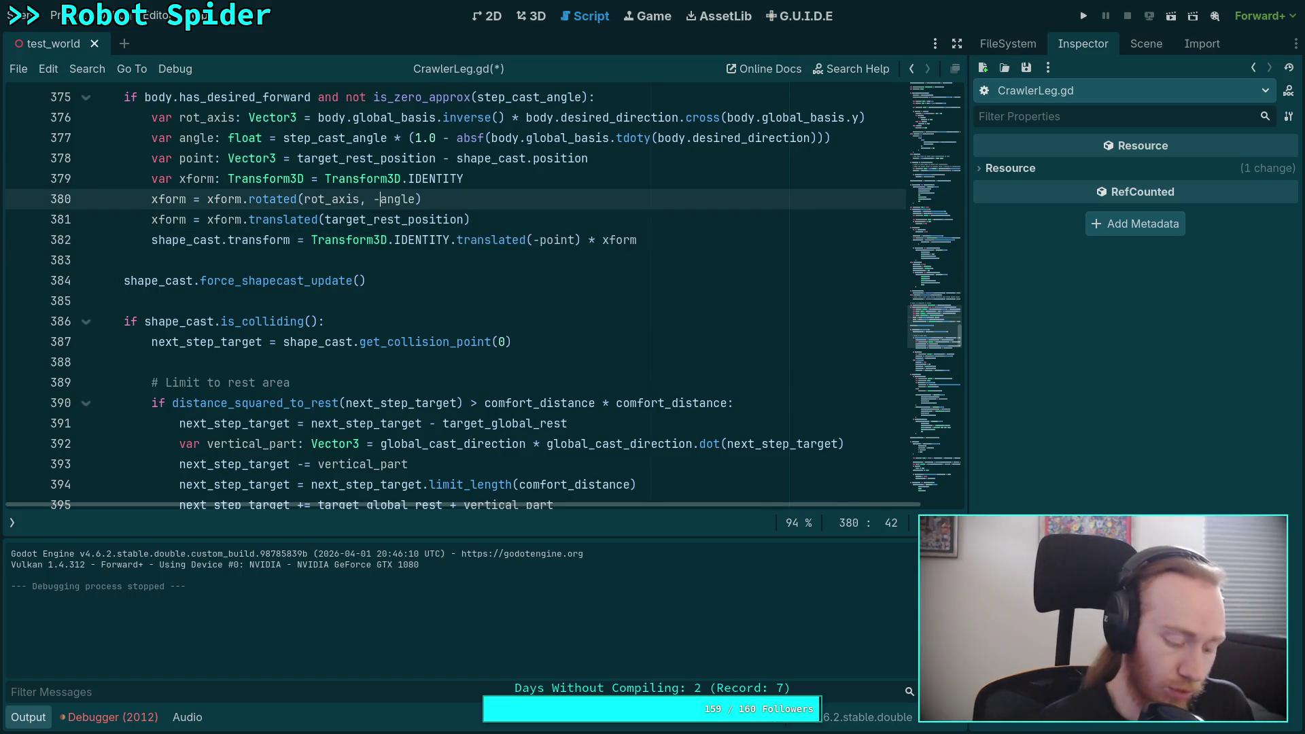
text(-)
key(ctrl+n)
key(Escape)
key(ctrl+s)
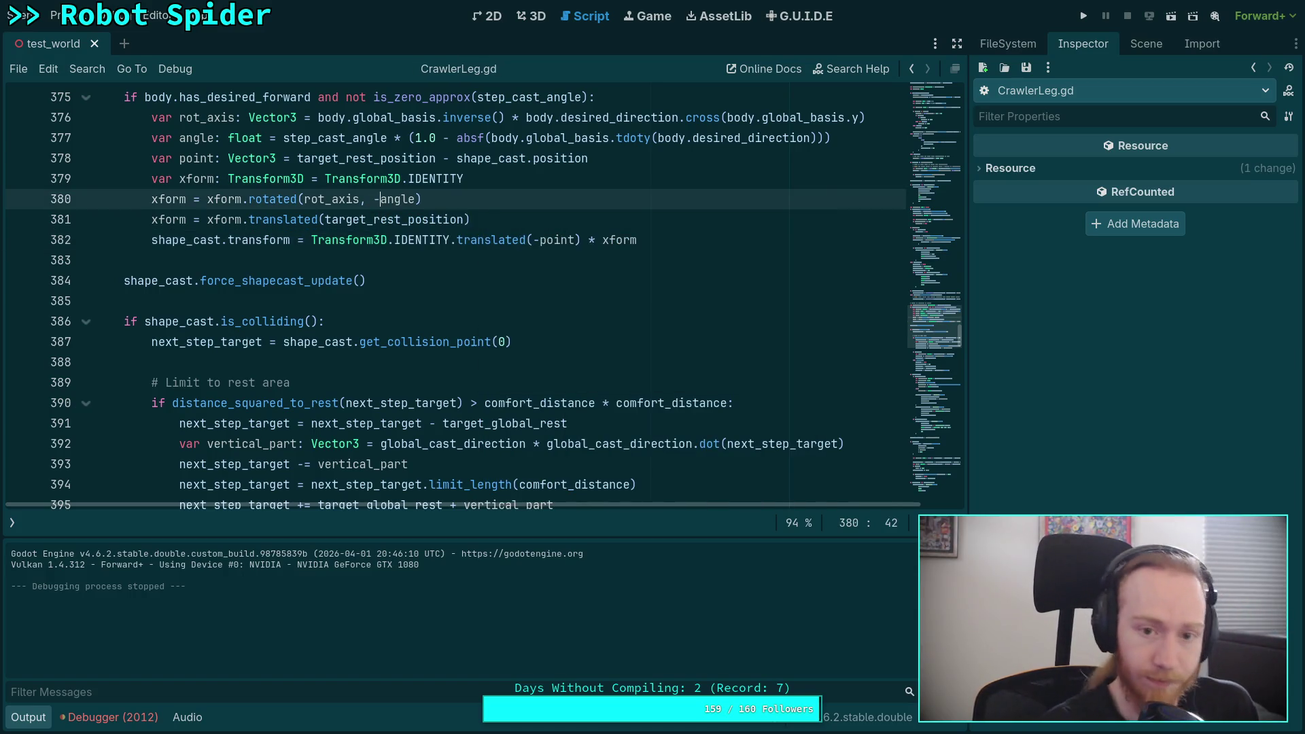
click(1083, 16)
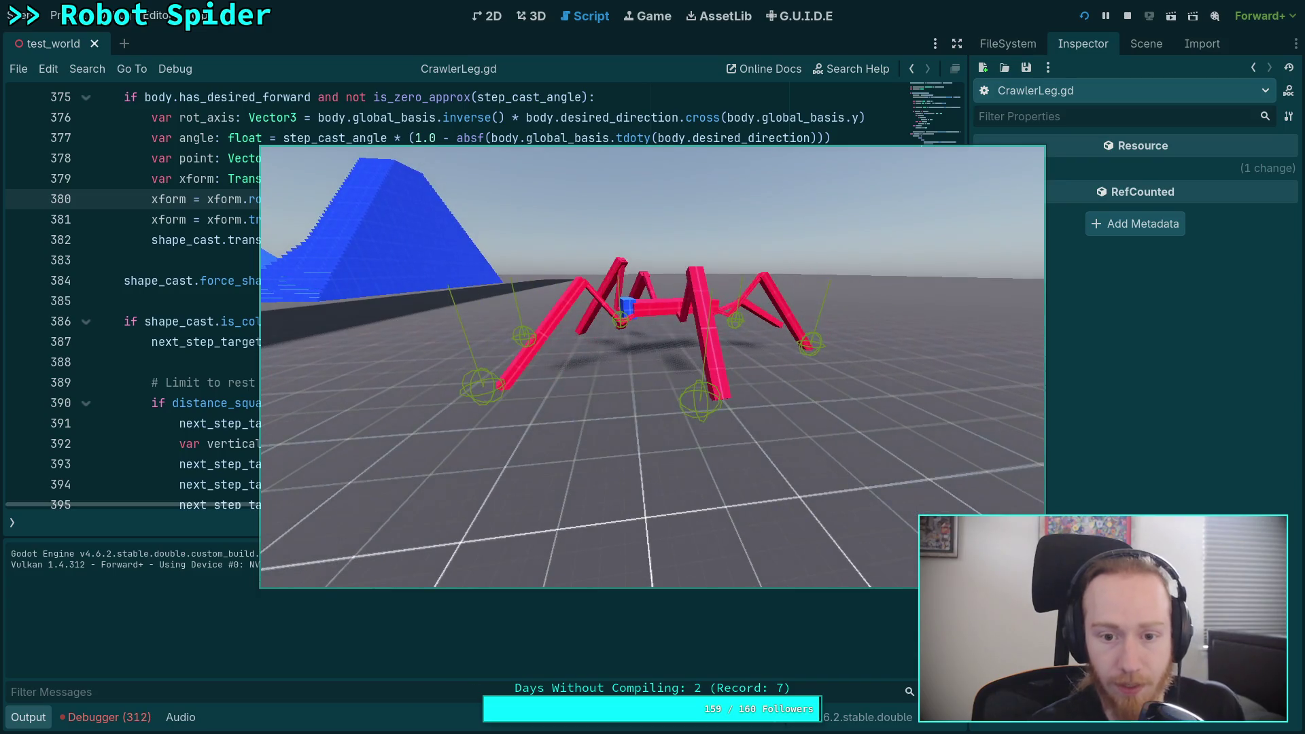
click(1127, 15)
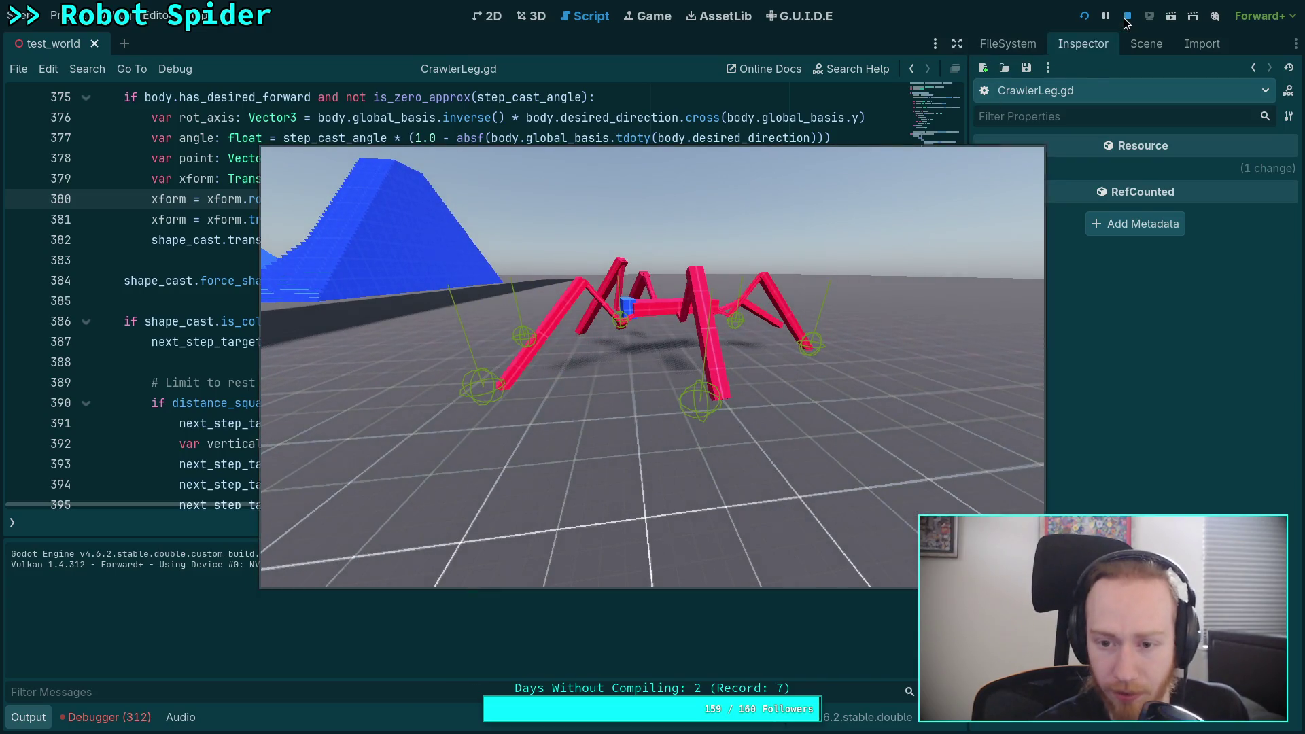
key(BackSpace)
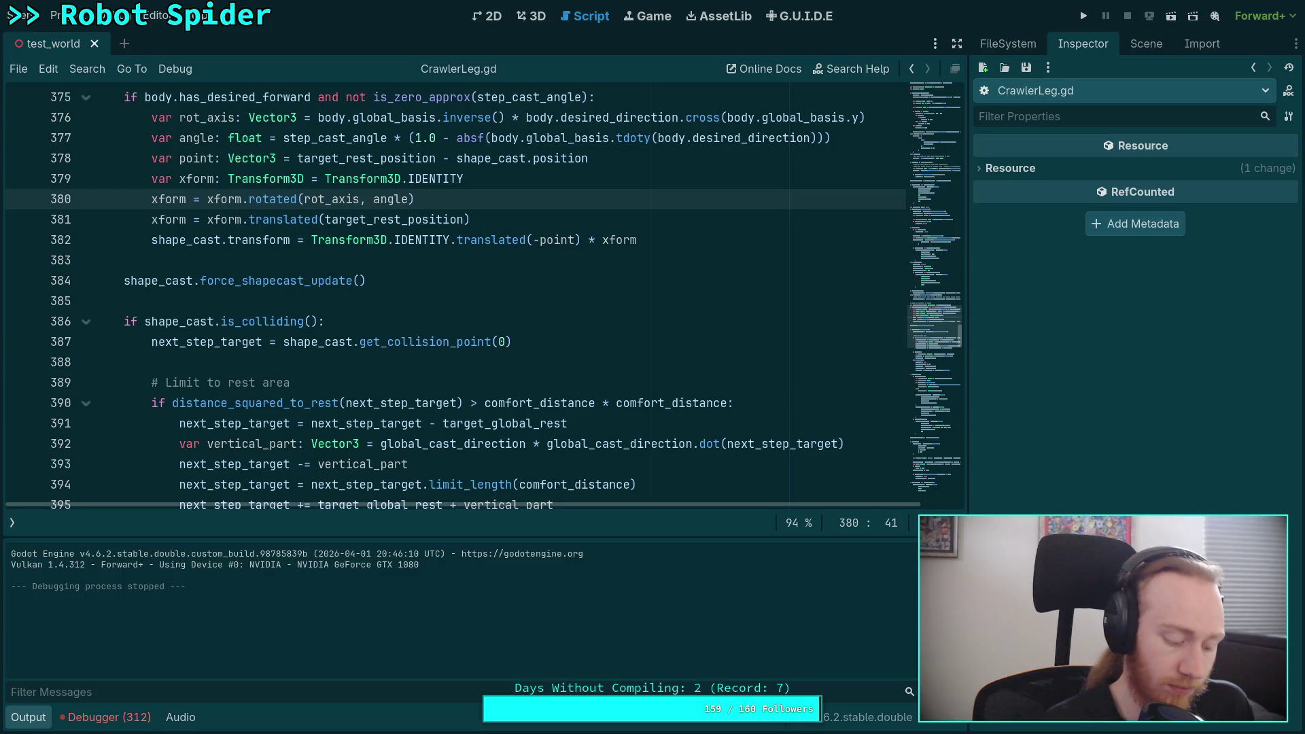
key(F5)
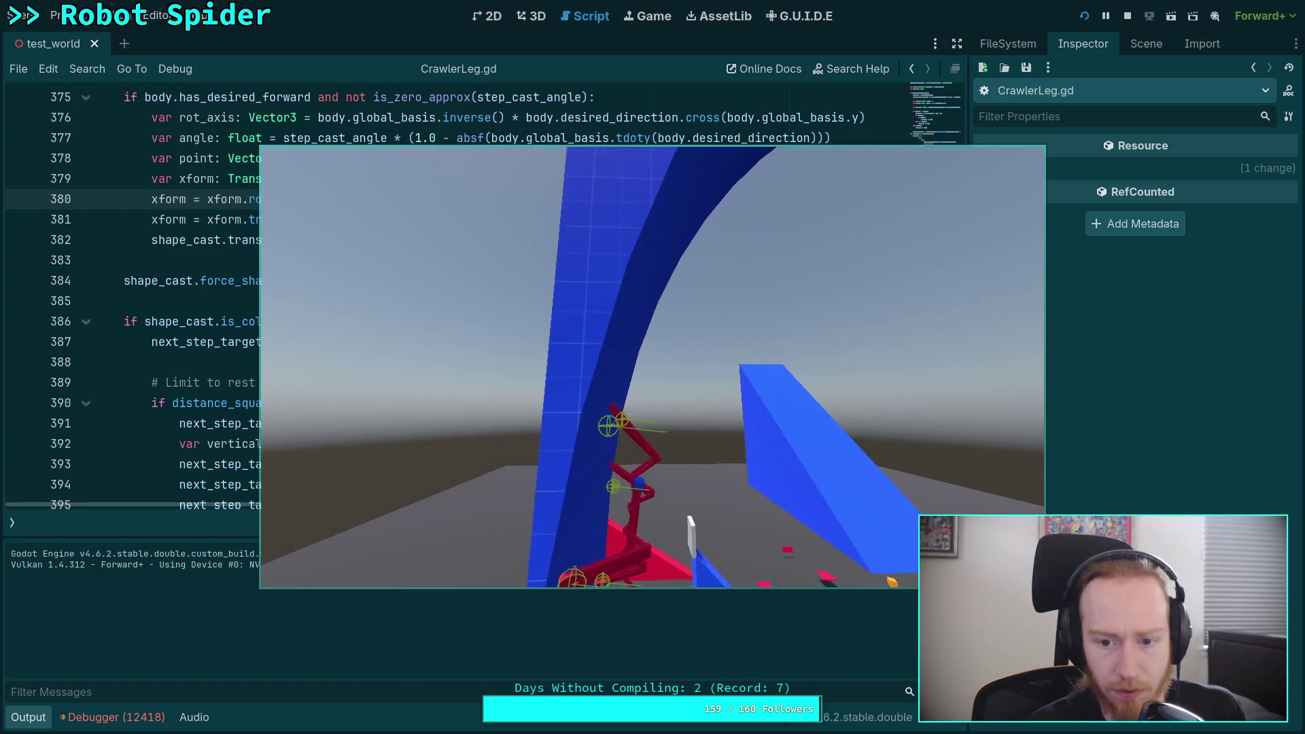
Move the game window aside to watch the spider climb the curved blue ramp
drag(515, 350, 812, 408)
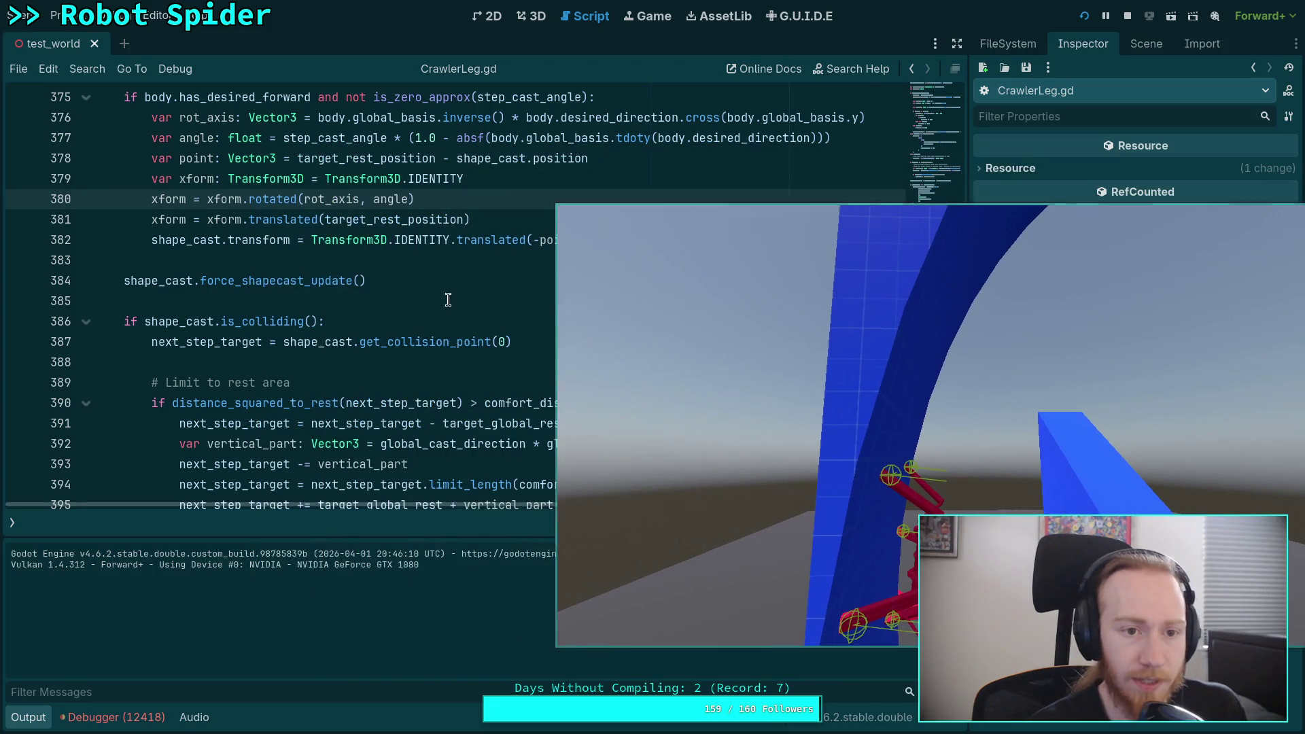
scroll(291, 288, up, 2)
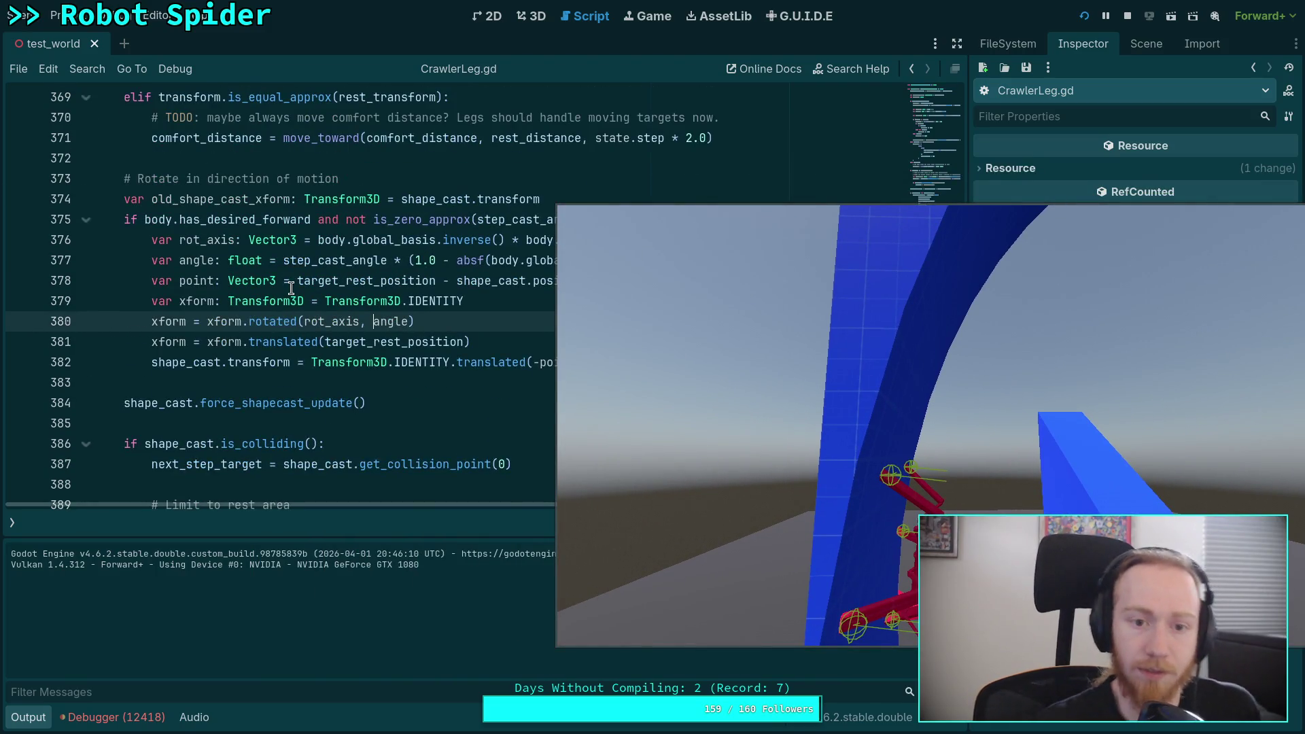
scroll(291, 288, down, 1)
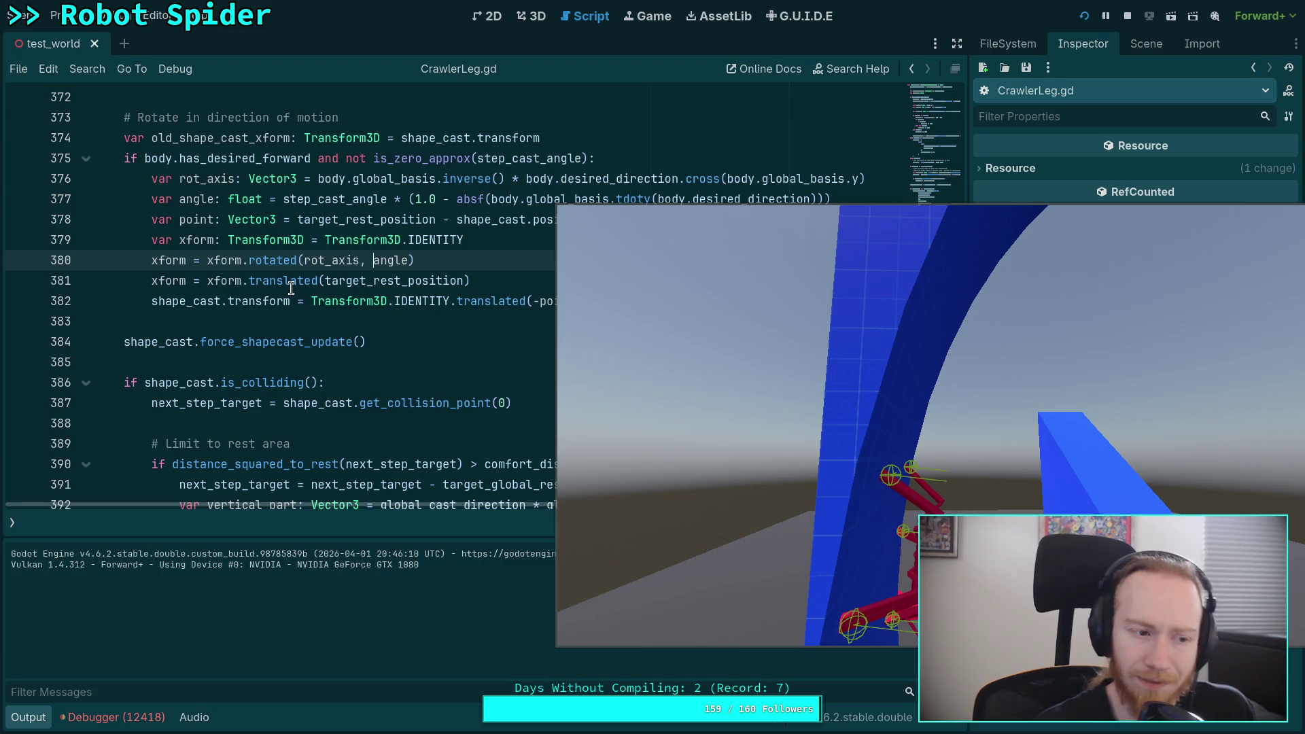
Stop the game, add shape_cast.force_update_transform() after line 382, save, and rerun
click(1128, 15)
click(679, 305)
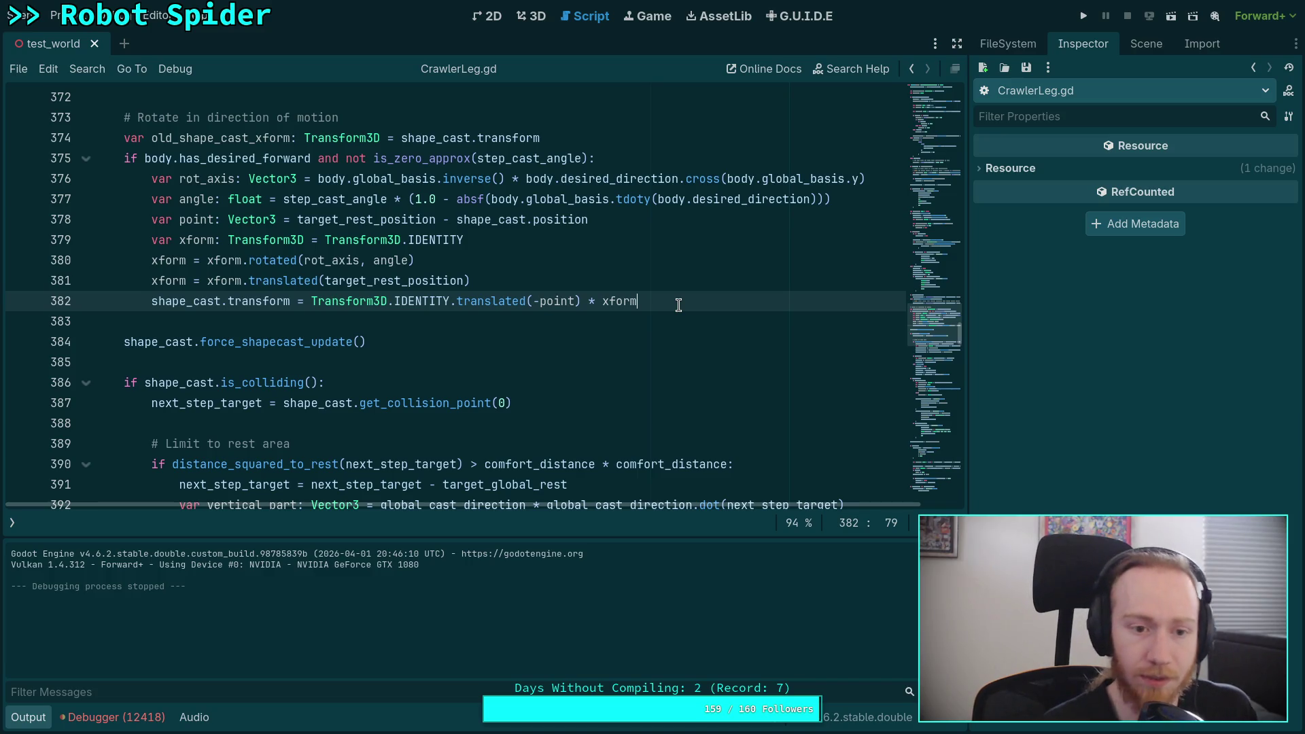
key(Return)
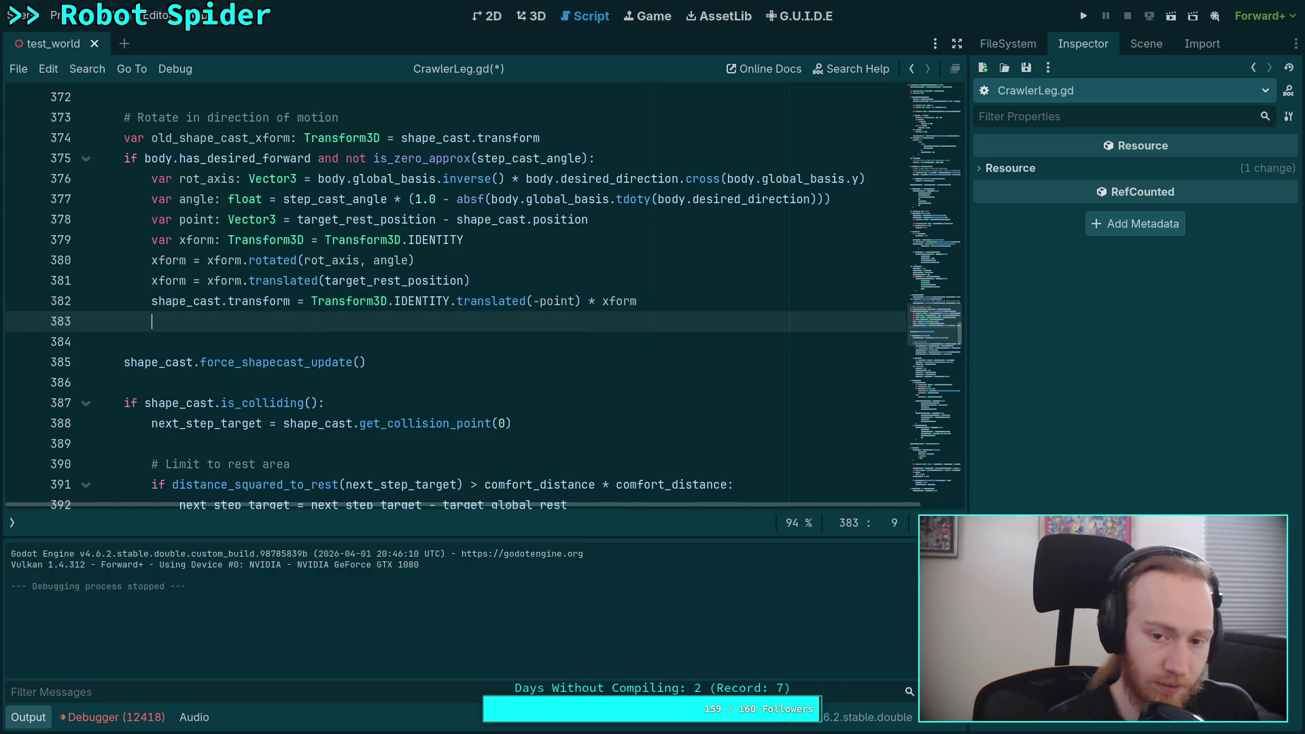
text(shape_cast)
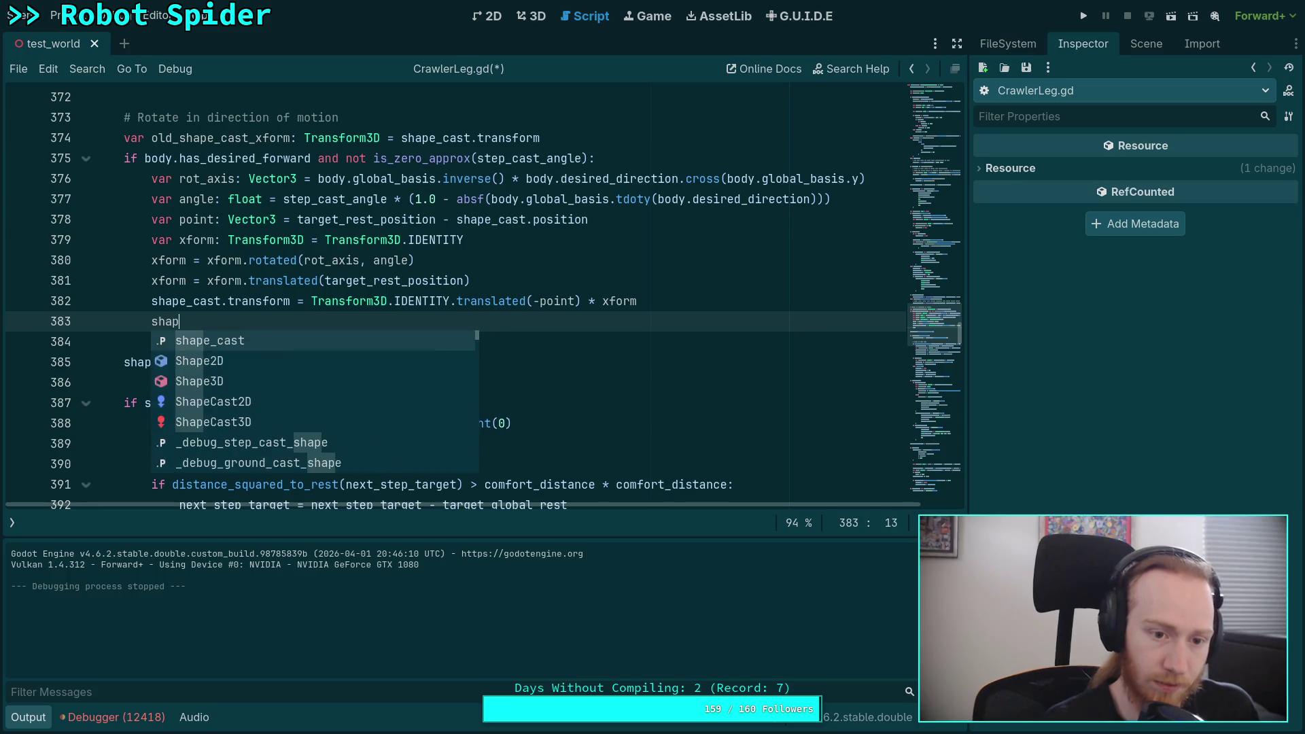
key(Return)
text(.upd)
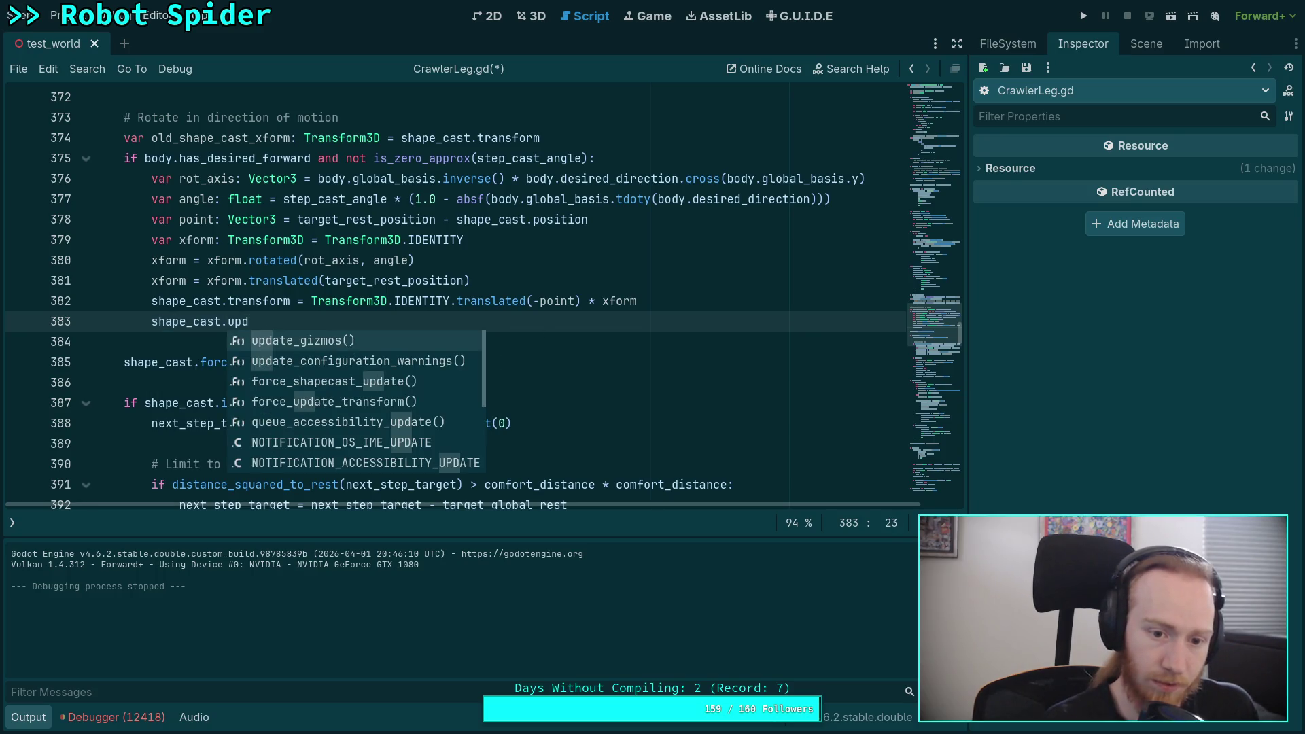
key(Down)
key(Down)
key(Down)
key(Return)
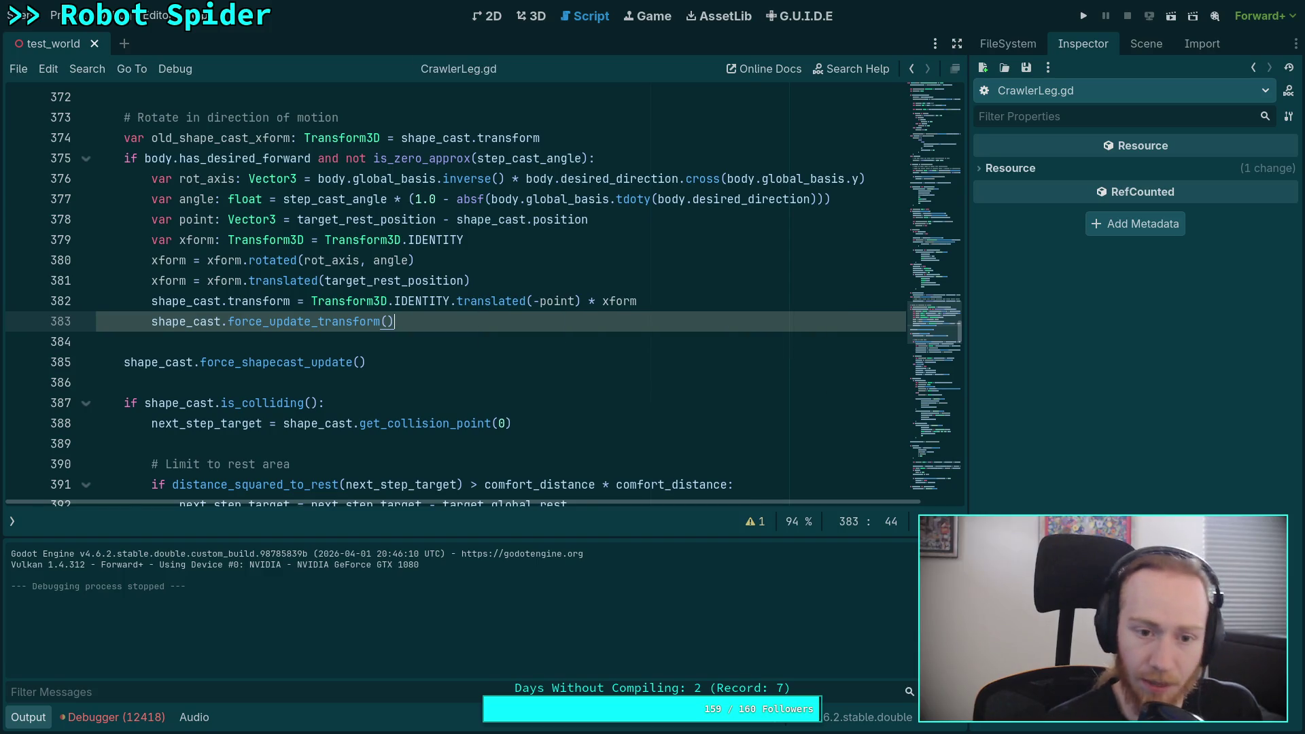
key(ctrl+s)
click(1083, 20)
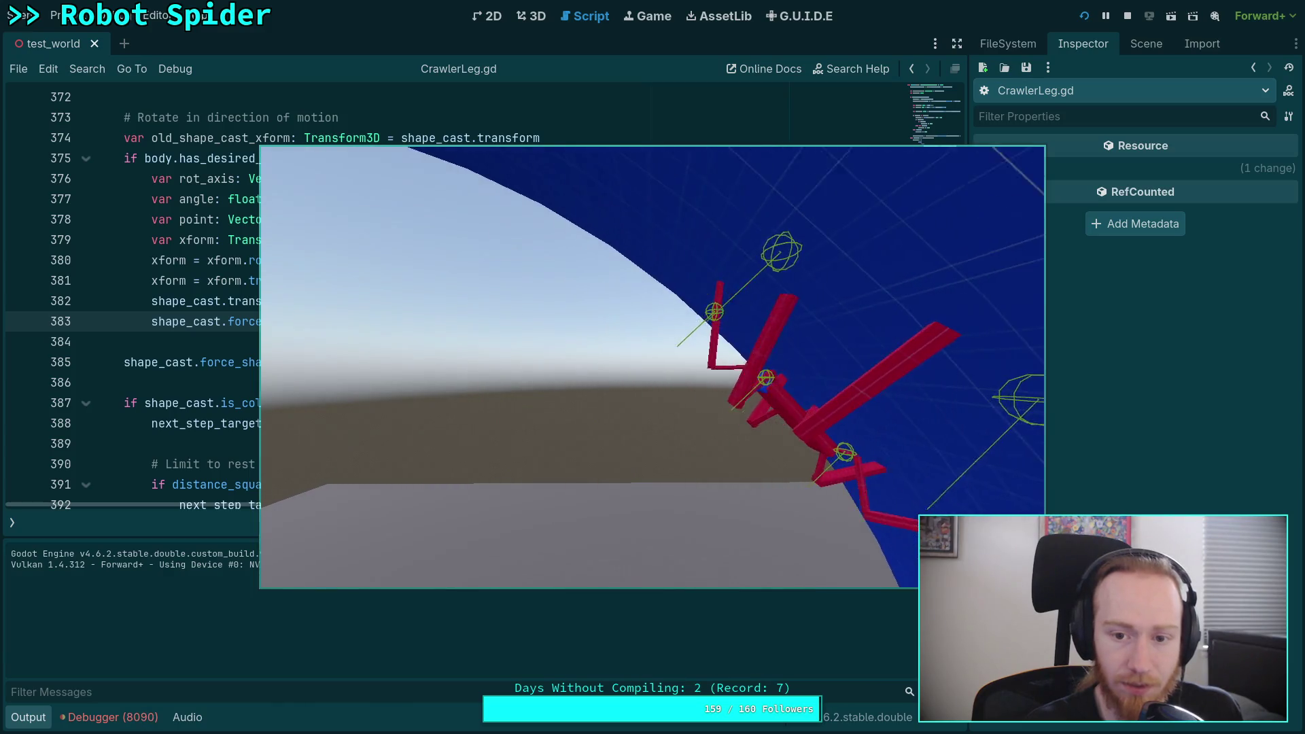
click(1127, 16)
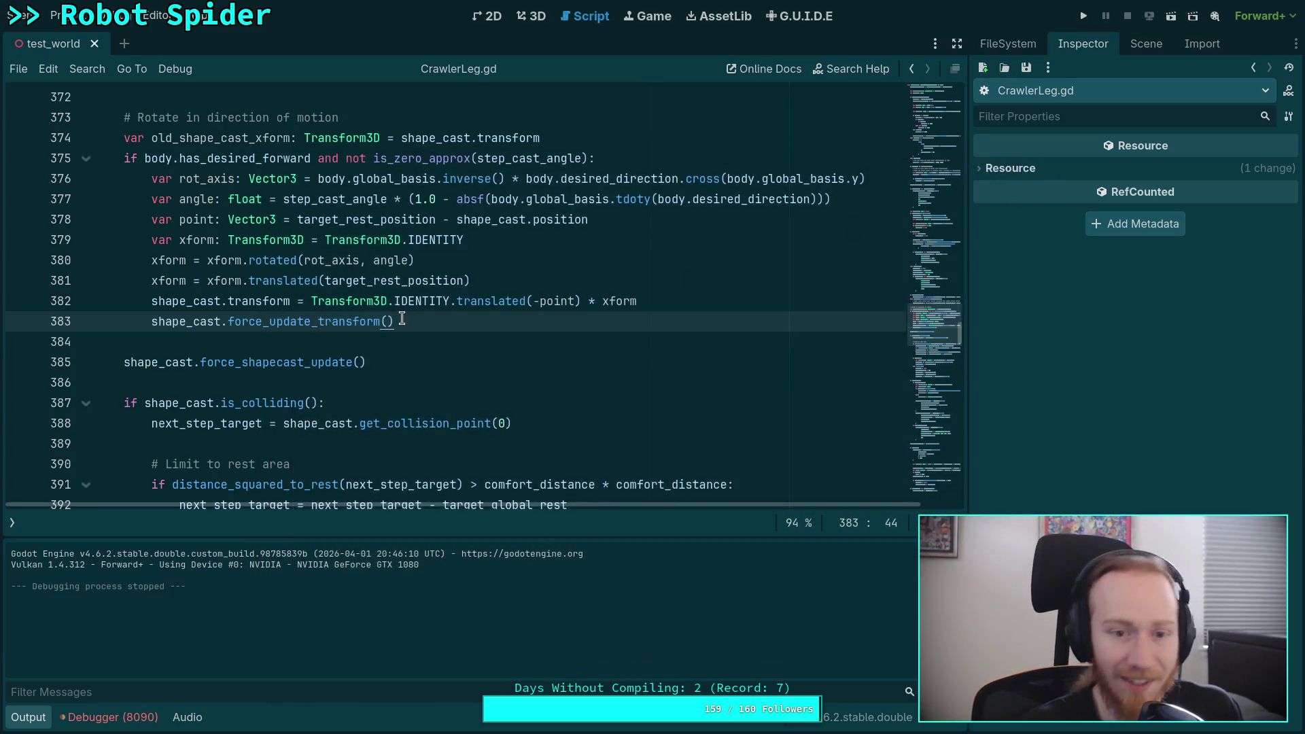
Collapse the Output panel and select shape_cast on line 385 to highlight its uses
scroll(410, 305, up, 1)
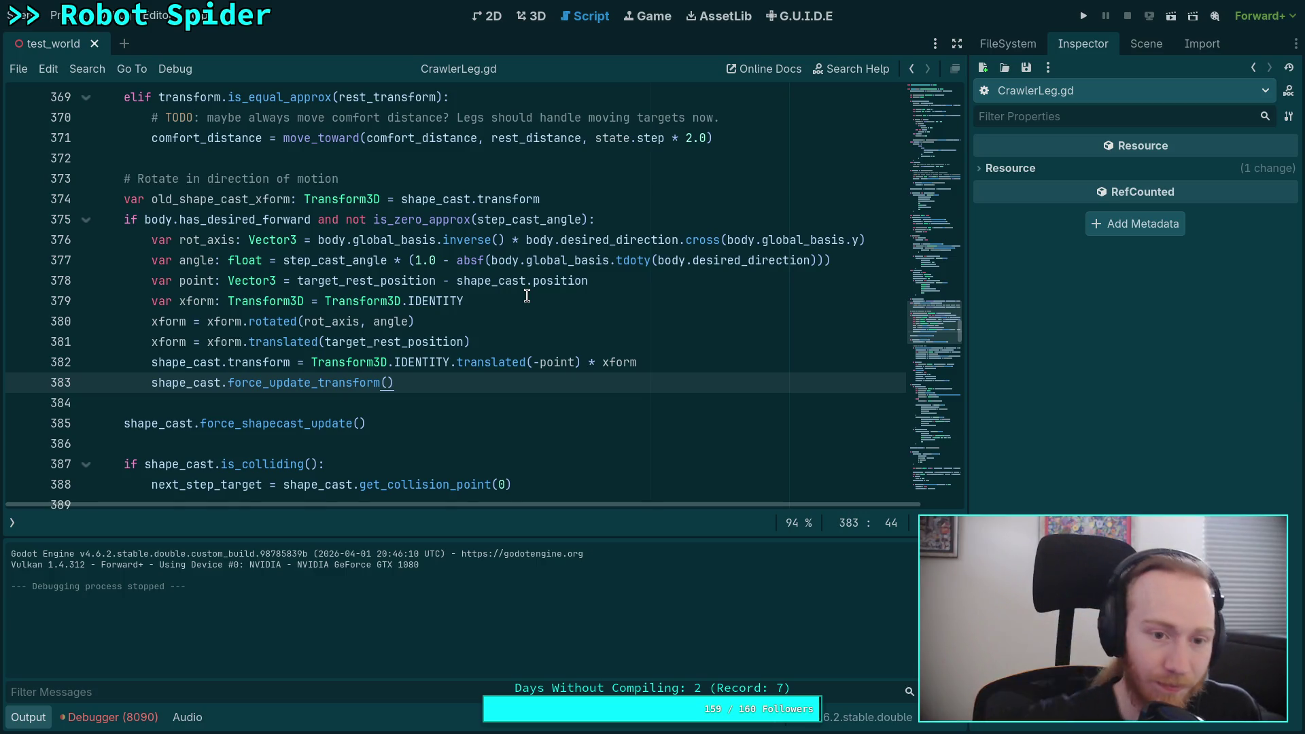
click(38, 718)
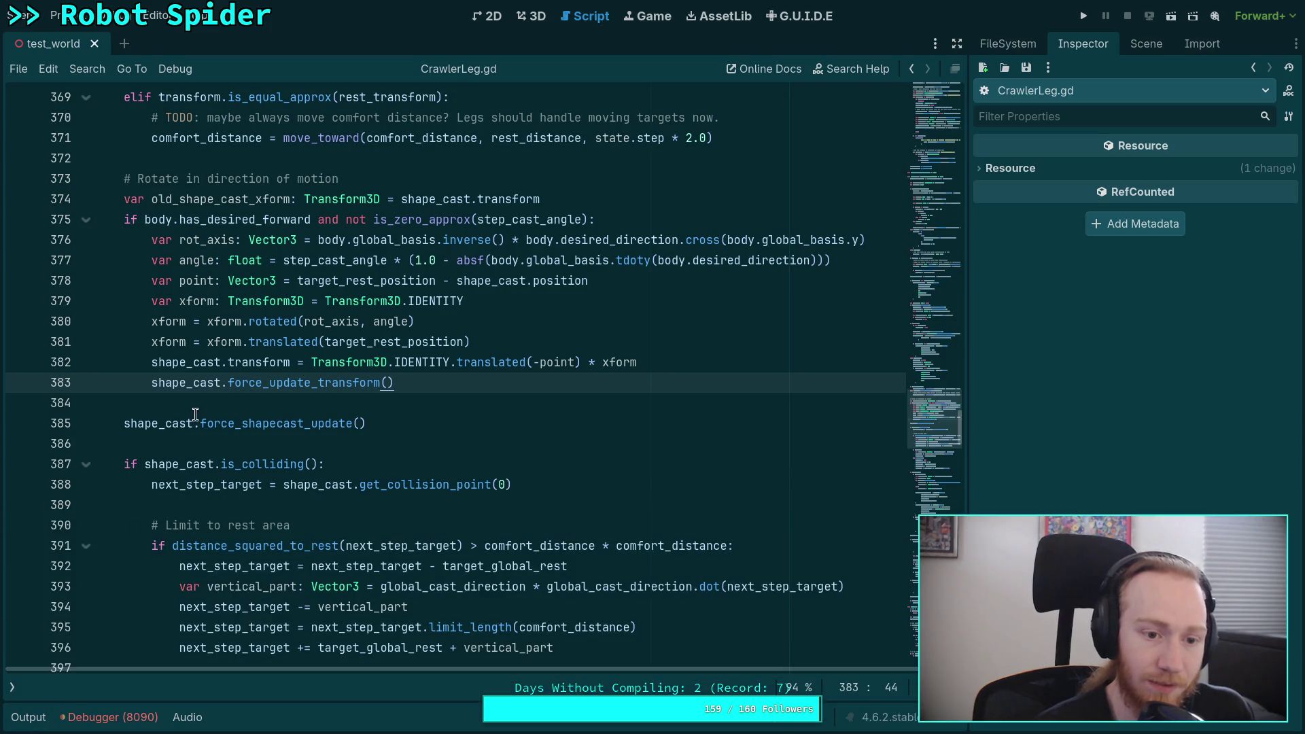
double_click(155, 423)
Review the step and debug-draw code, ending with the caret at the end of line 440
scroll(301, 398, up, 7)
scroll(301, 398, up, 16)
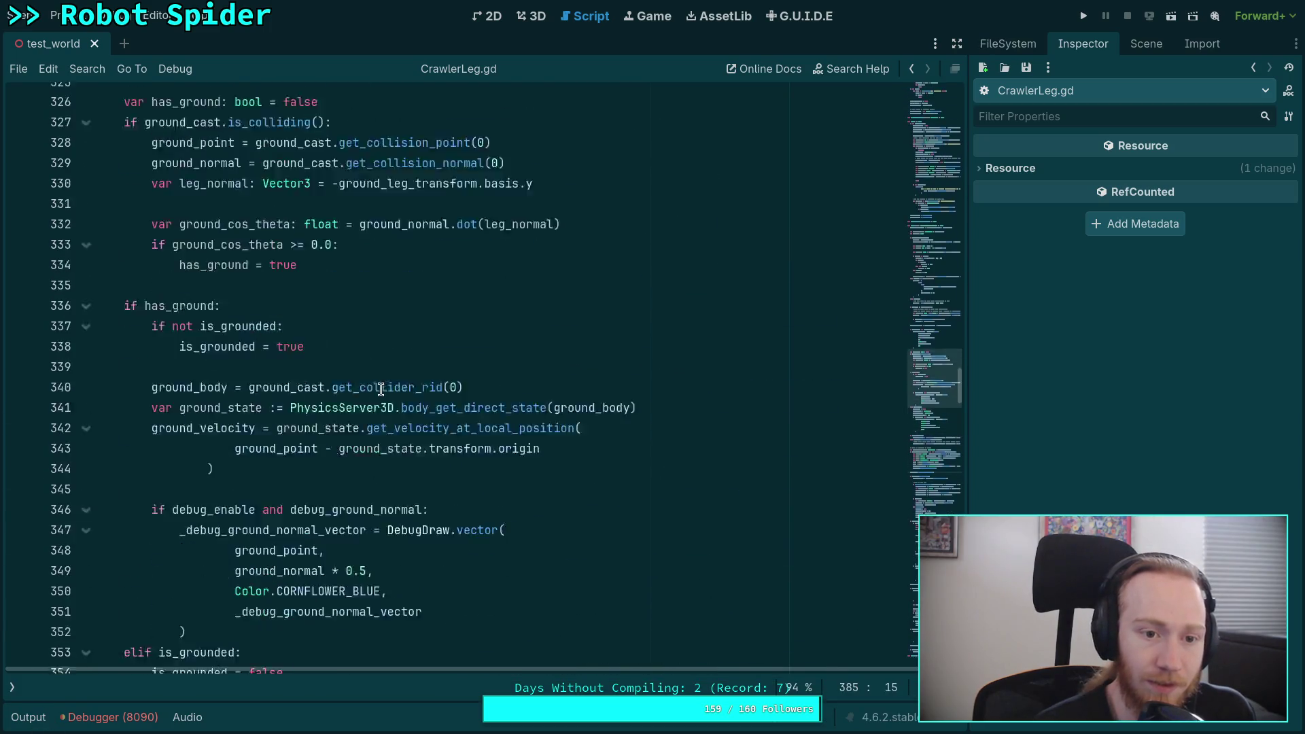
scroll(381, 389, down, 20)
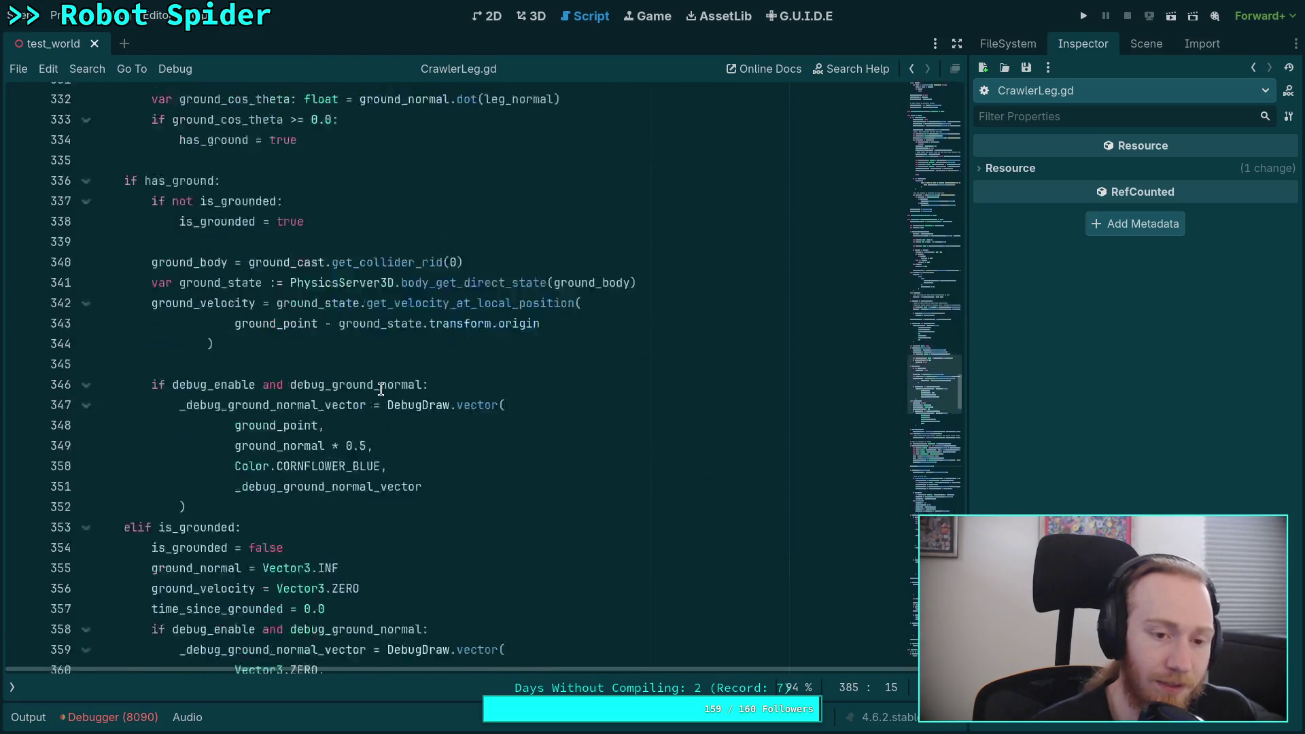
scroll(328, 381, down, 1)
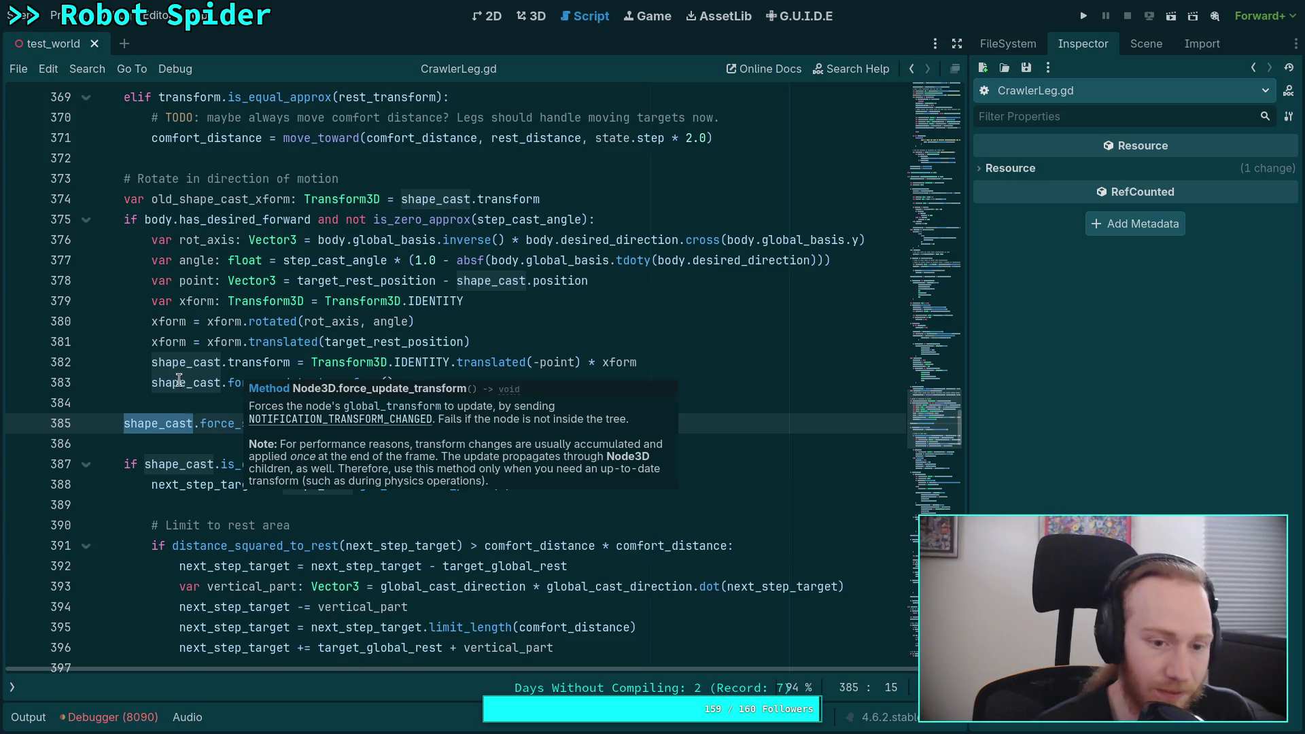
scroll(561, 416, down, 1)
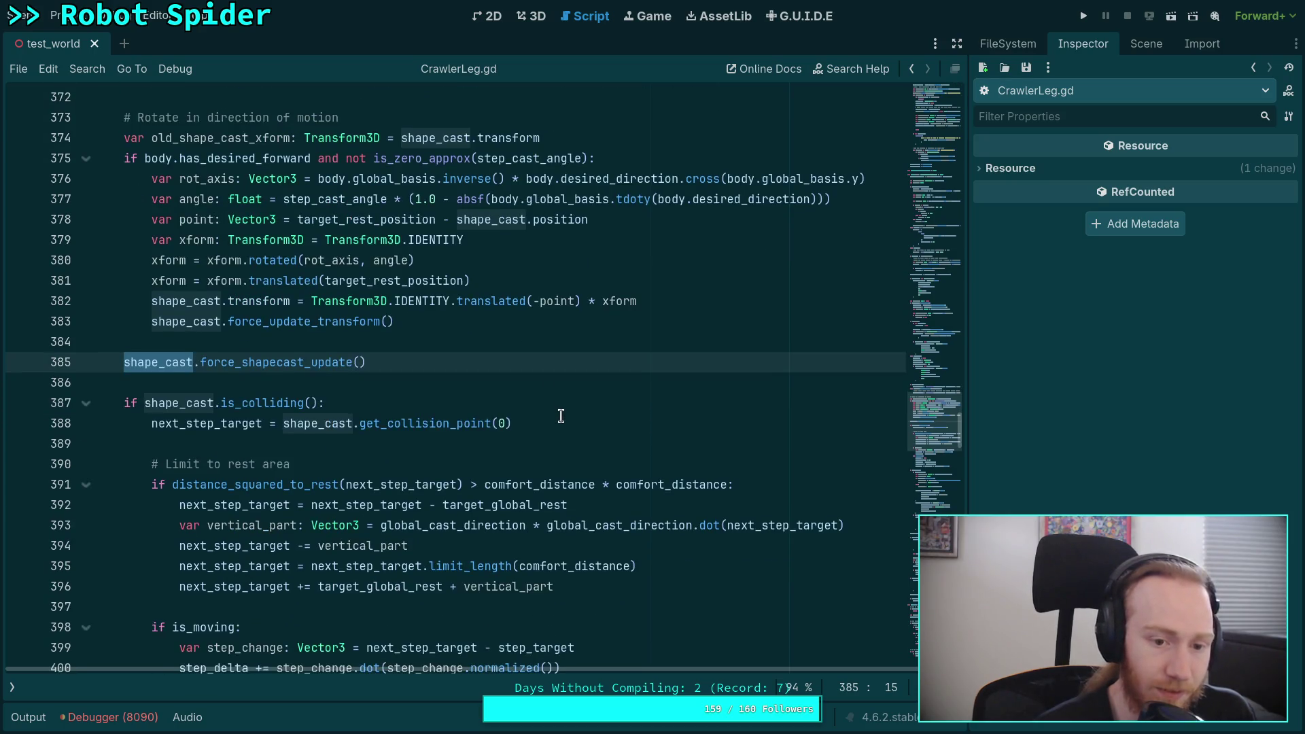
scroll(560, 416, down, 10)
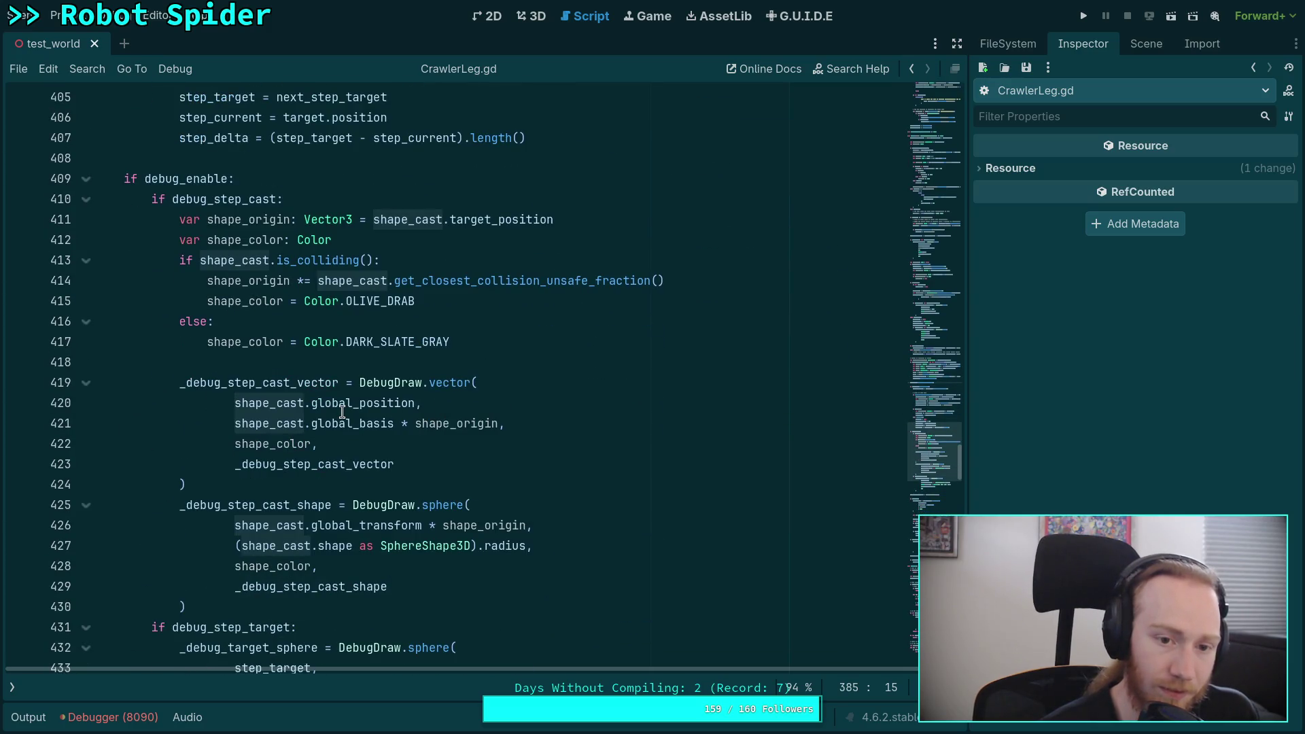
mouse_move(339, 412)
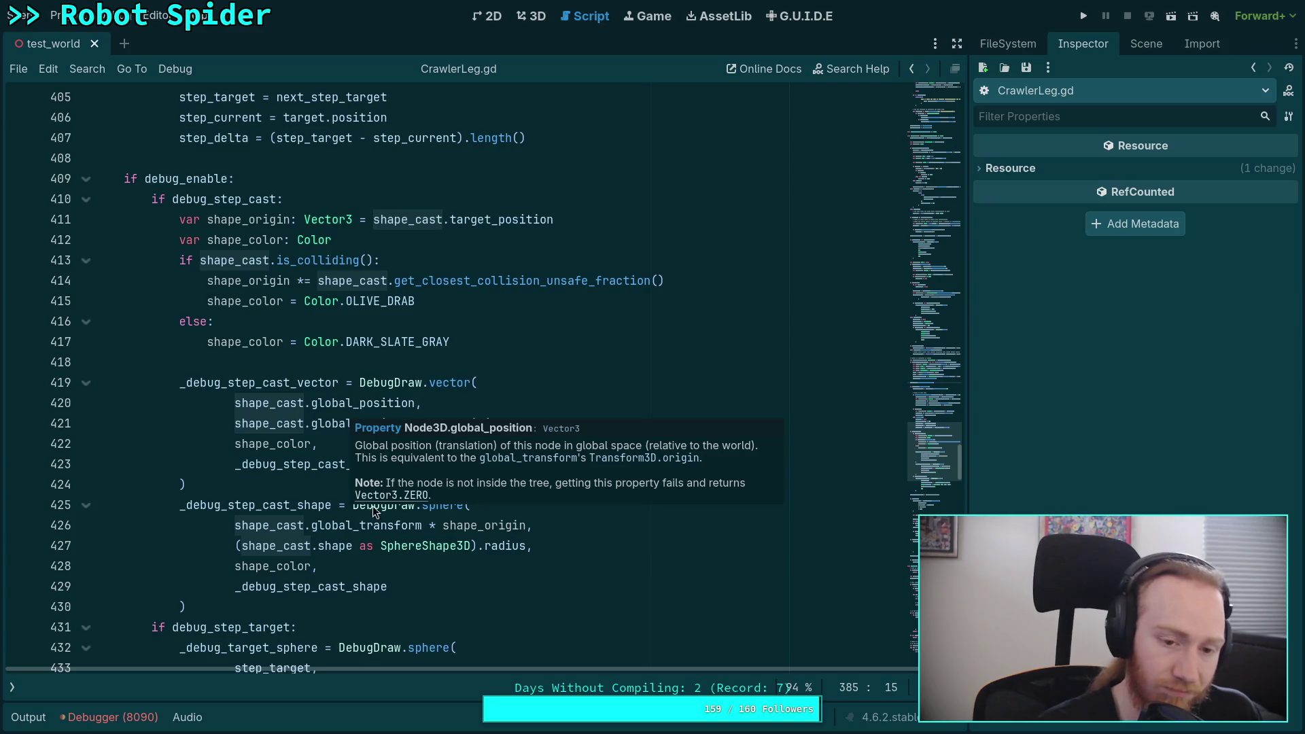
scroll(651, 573, down, 5)
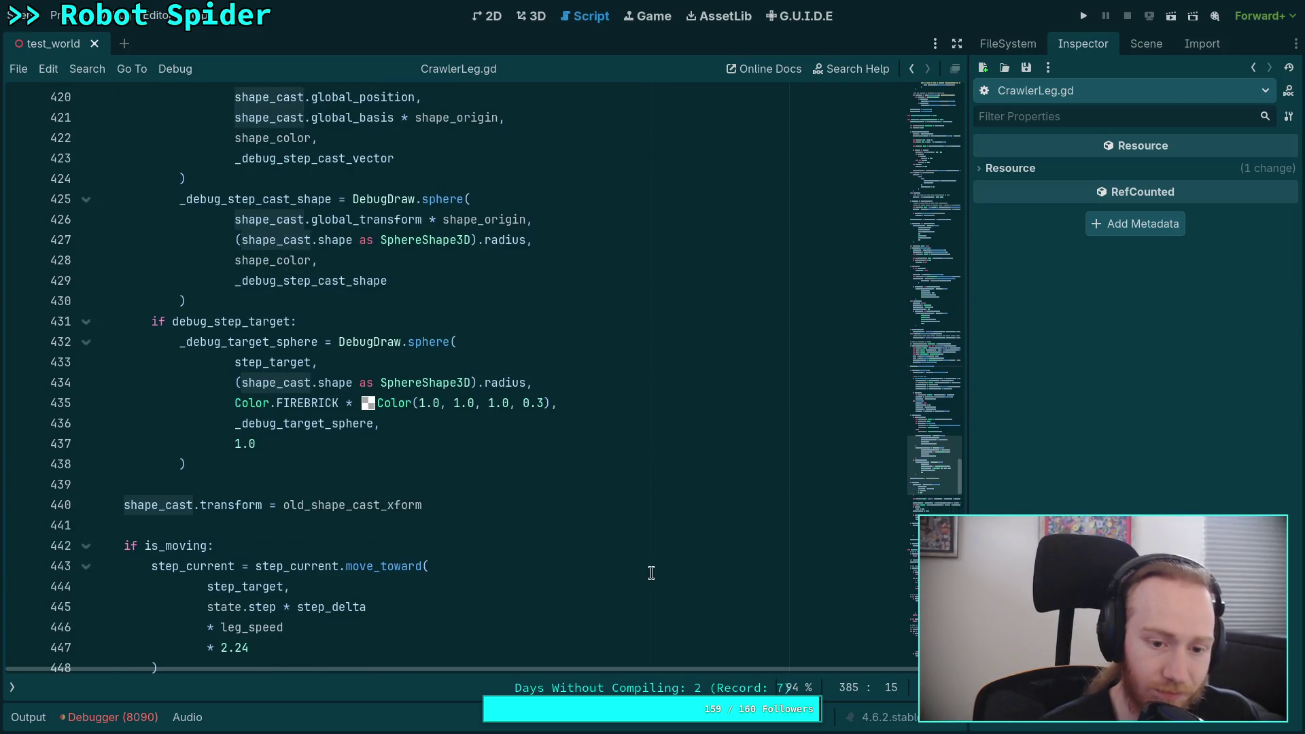
click(495, 502)
key(Return)
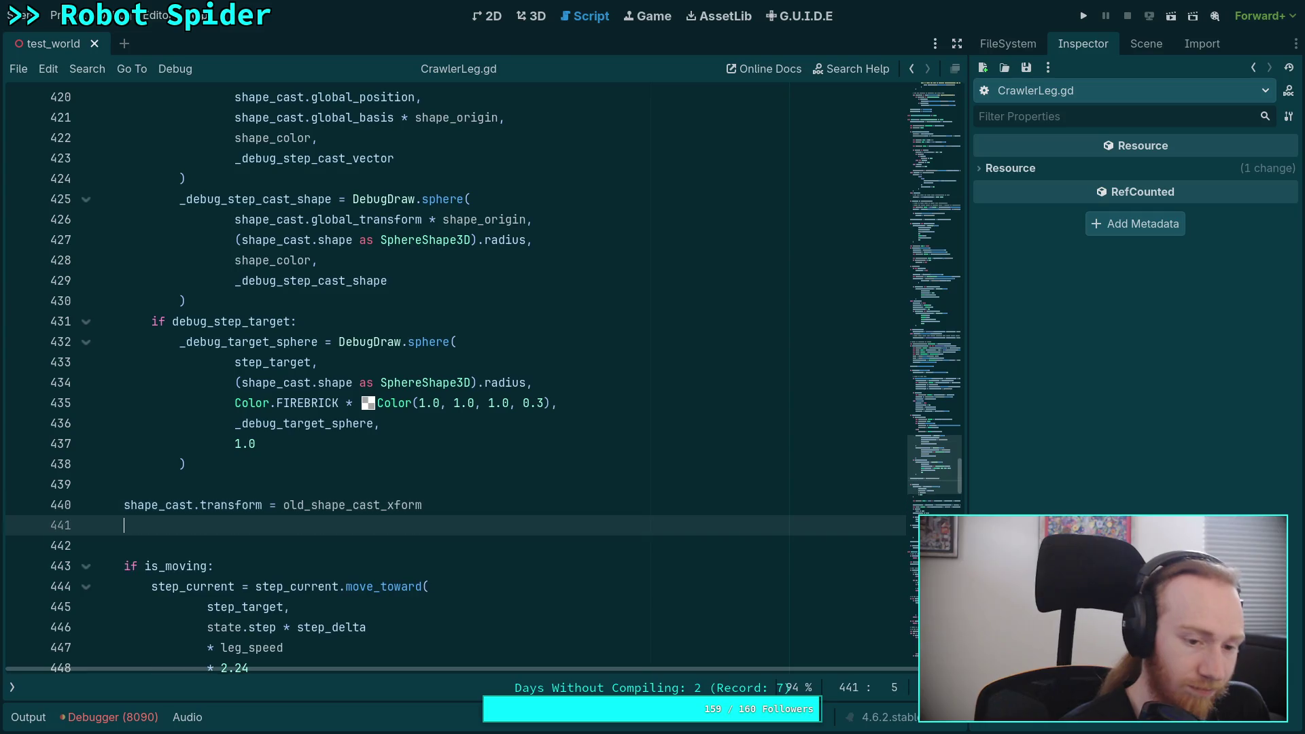
text(sha)
key(Return)
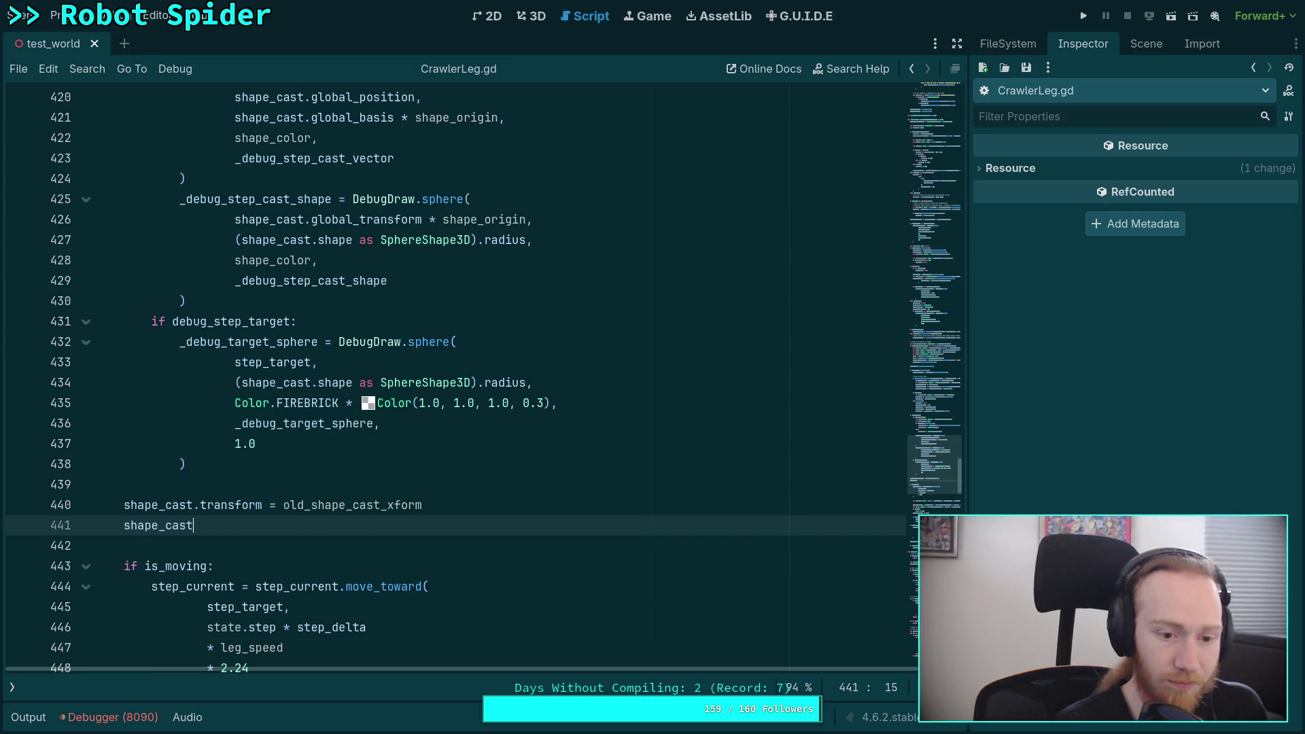
text(.for)
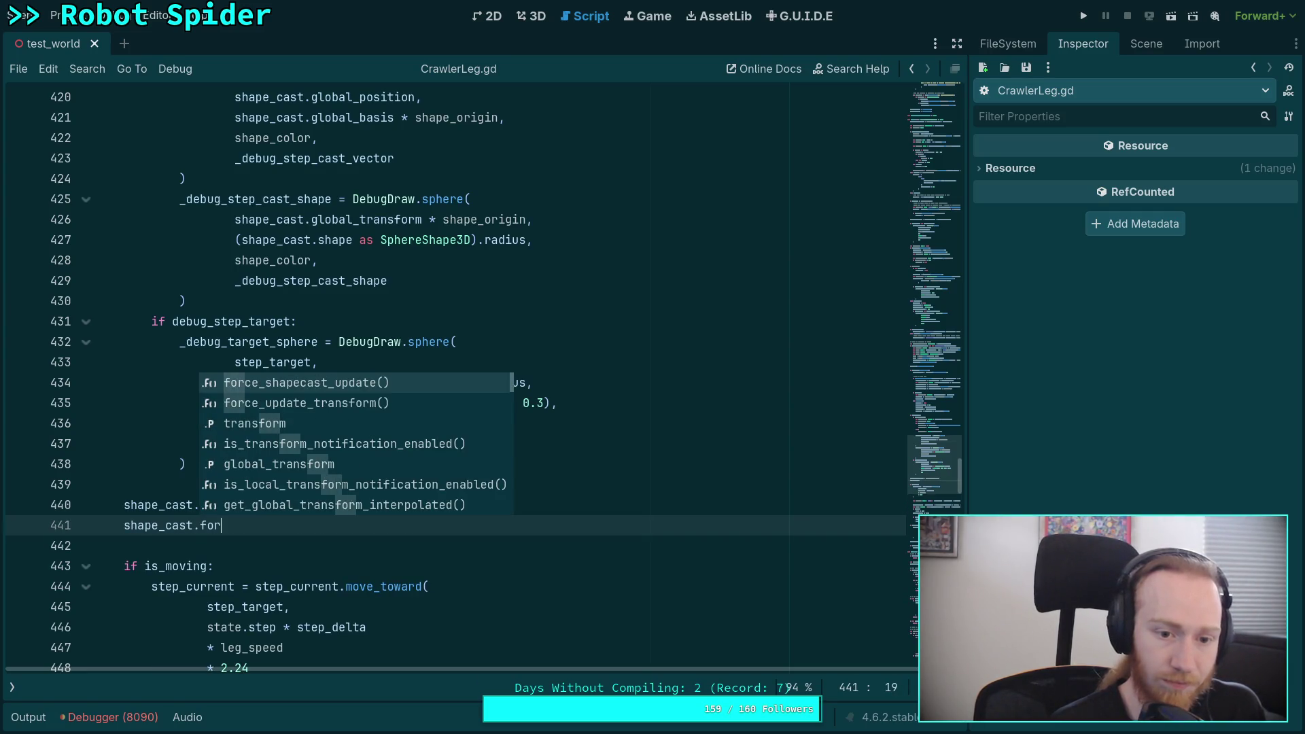
key(Down)
key(Return)
key(ctrl+s)
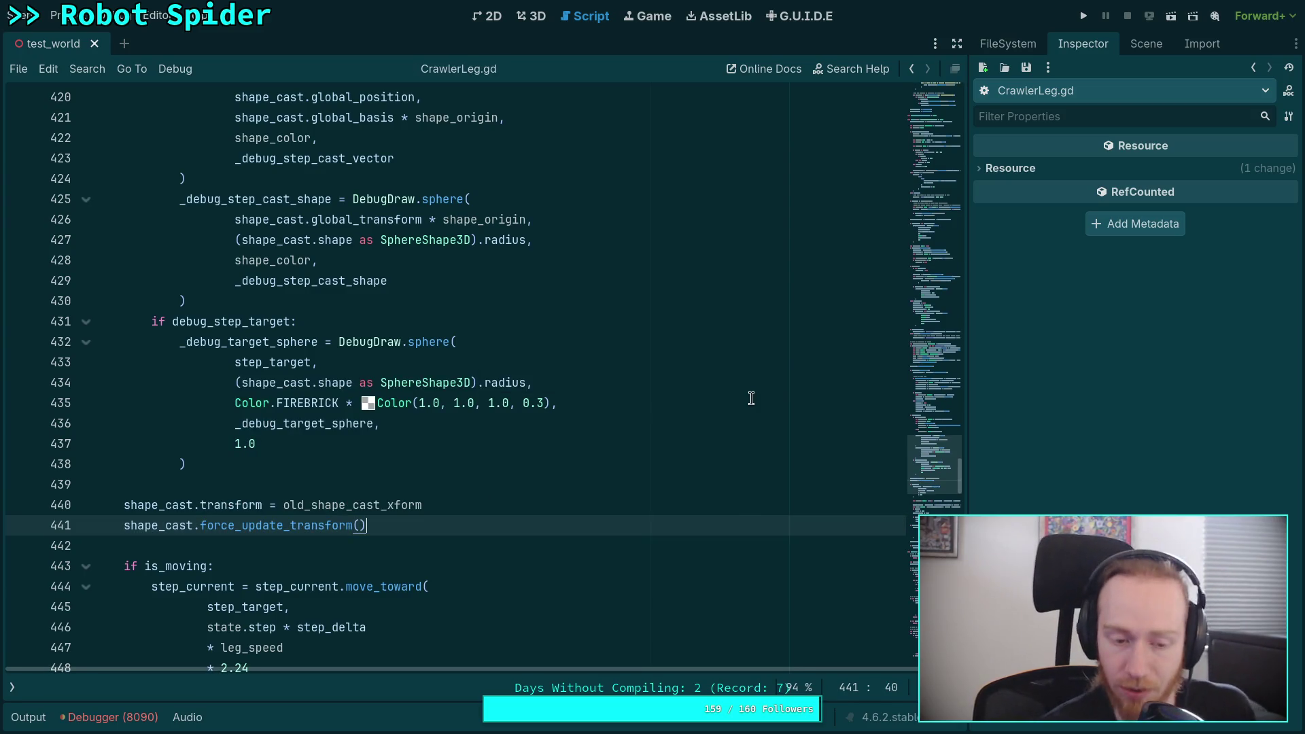
drag(400, 534, 474, 506)
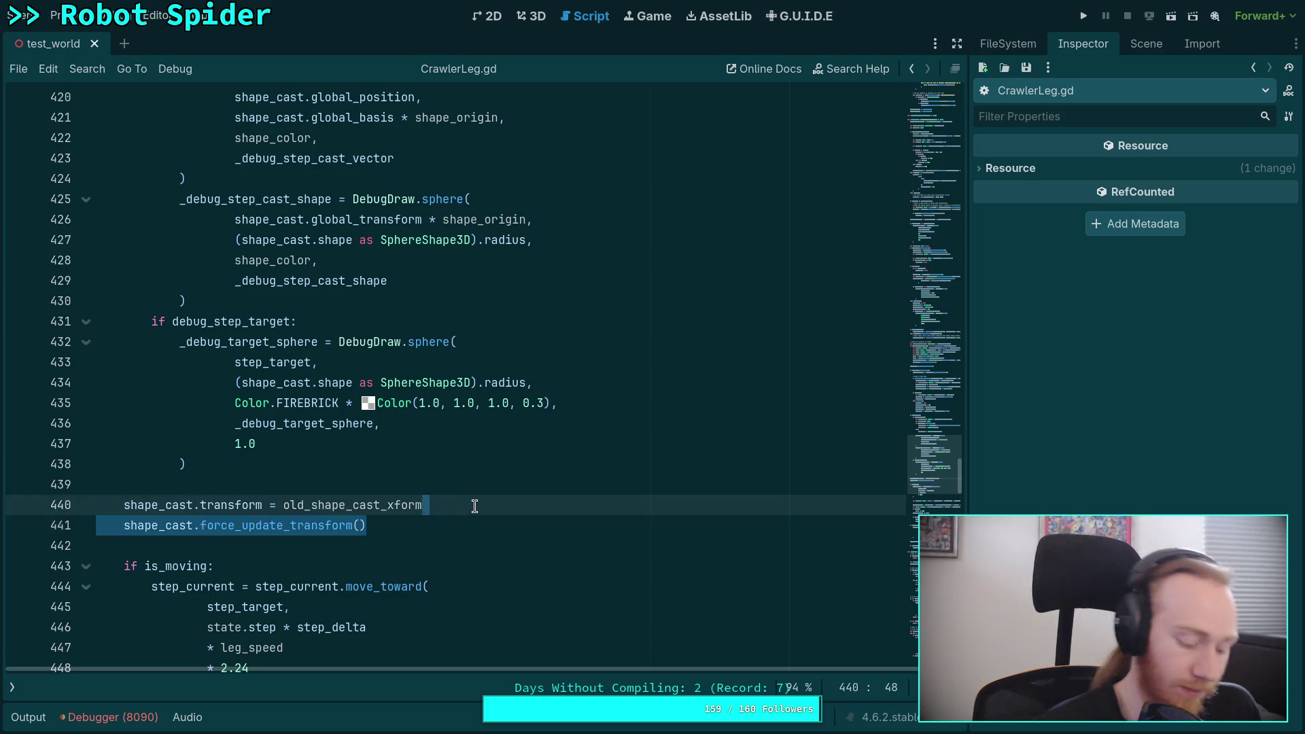
key(BackSpace)
double_click(363, 505)
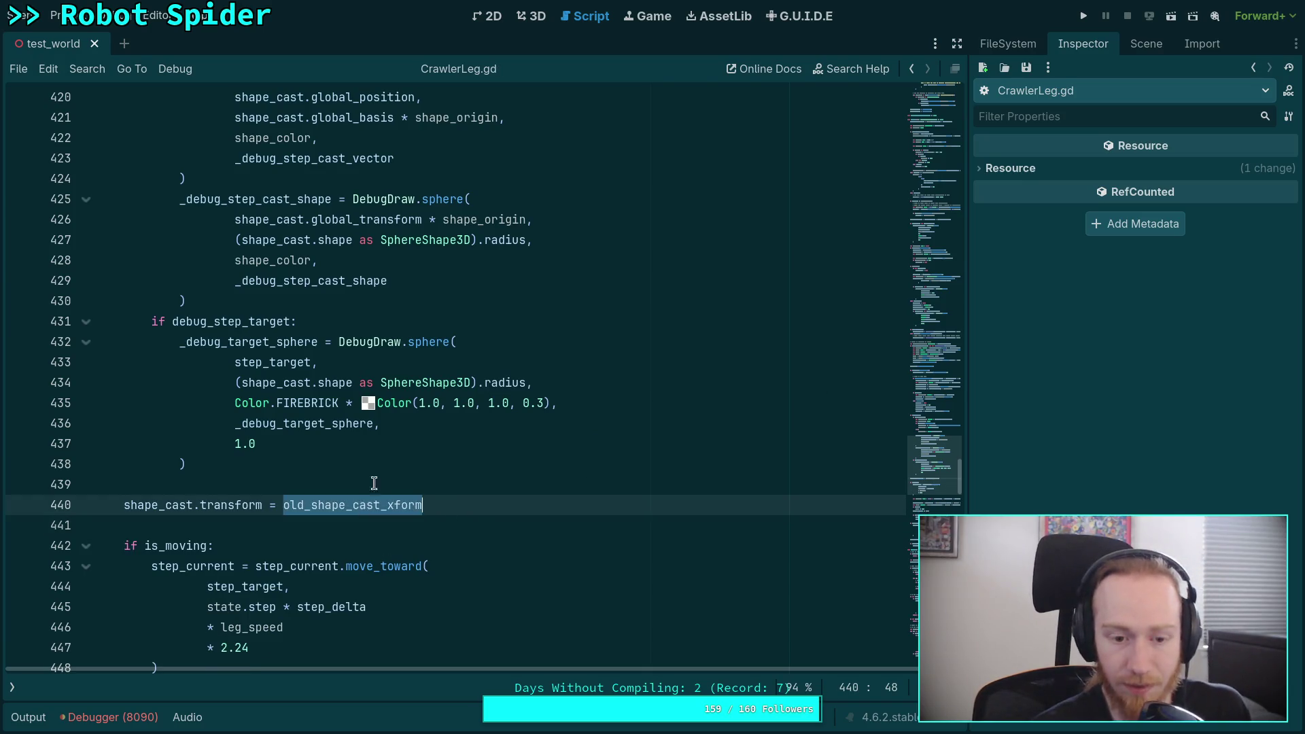
scroll(391, 490, up, 20)
scroll(396, 469, down, 4)
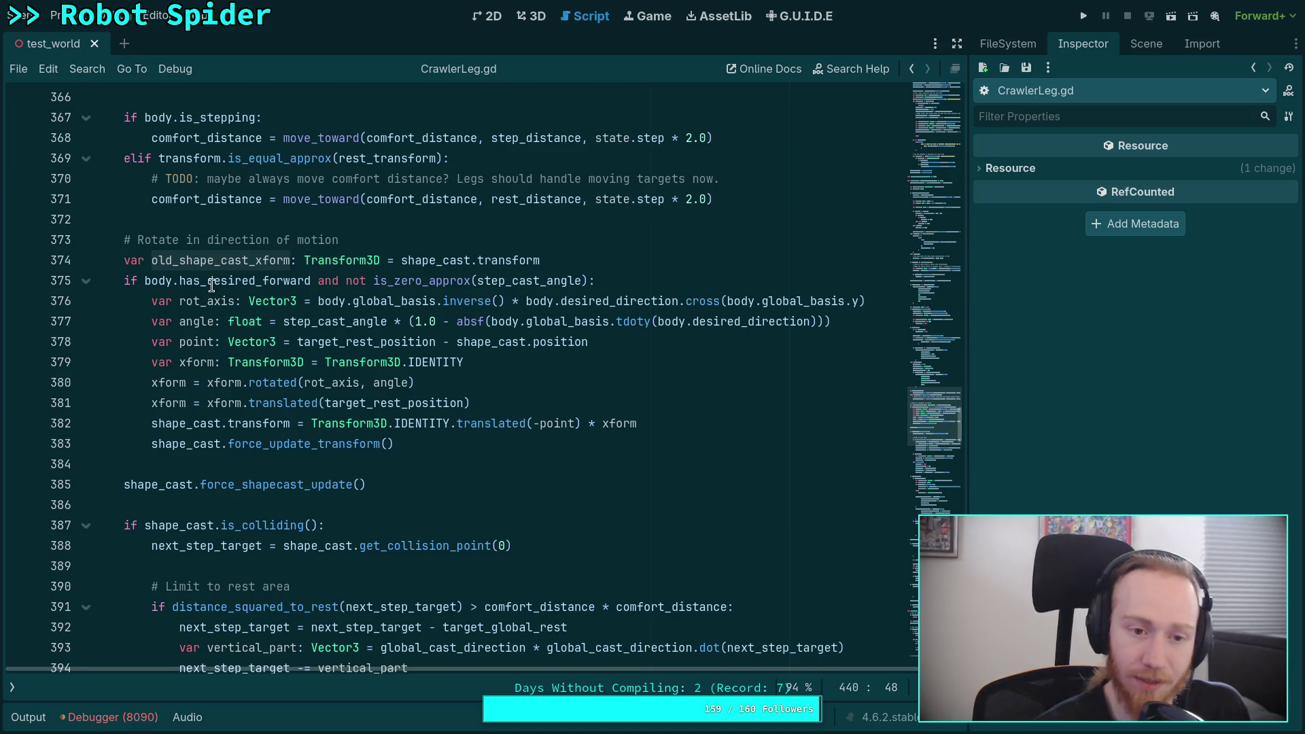
Highlight the uses of rot_axis and angle around line 377
mouse_move(212, 285)
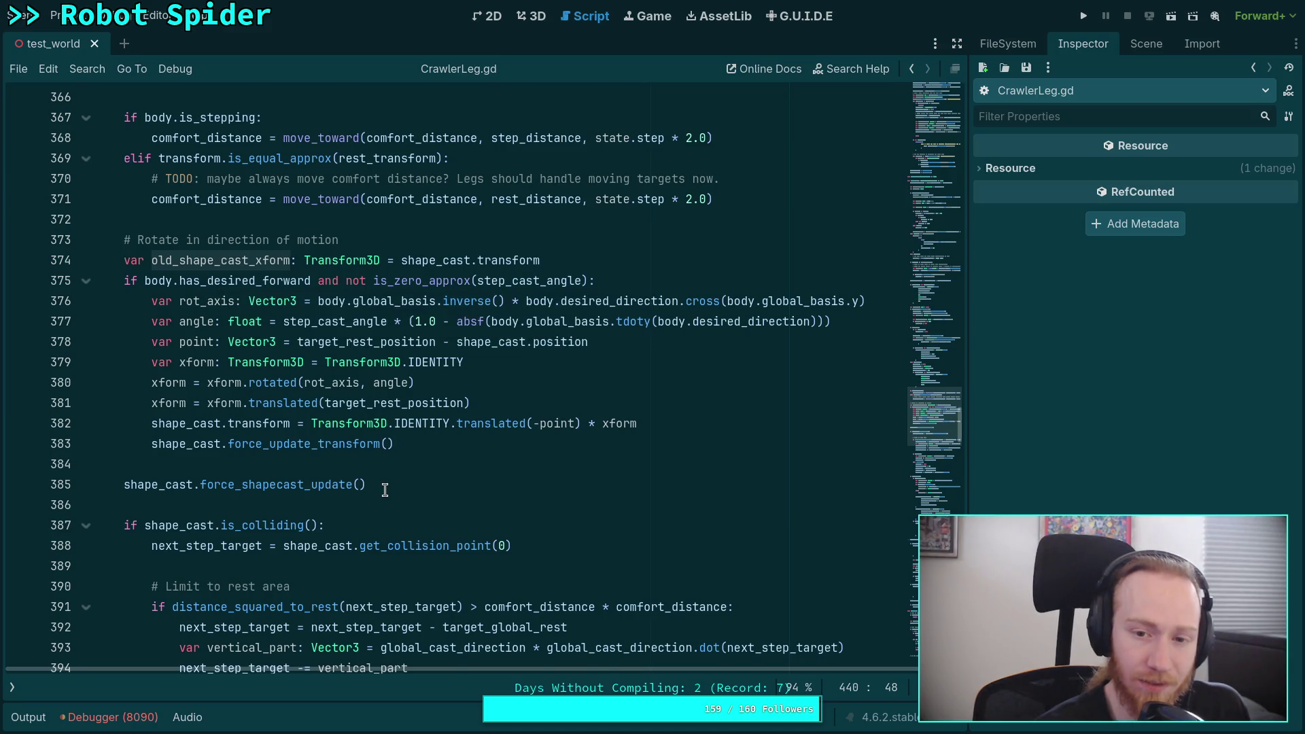
double_click(197, 301)
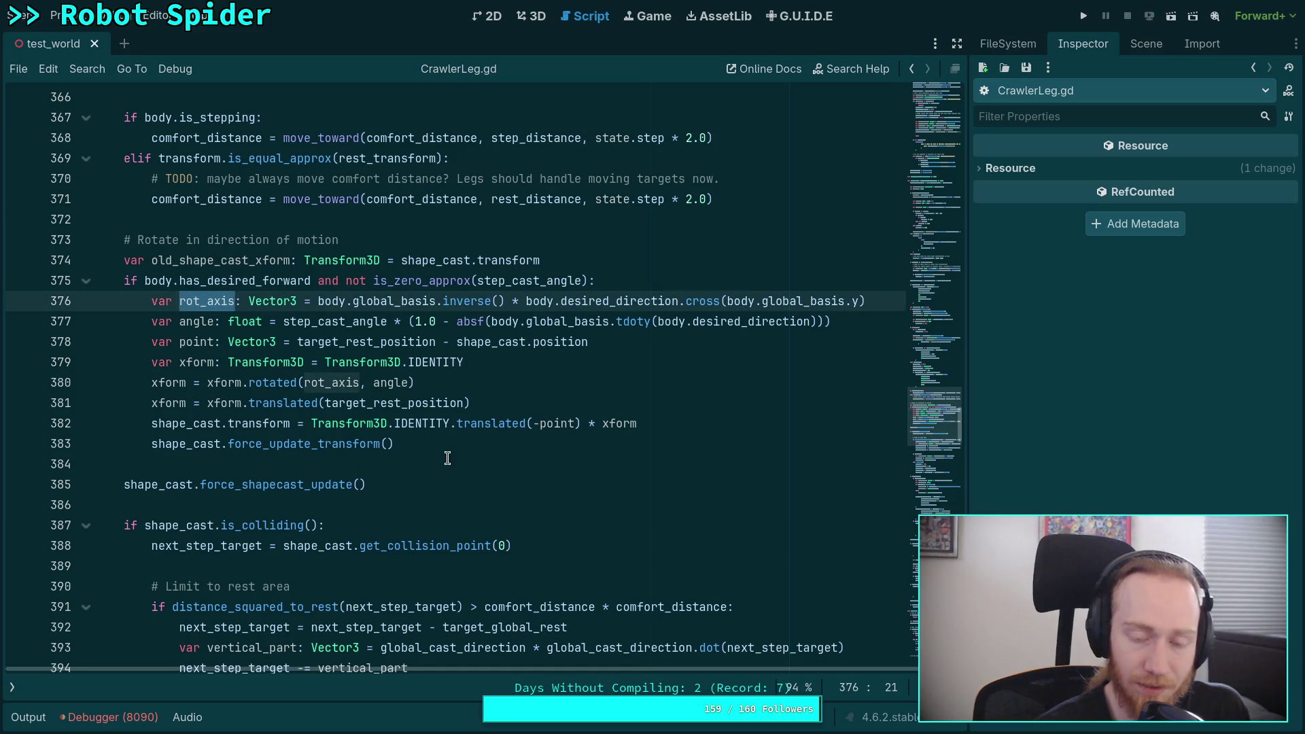
key(Down)
key(ctrl+d)
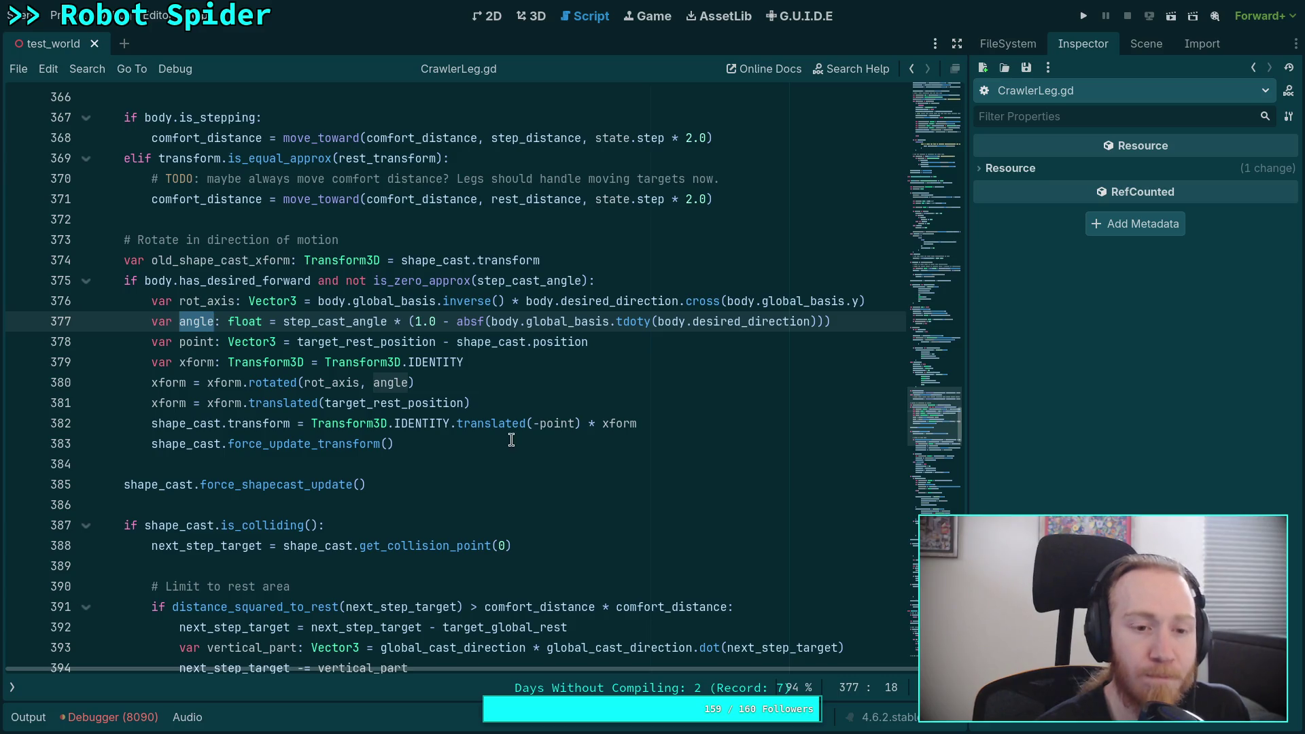
scroll(511, 440, up, 1)
Comment out the desired_direction factor on line 377 with #, save, and run the game
drag(692, 383, 810, 383)
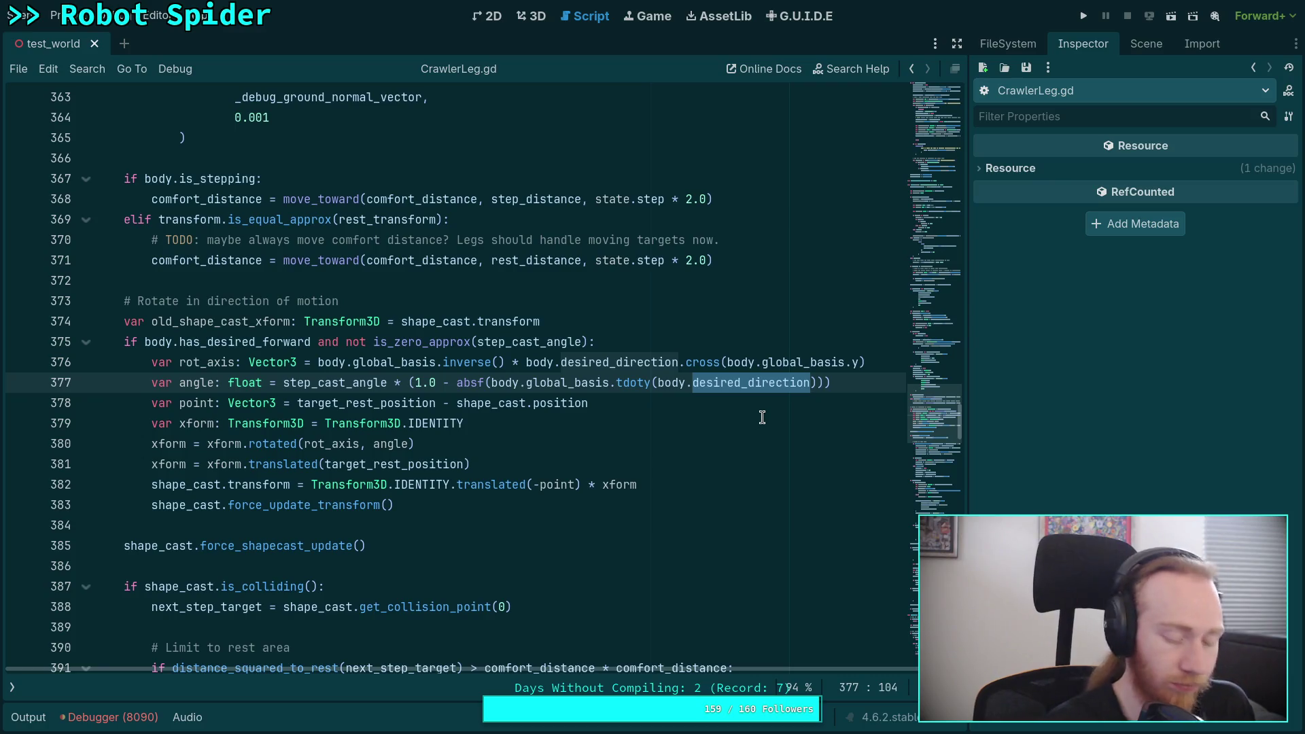
text(for)
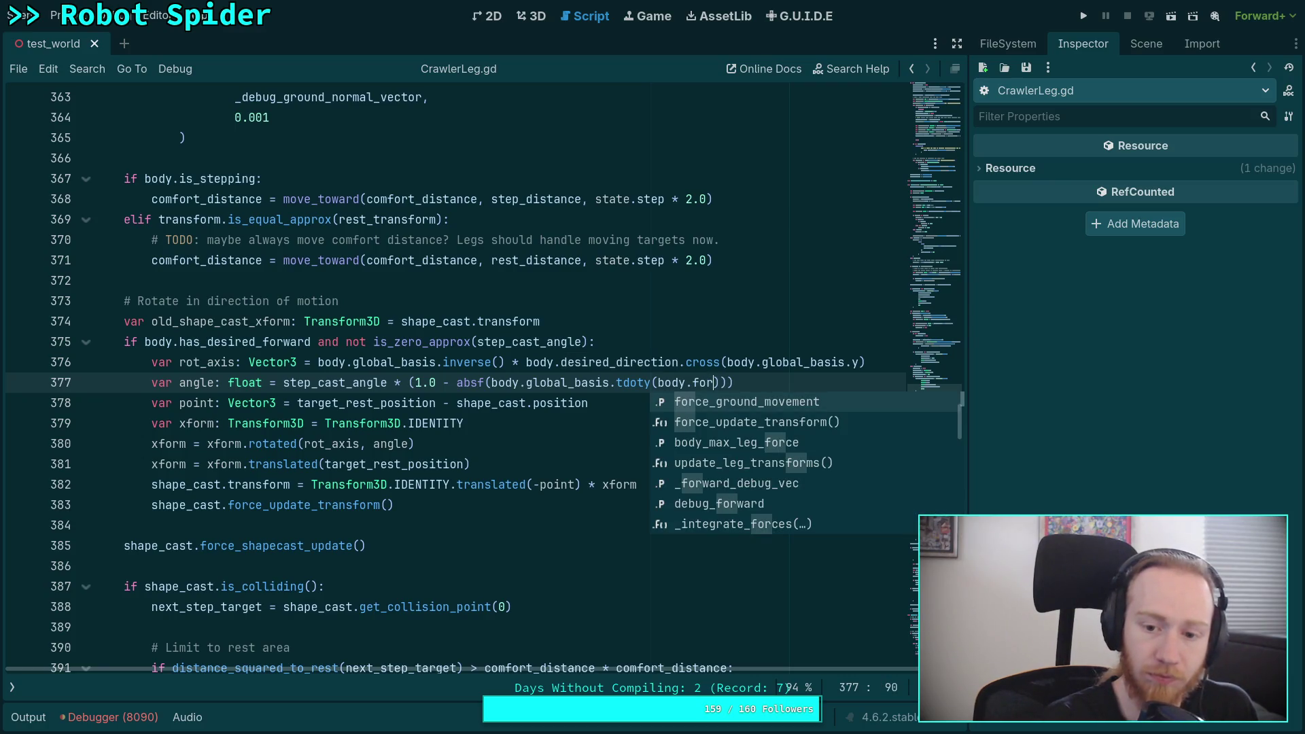
key(BackSpace)
key(BackSpace)
key(BackSpace)
text(des)
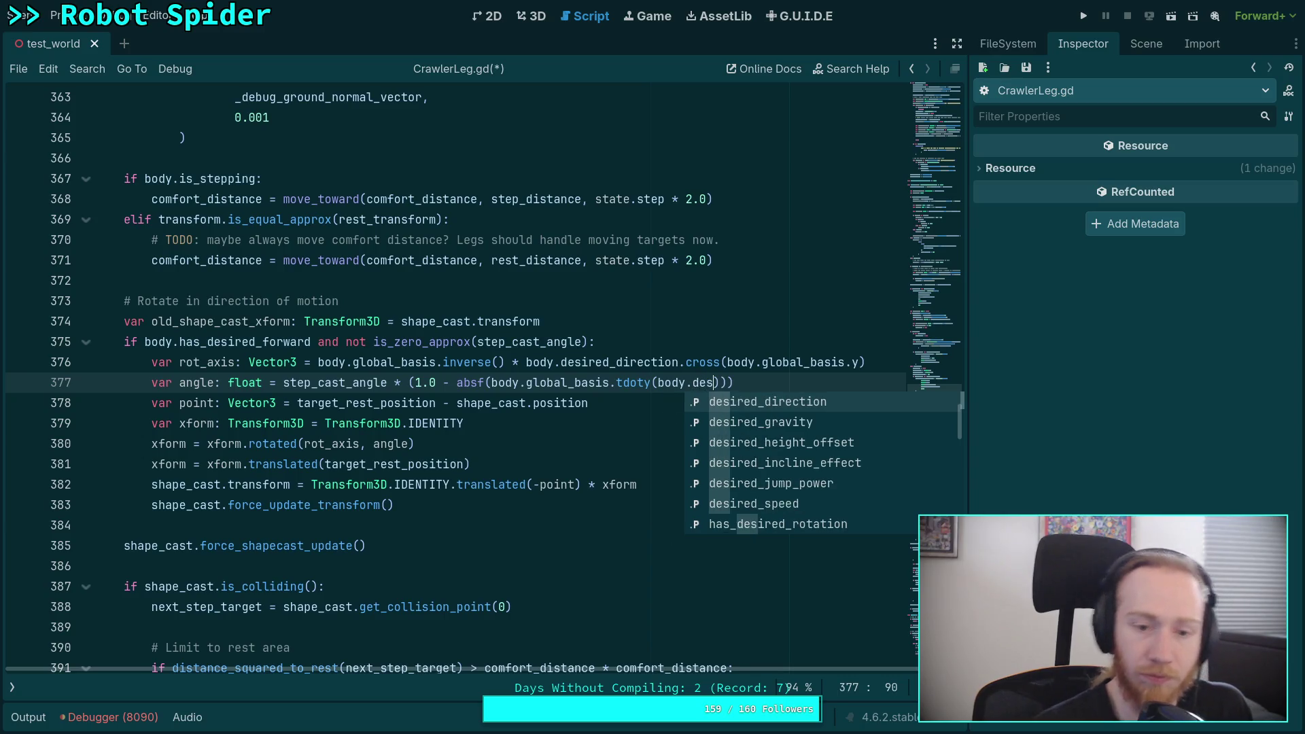
key(Return)
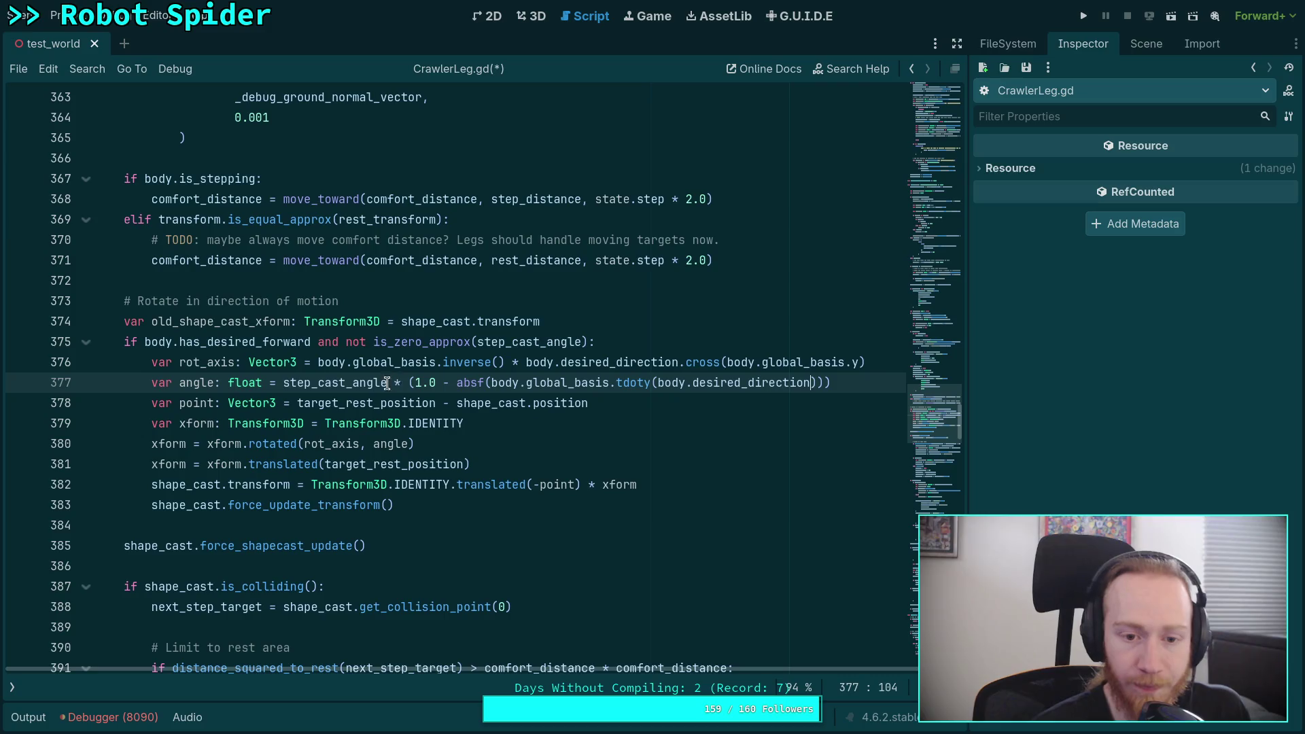
text(#)
key(ctrl+s)
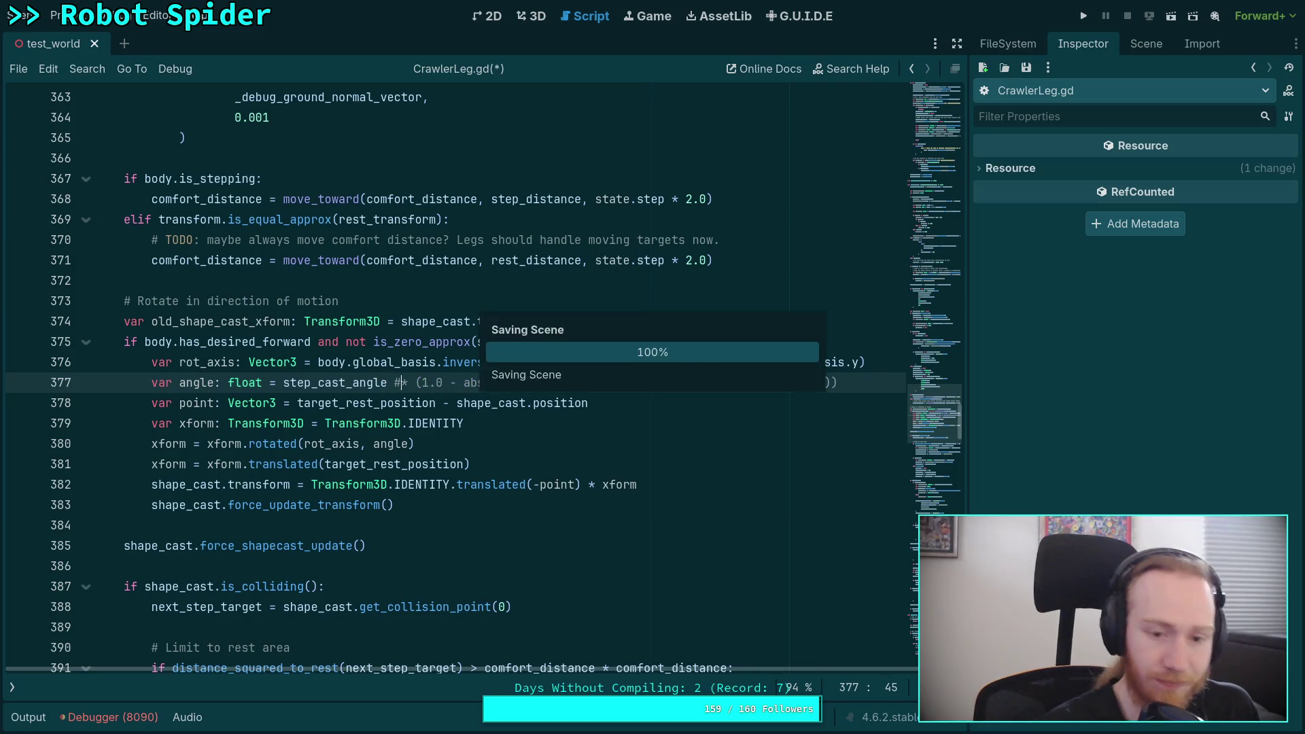
click(1083, 16)
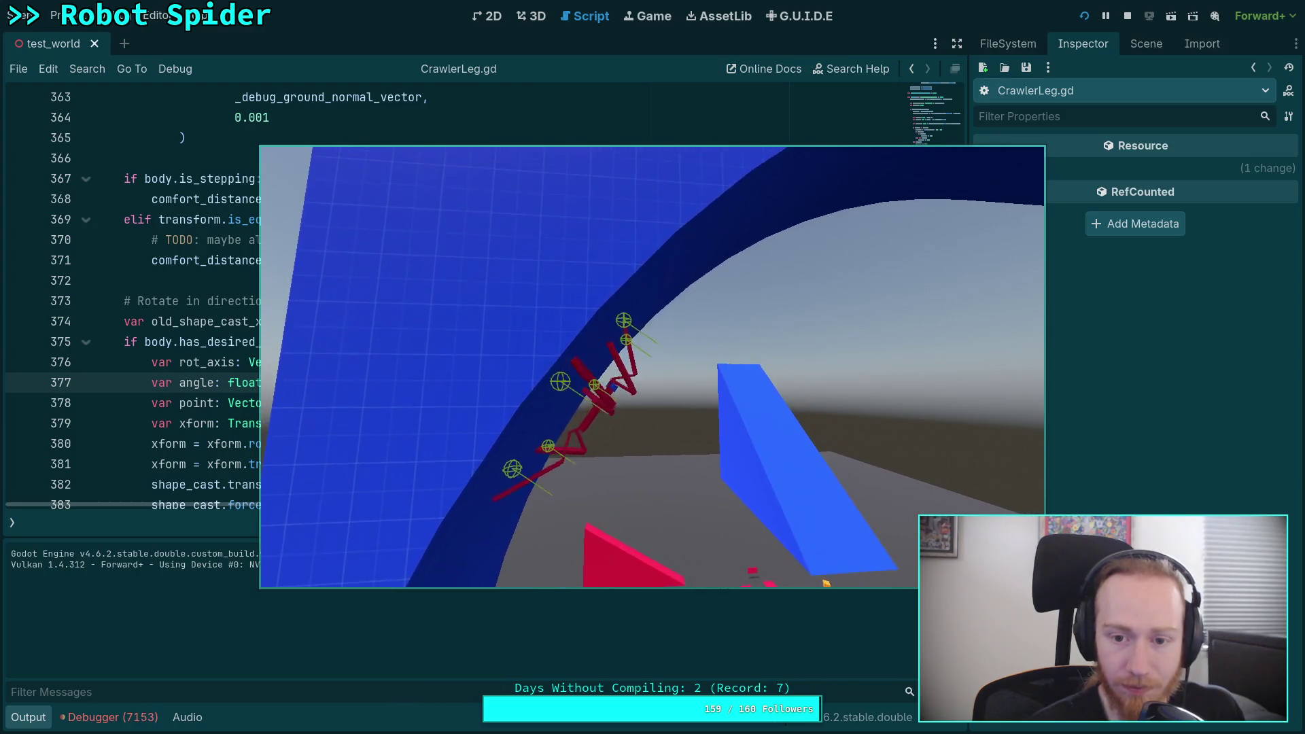
Pause and stop the running game, returning to CrawlerLeg.gd
click(1106, 17)
click(1128, 16)
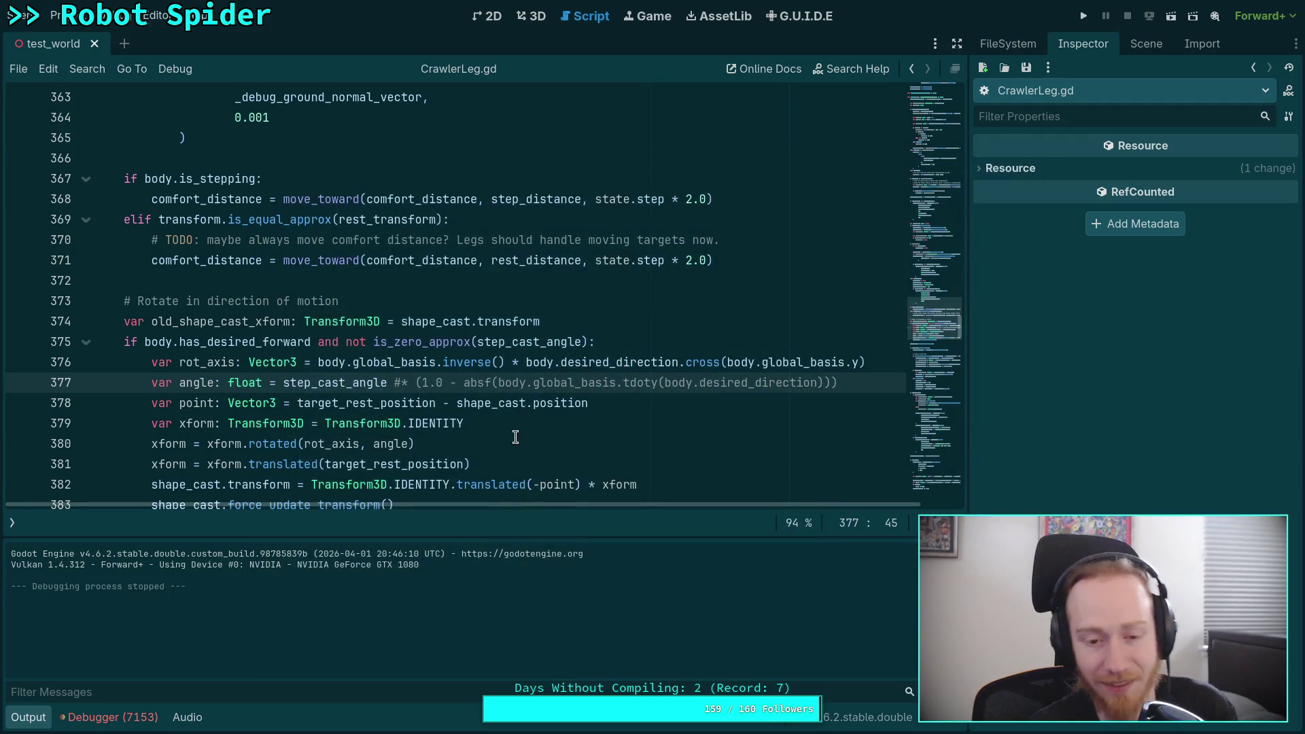
scroll(529, 422, down, 2)
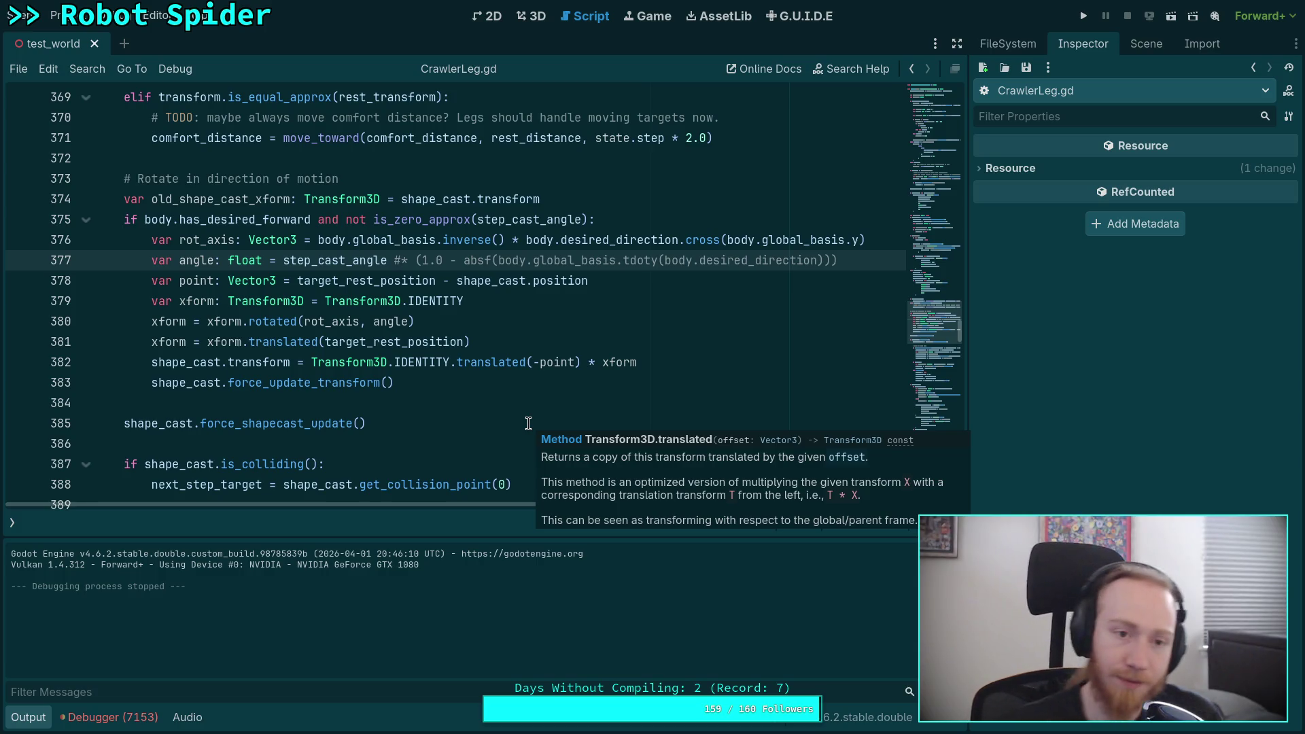
scroll(528, 423, up, 9)
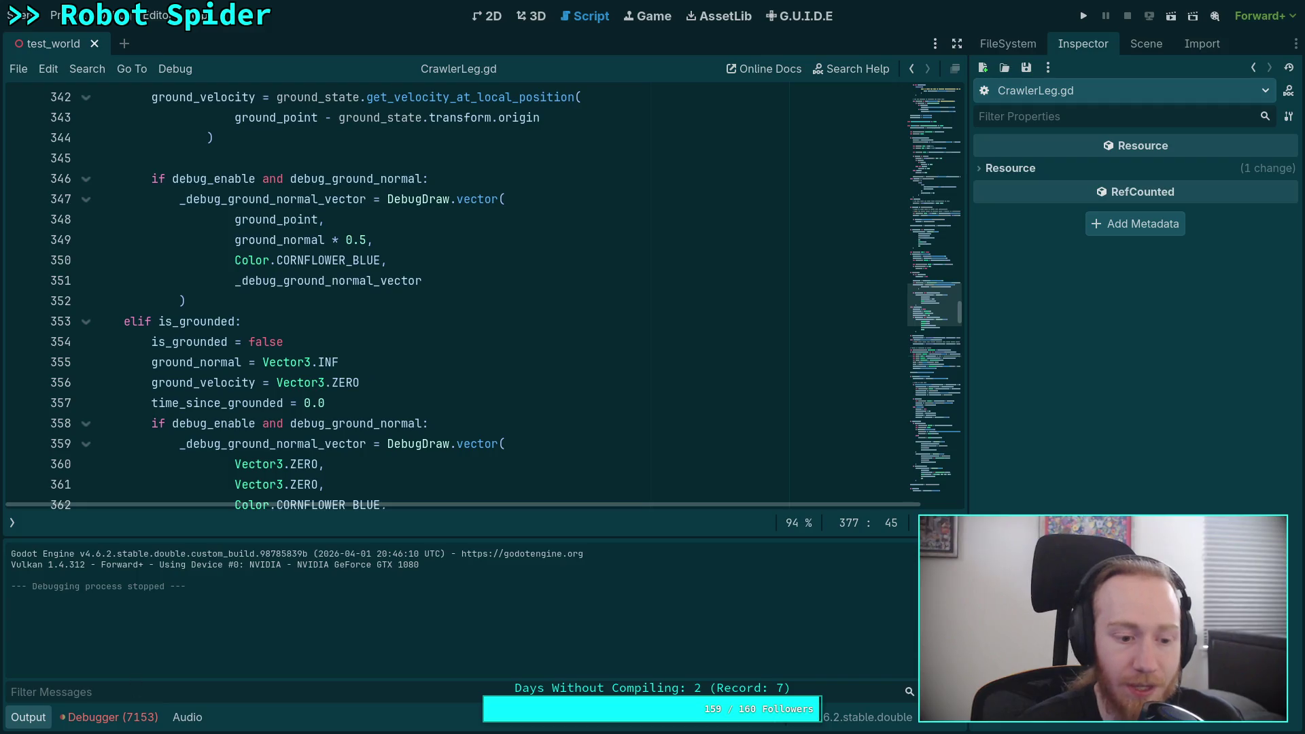
Hide the output log and inspect the runtime errors listed in the Debugger panel
click(38, 722)
click(136, 722)
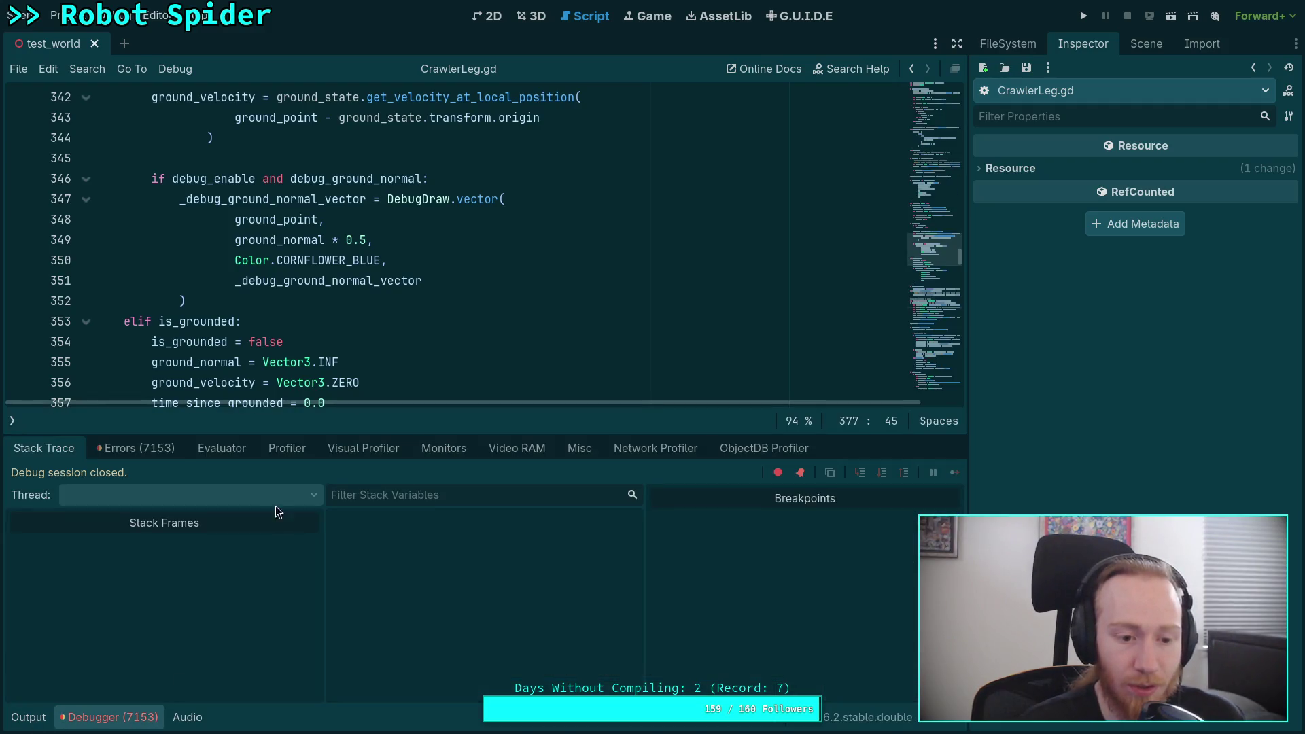
click(183, 452)
scroll(413, 356, down, 7)
click(467, 518)
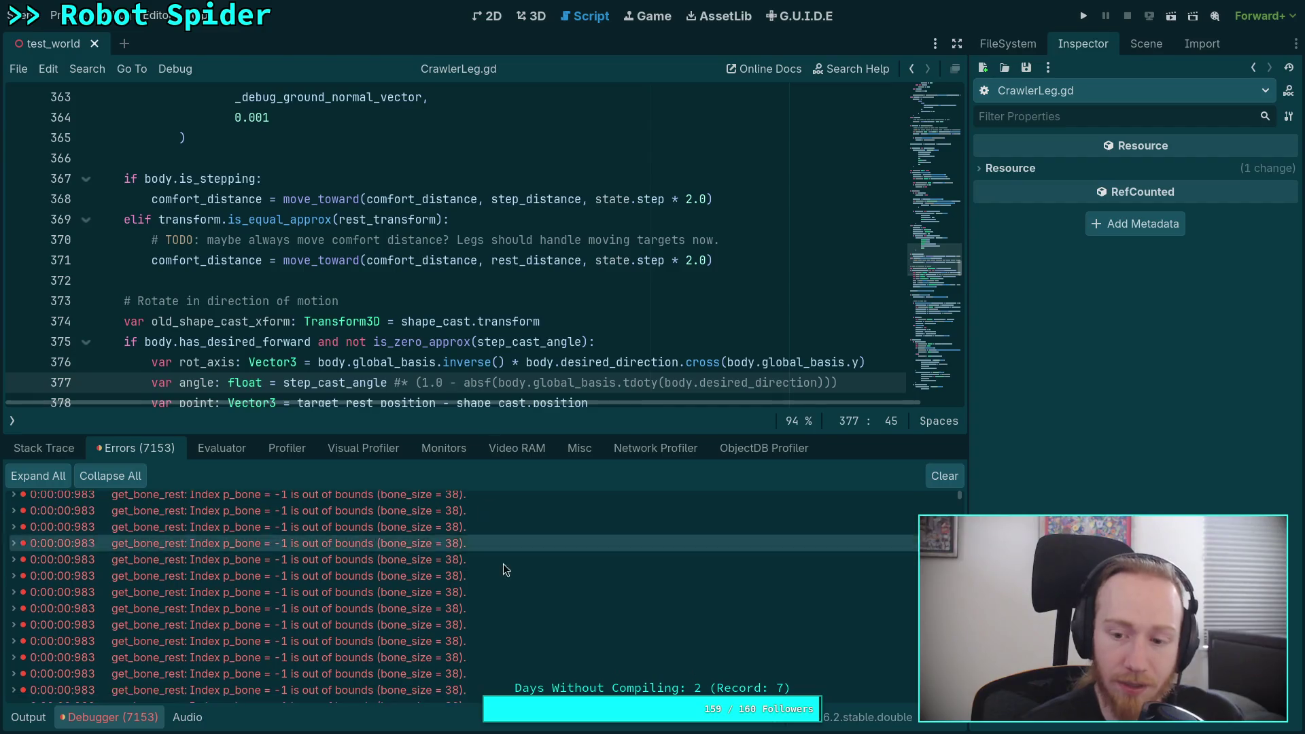
scroll(544, 561, down, 15)
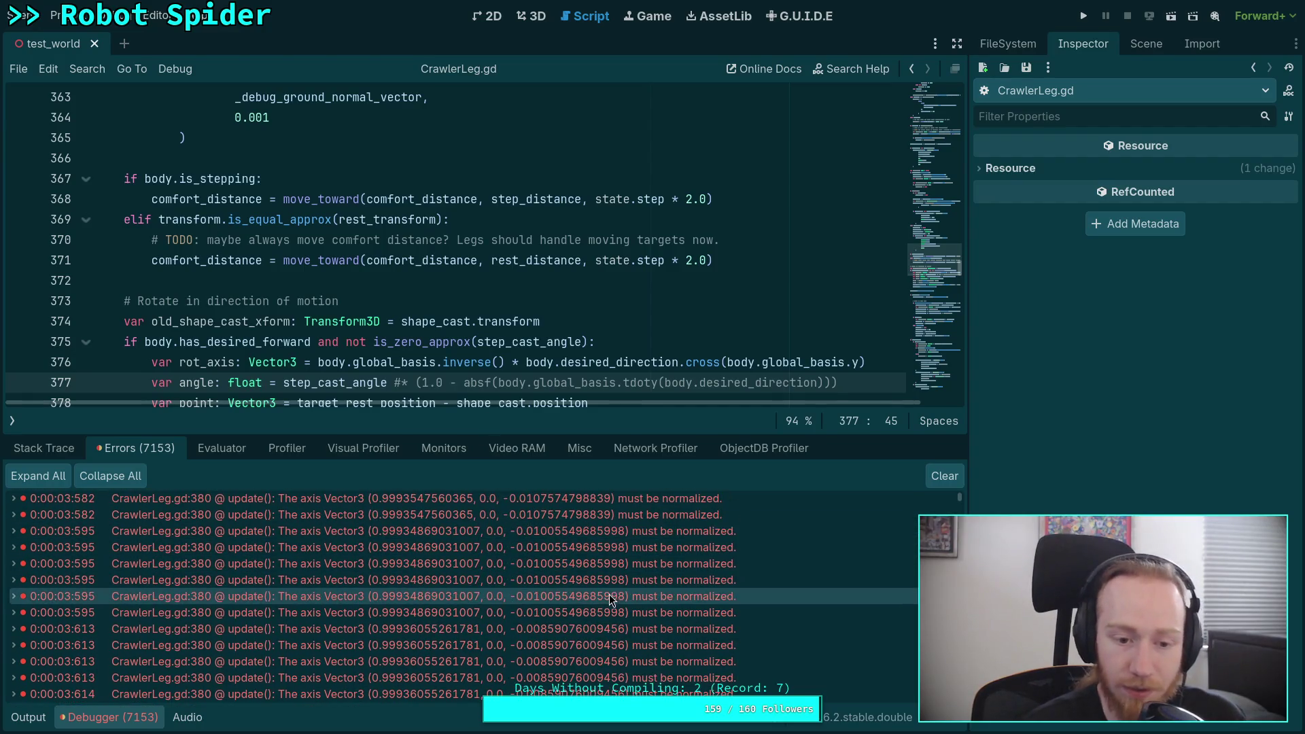
scroll(541, 248, down, 2)
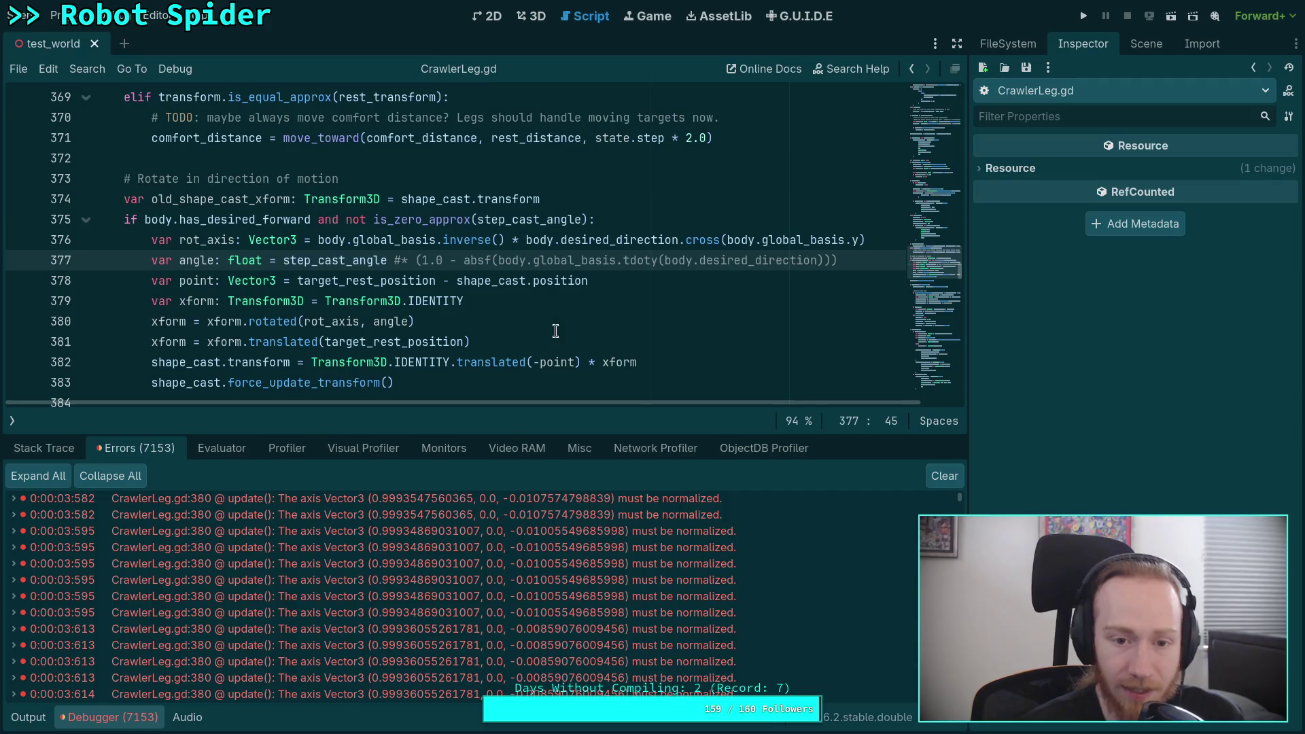
scroll(541, 333, down, 1)
Append .normalized() to rot_axis on line 380, save, and run the game
click(358, 258)
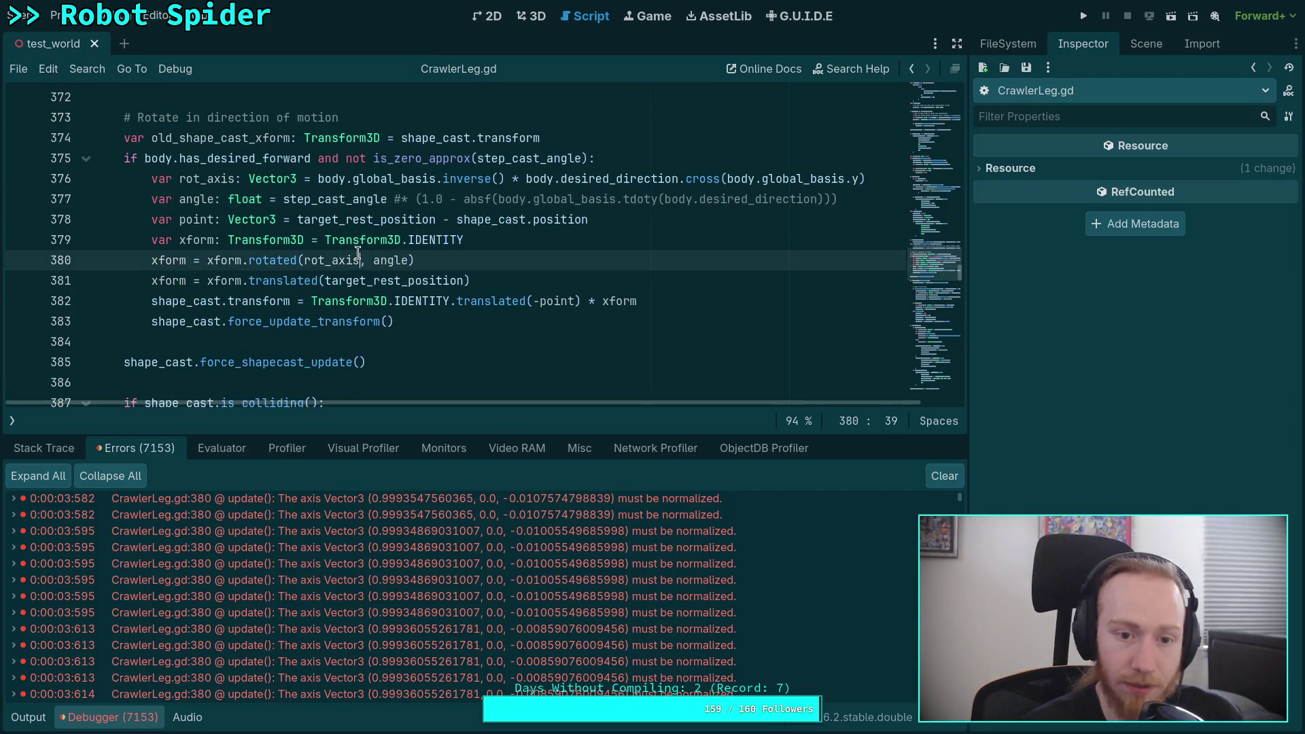
text(.normal)
key(Return)
key(ctrl+s)
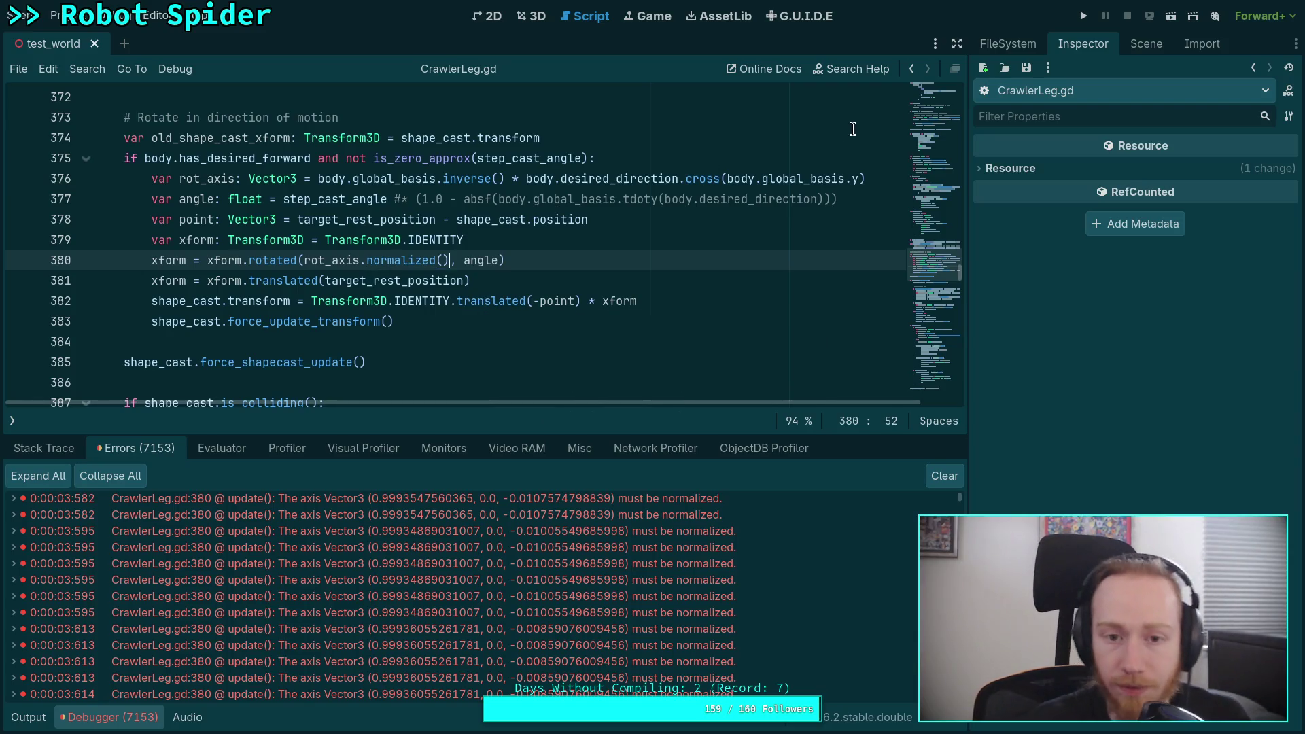
click(1084, 15)
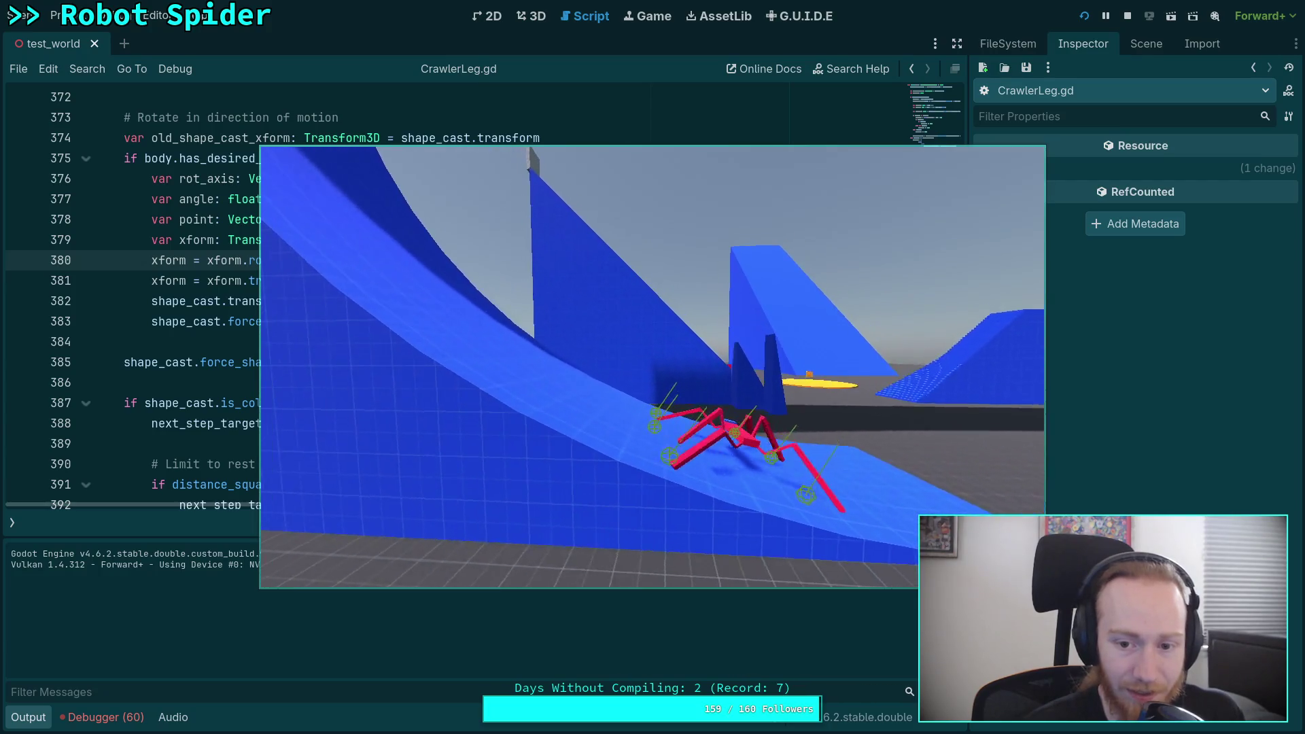
Stop the game and put the caret after the # on line 377
click(1126, 16)
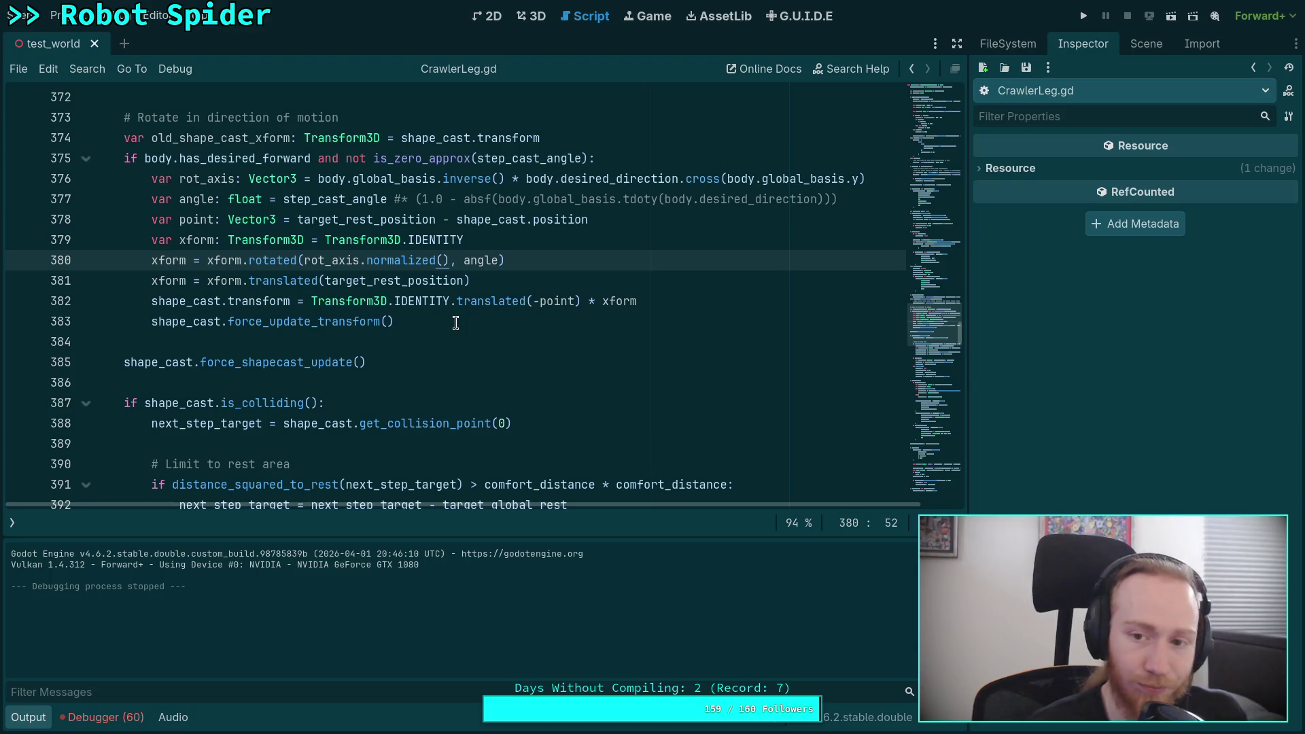
click(396, 198)
Uncomment the direction factor on line 377, run the game, step one tick, and stop
key(Delete)
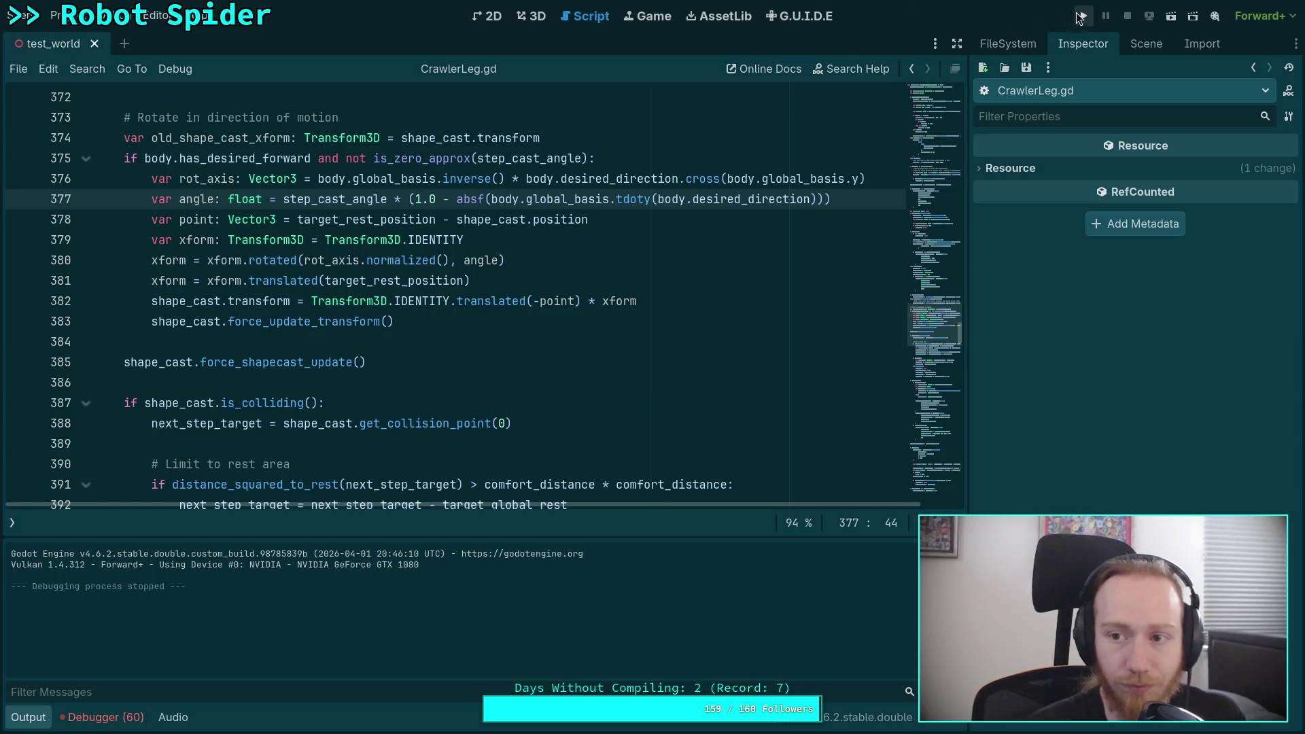
click(1084, 15)
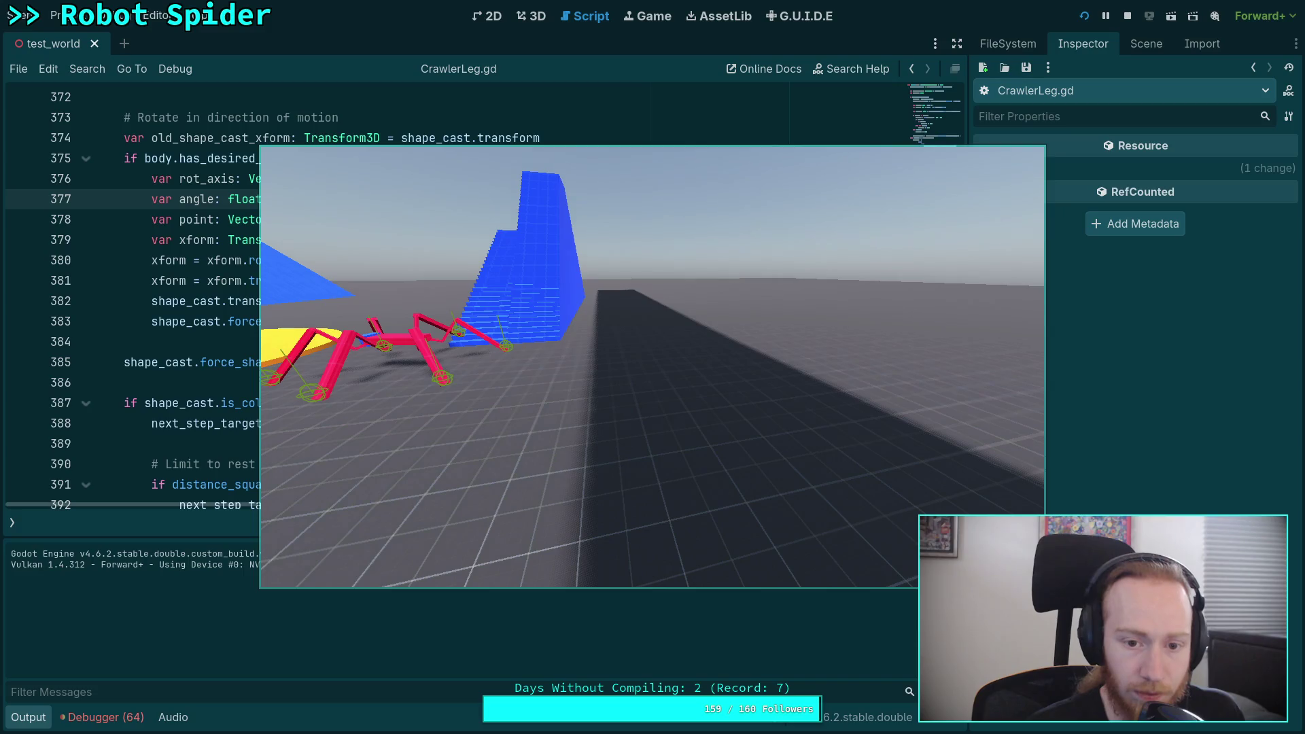
key(period)
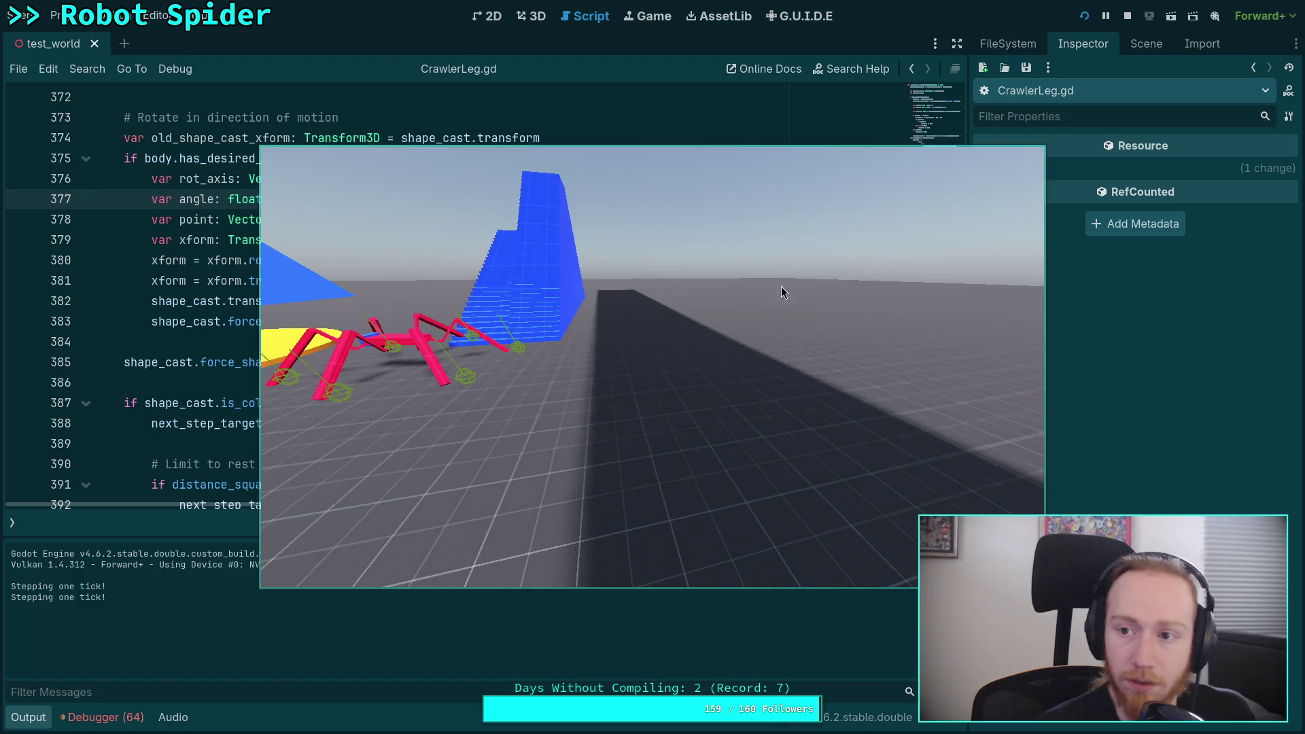
click(1127, 16)
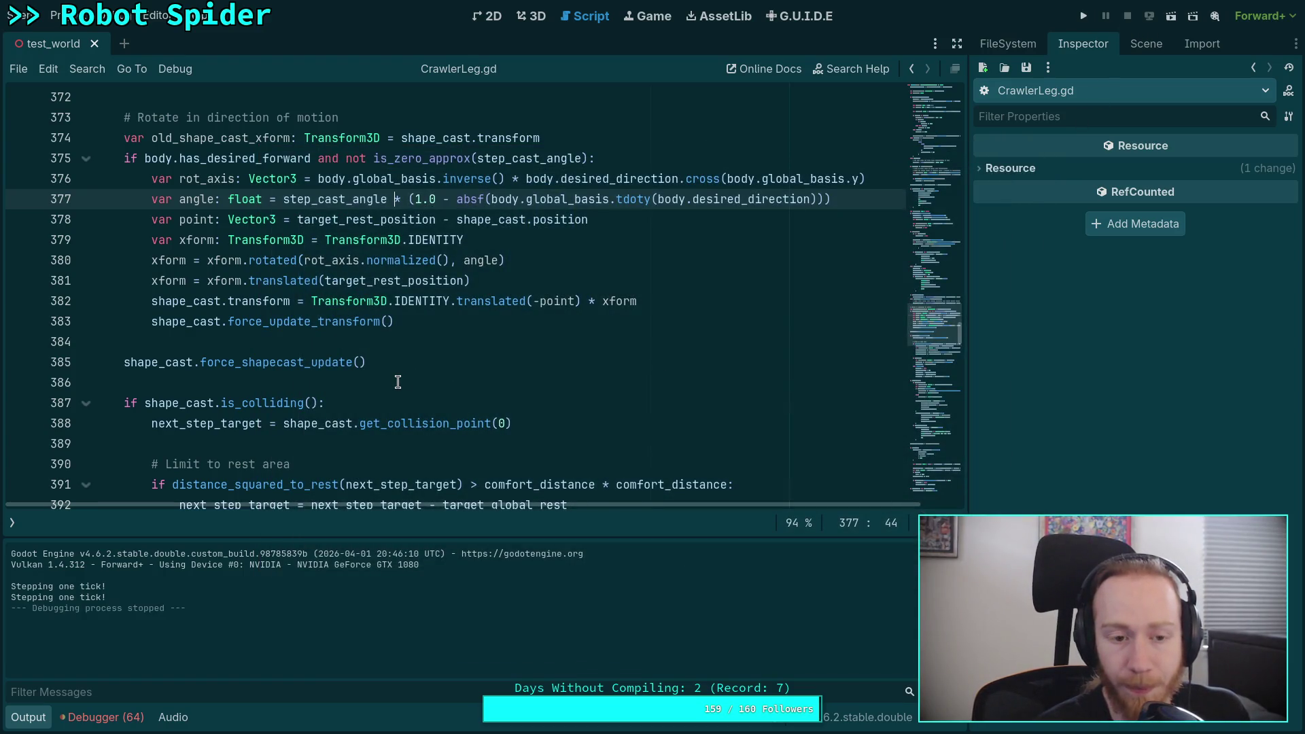
Change line 381 to xform.origin = target_rest_position
scroll(397, 382, down, 1)
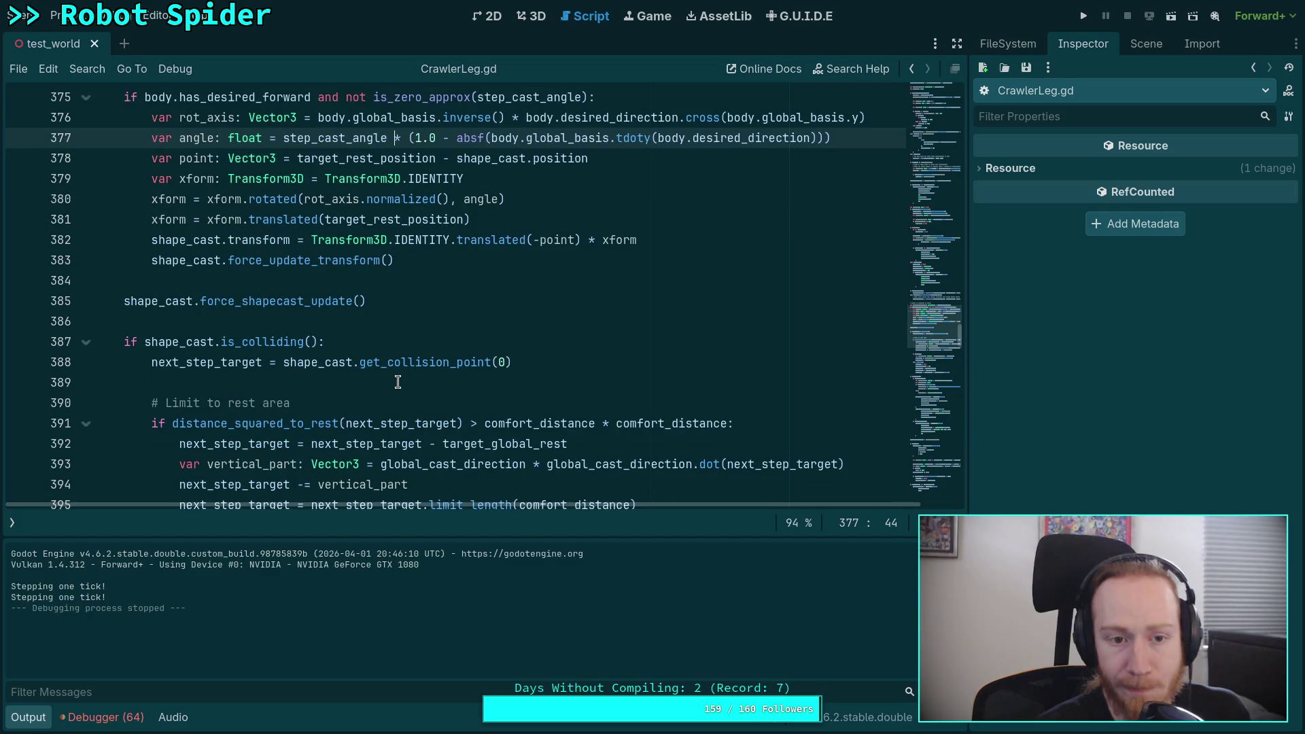
scroll(398, 383, up, 1)
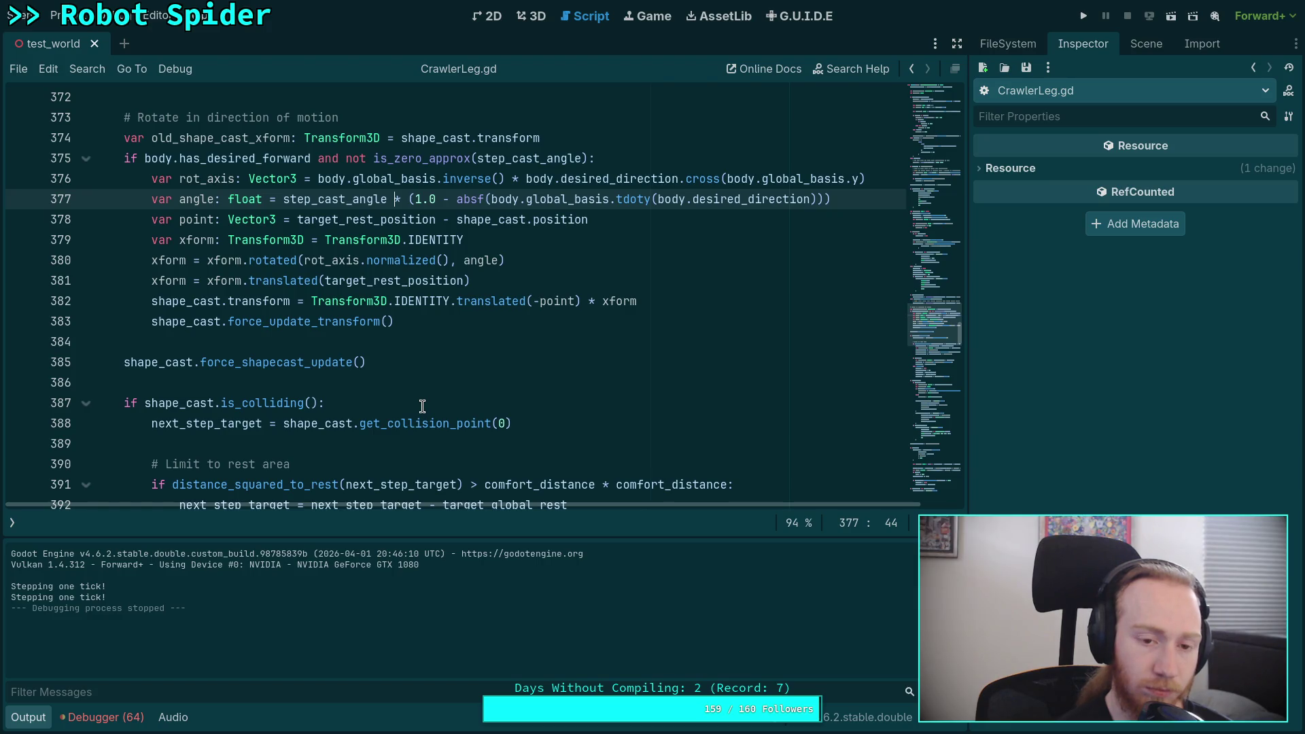
drag(189, 280, 318, 281)
text(.origi)
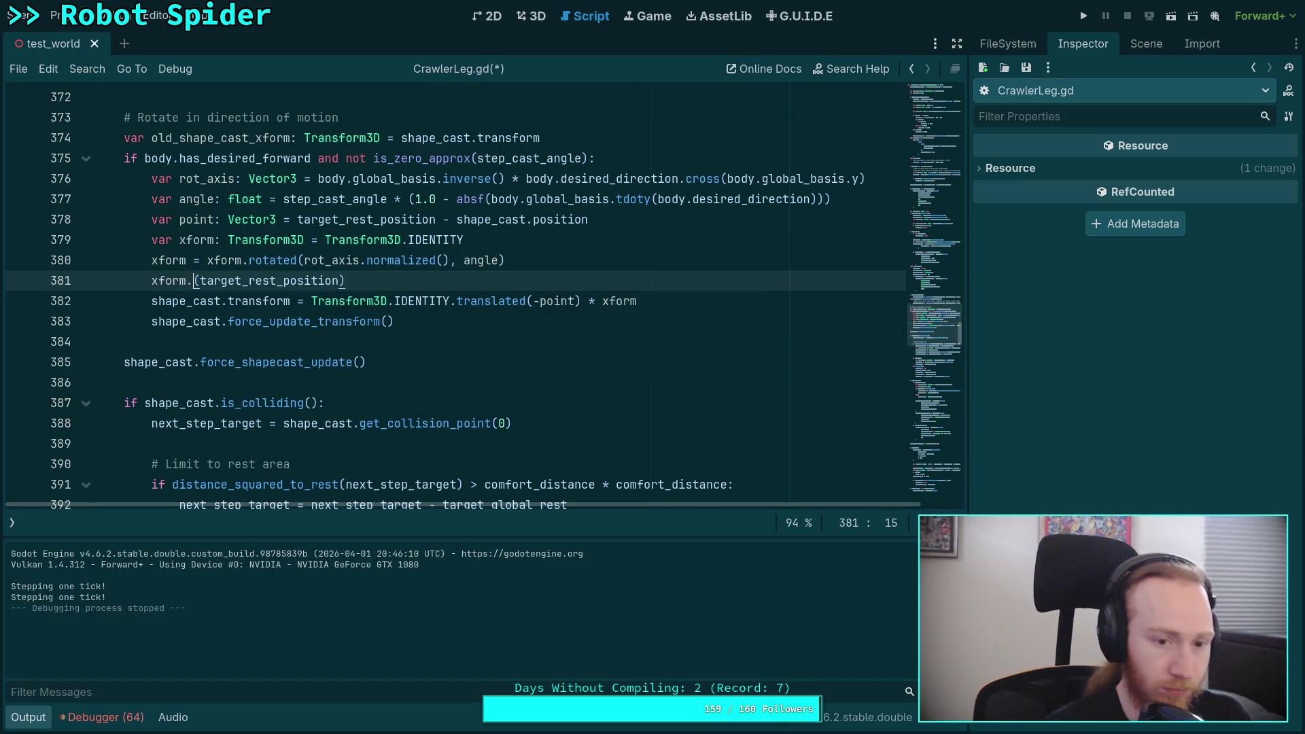
text(n =)
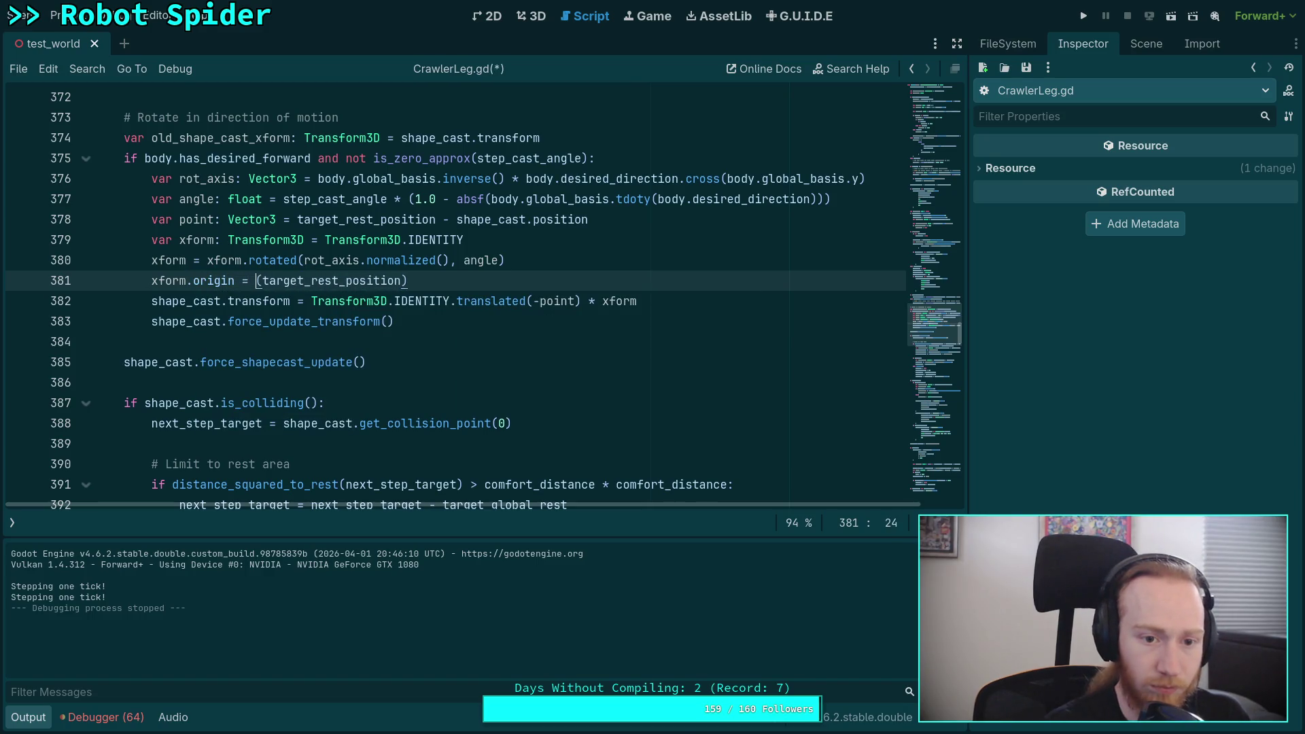
key(Delete)
click(465, 274)
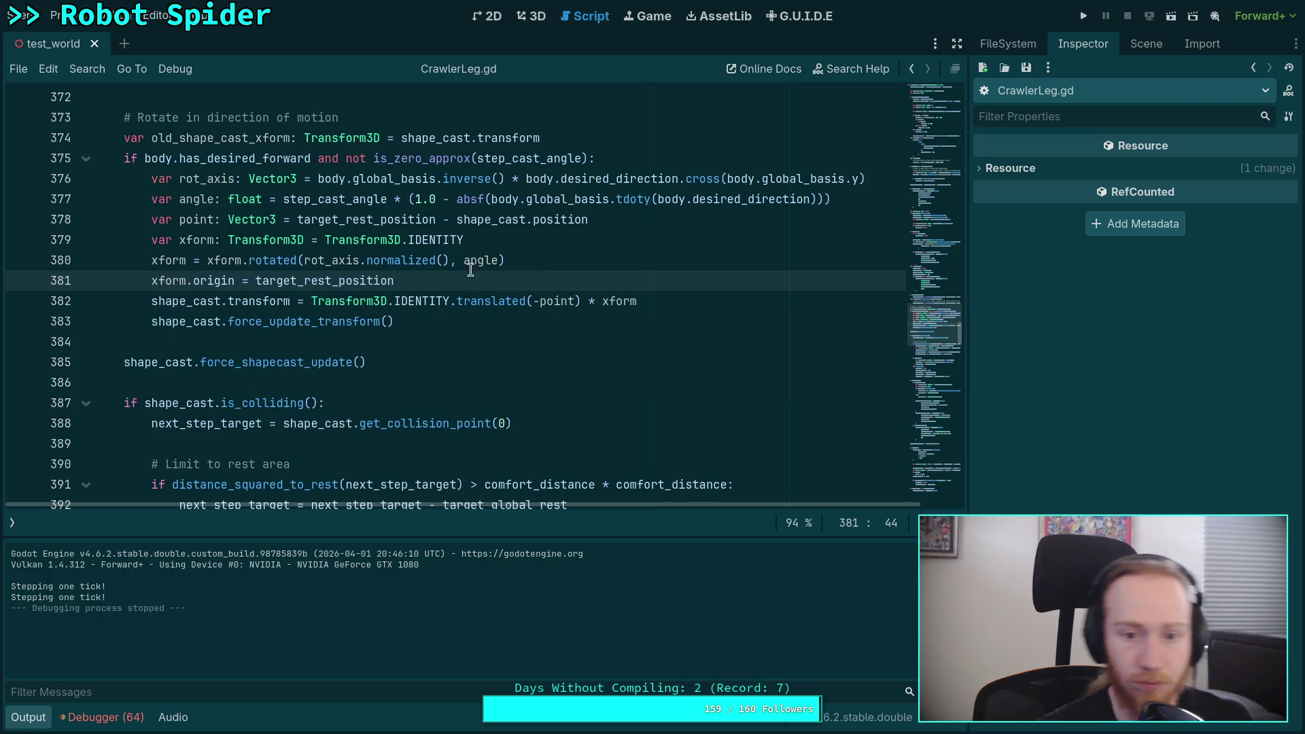
Join .rotated onto Transform3D.IDENTITY and assign shape_cast.transform = xform directly
drag(243, 260, 469, 240)
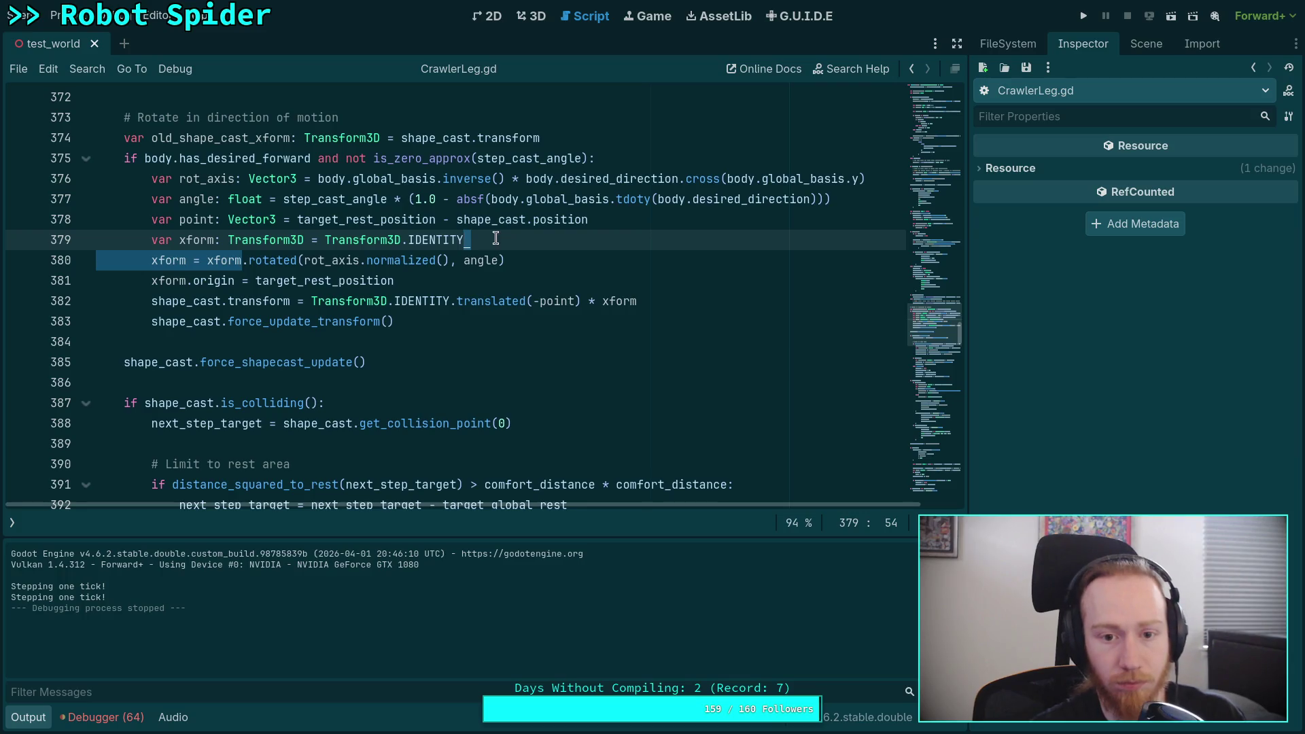
key(BackSpace)
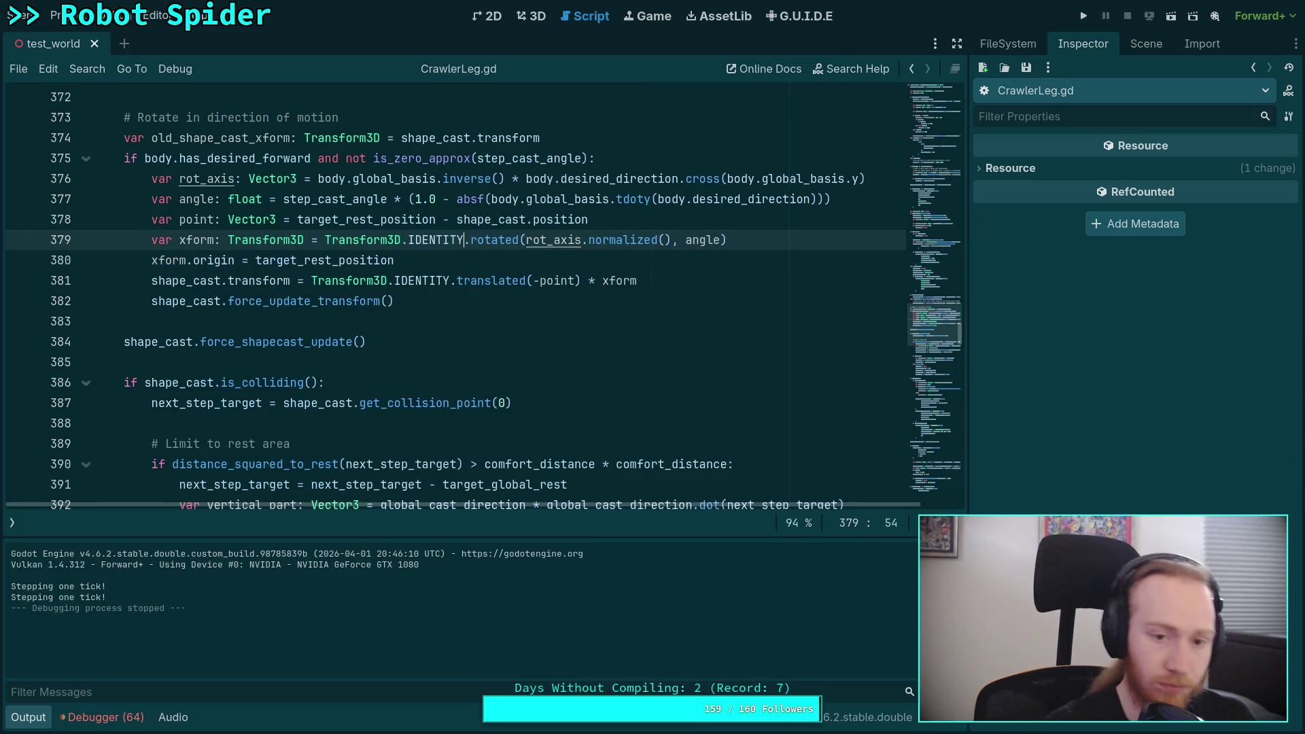
scroll(655, 351, up, 1)
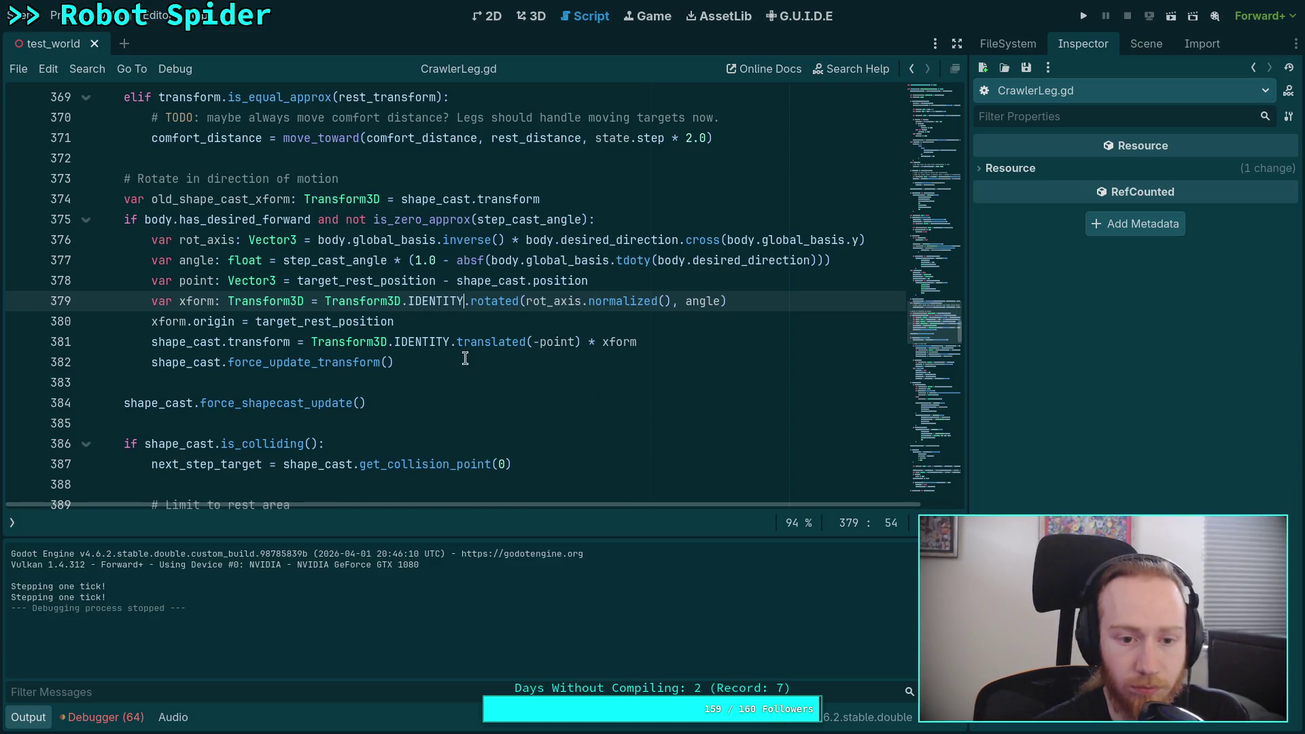
drag(312, 340, 596, 340)
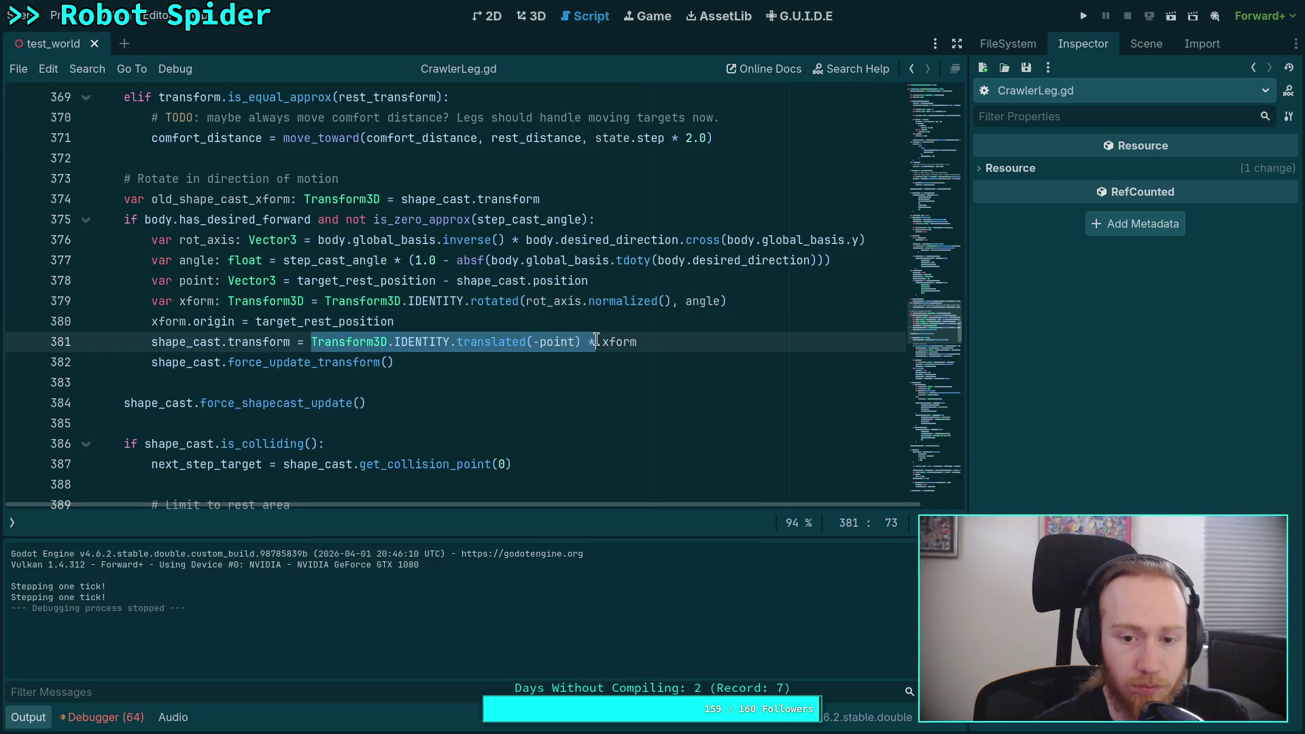
key(BackSpace)
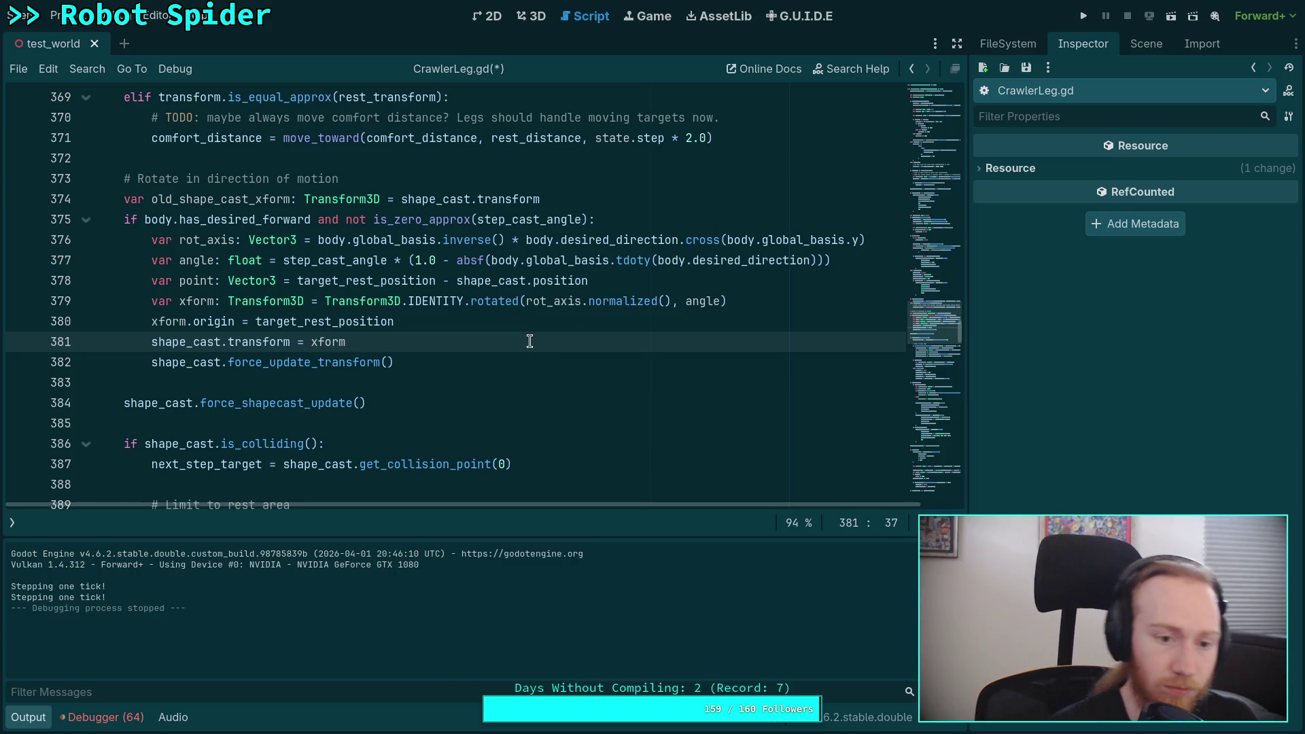
key(Return)
Add the line shape_cast.transform.origin = -point
text(shape)
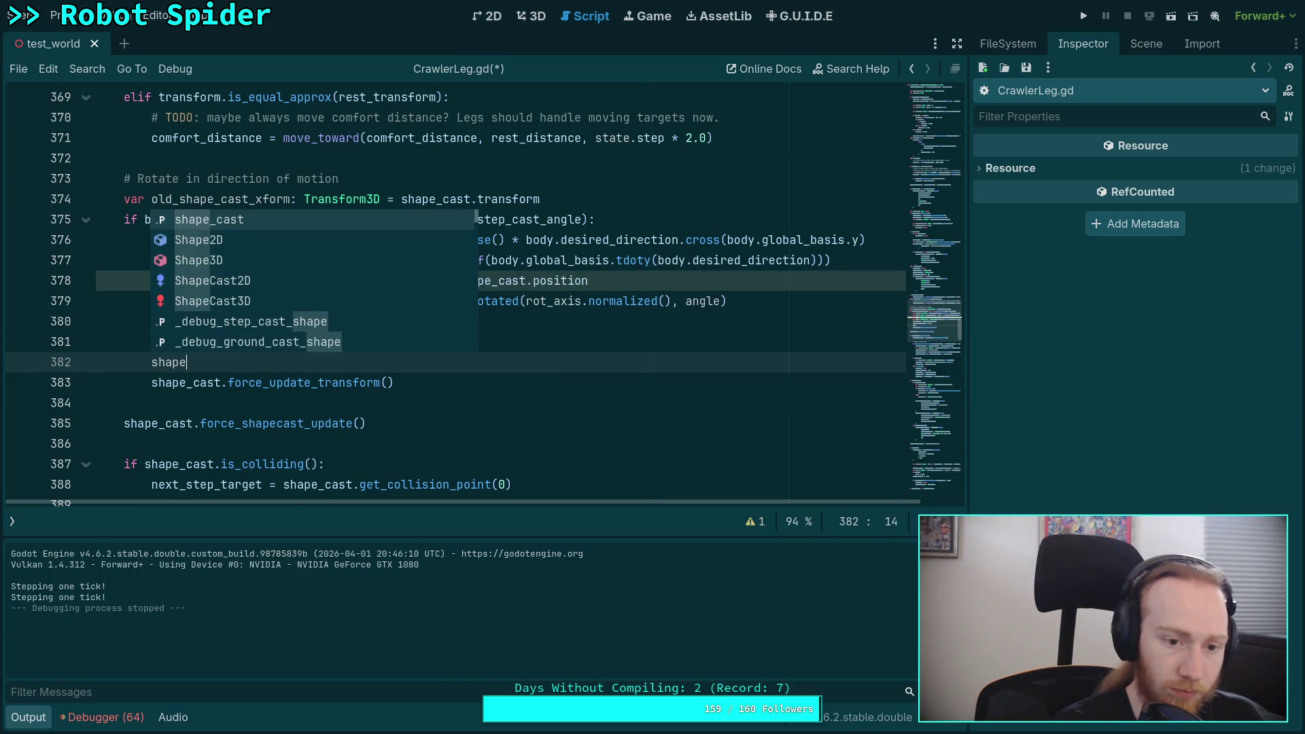
key(Return)
text(.or)
key(Return)
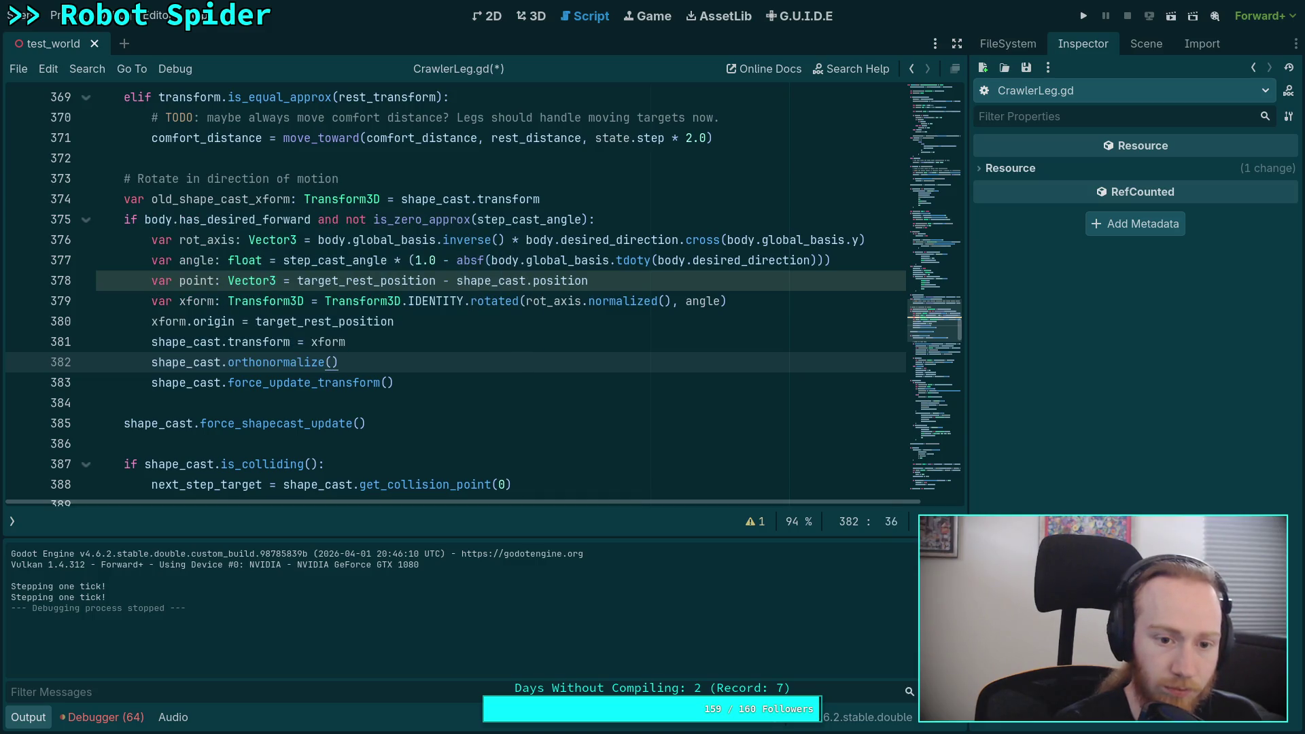
key(BackSpace)
key(BackSpace)
key(BackSpace)
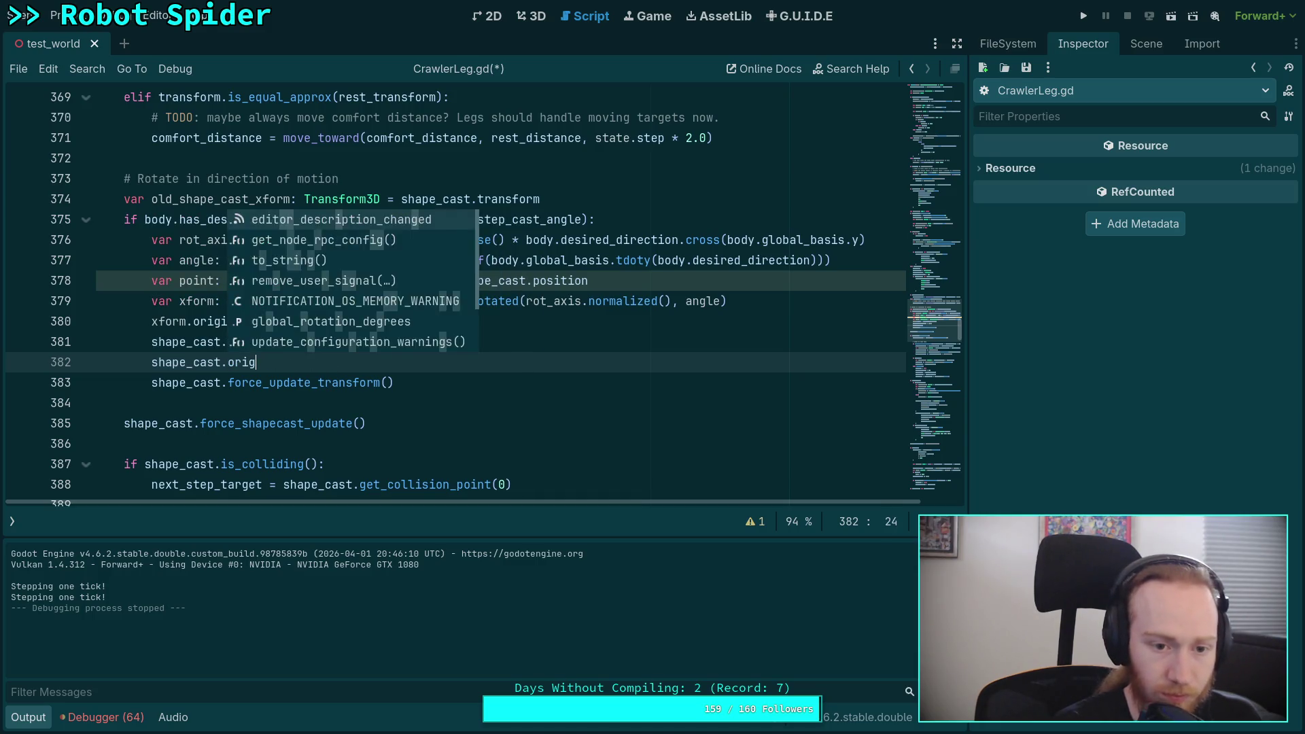
text(tr)
key(Return)
text(.or)
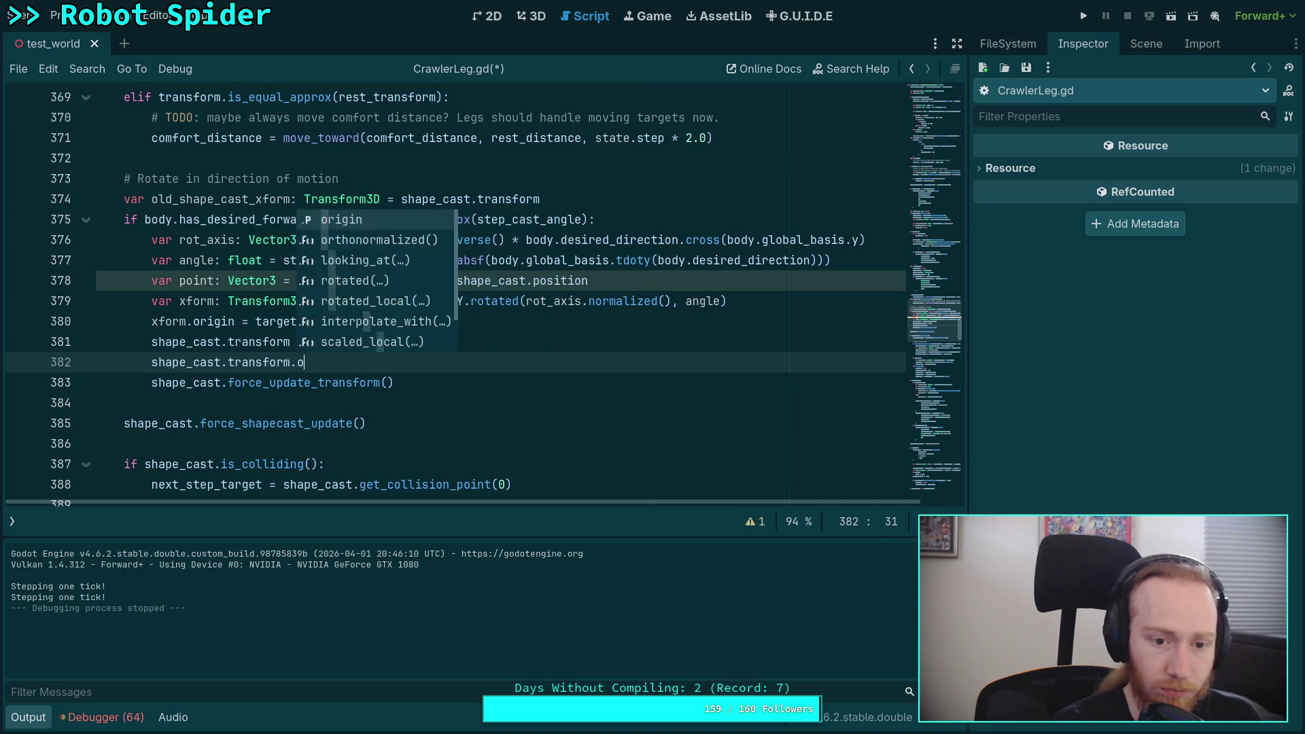
key(Return)
text(=)
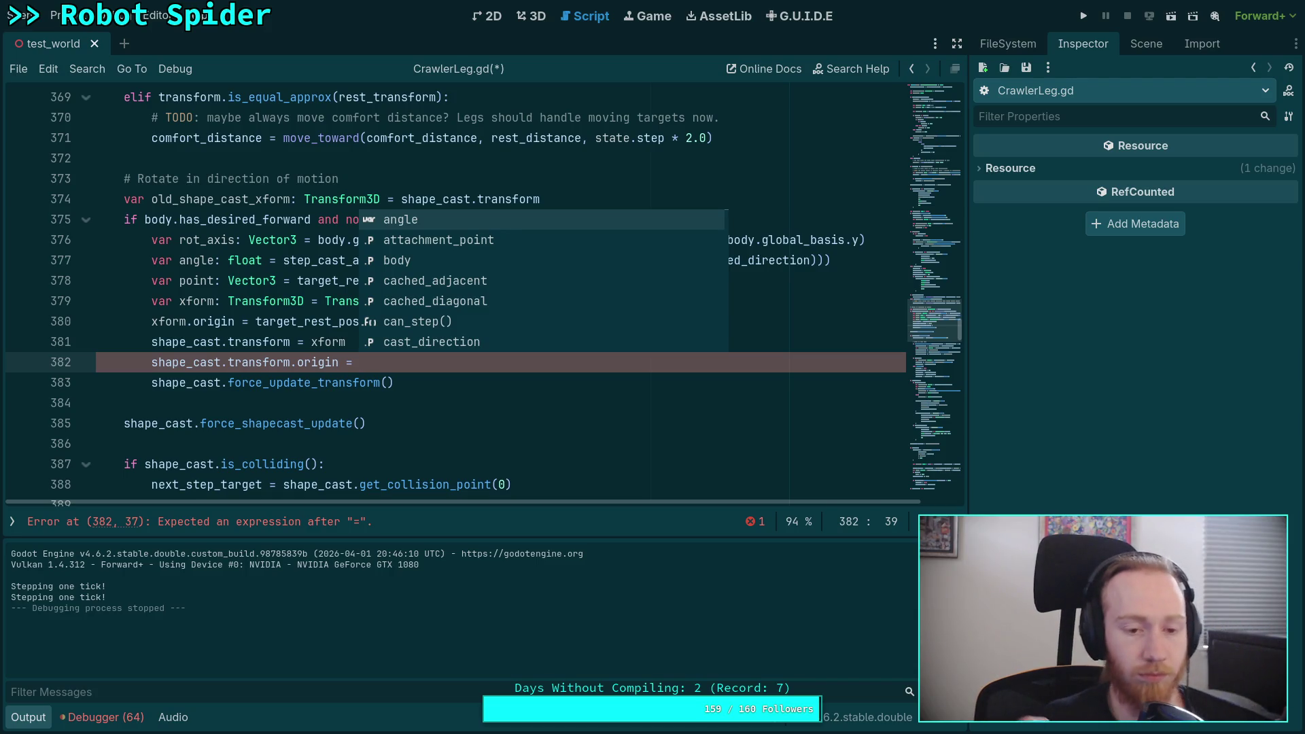
text(point)
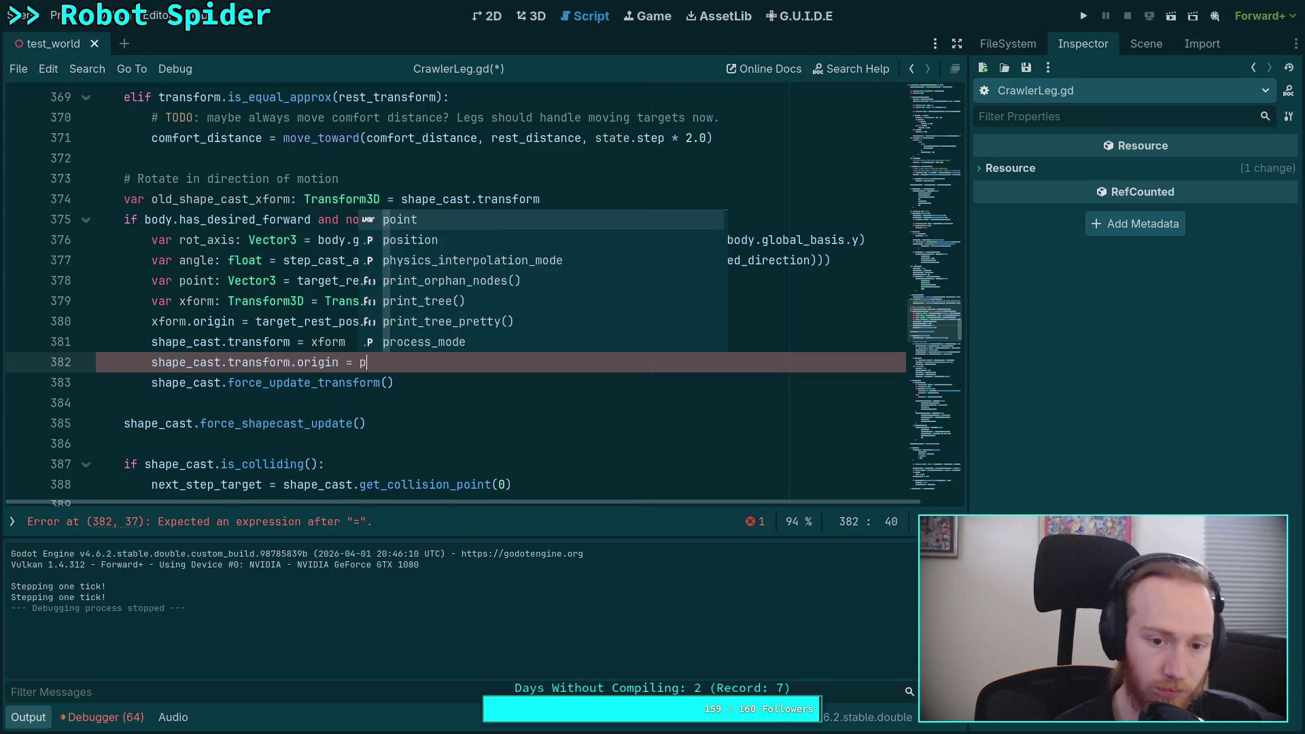
click(360, 362)
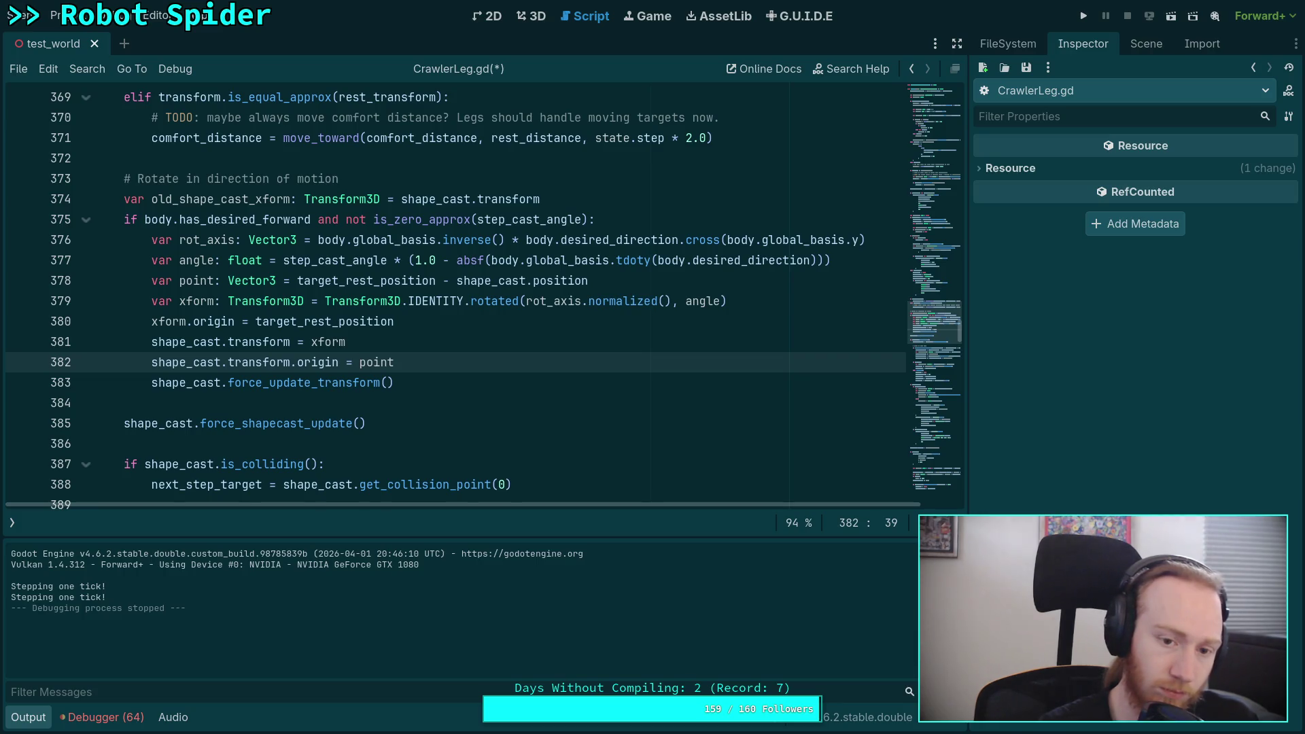
text(-)
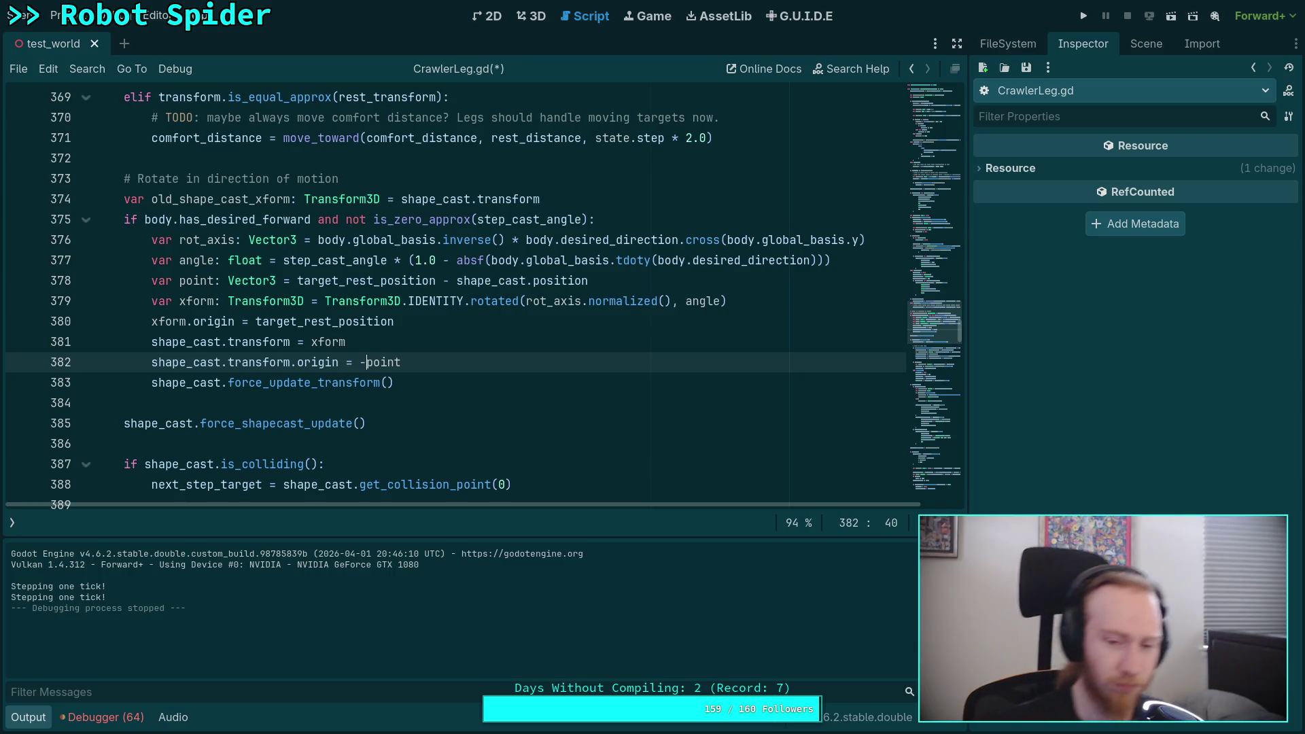
Delete the origin line 382, make line 381 xform.translated(), and review the error
drag(405, 363, 406, 344)
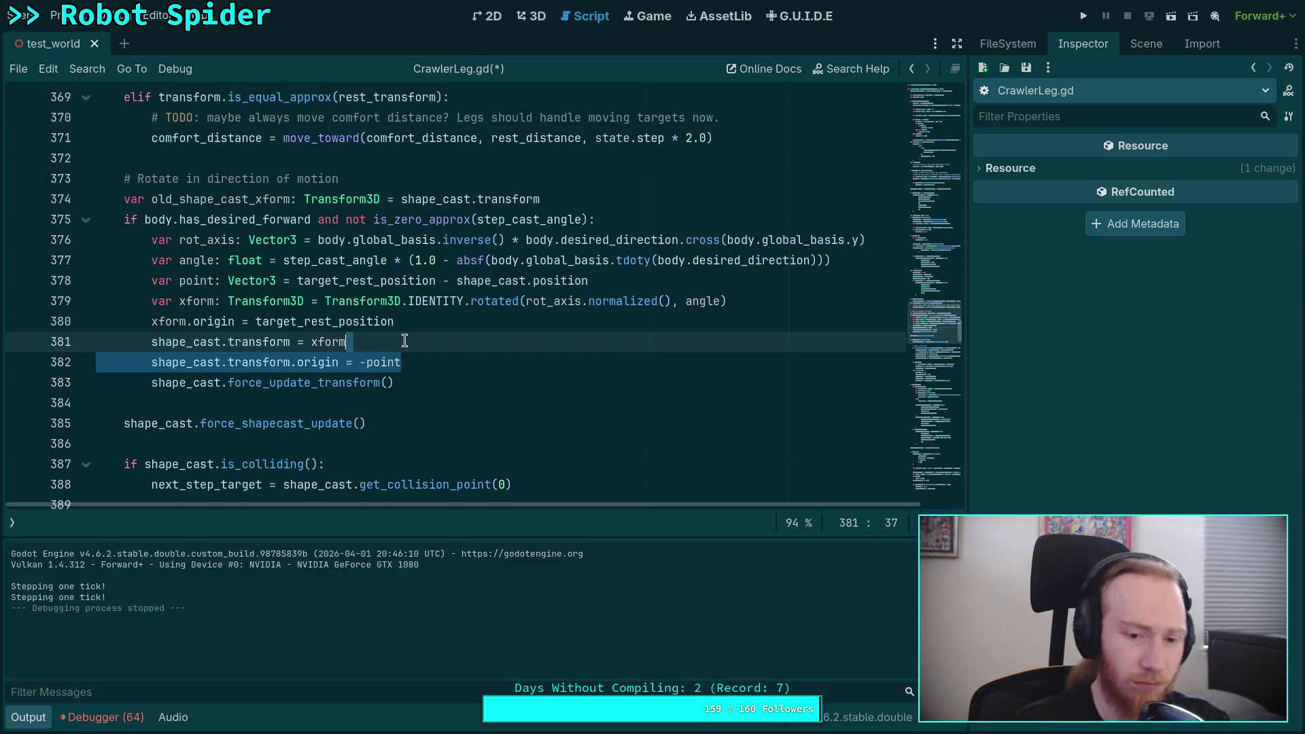
key(BackSpace)
text(.tra)
key(Return)
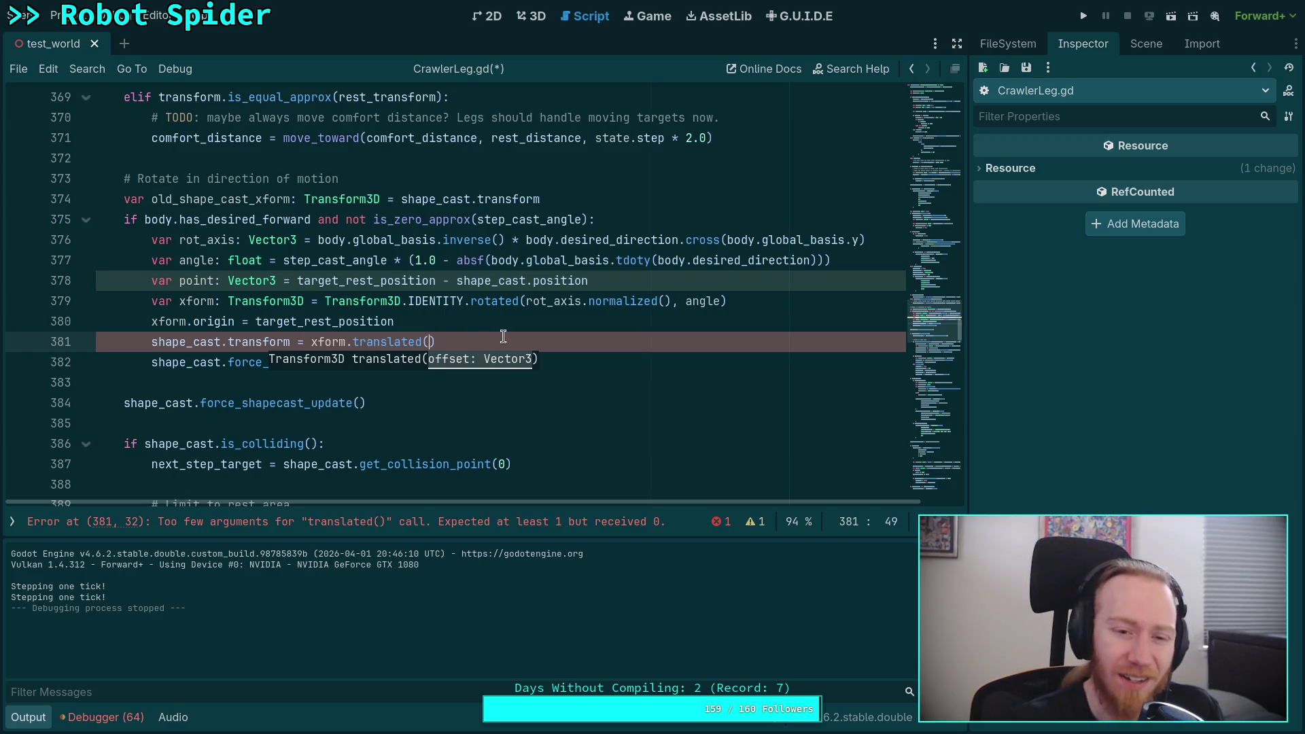
drag(501, 338, 481, 326)
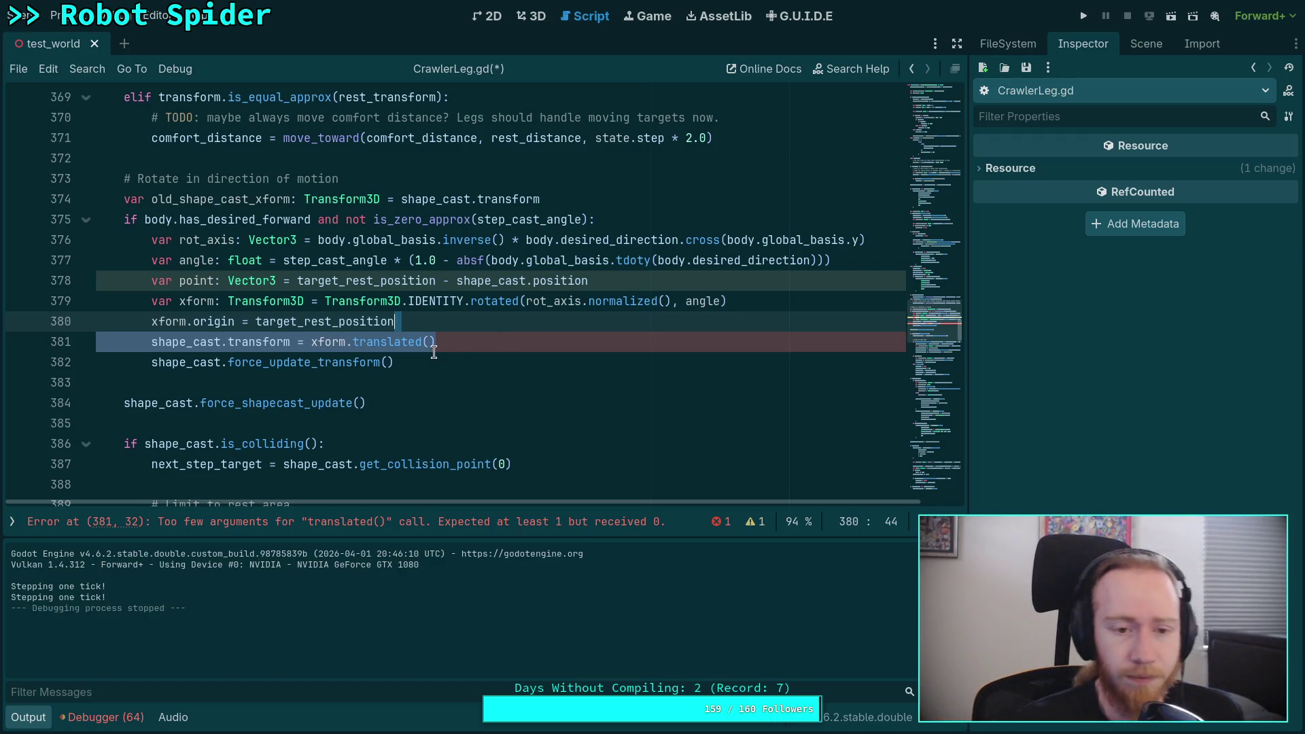
drag(731, 302, 323, 295)
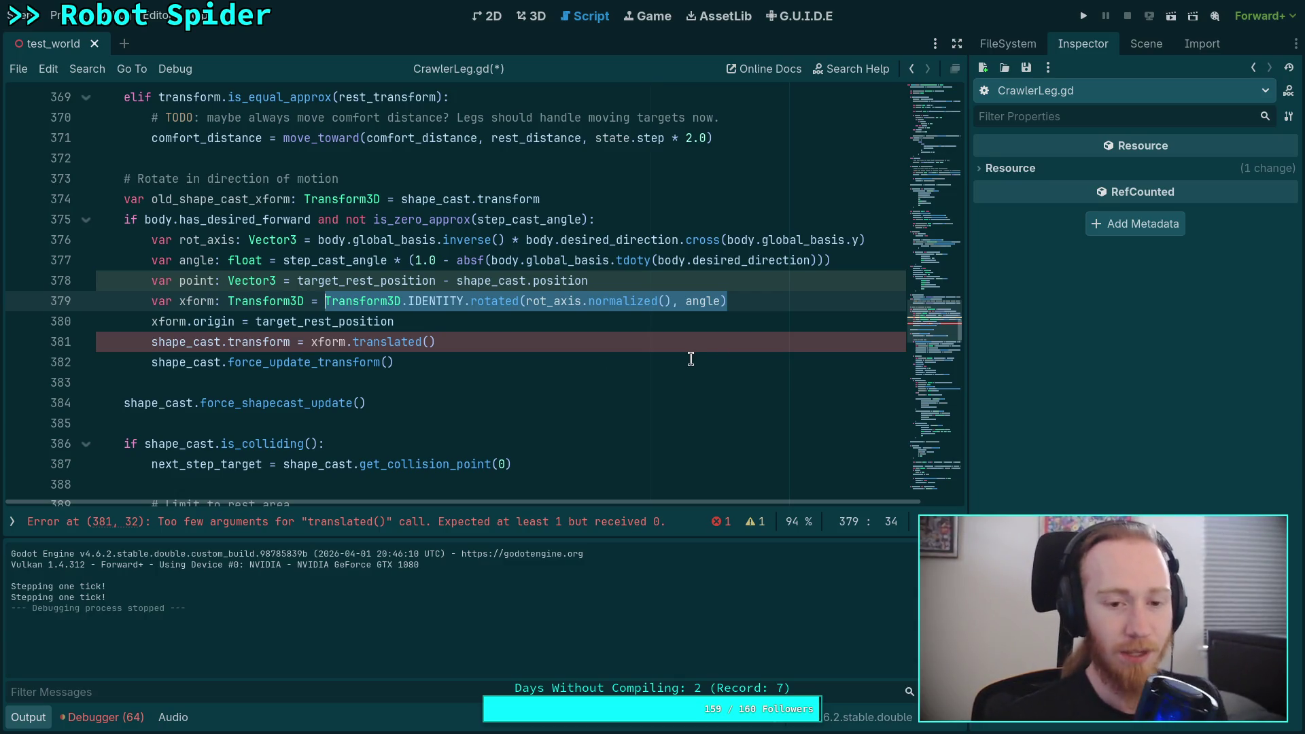
Review line 379's Transform3D.IDENTITY.rotated(rot_axis.normalized(), angle) and the xform and shape_cast lines below
mouse_move(747, 307)
mouse_down()
mouse_move(760, 304)
mouse_move(325, 304)
mouse_up()
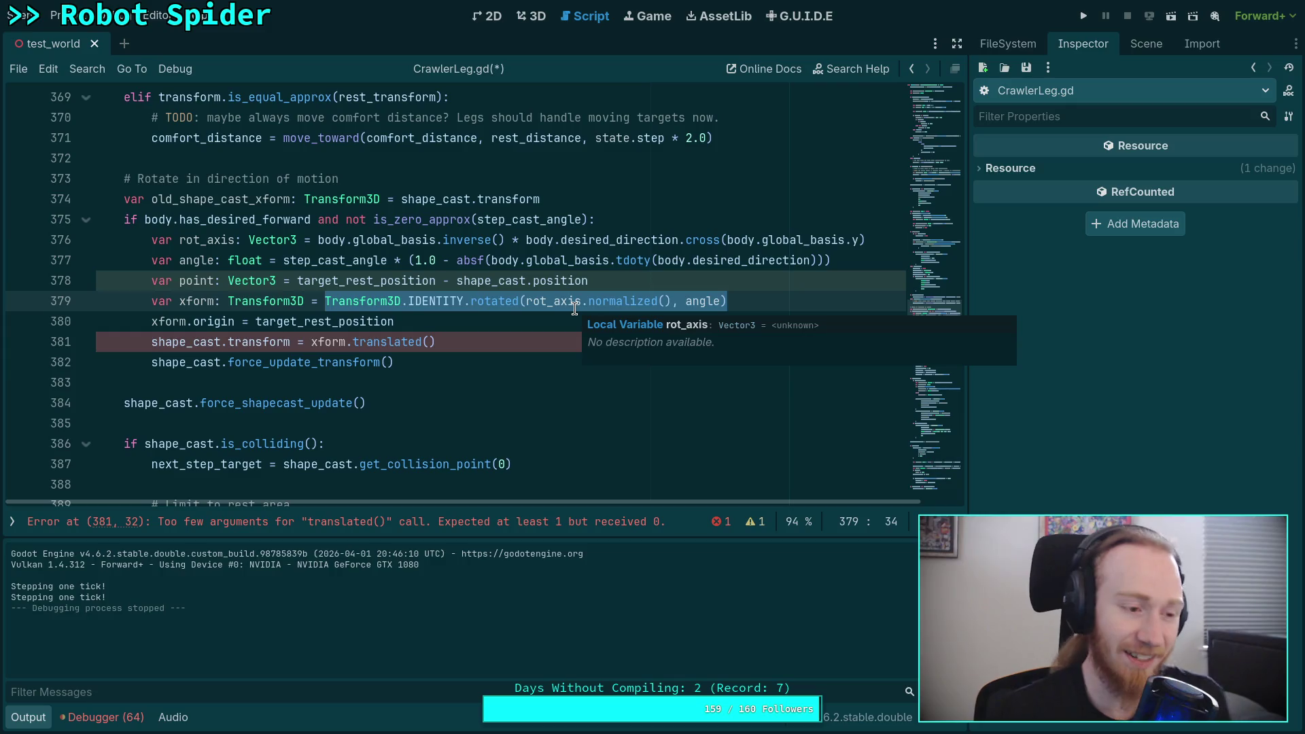
click(439, 341)
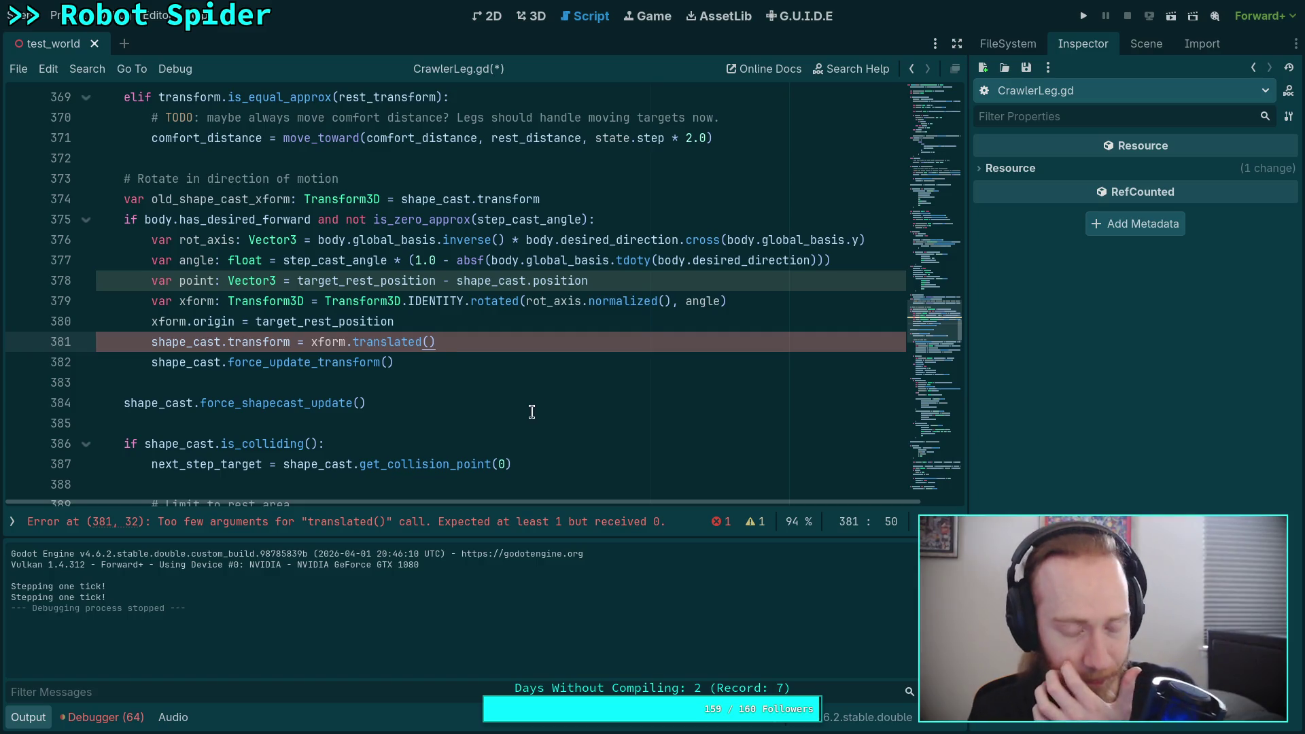
click(755, 318)
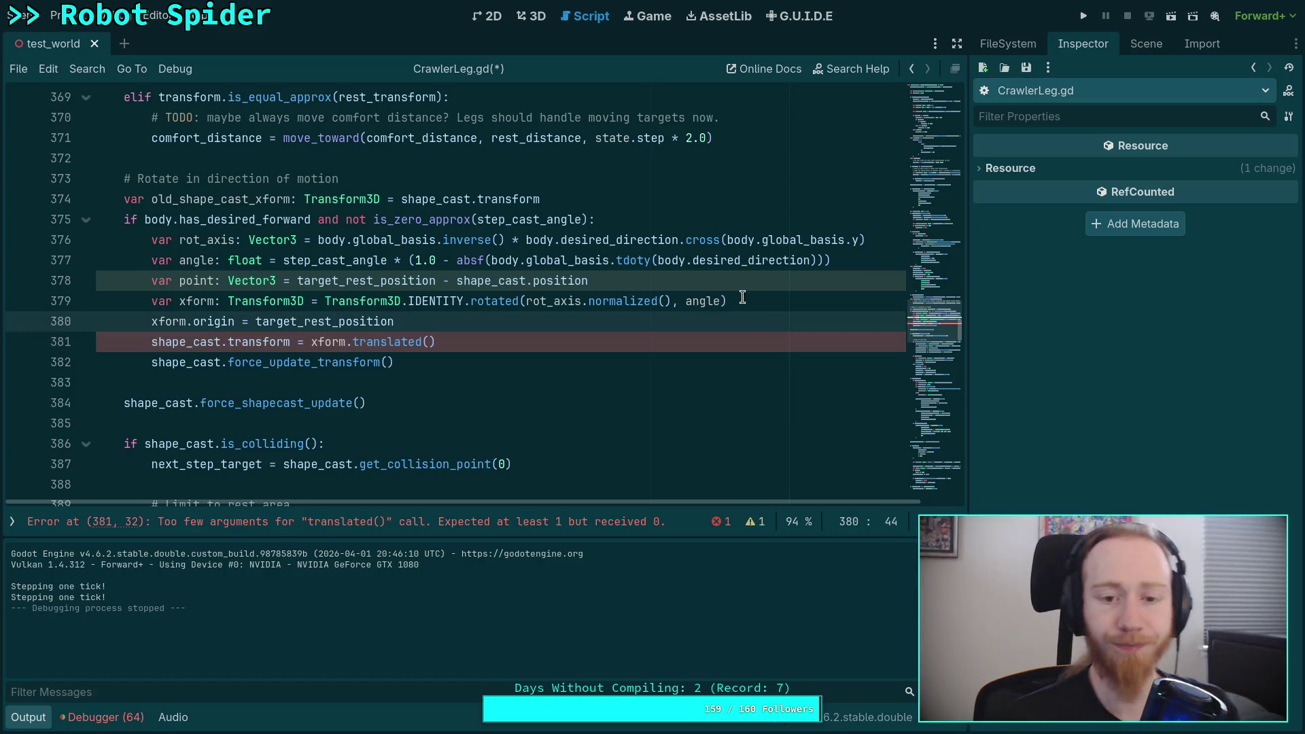
key(Down)
key(Down)
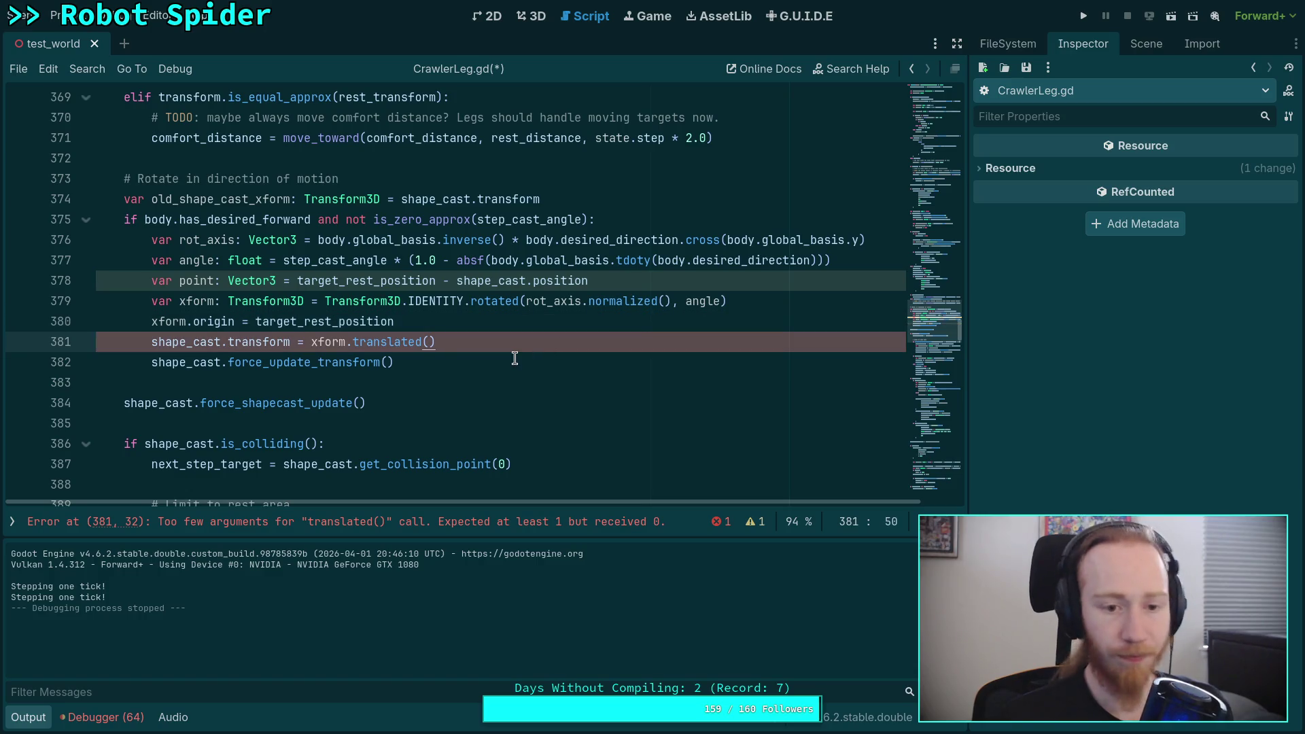
Delete lines 378–382 of the rotation block and scroll to check the result
mouse_move(476, 359)
mouse_down()
mouse_move(85, 299)
mouse_move(82, 286)
mouse_up()
key(ctrl+c)
key(Delete)
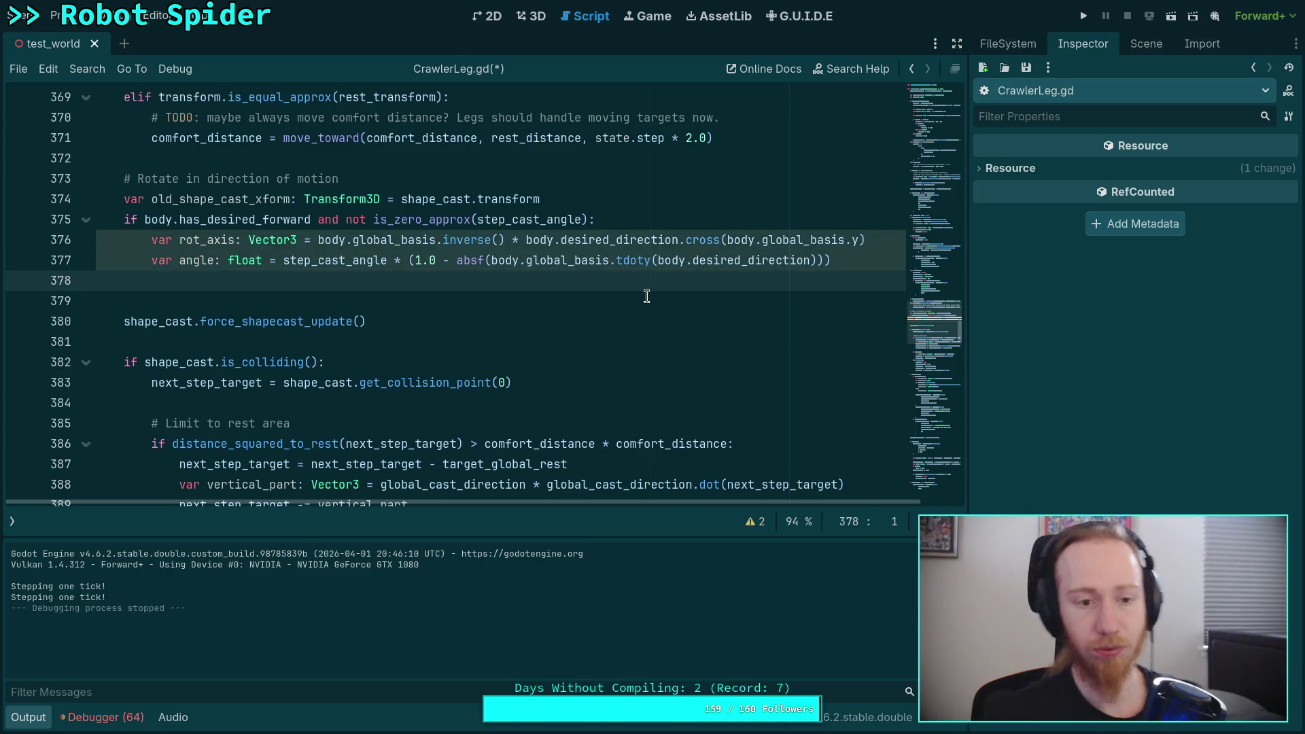
scroll(647, 292, down, 14)
scroll(536, 324, down, 16)
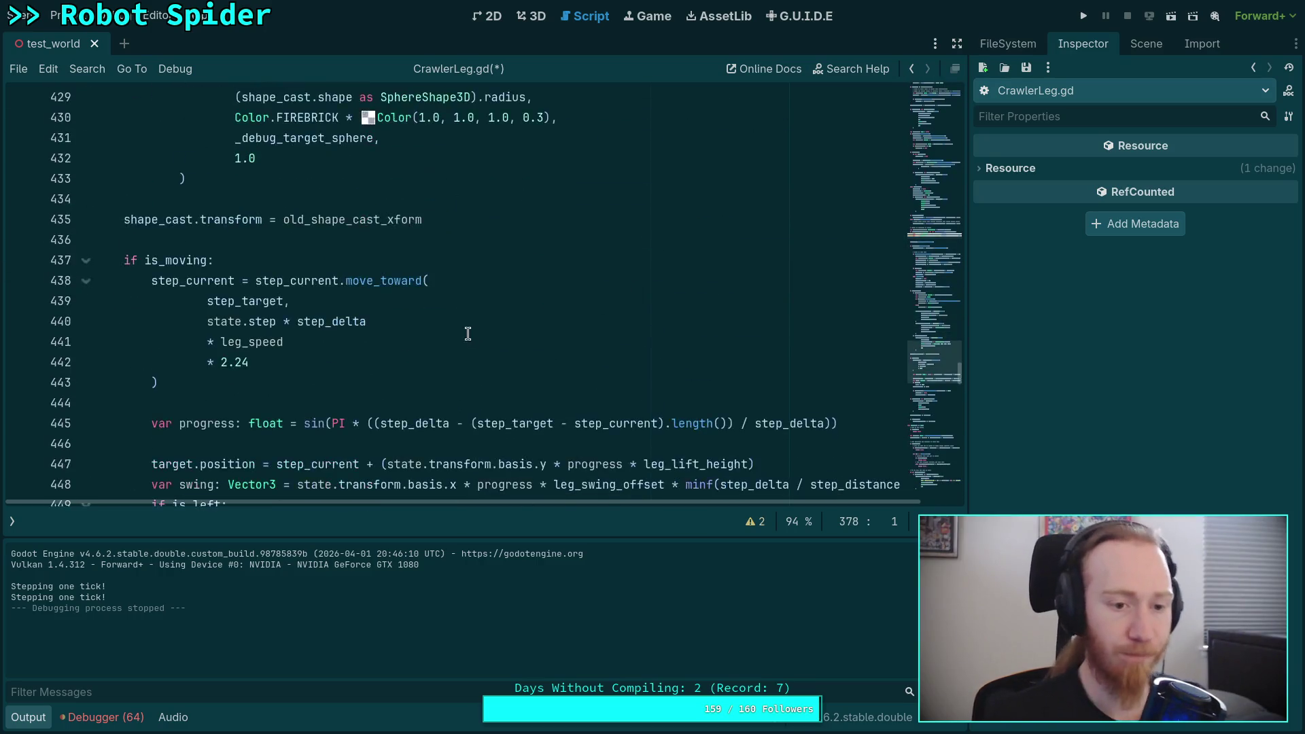
scroll(433, 327, up, 4)
scroll(433, 327, up, 18)
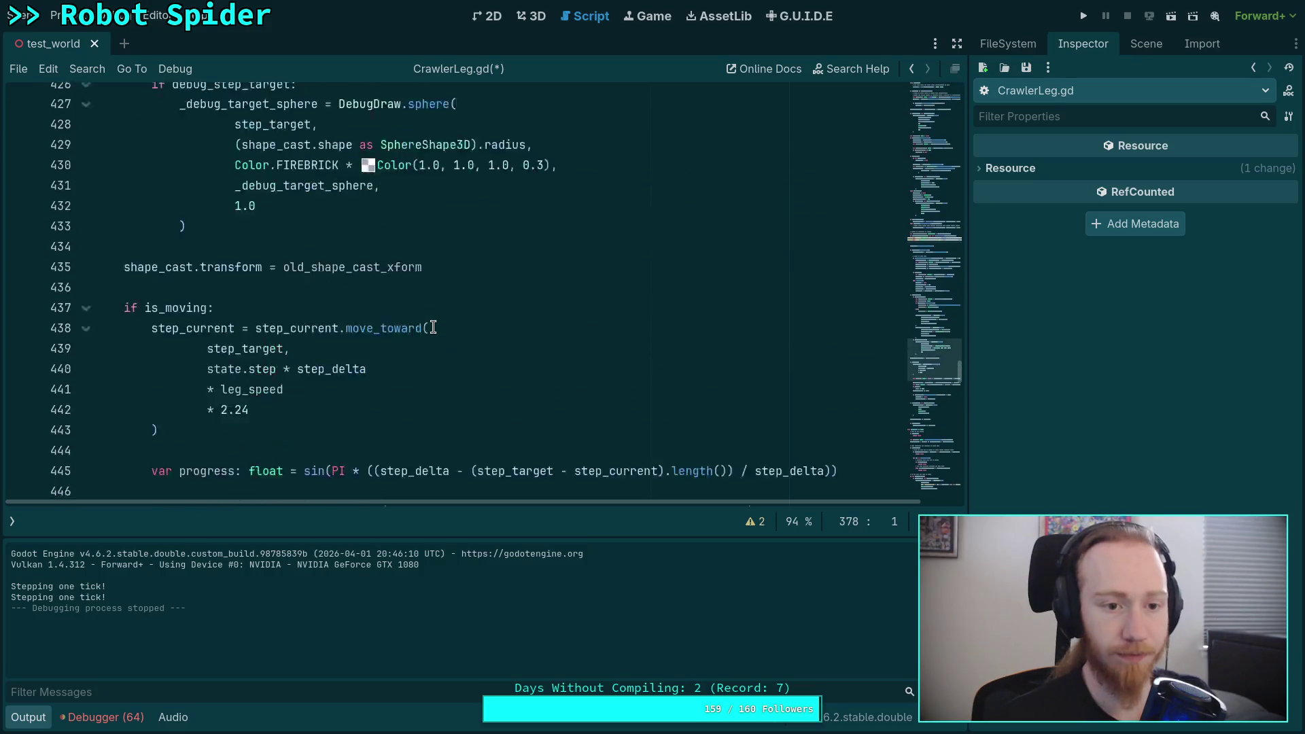
scroll(433, 327, up, 8)
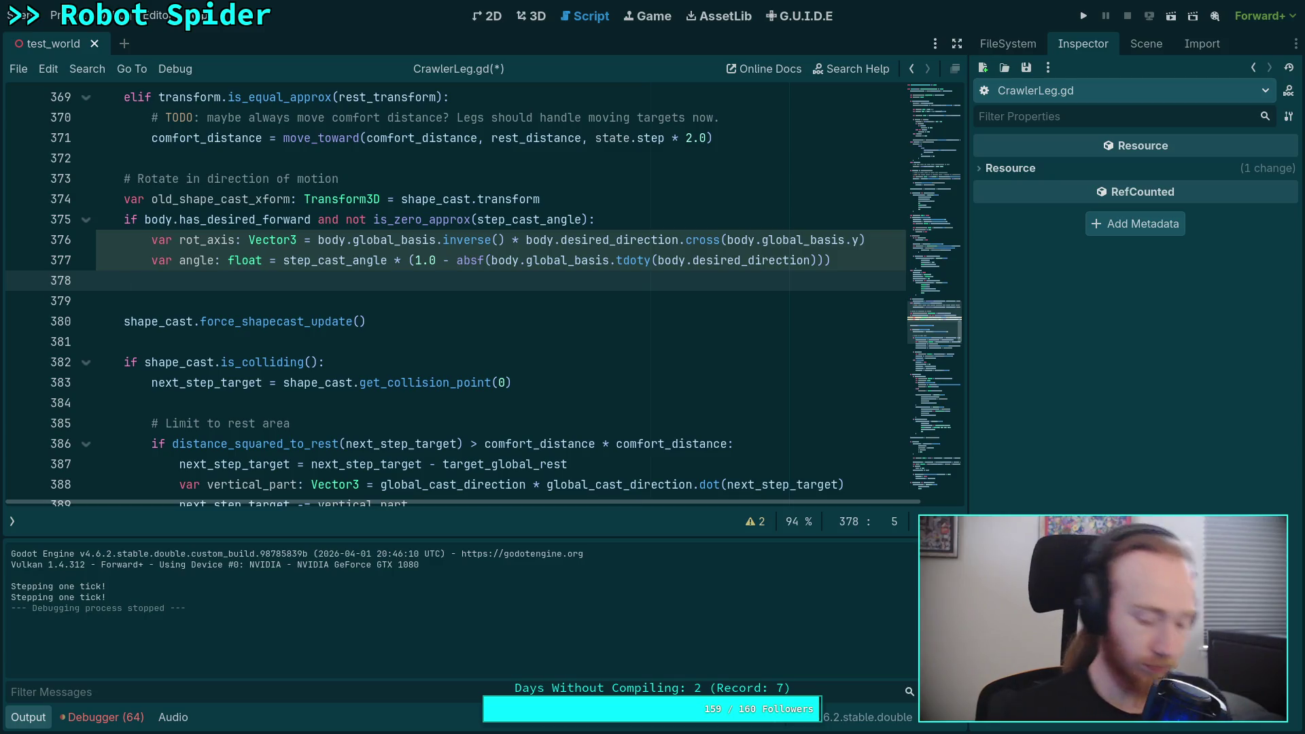
Restore the var point line, keeping only the xform and shape_cast lines 379–382 removed
key(ctrl+v)
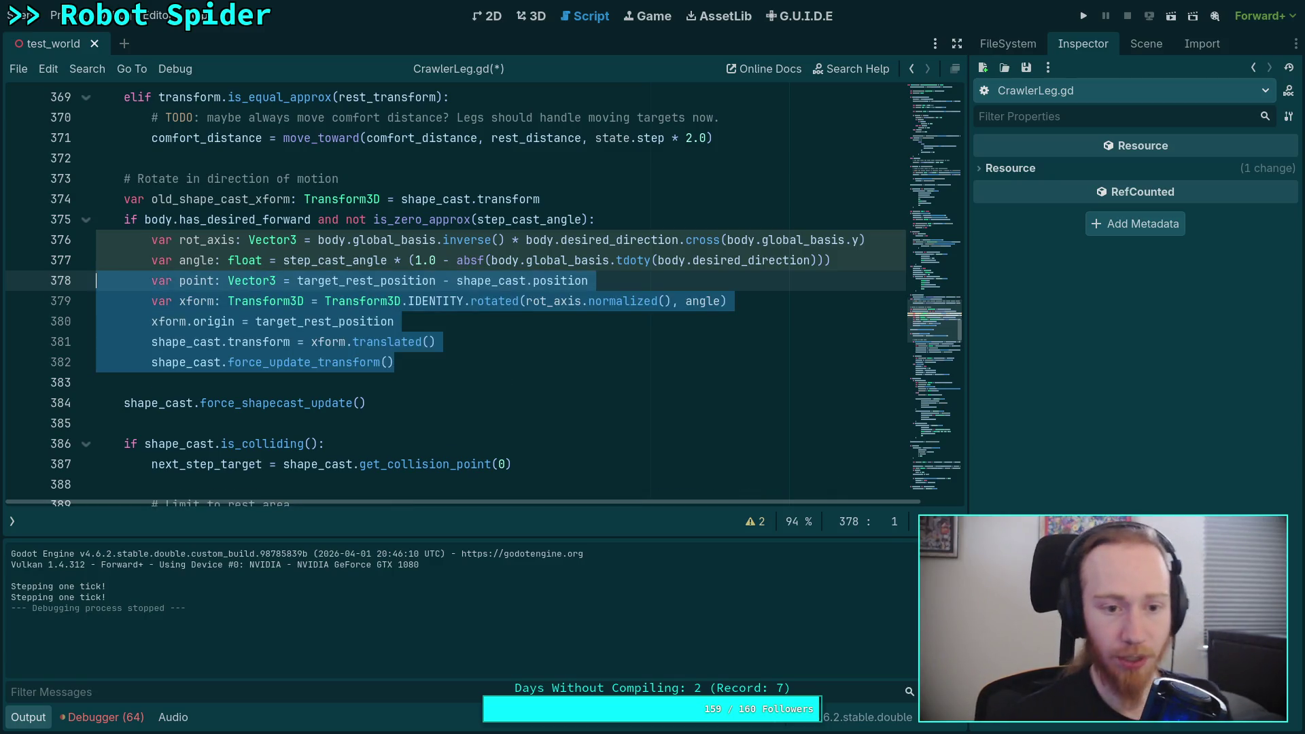
key(BackSpace)
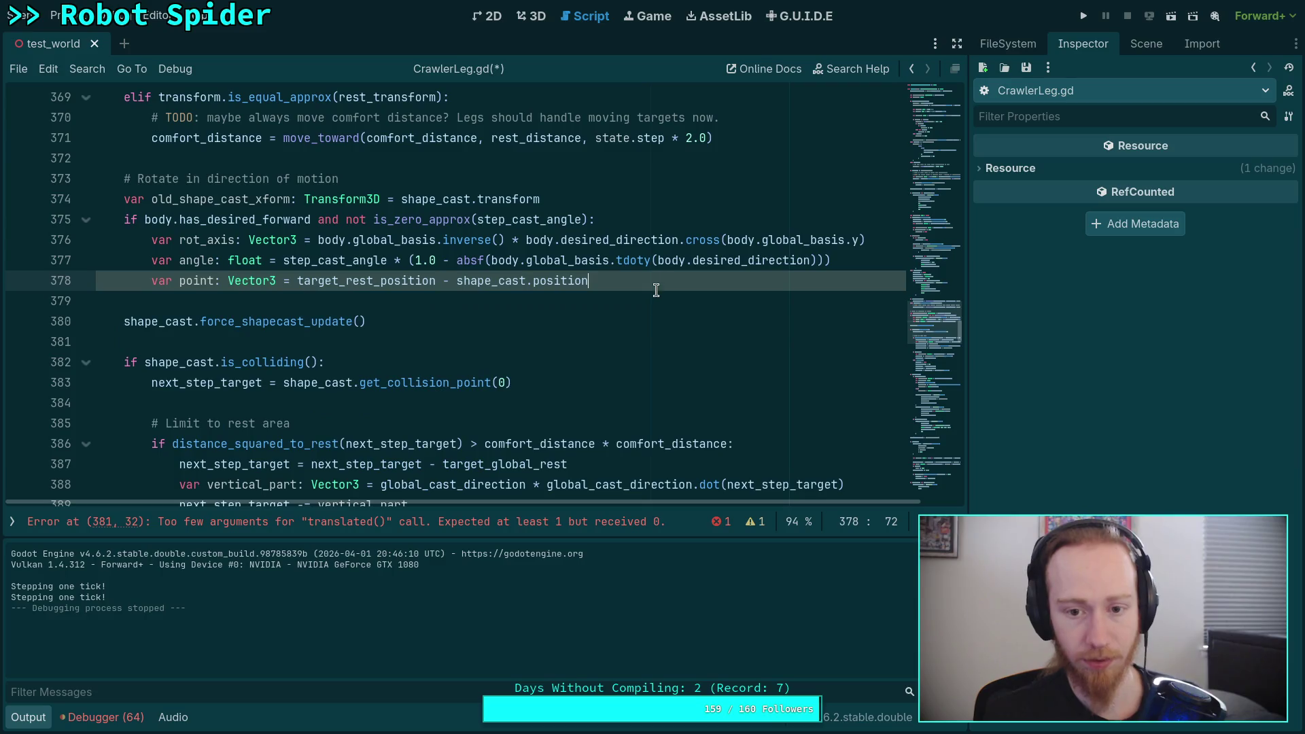
drag(319, 240, 896, 234)
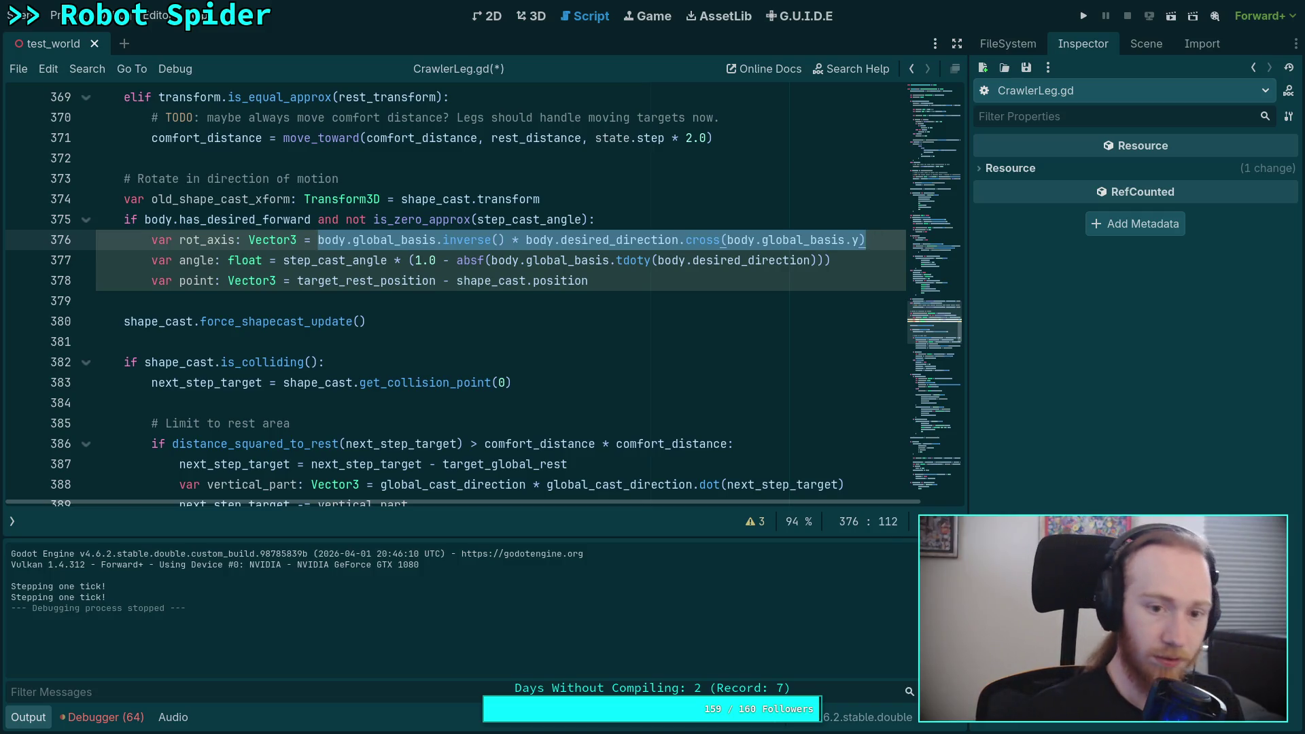
Recover the accidentally replaced rot_axis expression, then add shape_cast.transform = Transform3D.IDENTITY after var point
text(*)
key(ctrl+shift+z)
key(ctrl+shift+z)
key(ctrl+shift+z)
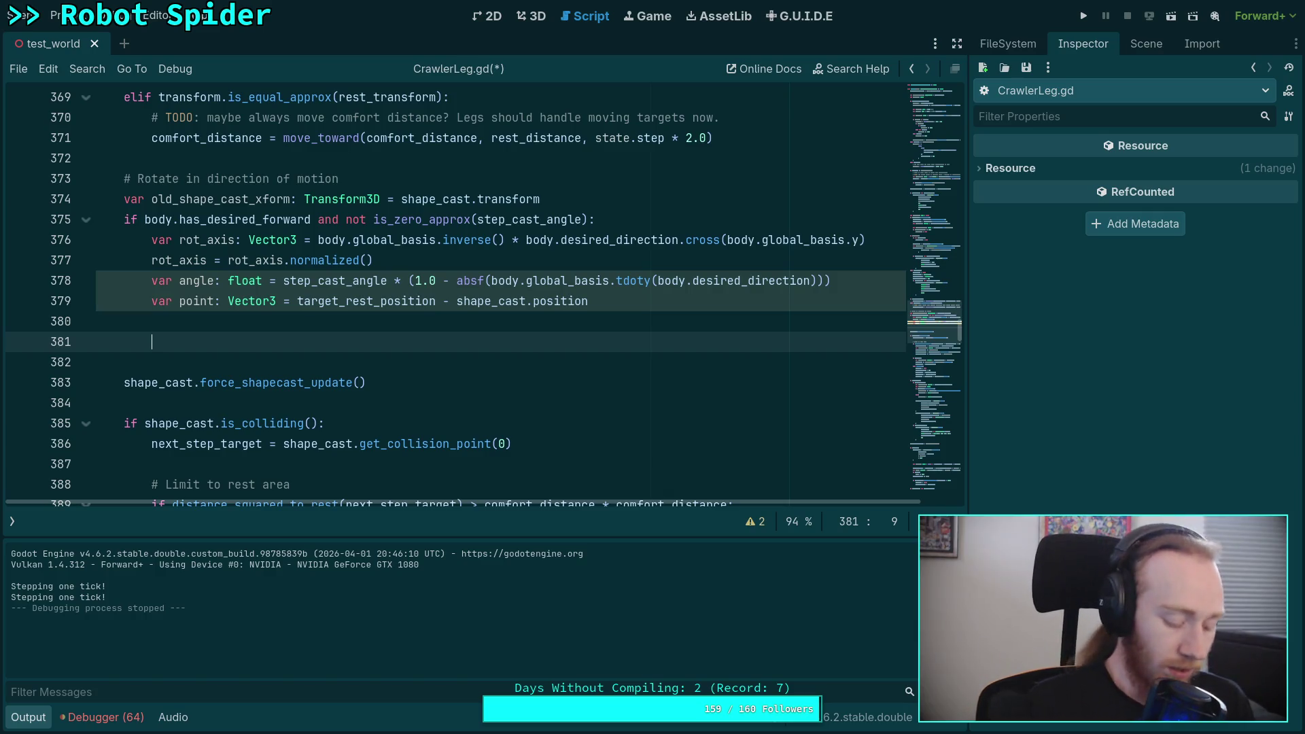
text(sha)
key(Return)
text(.transf)
key(Return)
text(= Transform.)
text(IDEN)
key(BackSpace)
key(BackSpace)
key(BackSpace)
key(BackSpace)
text(3D.I)
key(Return)
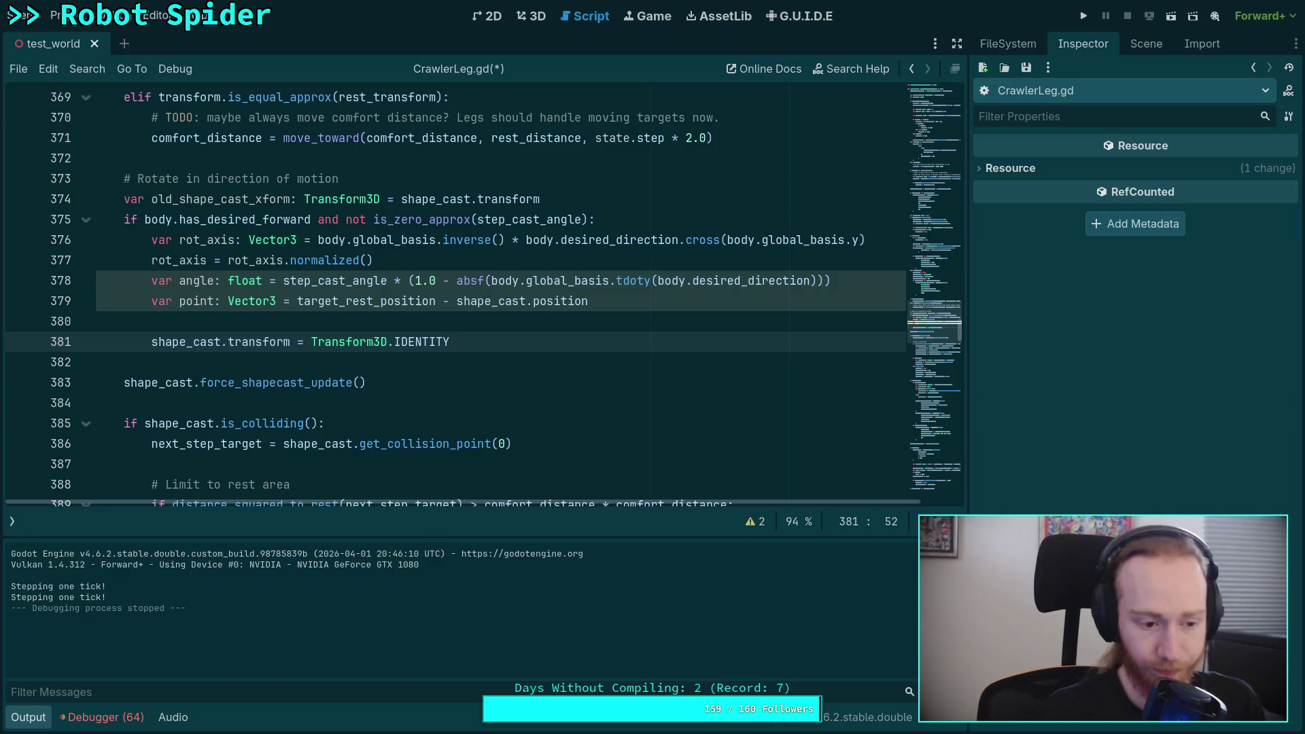
key(Return)
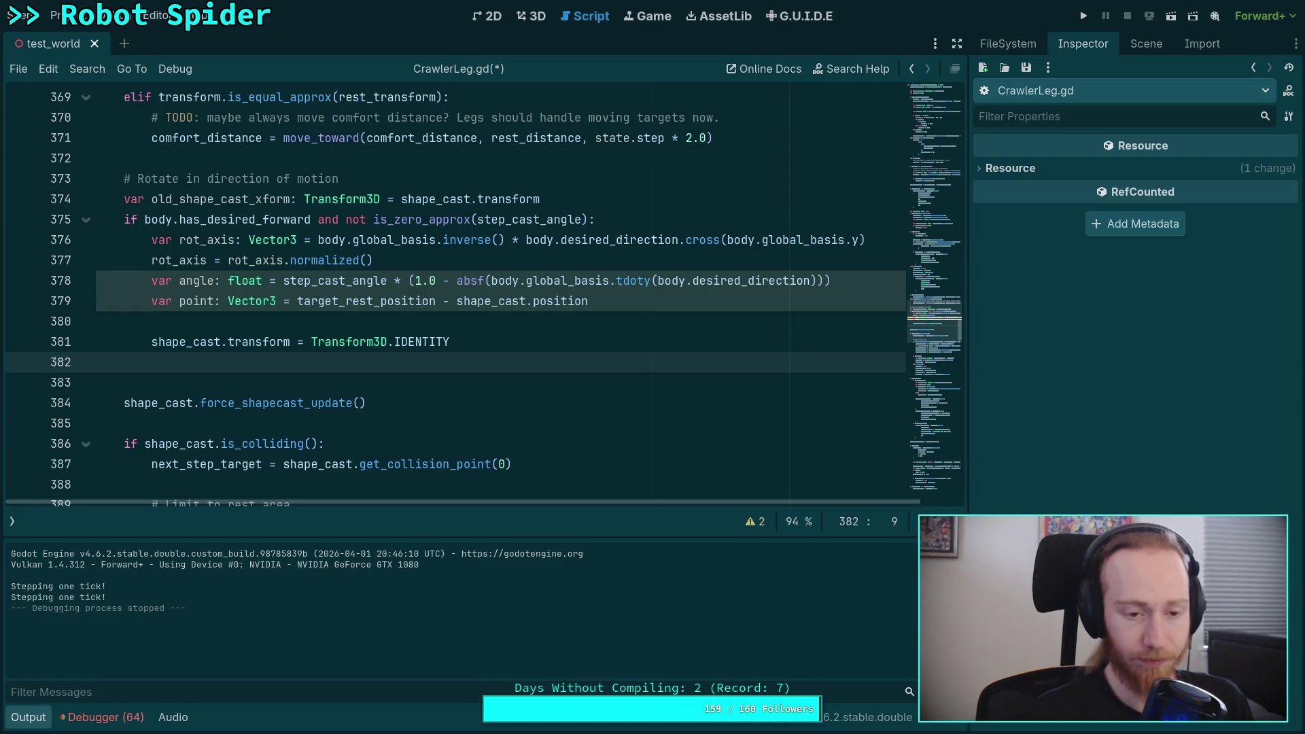
click(151, 320)
Add a var xform line above the shape_cast transform reset
text(var )
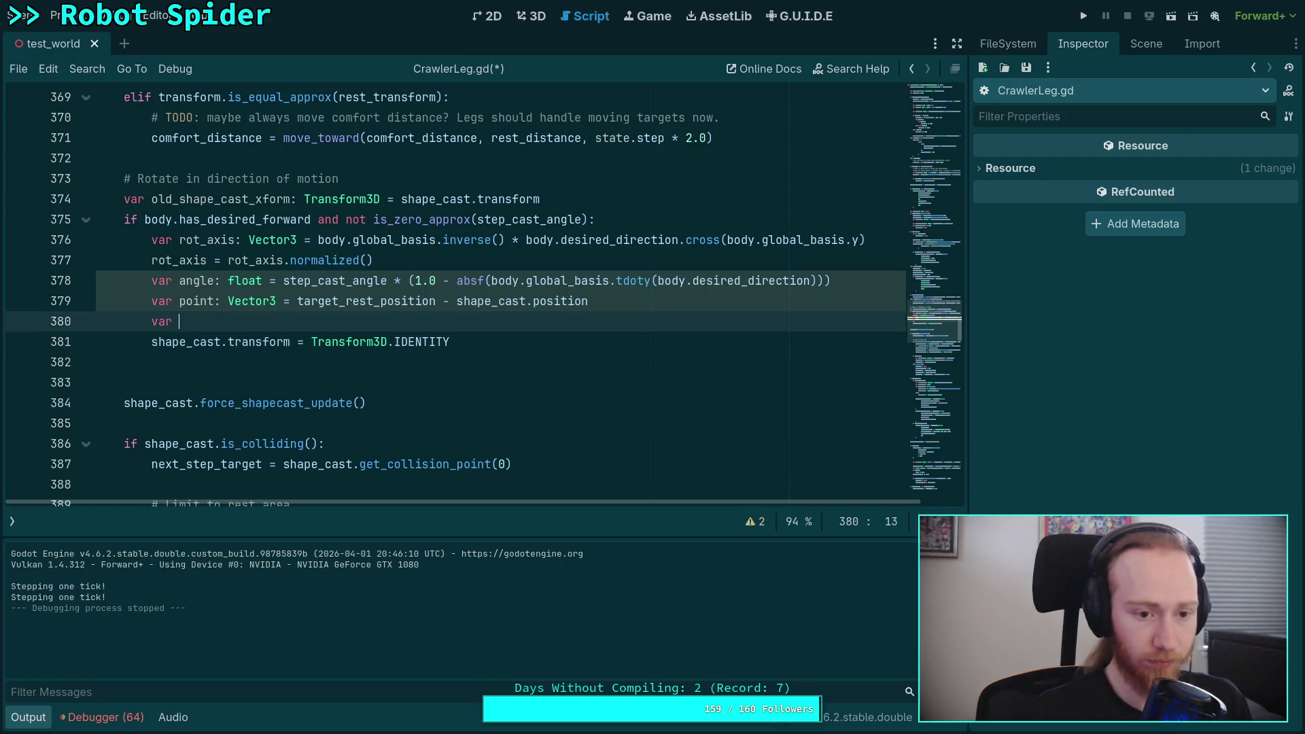
text(xform)
key(Return)
key(Up)
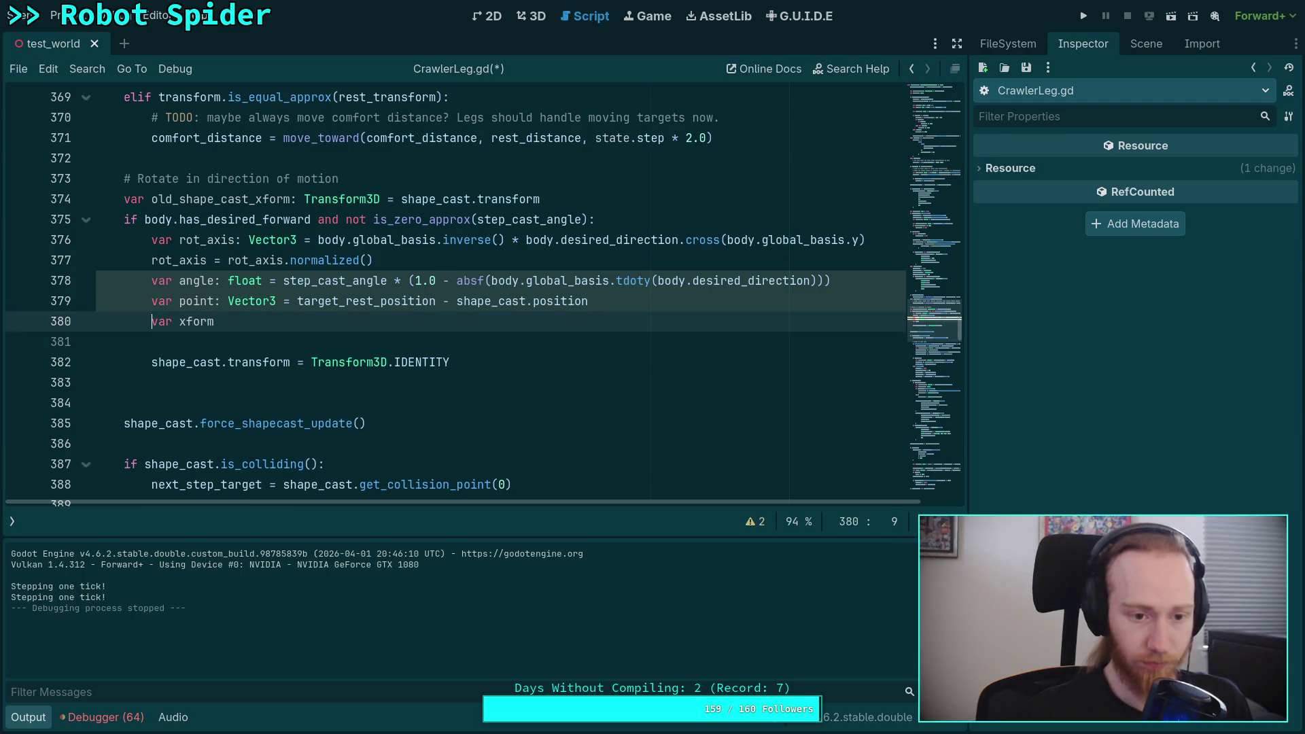
key(Return)
key(Up)
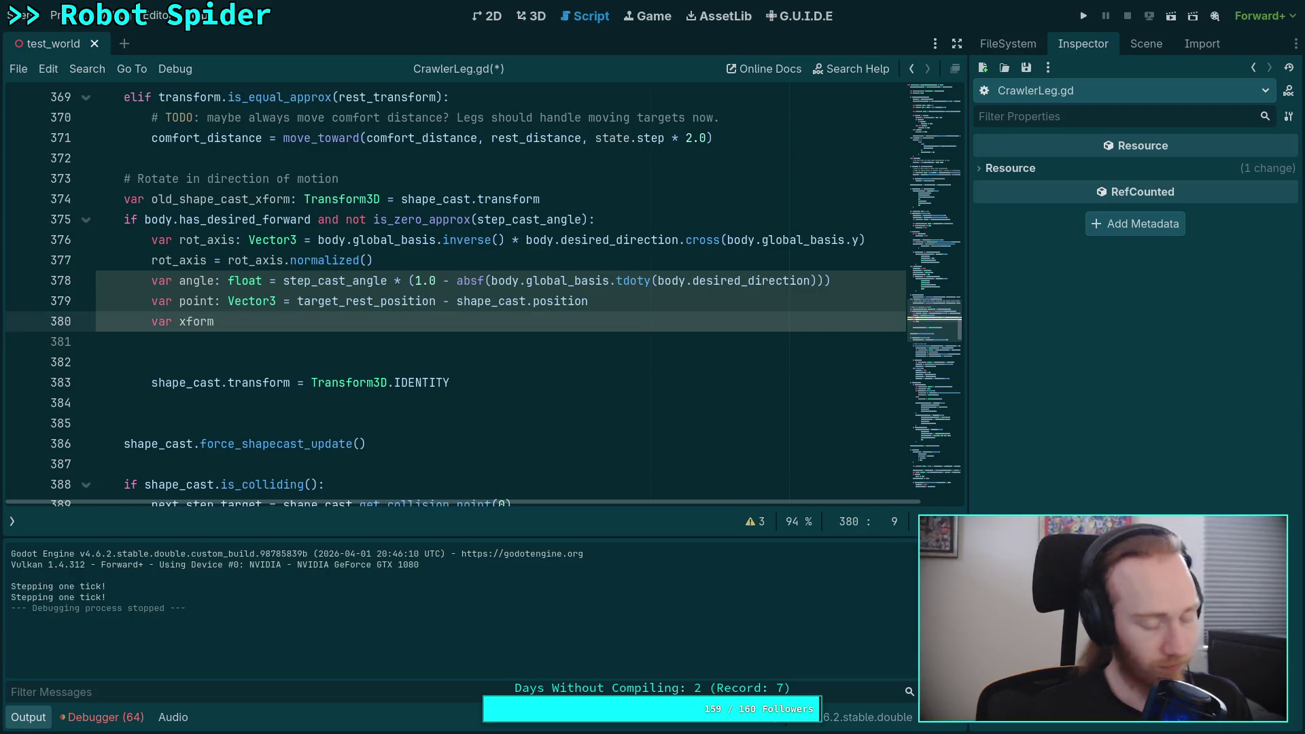
key(alt+Down)
key(Down)
key(Up)
key(End)
Declare xform as Transform3D initialized to Transform3D.IDENTITY
text(: Transf)
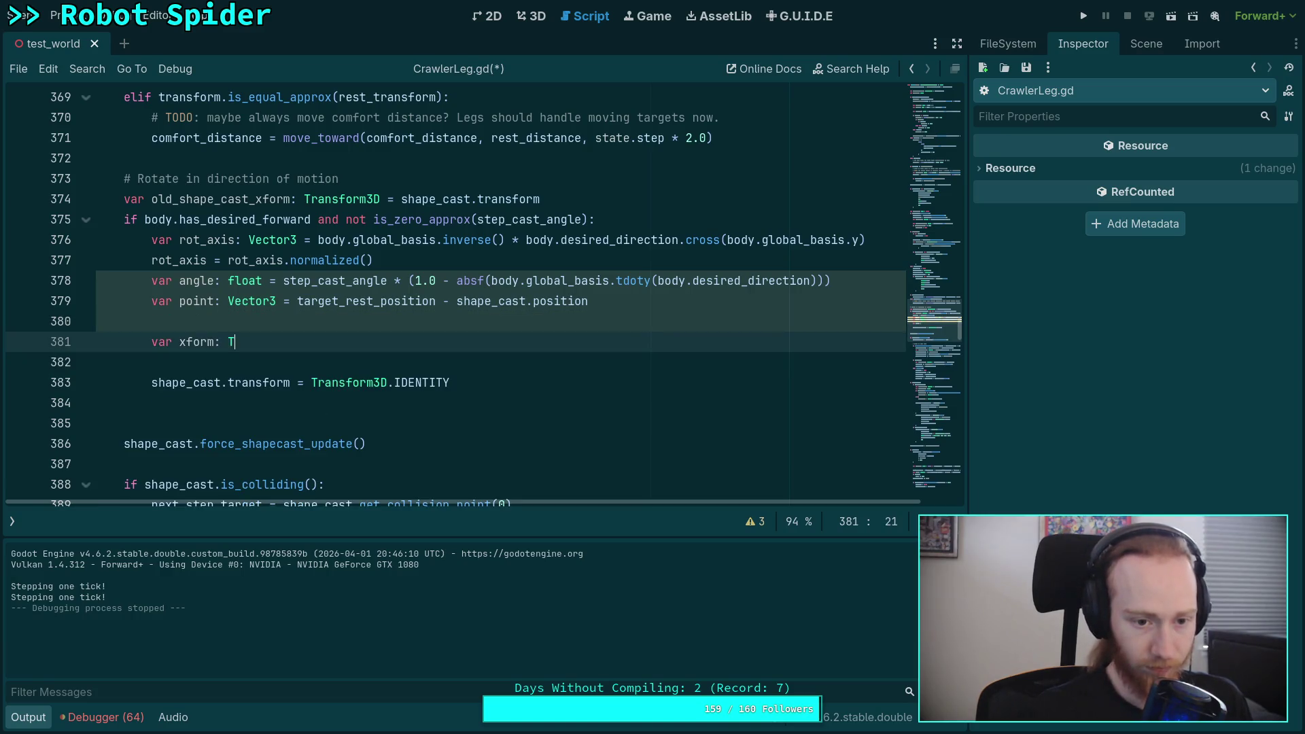
key(Down)
key(Return)
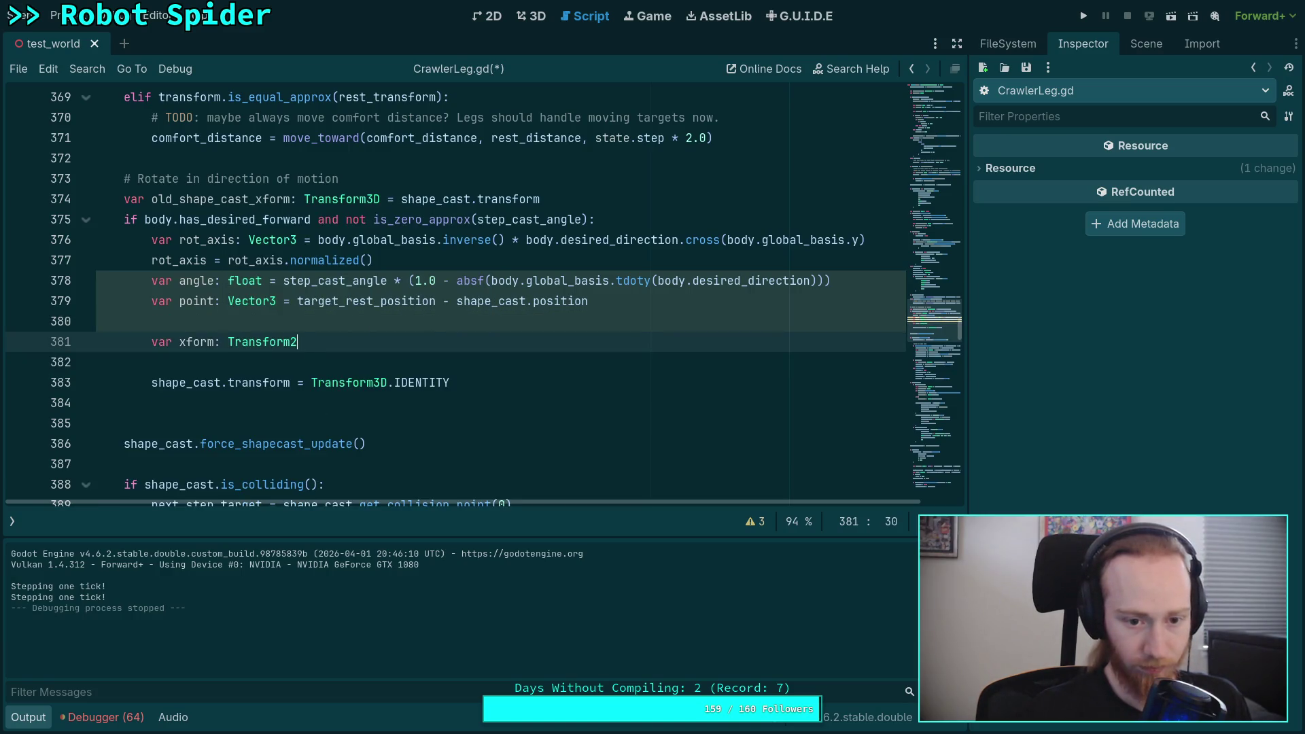
text(= Transform.I)
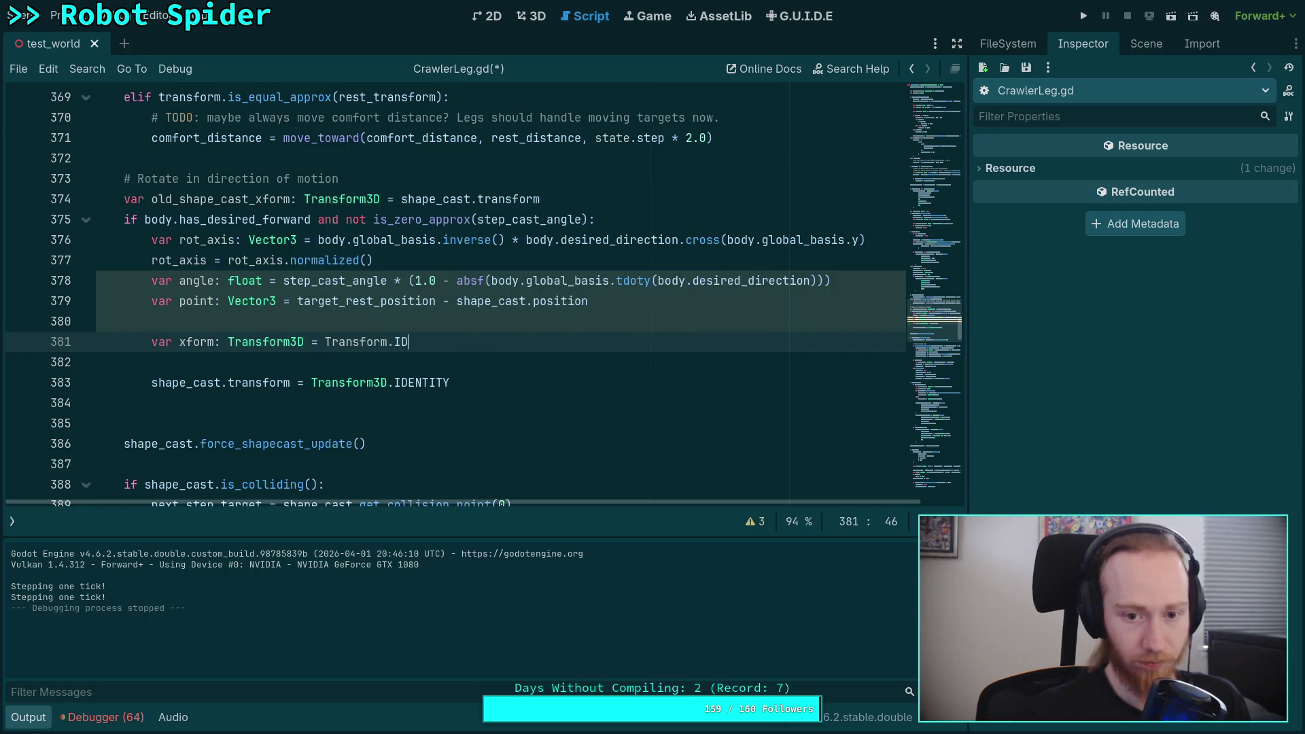
text(D)
key(BackSpace)
key(BackSpace)
key(BackSpace)
text(3D.I)
key(Return)
key(Return)
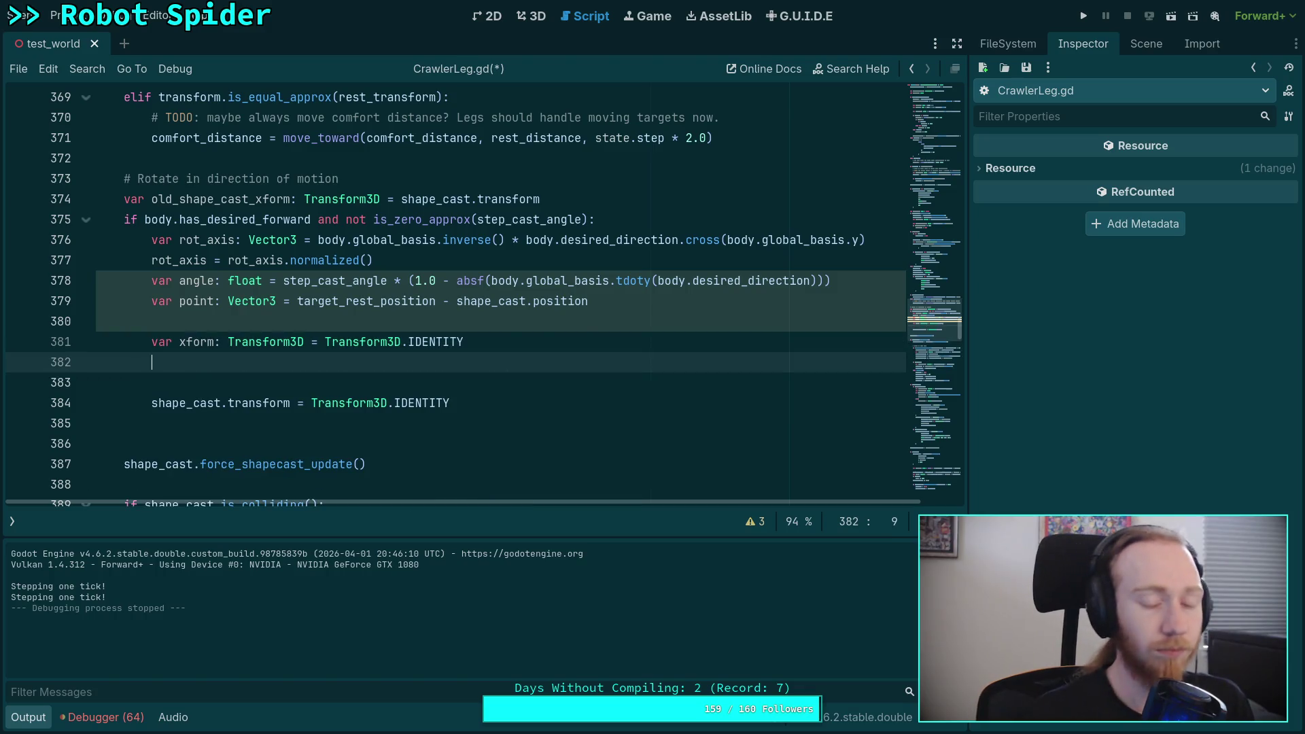
Begin a new xform = Transform3D.IDENTITY assignment on the line below
text(xform )
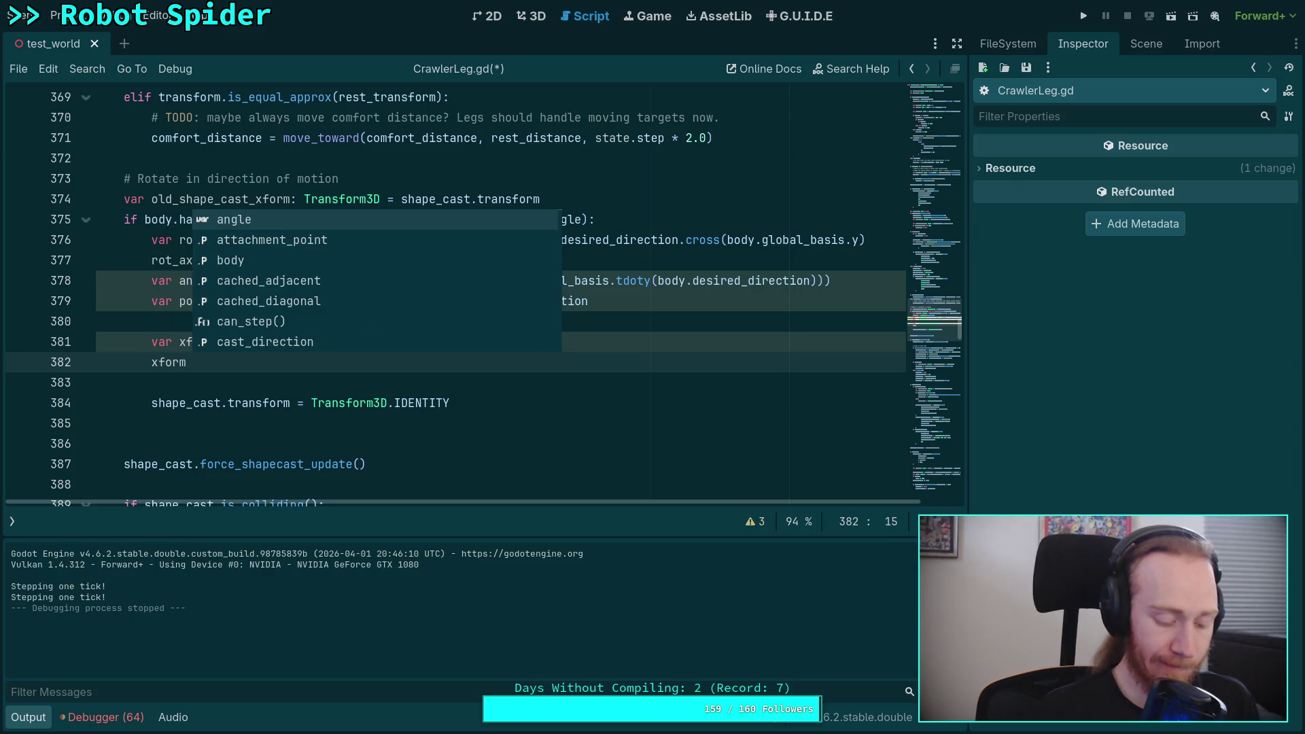
text(= )
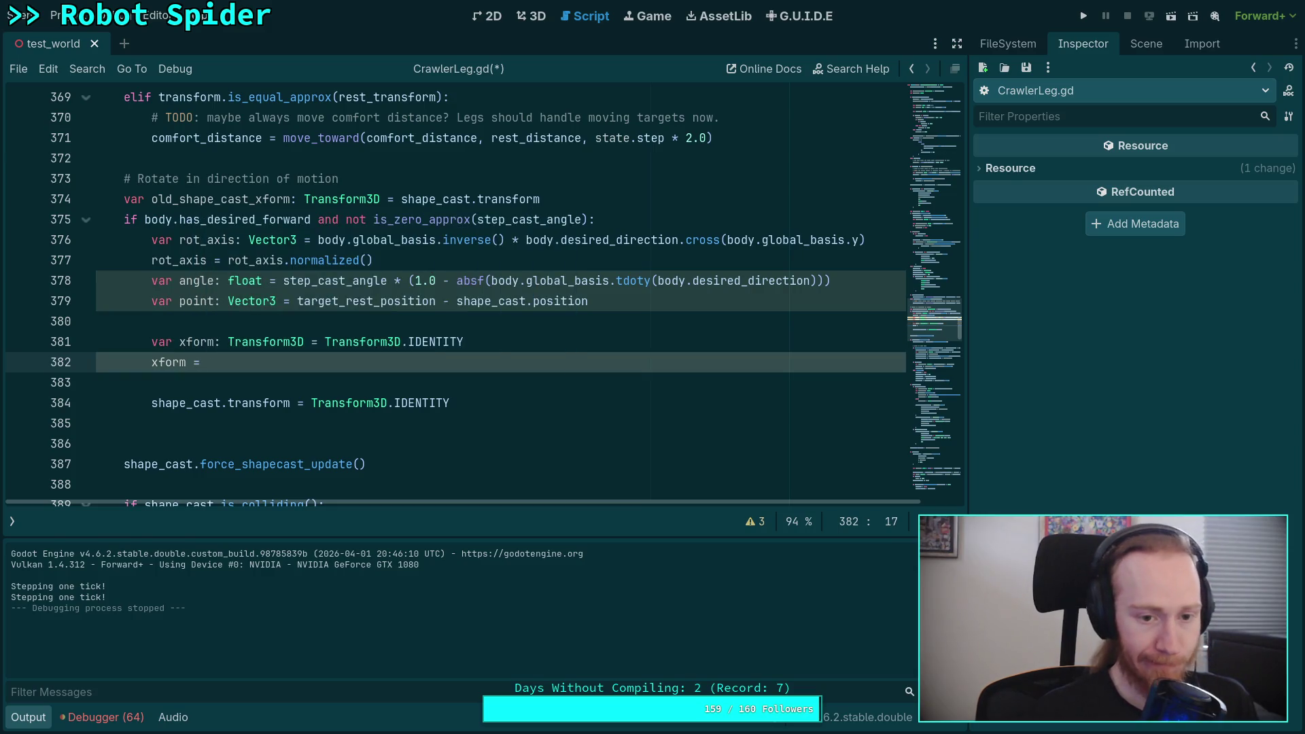
text(Tran)
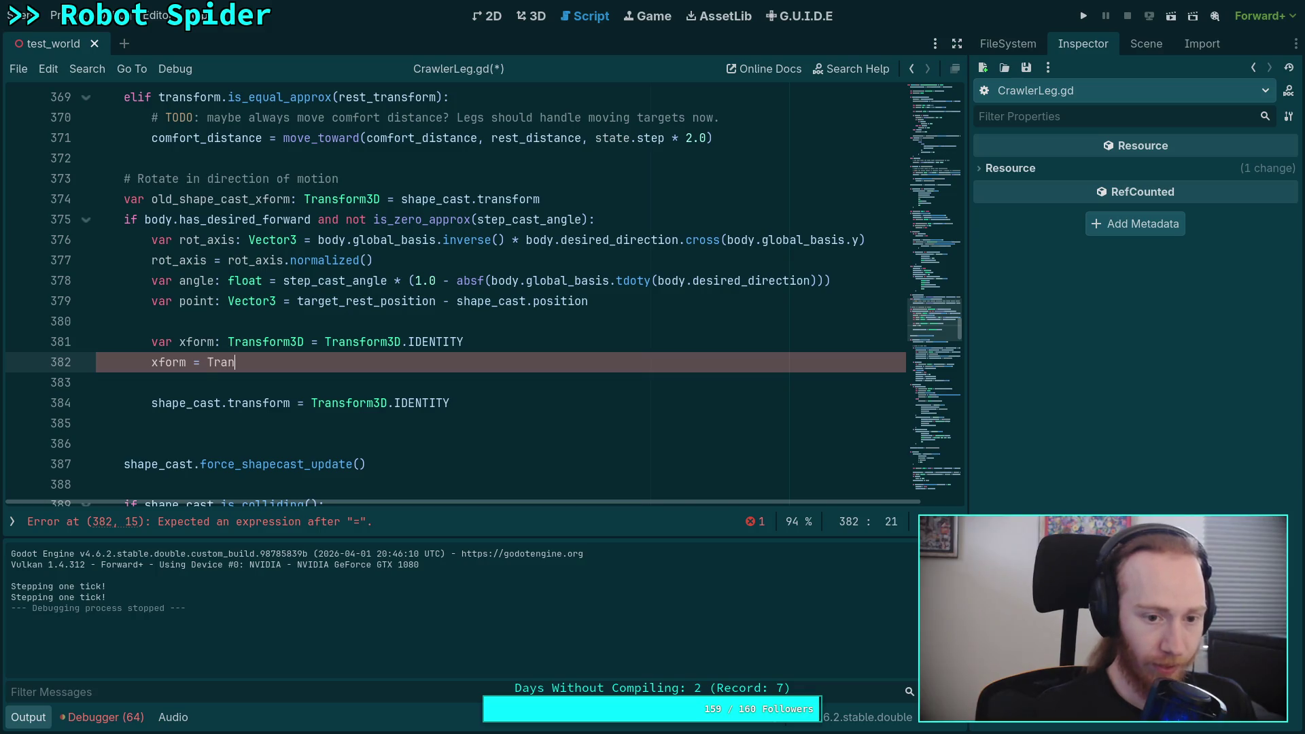
text(sform3D.)
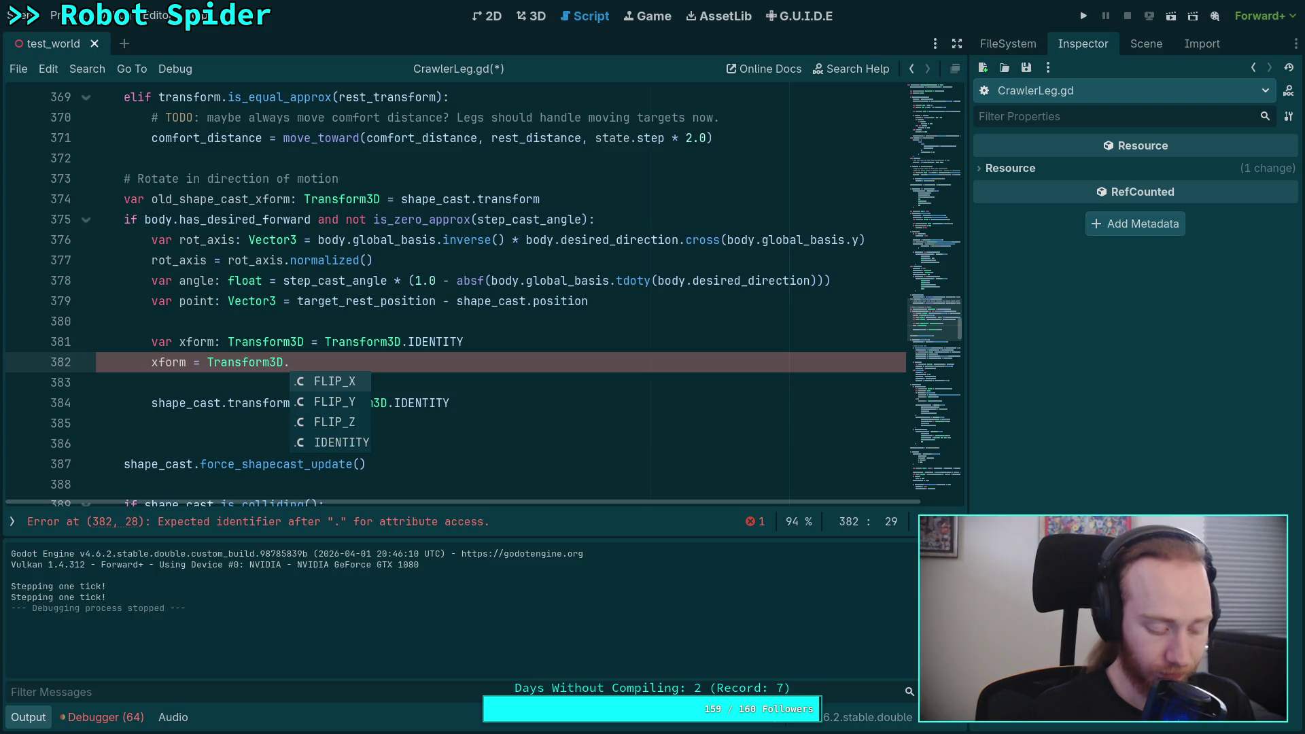
text(I)
key(Return)
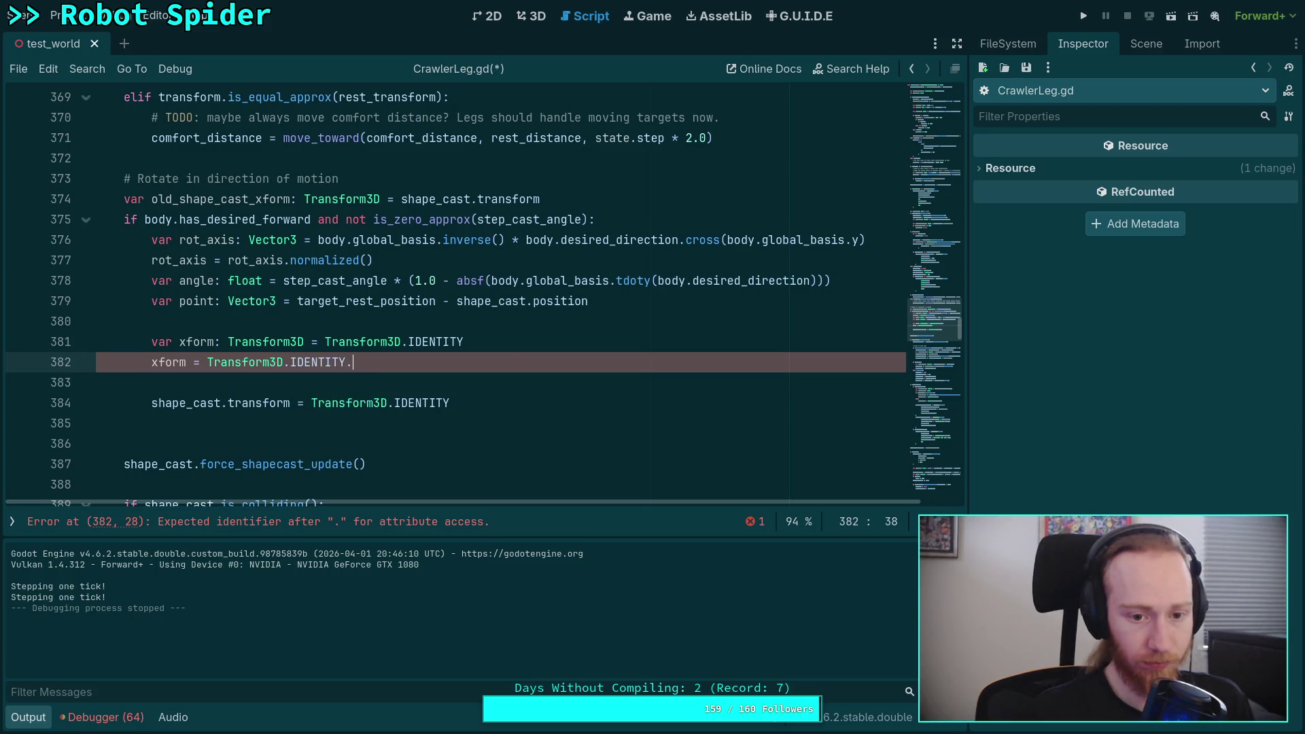
text(.)
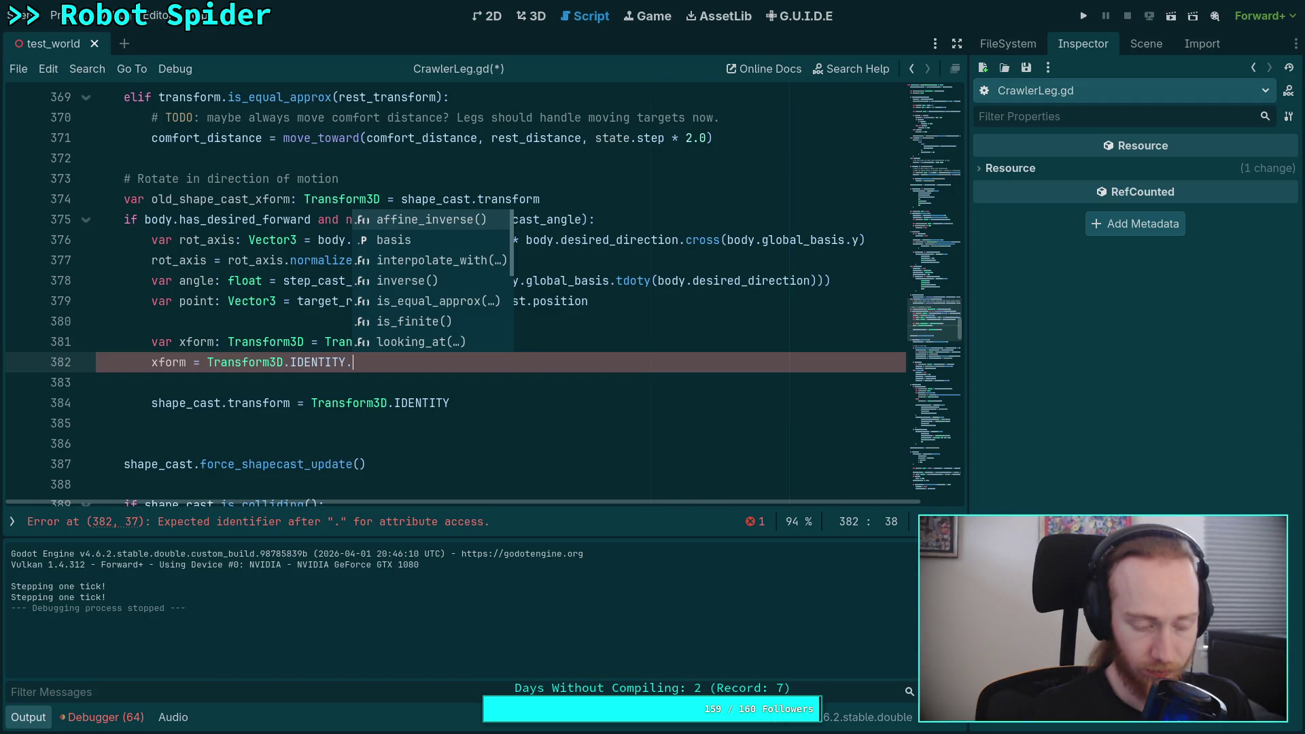
key(BackSpace)
key(BackSpace)
key(BackSpace)
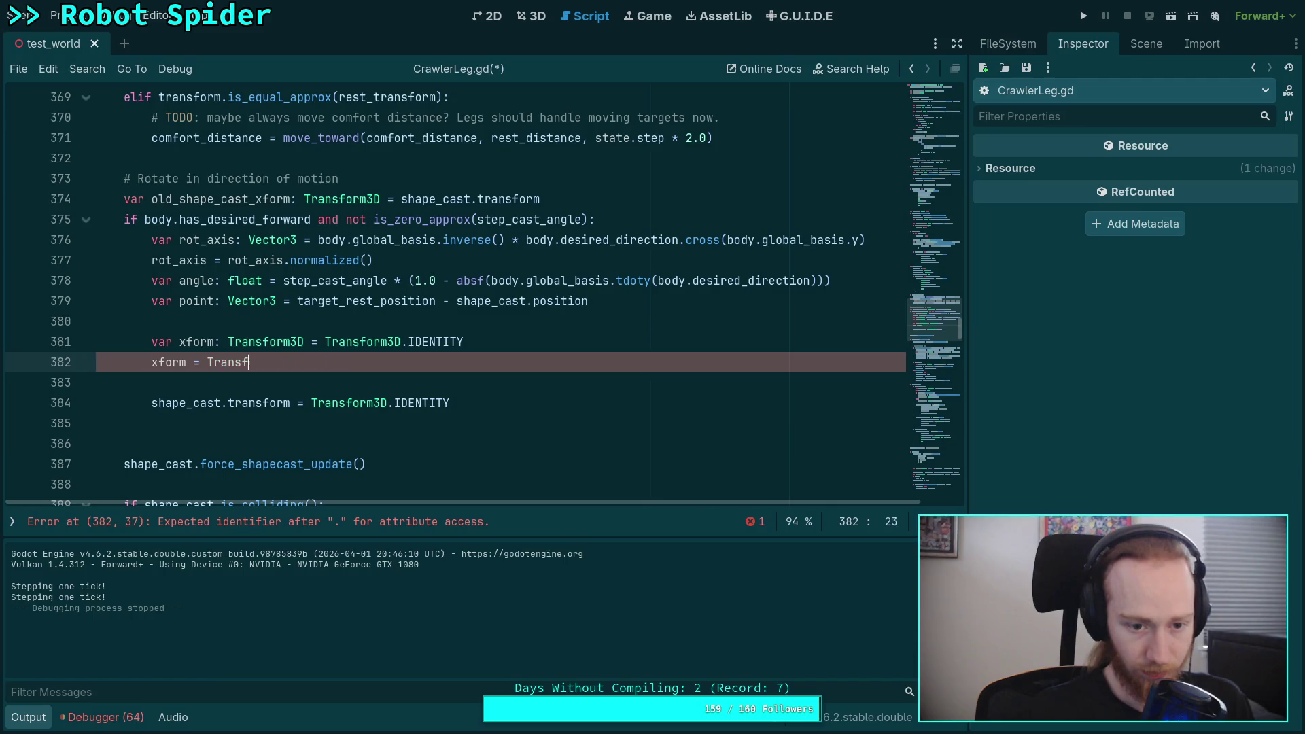
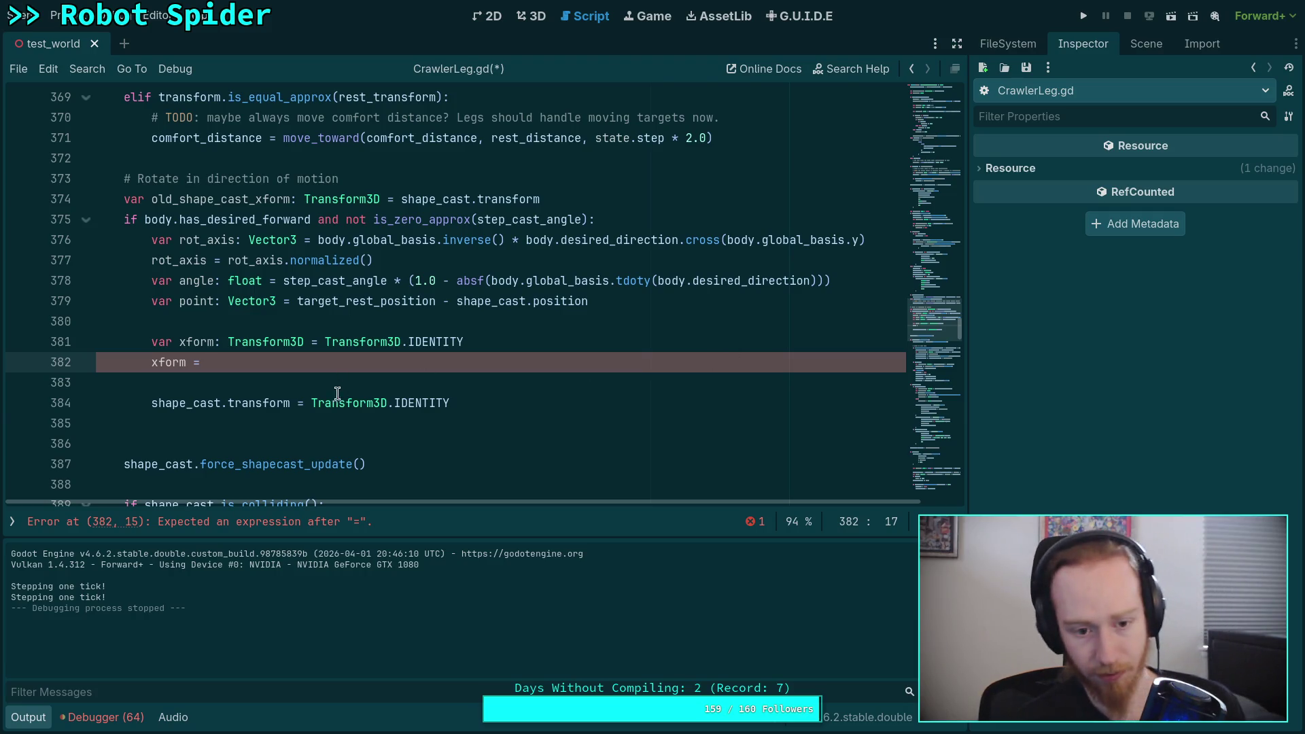
Replace Transform3D.IDENTITY on line 384 with the xform variable
drag(310, 403, 452, 402)
text(xform)
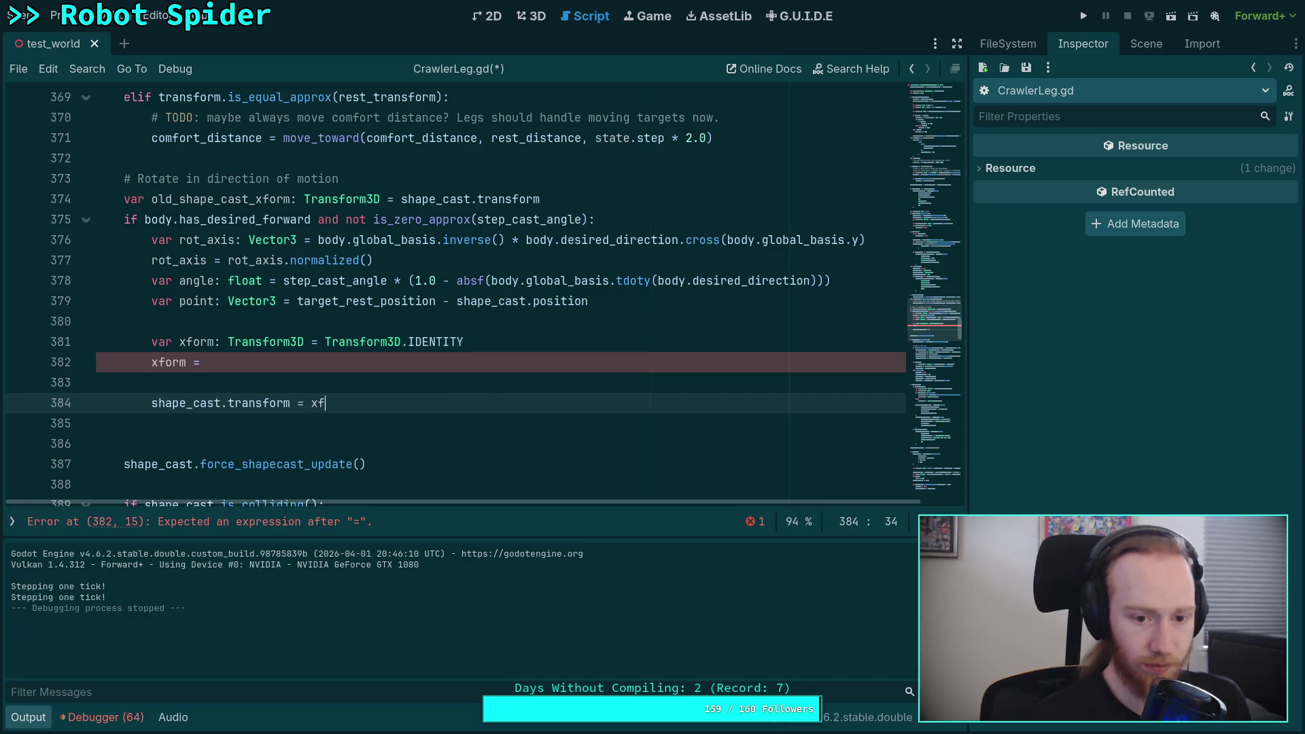
key(Escape)
key(Down)
Complete line 382 as xform = xform.translated(target_rest_position)
click(427, 361)
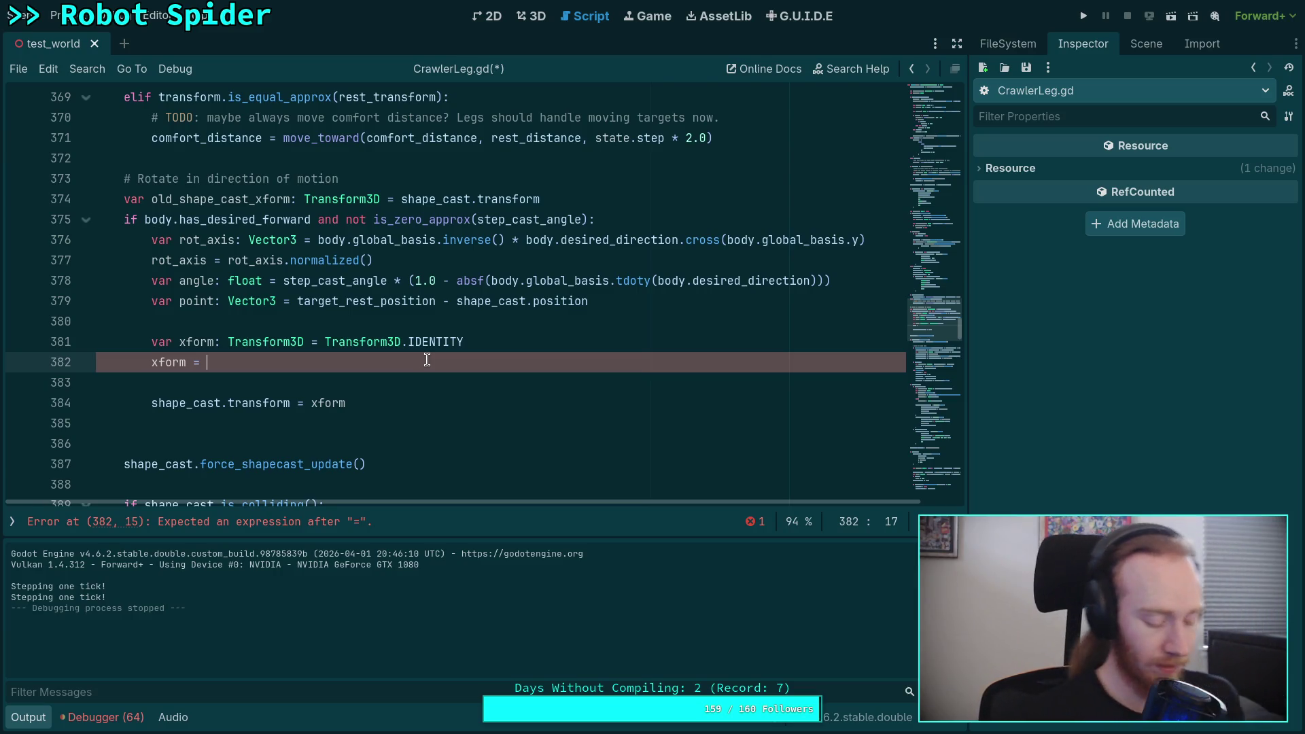
text(xform.tr)
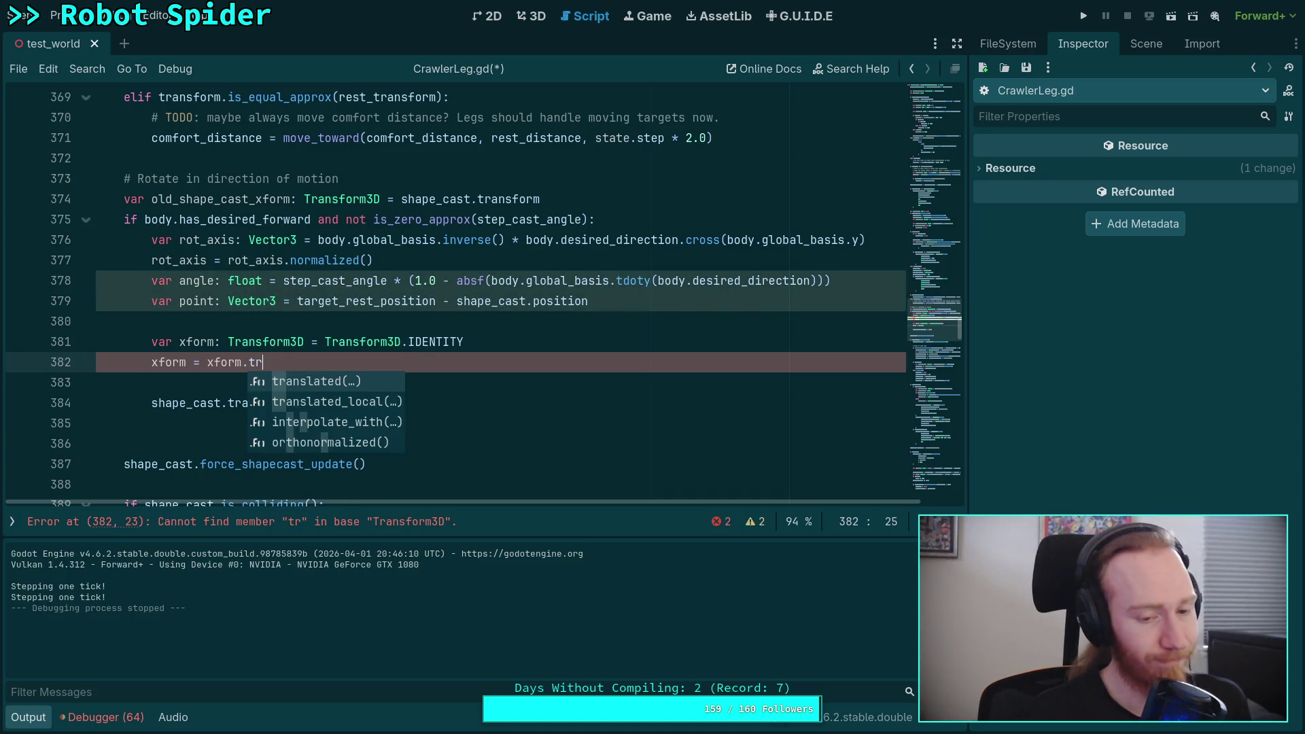
key(Return)
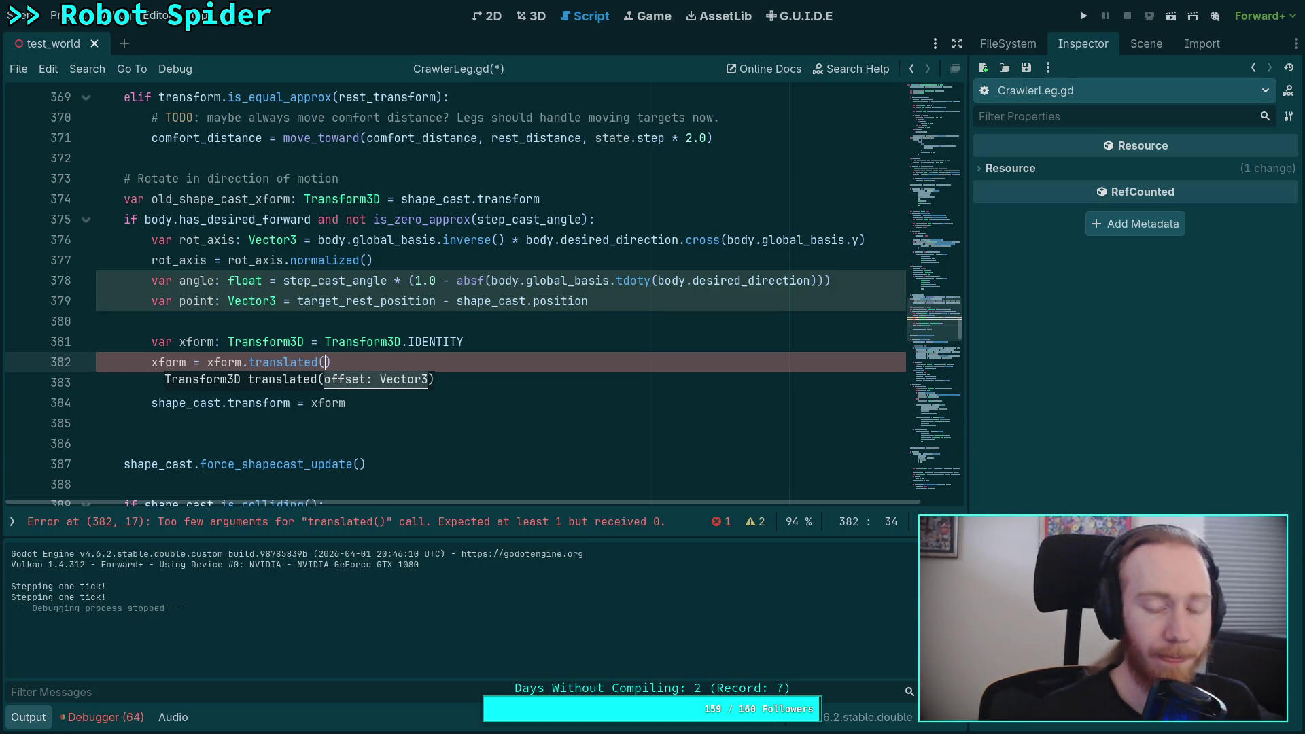
text(tar)
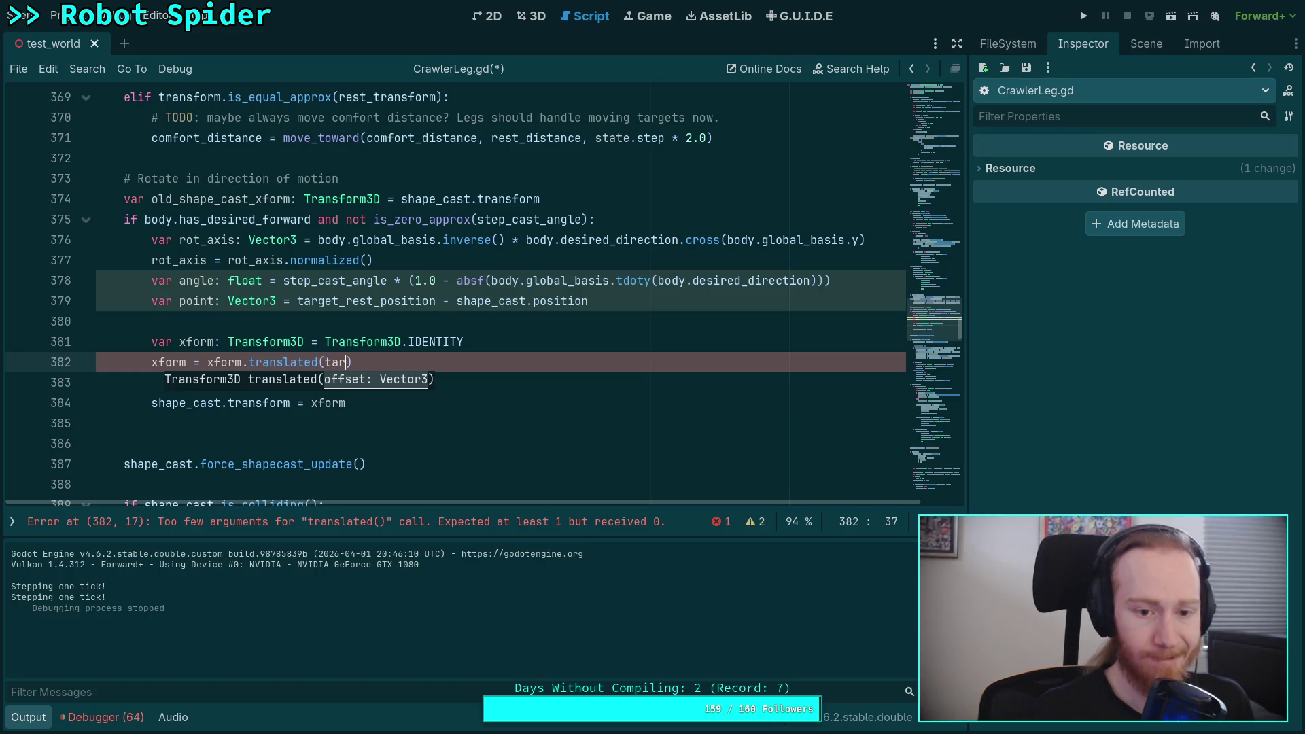
key(Down)
key(Down)
key(Return)
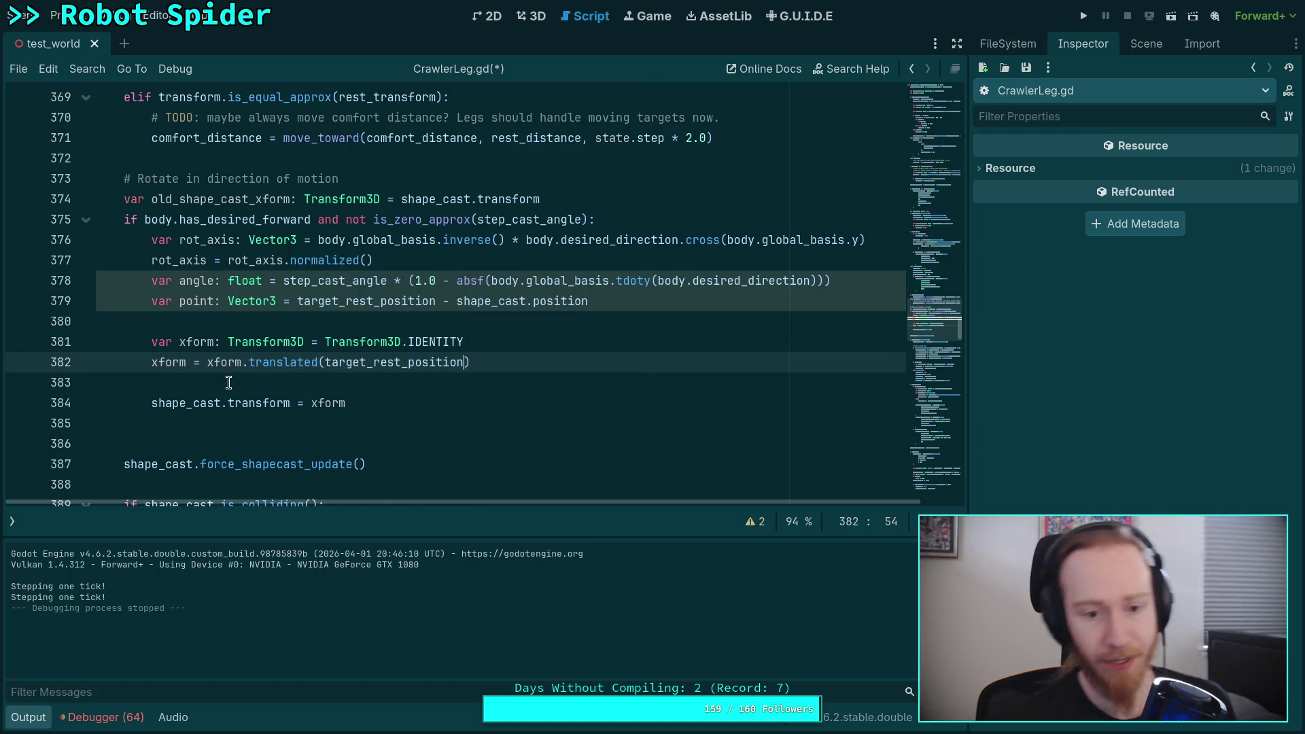
mouse_move(278, 362)
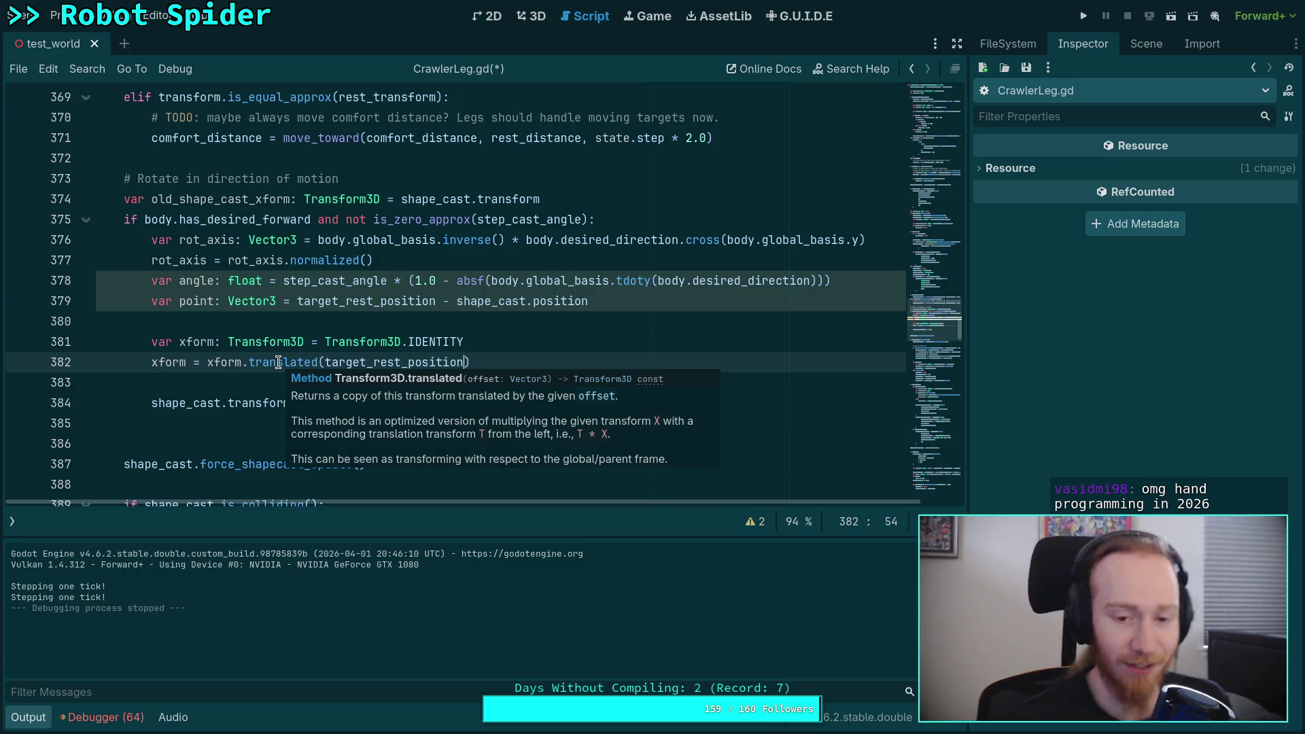
click(474, 349)
click(487, 360)
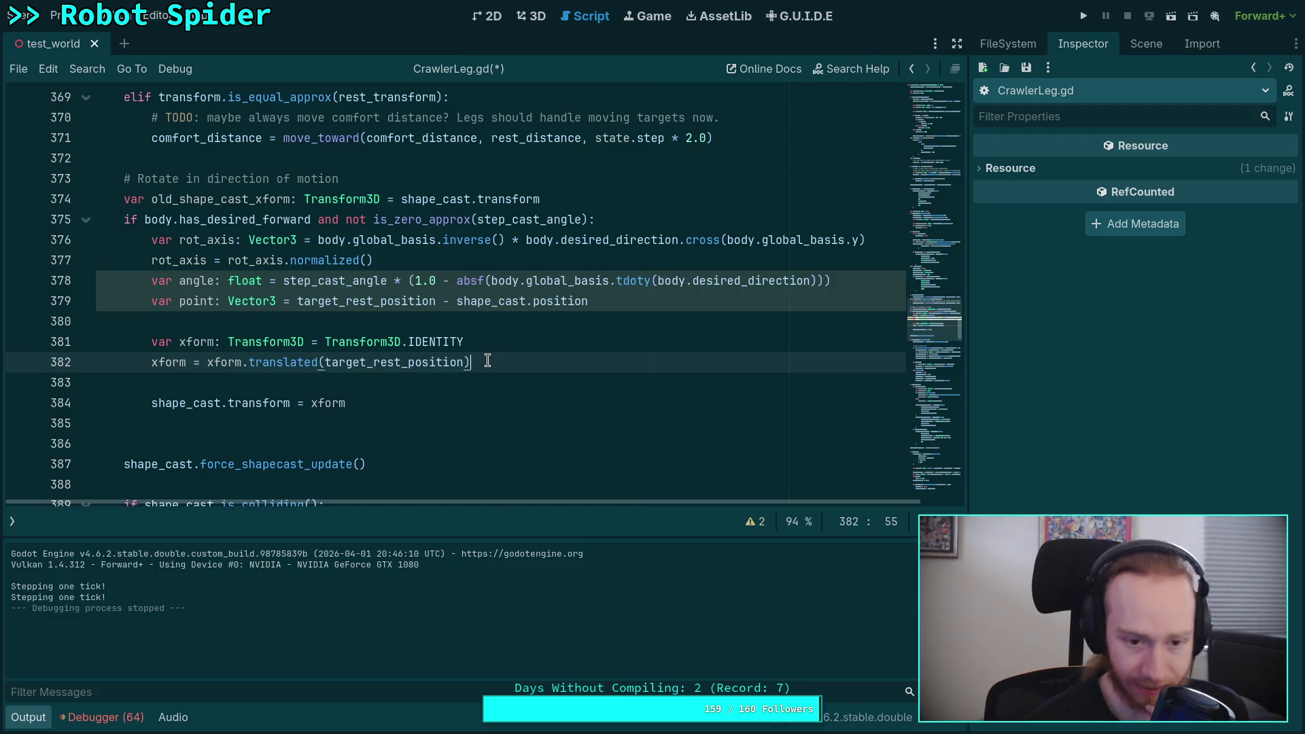
double_click(371, 361)
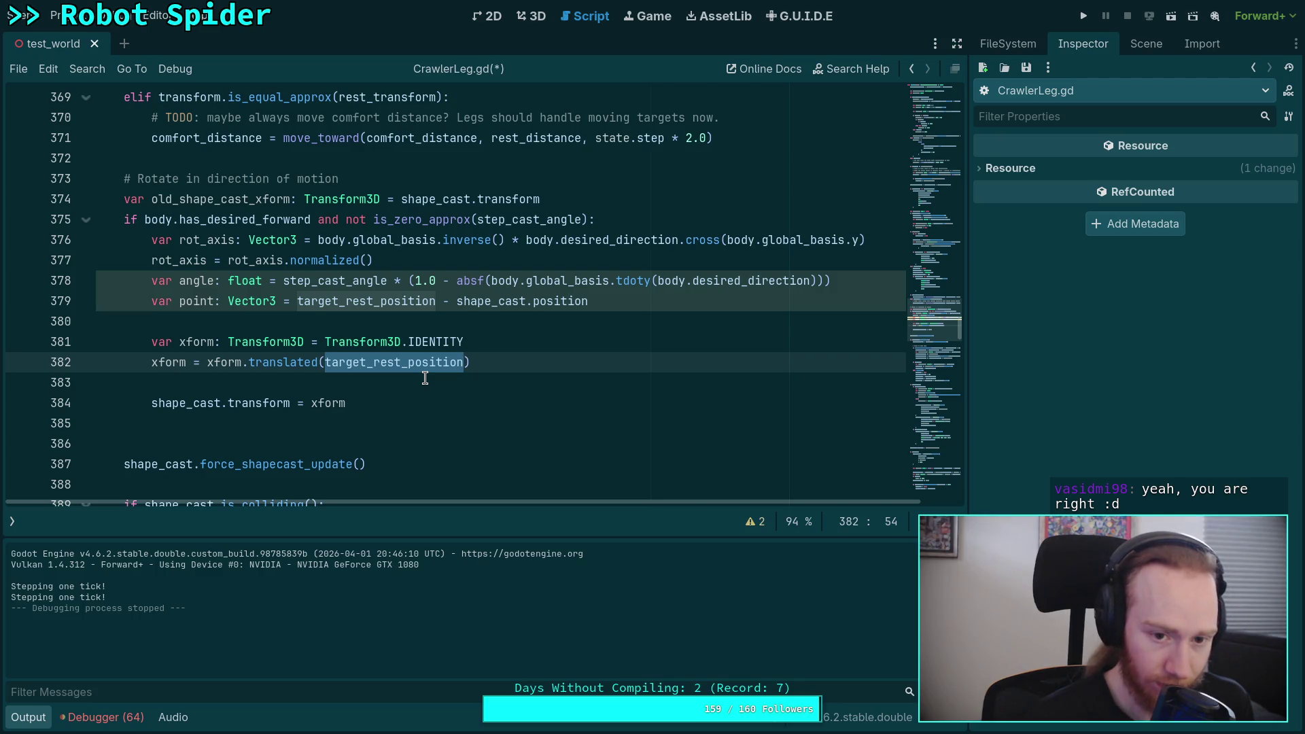
Make line 382 translate by -point and add xform = xform.rotated(rot_axis, angle) below it
text(-pooin)
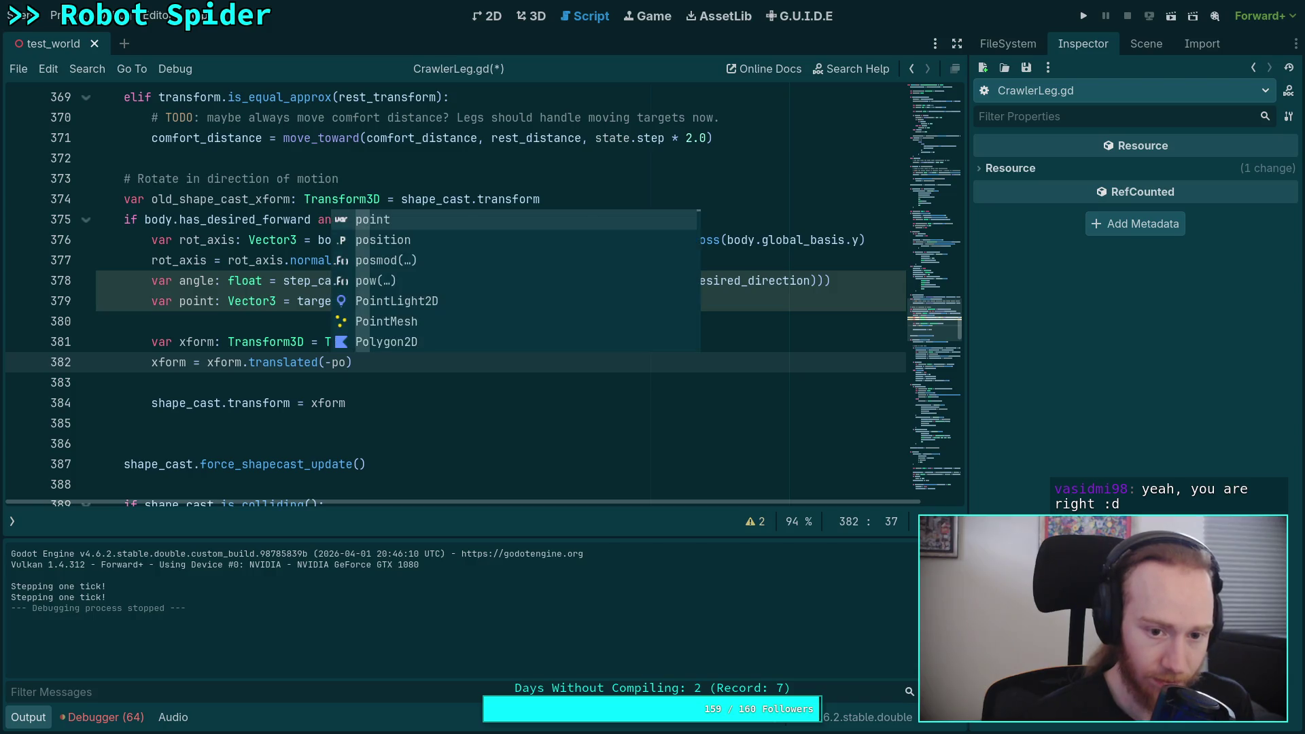
key(BackSpace)
key(BackSpace)
key(BackSpace)
text(int)
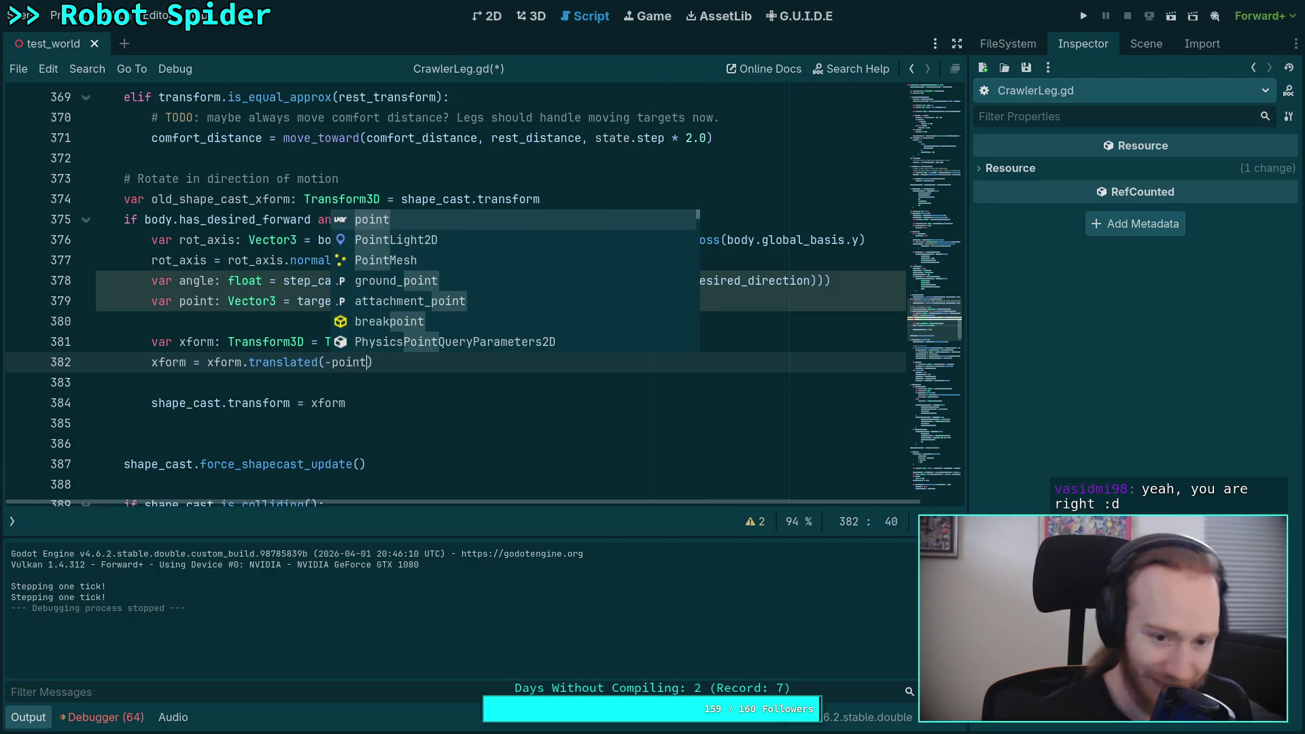
key(Return)
text(xform)
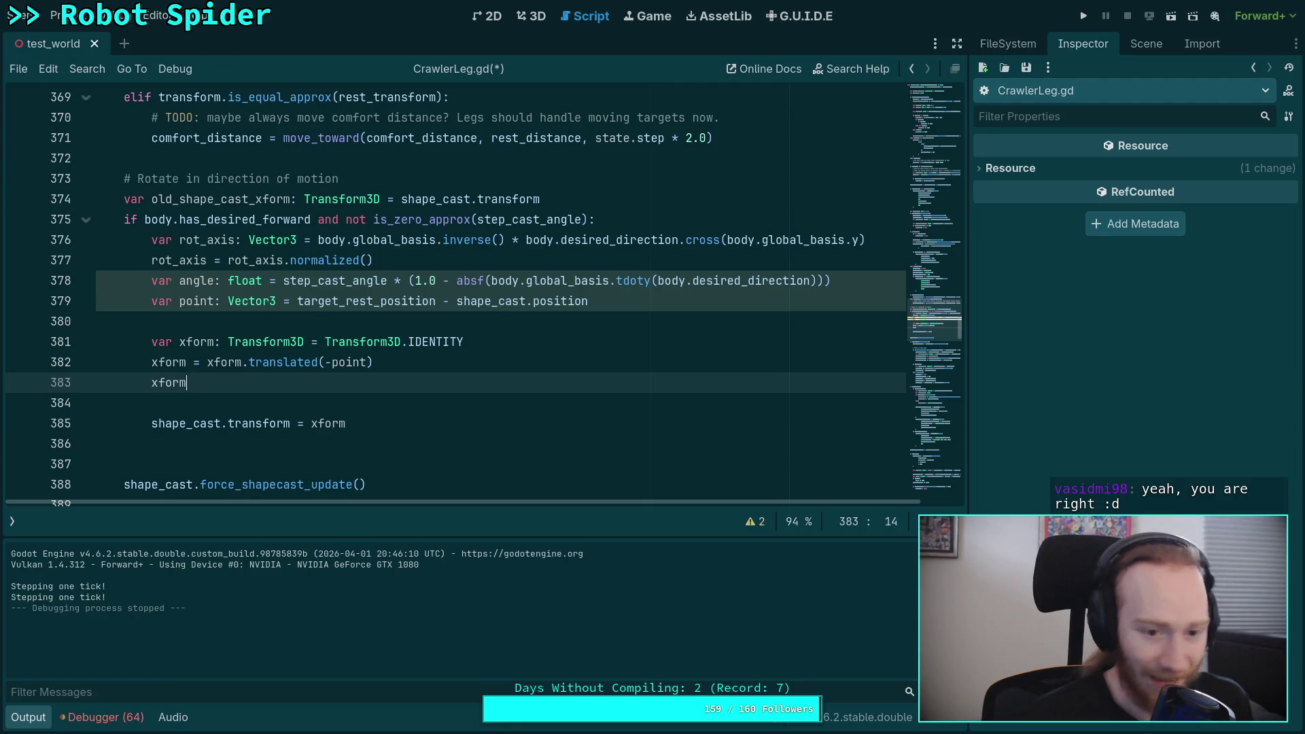
text( = xform.rot)
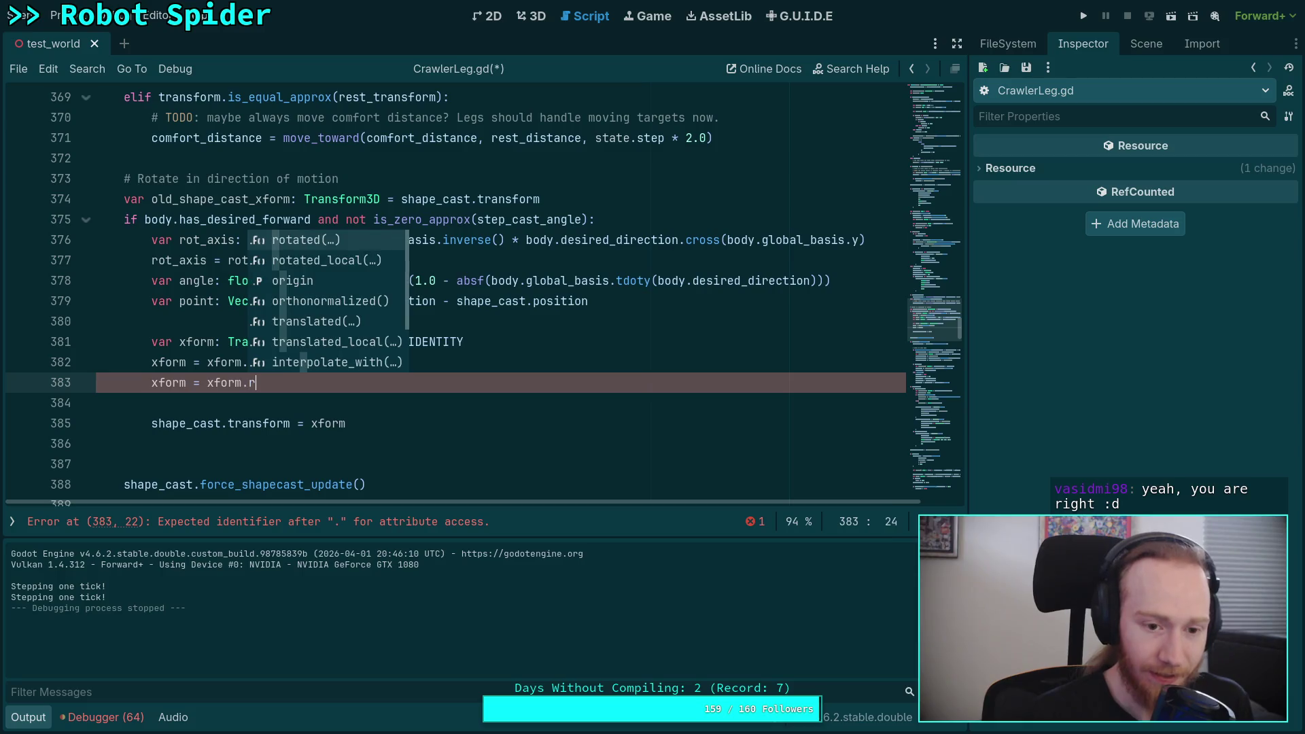
key(Return)
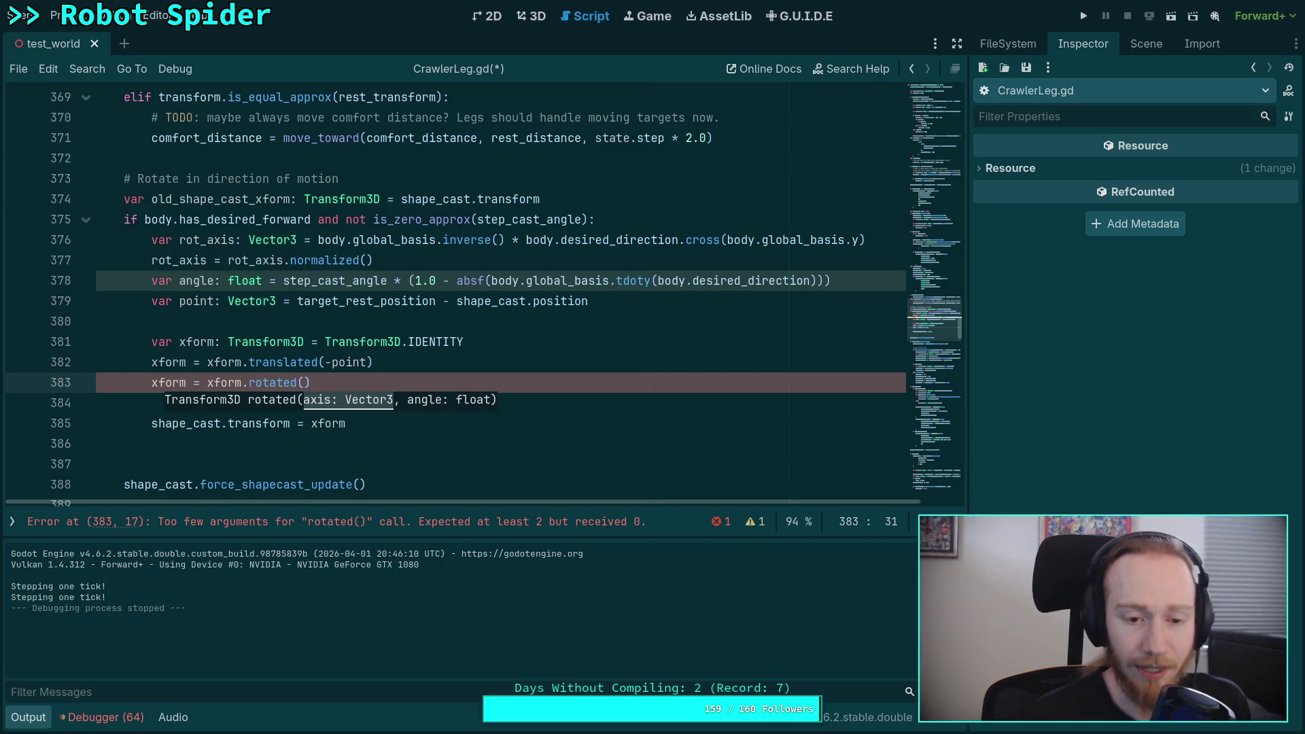
text(rot)
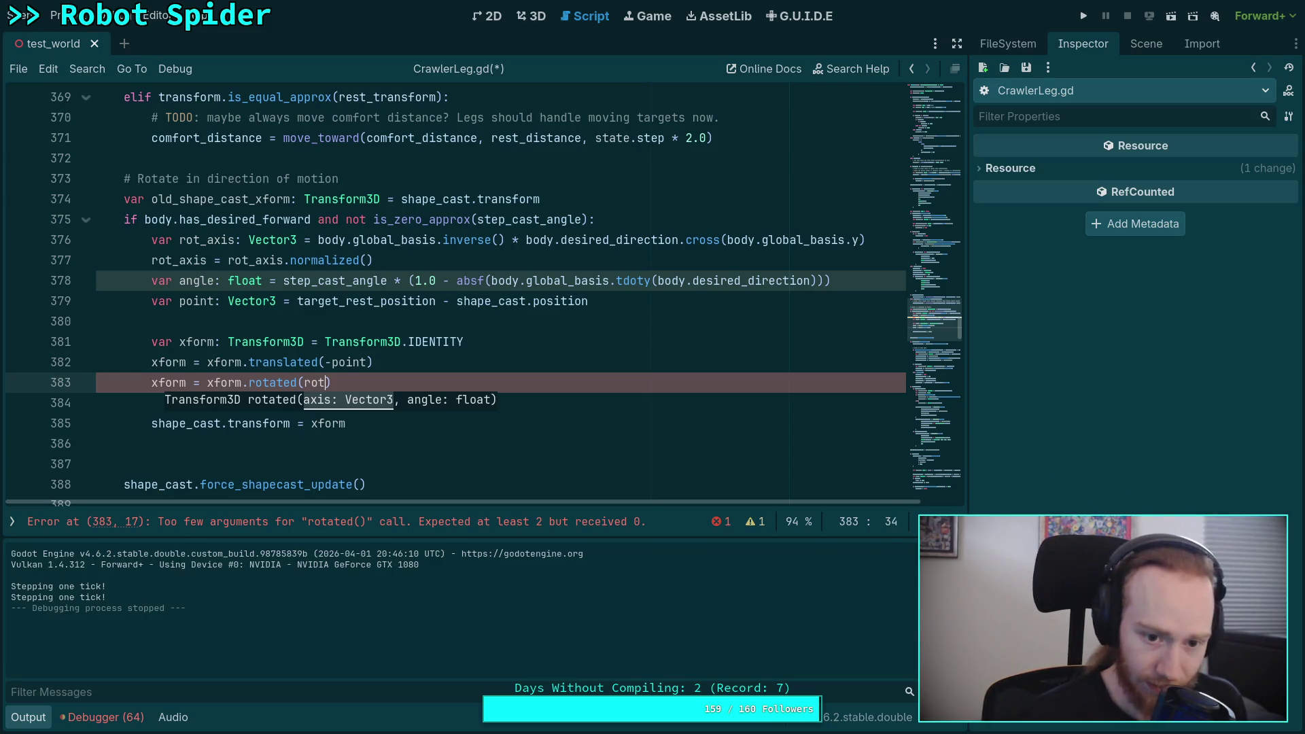
key(Return)
text(, angle))
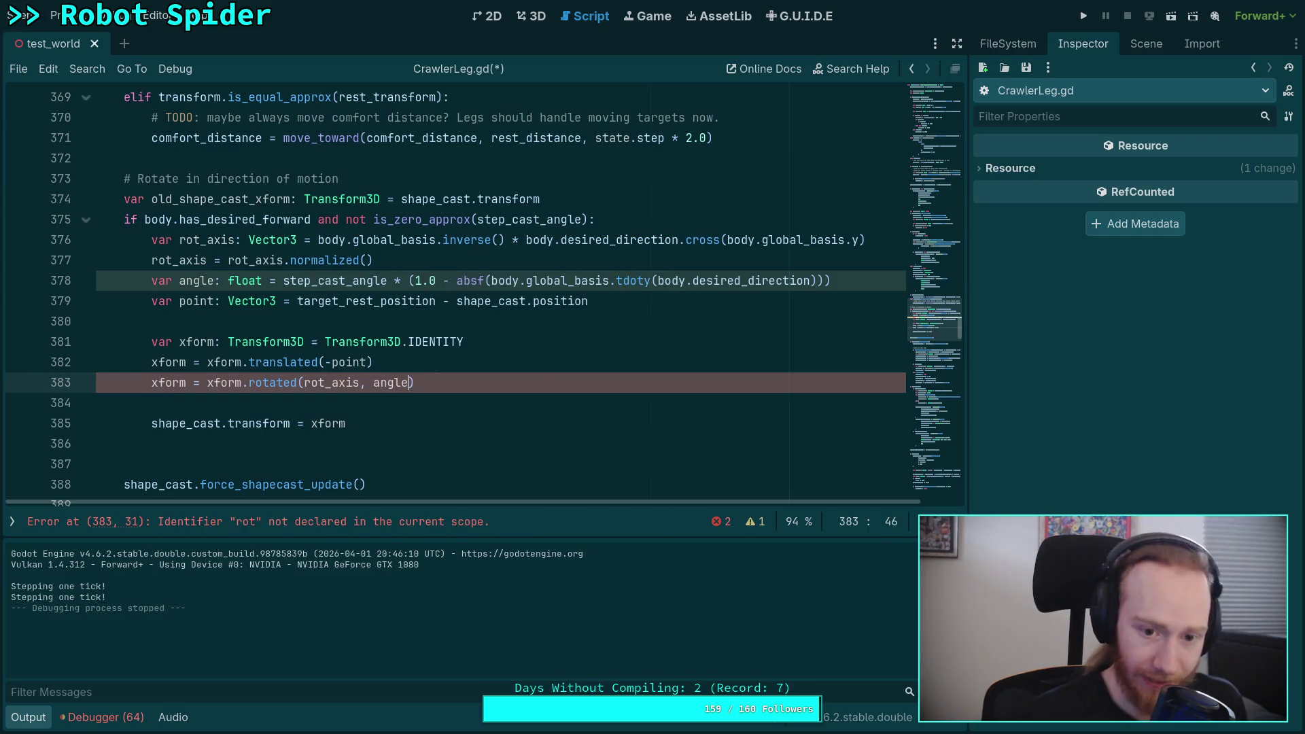
Add a line xform = xform.translated(target_rest_position) after the rotation
key(Return)
text(xform = )
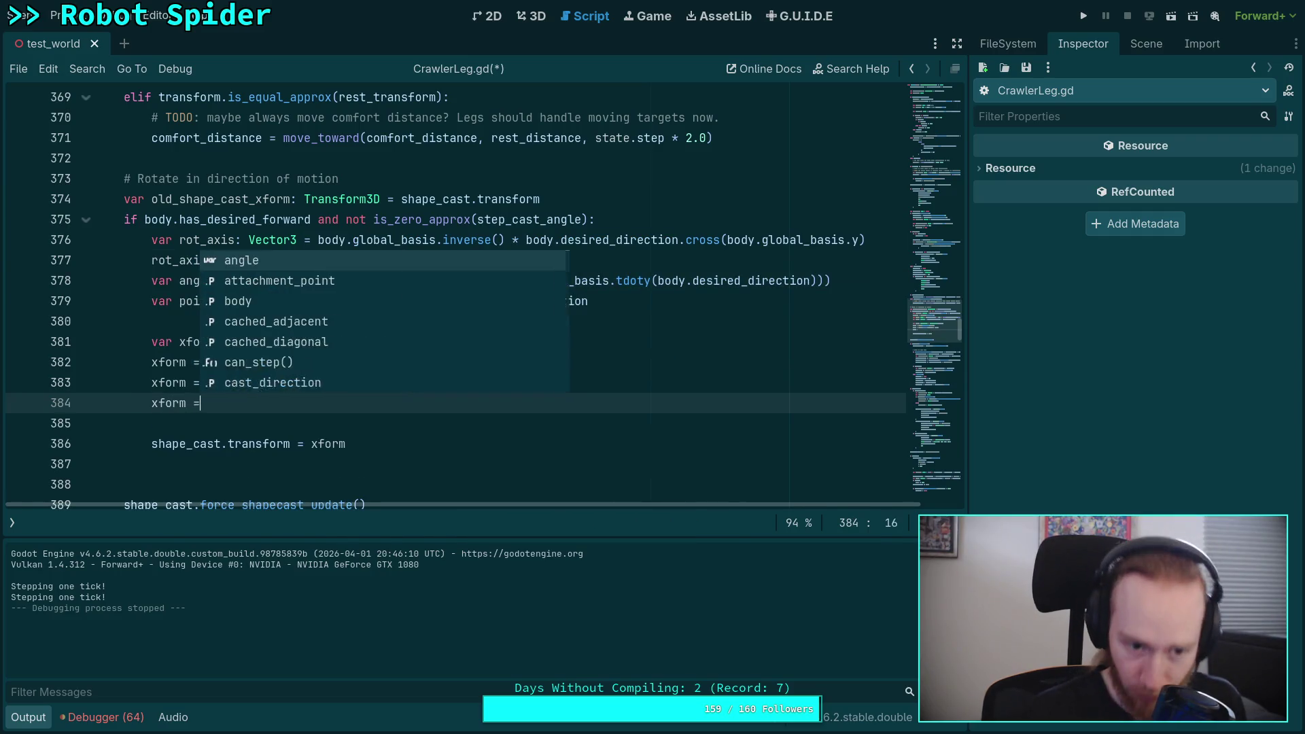
text(xform)
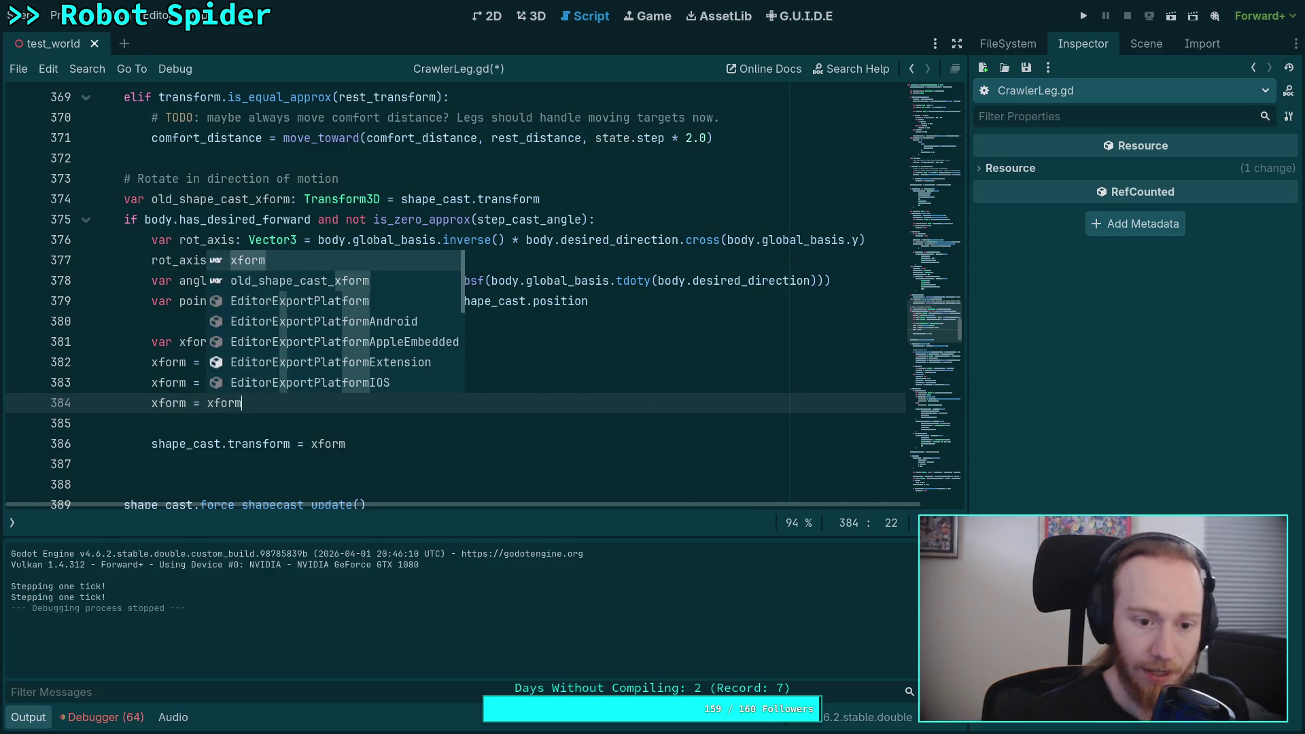
text(.tr)
key(Return)
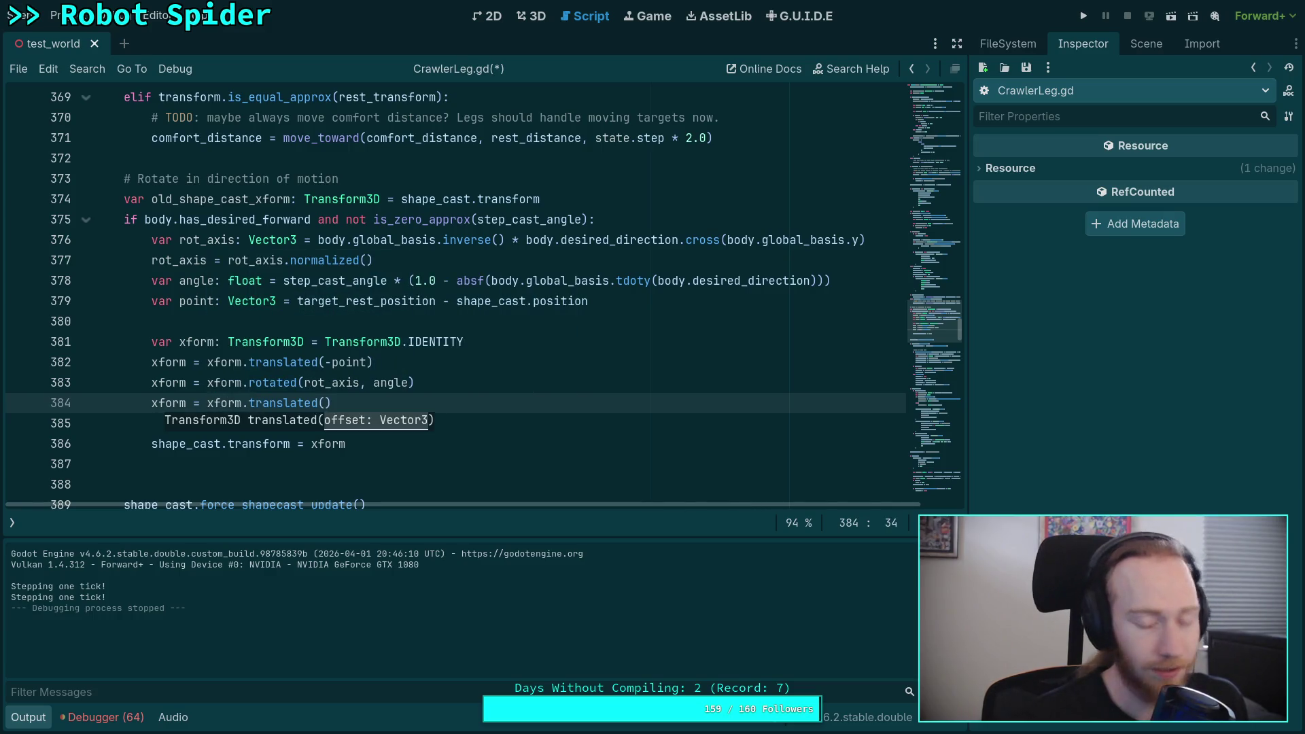
text(re)
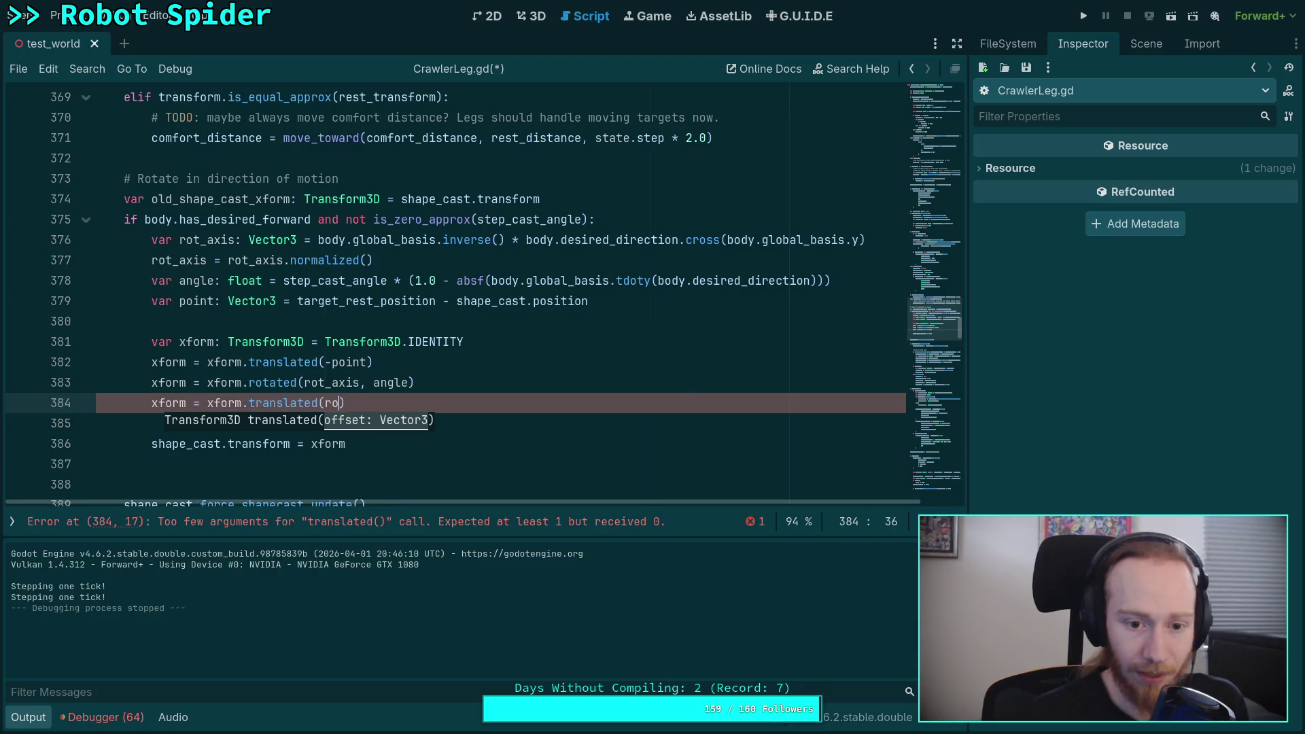
text(st)
key(Down)
key(Down)
key(Down)
key(Return)
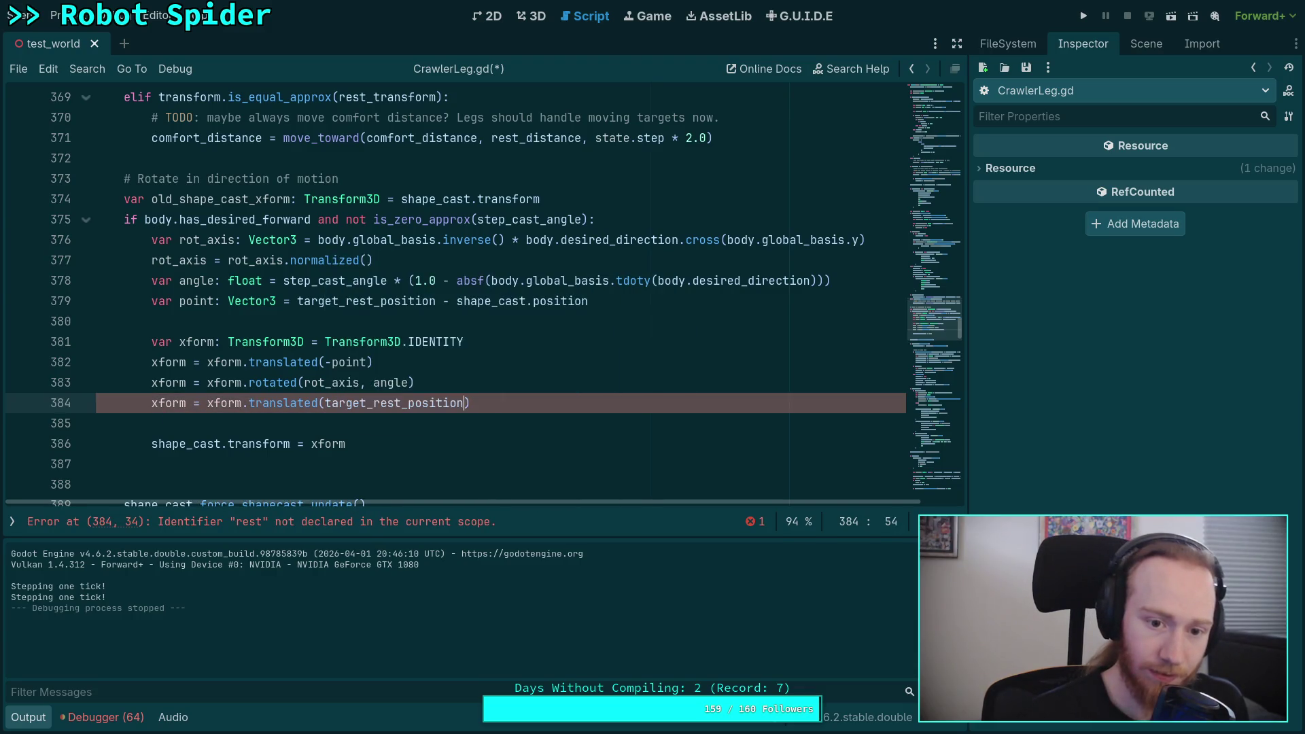
key(Down)
Save CrawlerLeg.gd, set a breakpoint on line 381, and run the game
key(ctrl+s)
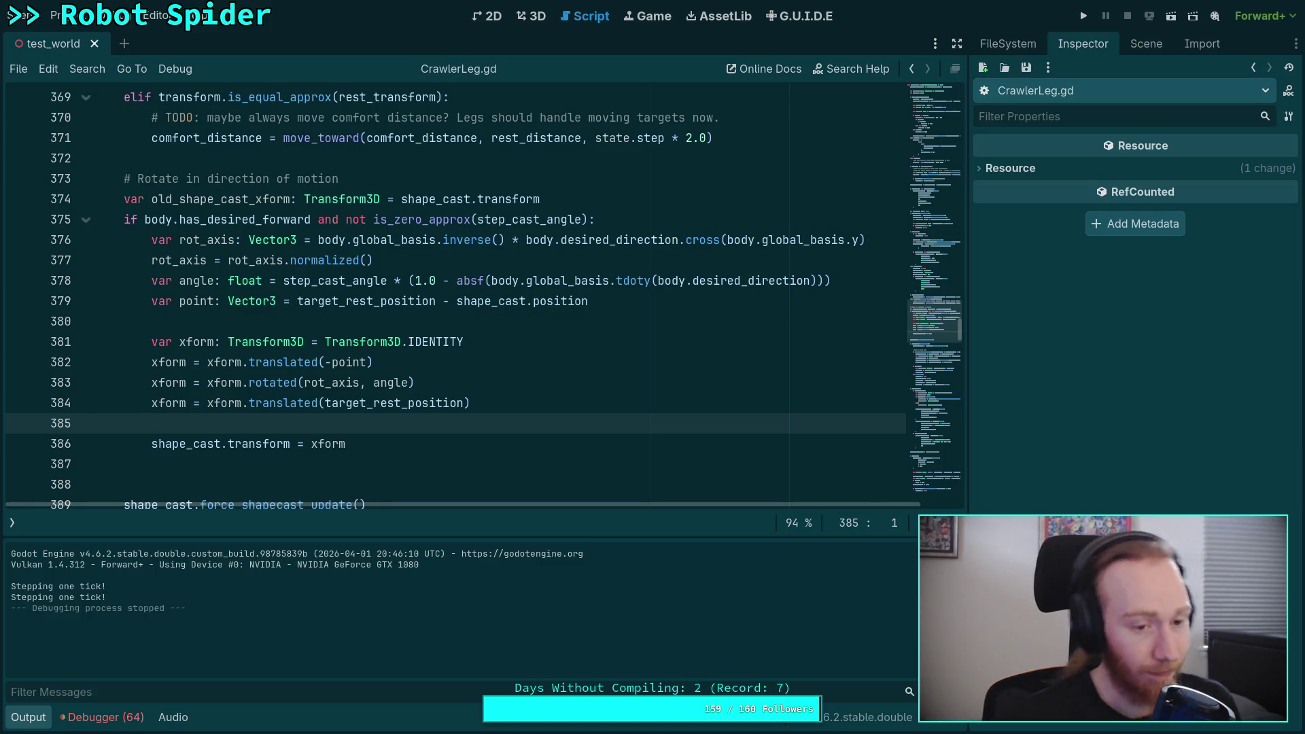
click(19, 342)
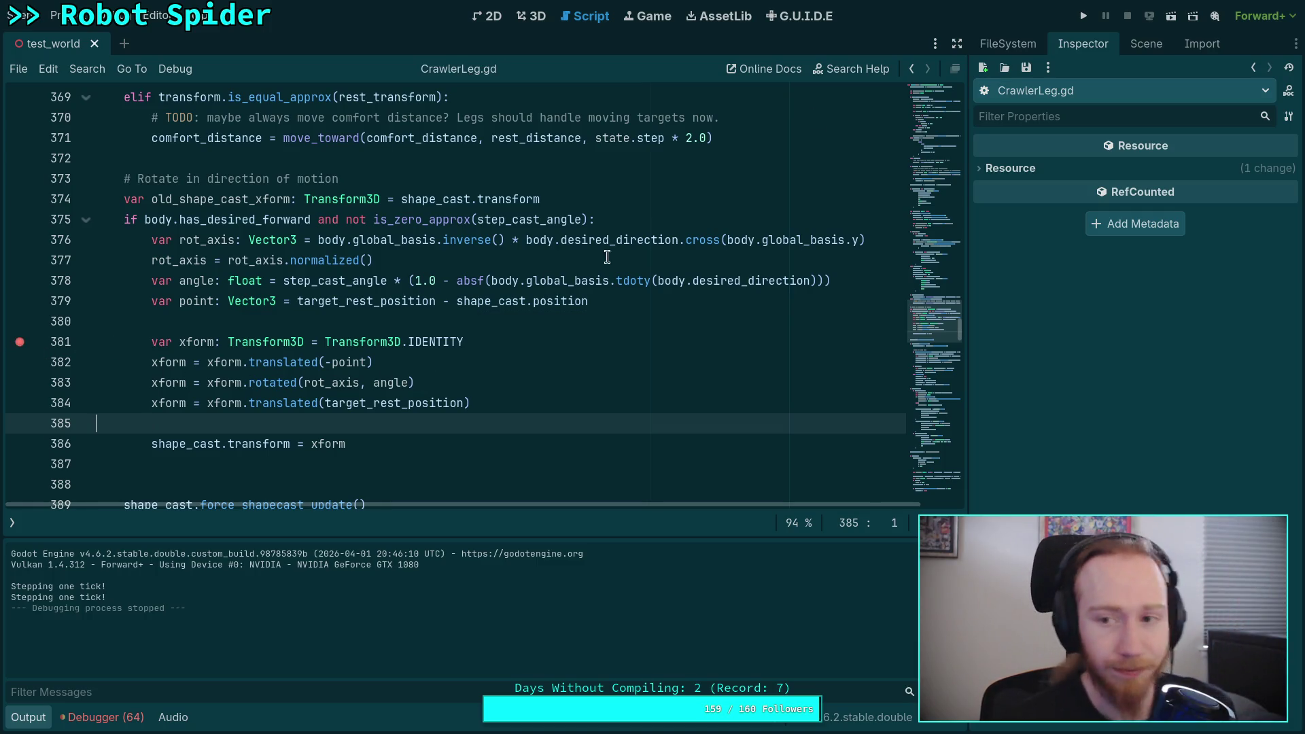
click(1075, 16)
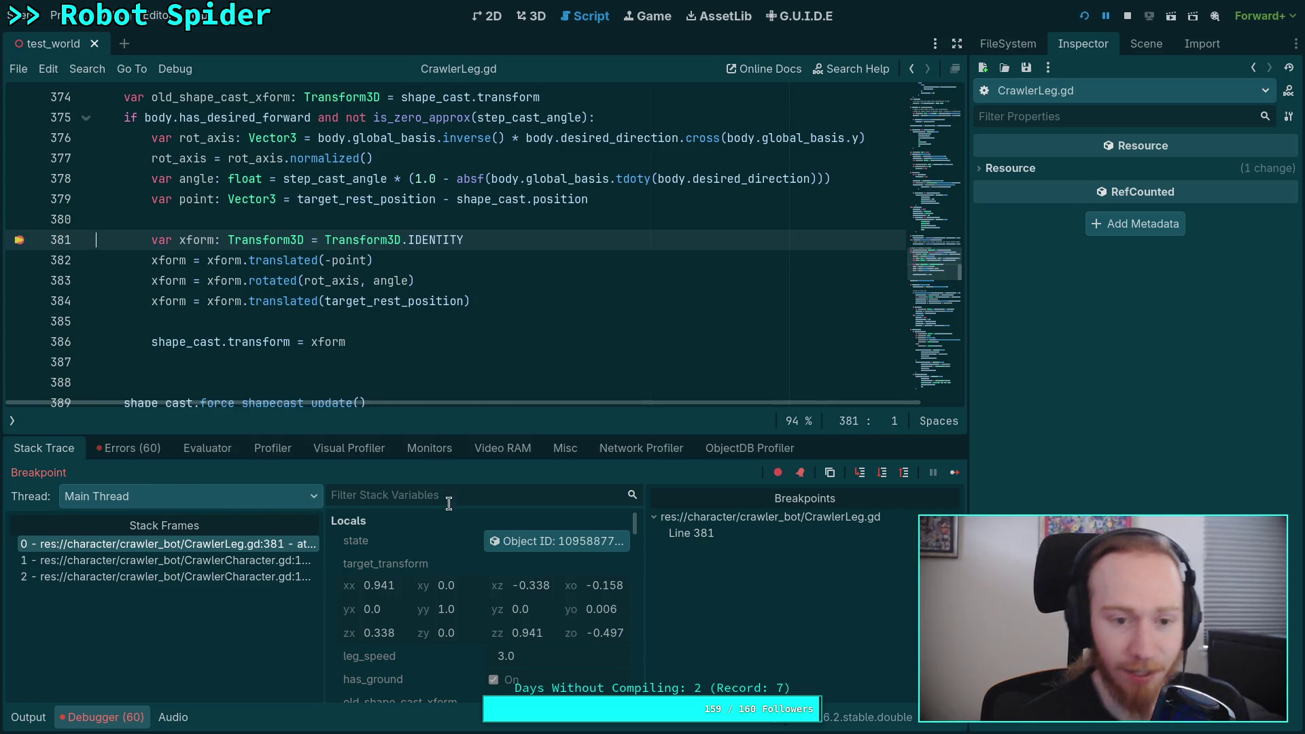
Step over lines 381 and 382, checking angle 0.345, point and xform in Stack Variables
click(882, 474)
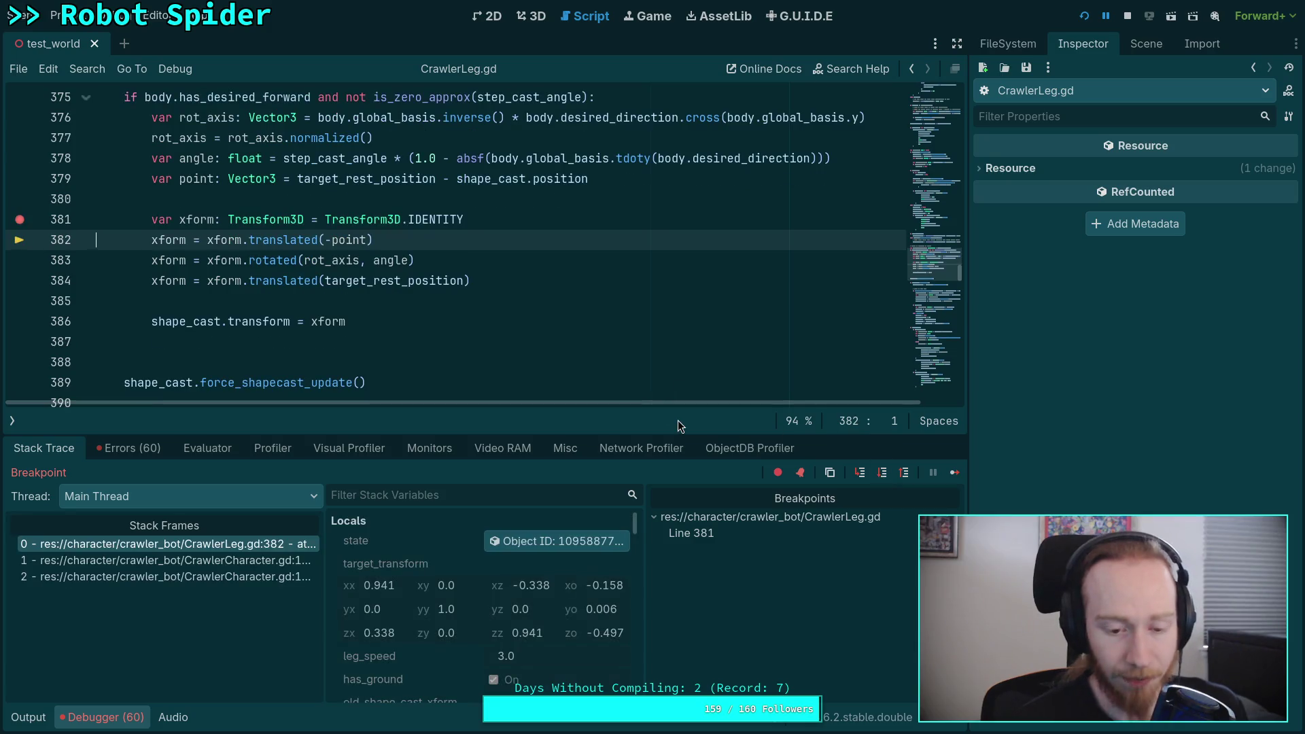
drag(550, 434, 551, 389)
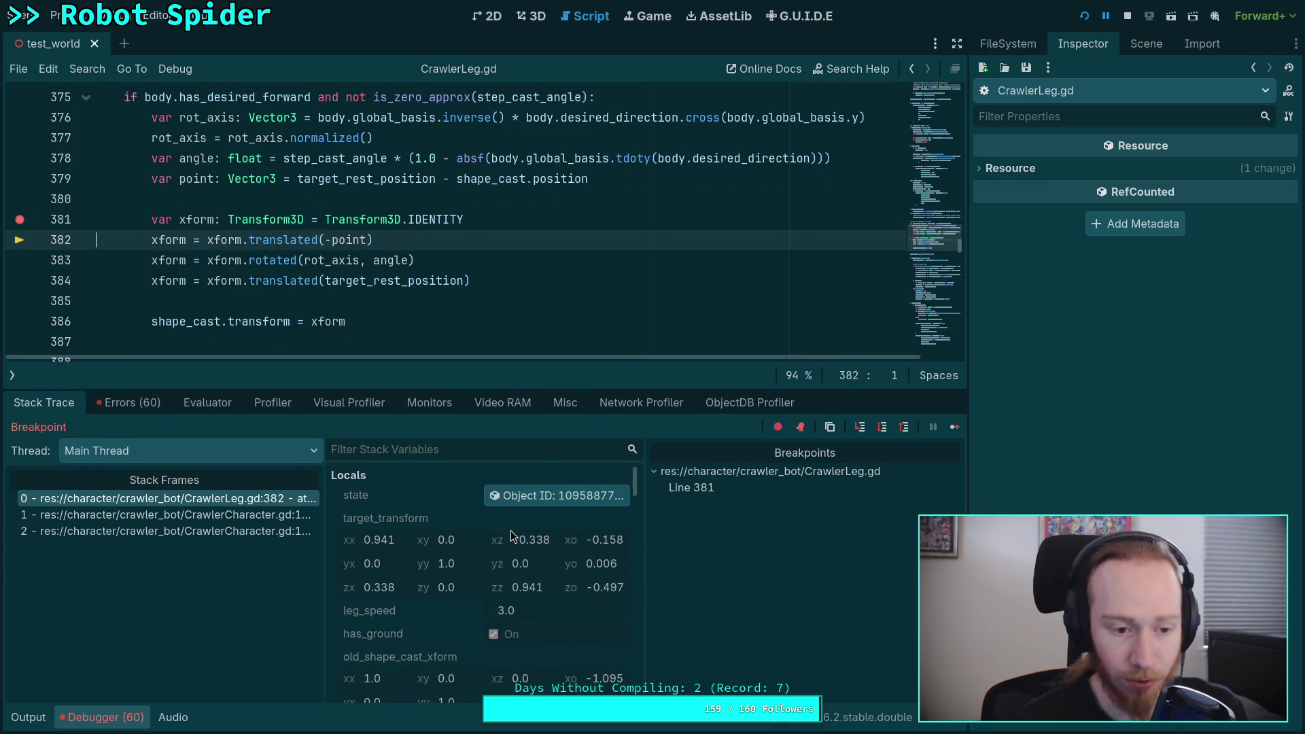
scroll(447, 609, down, 1)
scroll(456, 599, down, 6)
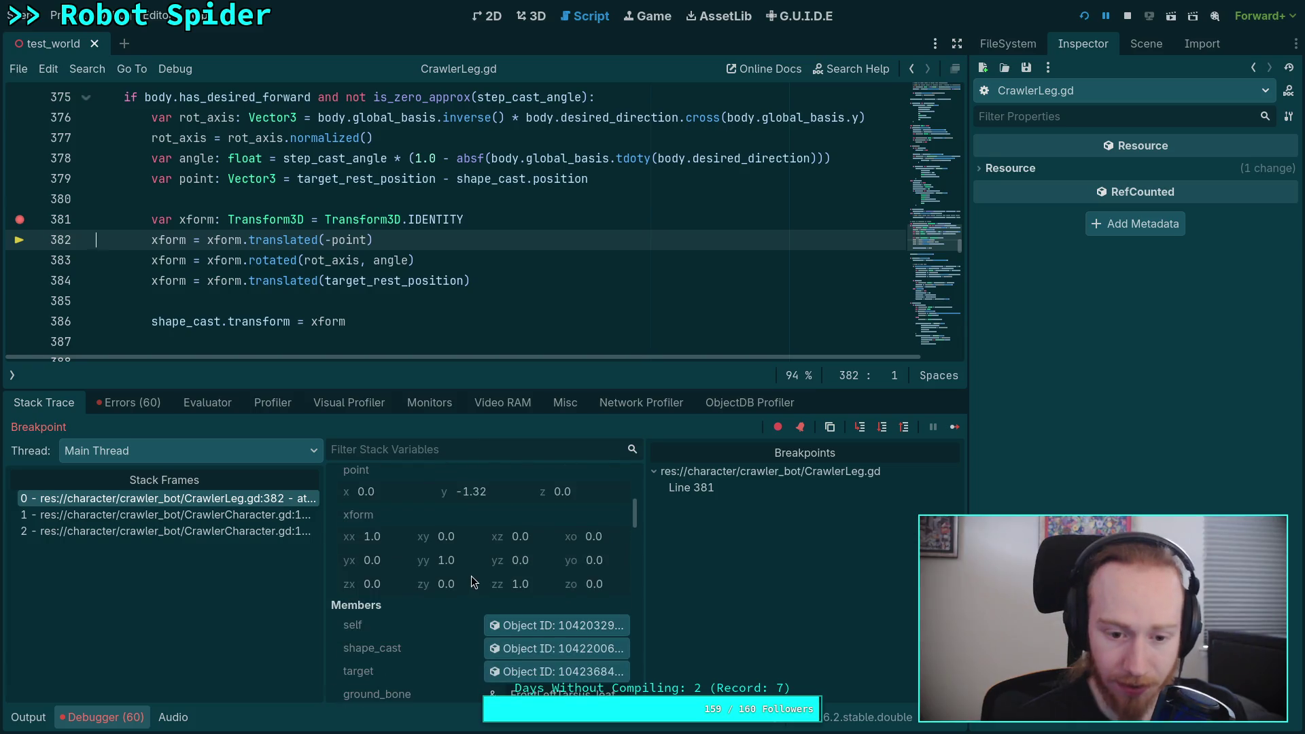
scroll(471, 576, up, 3)
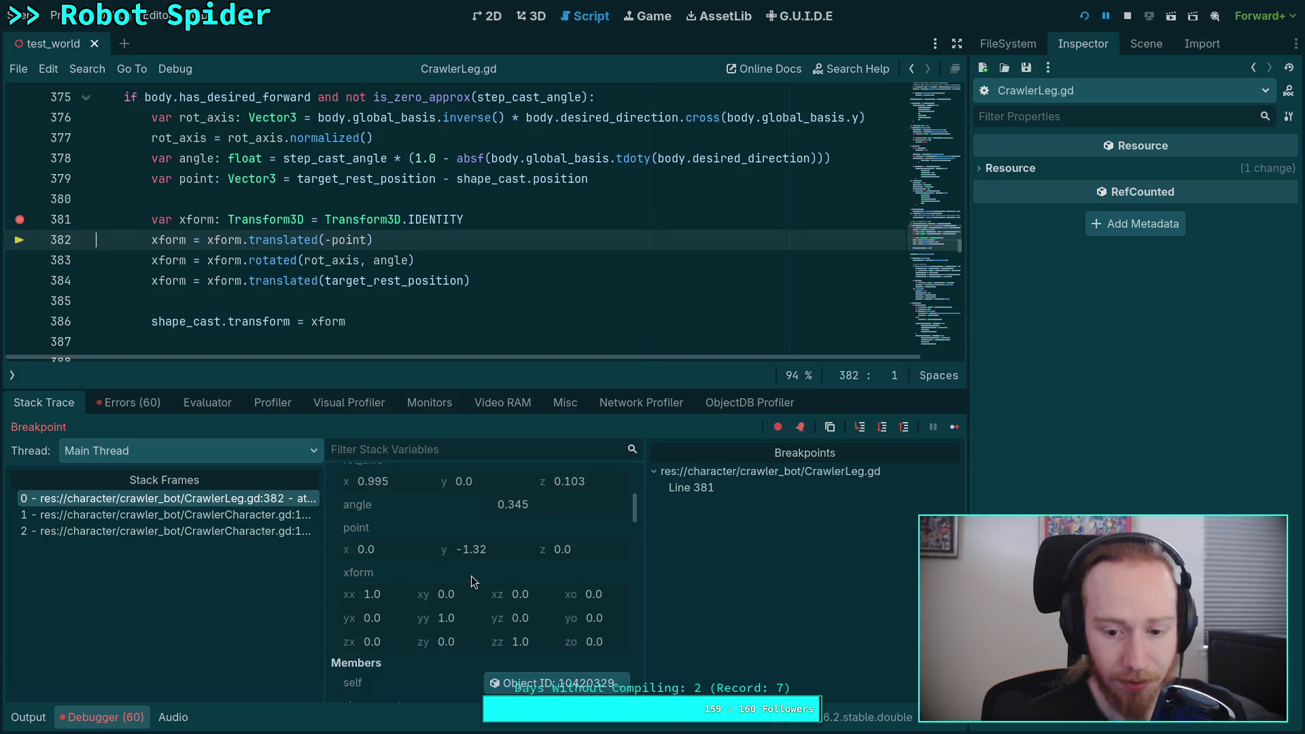
click(882, 428)
scroll(495, 562, down, 5)
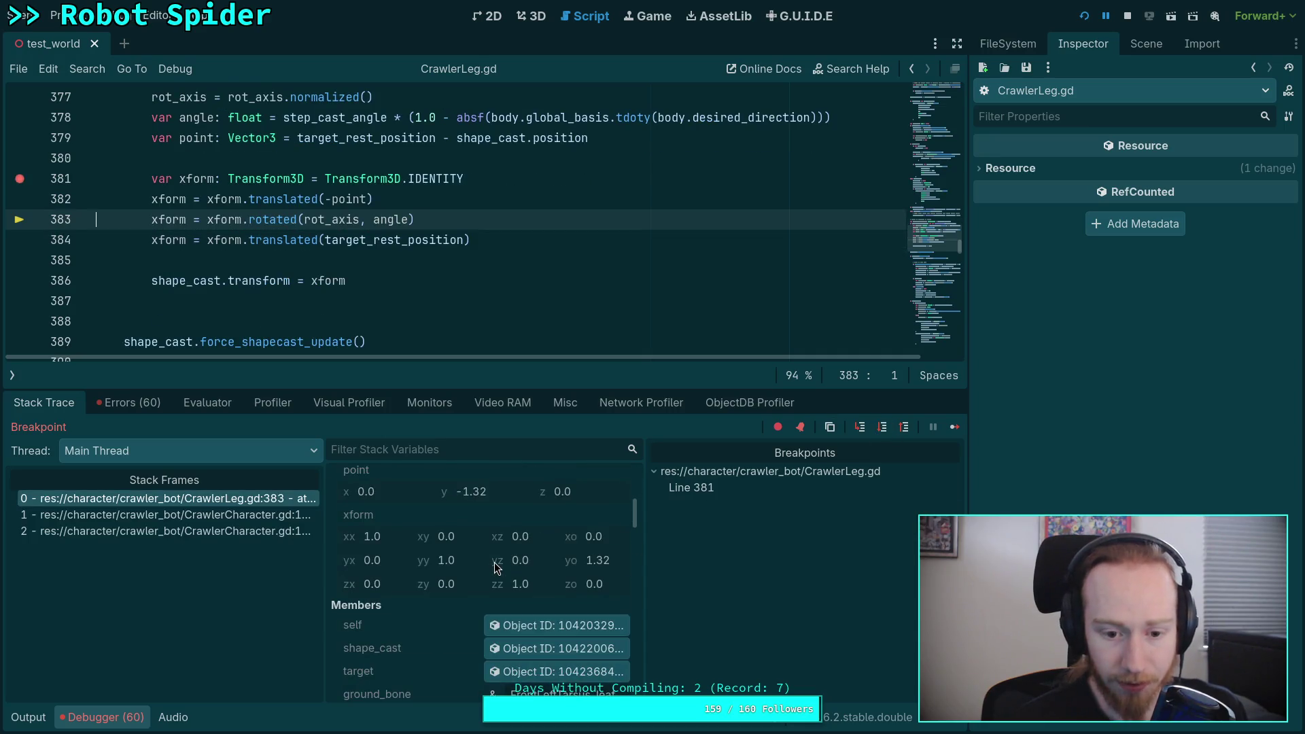
scroll(582, 575, up, 1)
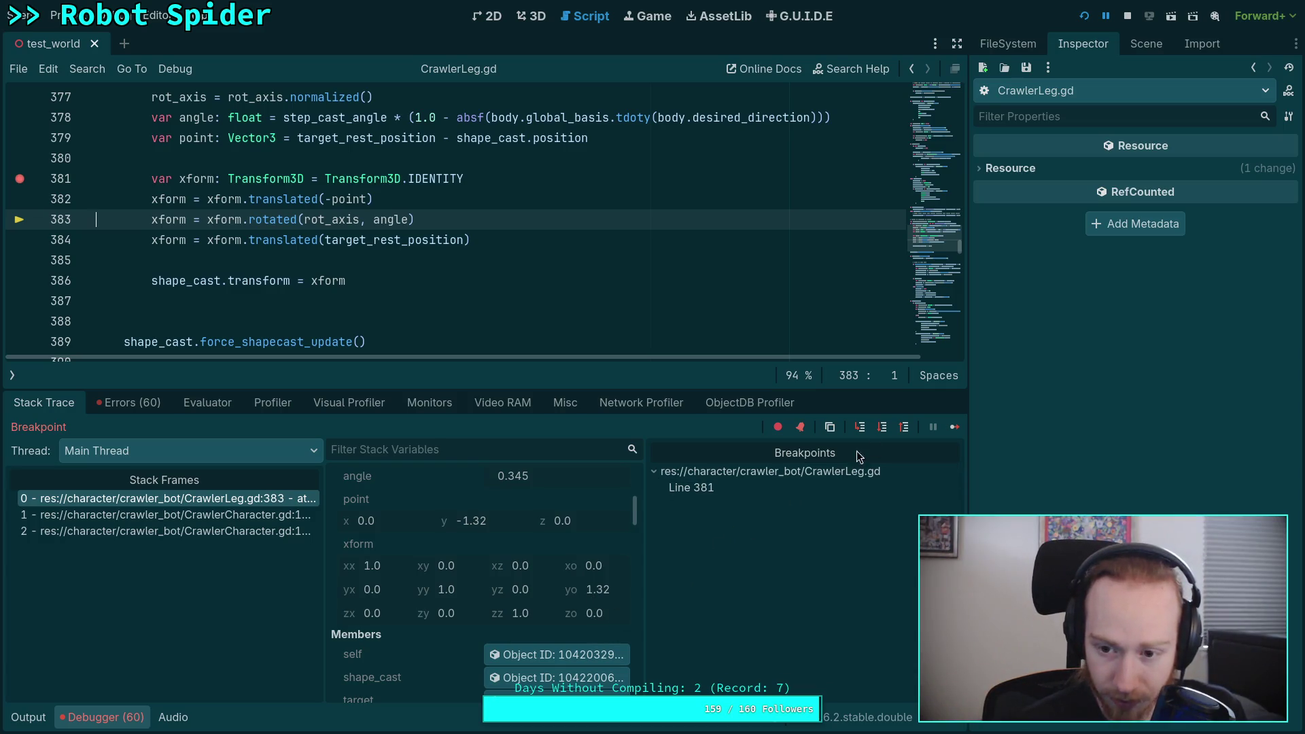
Step over to line 386, checking xform's origin (-1.141, 0.342, -1.056)
click(879, 436)
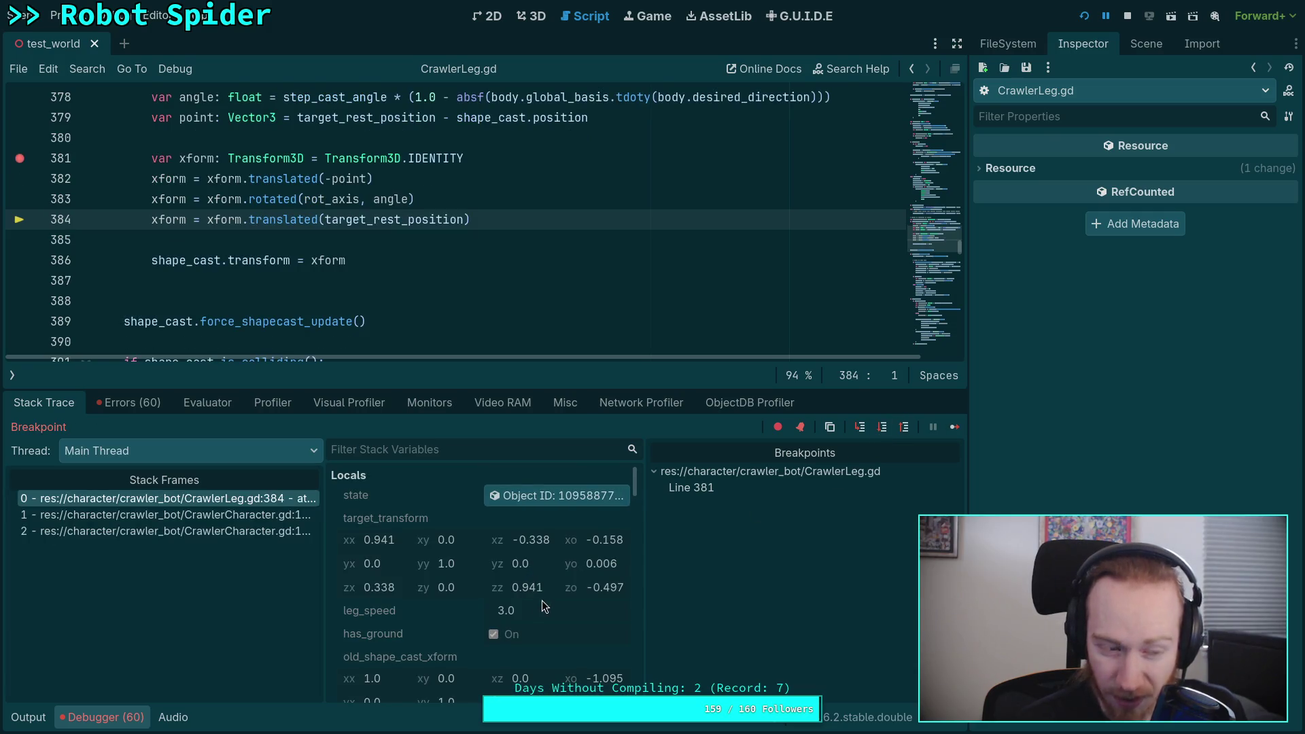
scroll(545, 597, down, 3)
scroll(545, 597, down, 4)
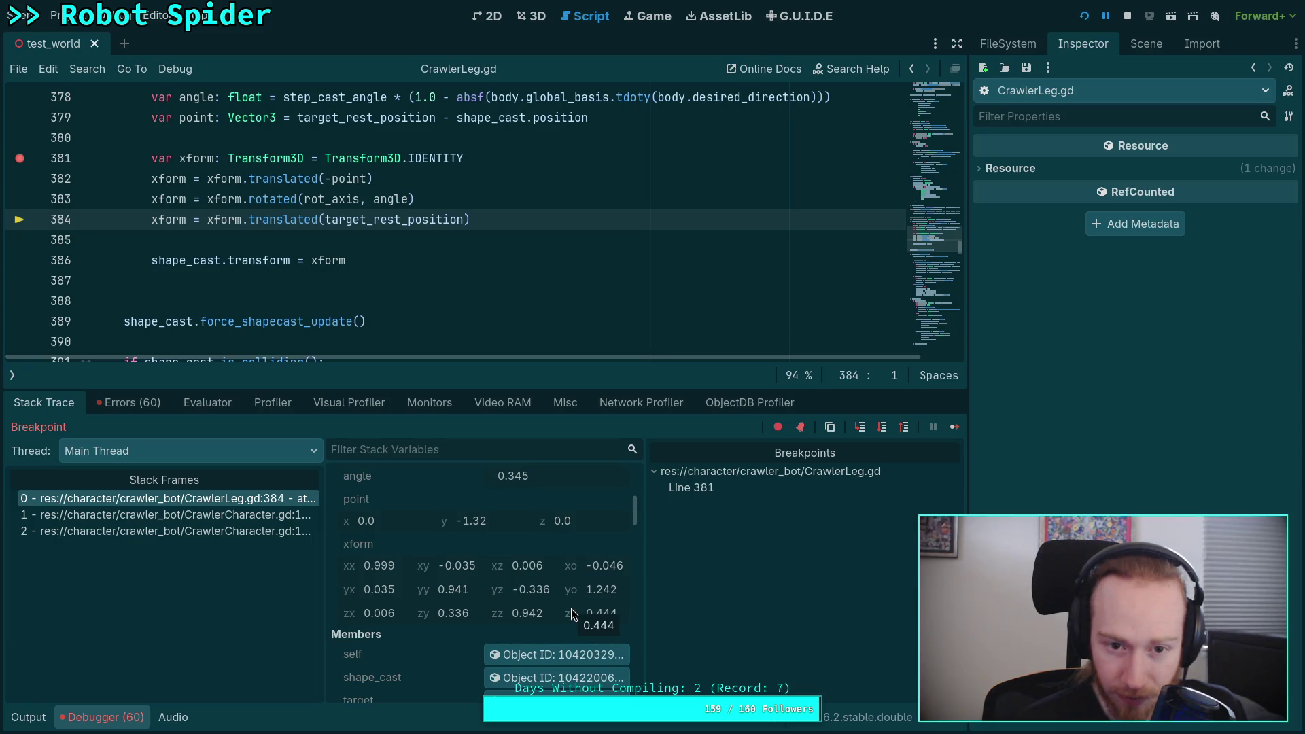
click(883, 427)
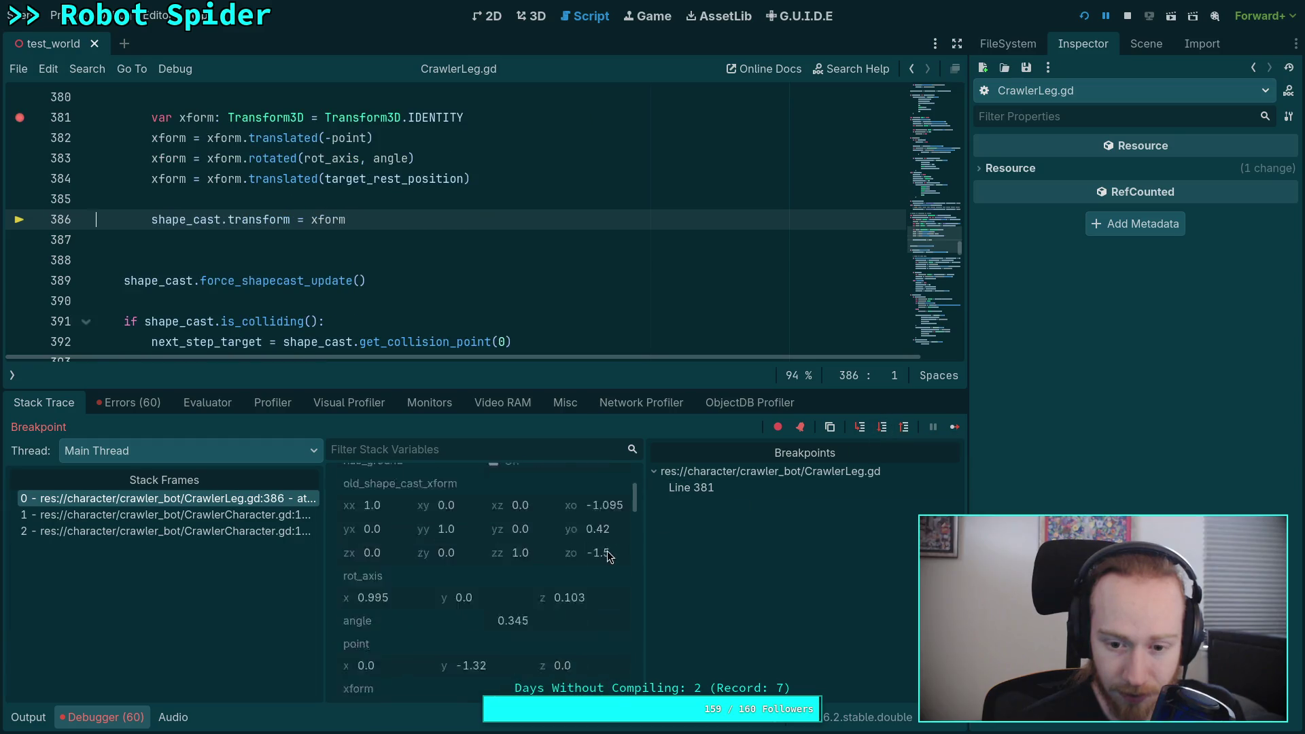
scroll(606, 550, down, 4)
scroll(603, 565, up, 2)
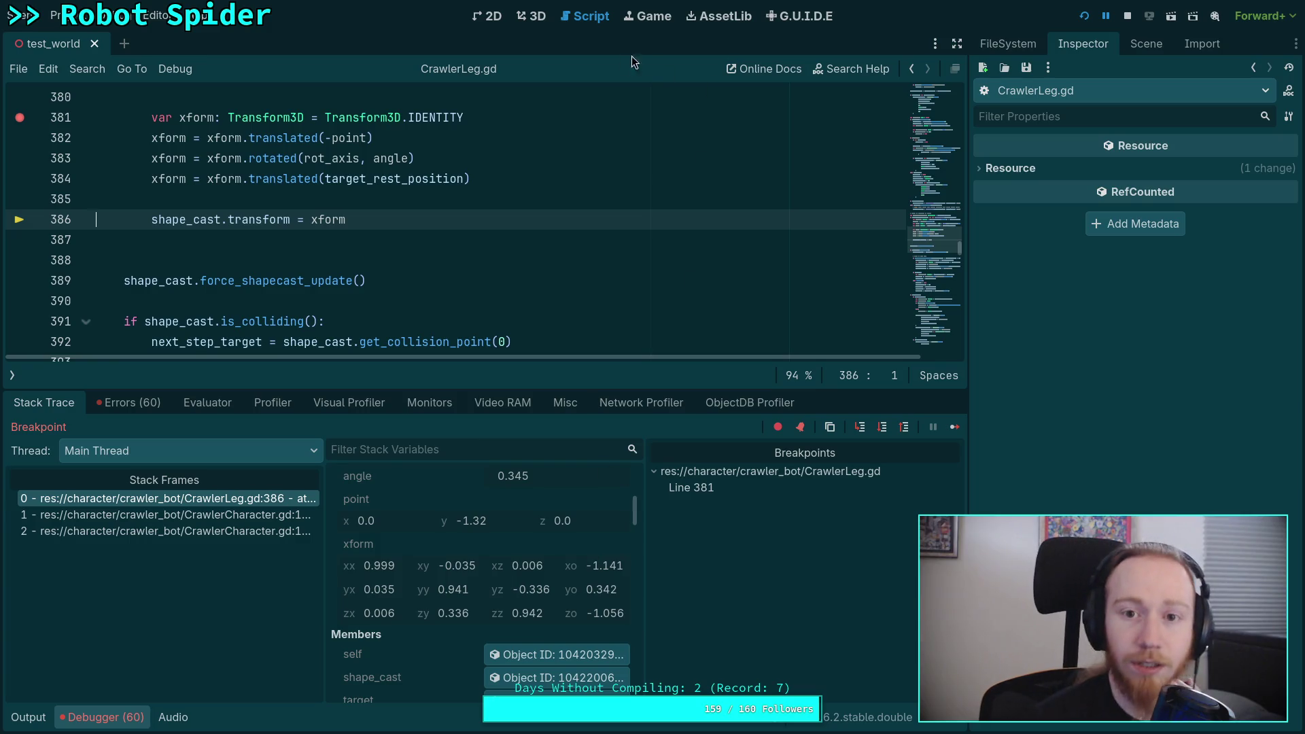
Load the live ShapeCast3D into the Inspector from shape_cast's Object ID
scroll(508, 596, up, 2)
scroll(508, 591, up, 1)
scroll(509, 591, up, 3)
scroll(509, 590, down, 8)
scroll(509, 591, up, 1)
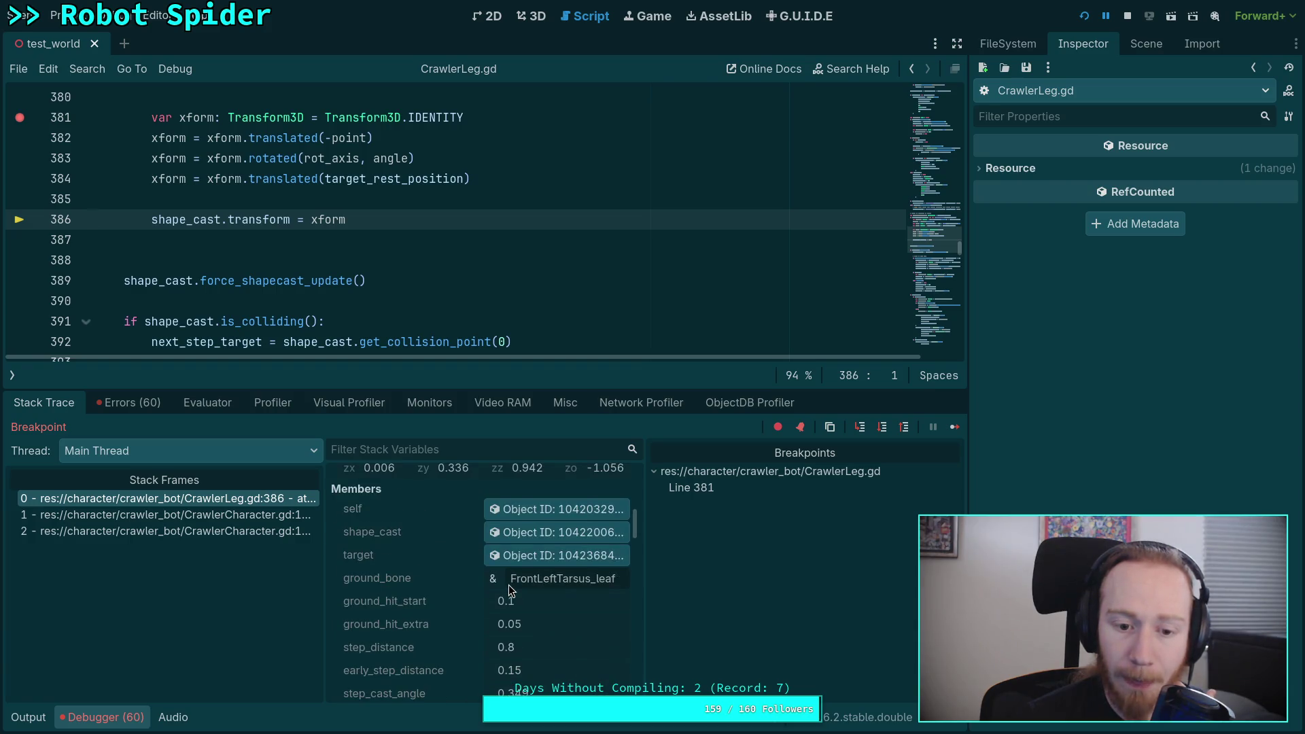
click(522, 533)
scroll(452, 554, up, 2)
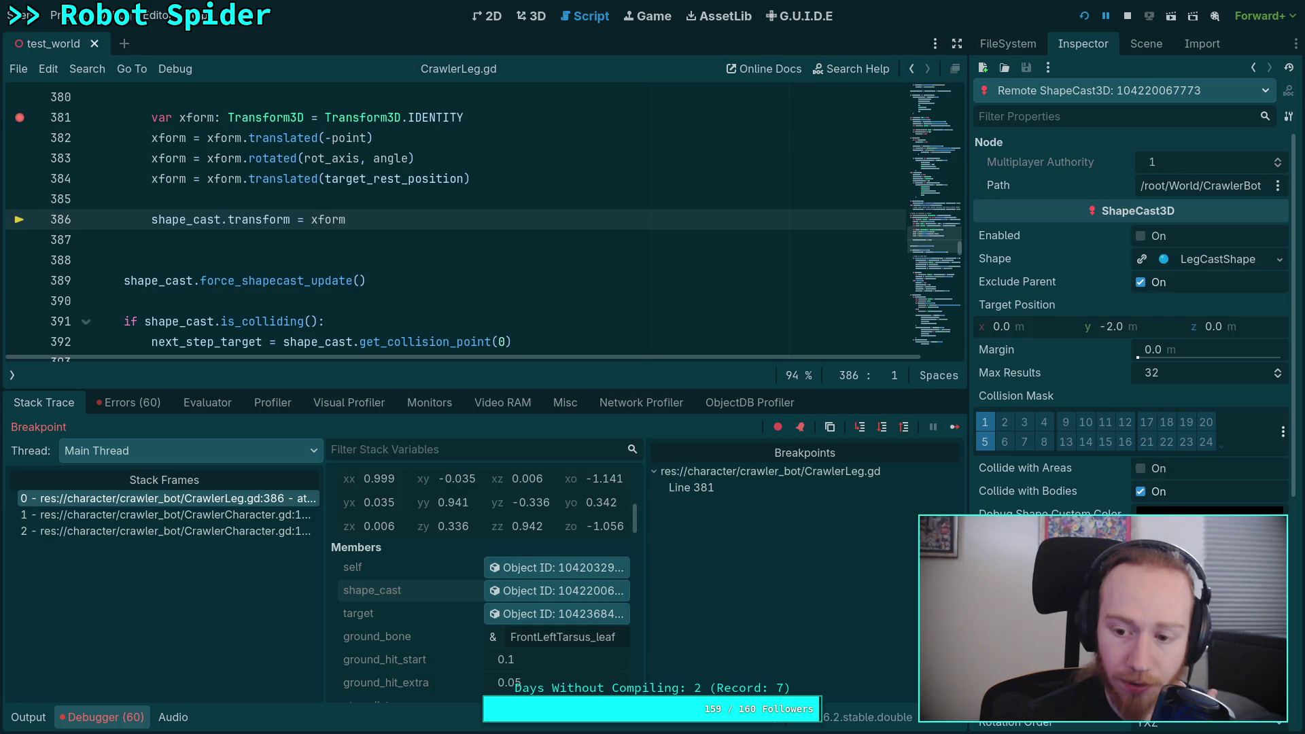
Remove the line 381 breakpoint and resume the paused game with F12
mouse_move(1109, 615)
scroll(537, 567, up, 2)
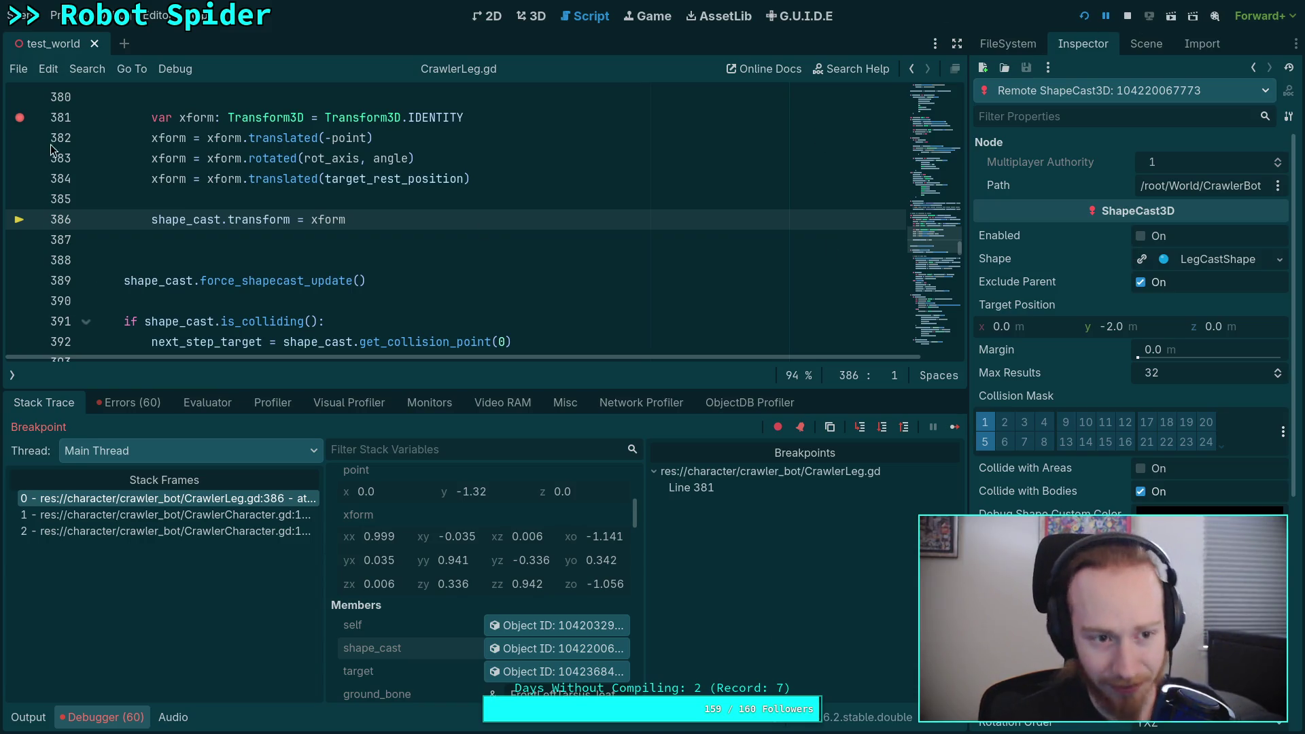
click(20, 120)
key(F12)
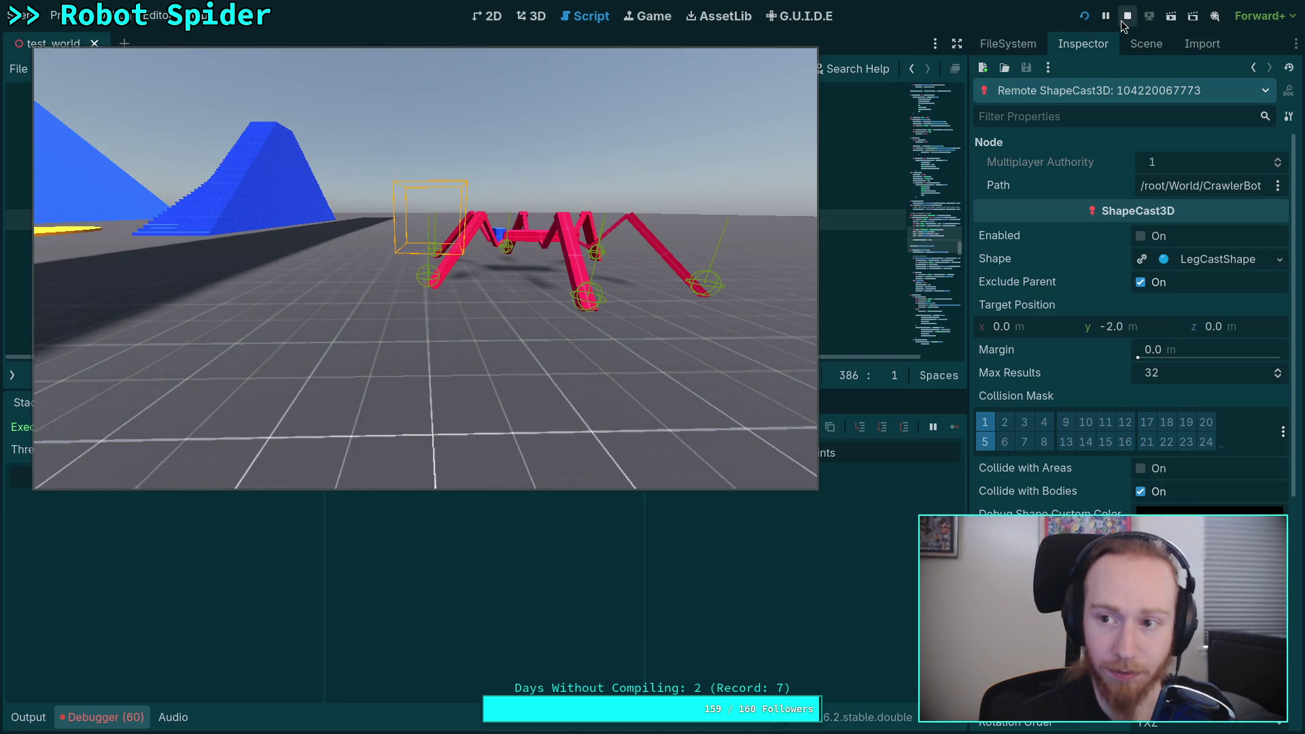
Watch the spider walk in the game, moving the camera back and forward, then stop with F8
mouse_move(577, 242)
mouse_down()
mouse_move(511, 69)
mouse_move(831, 566)
mouse_up()
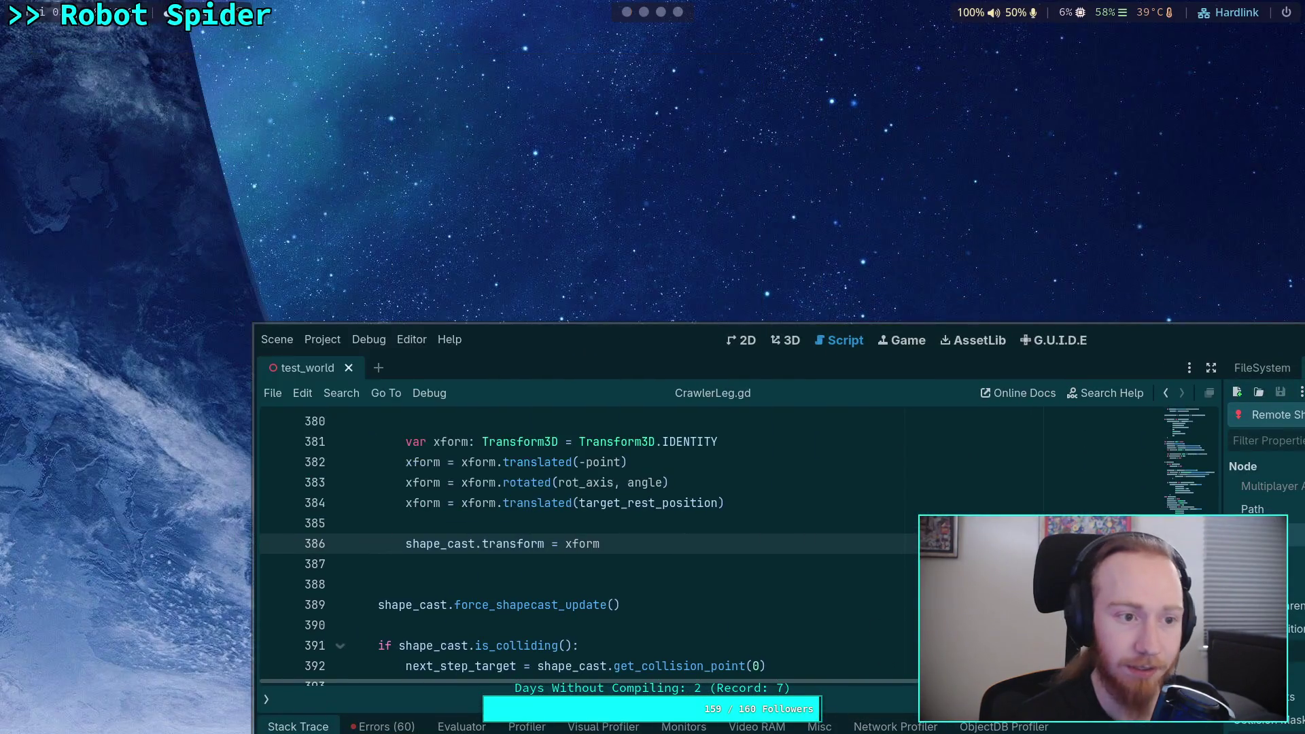
key(super+f)
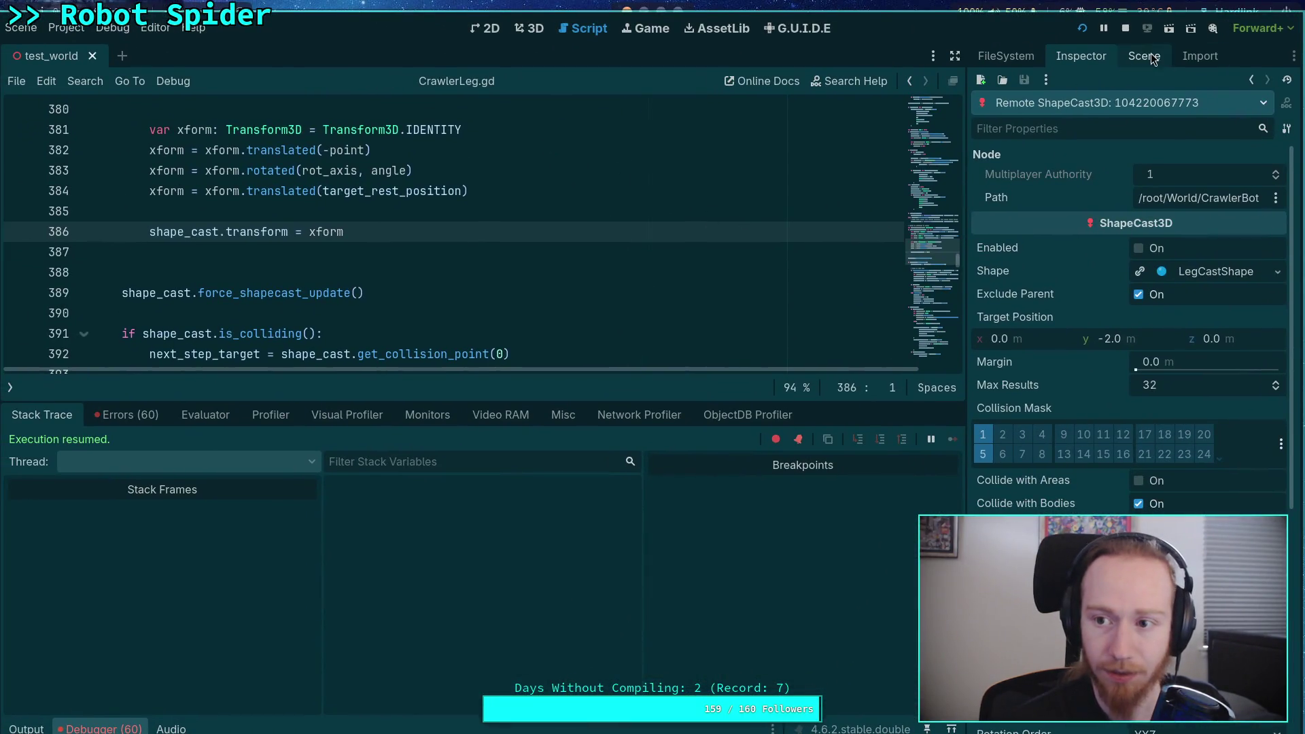
click(1148, 55)
click(1027, 396)
key(alt+Tab)
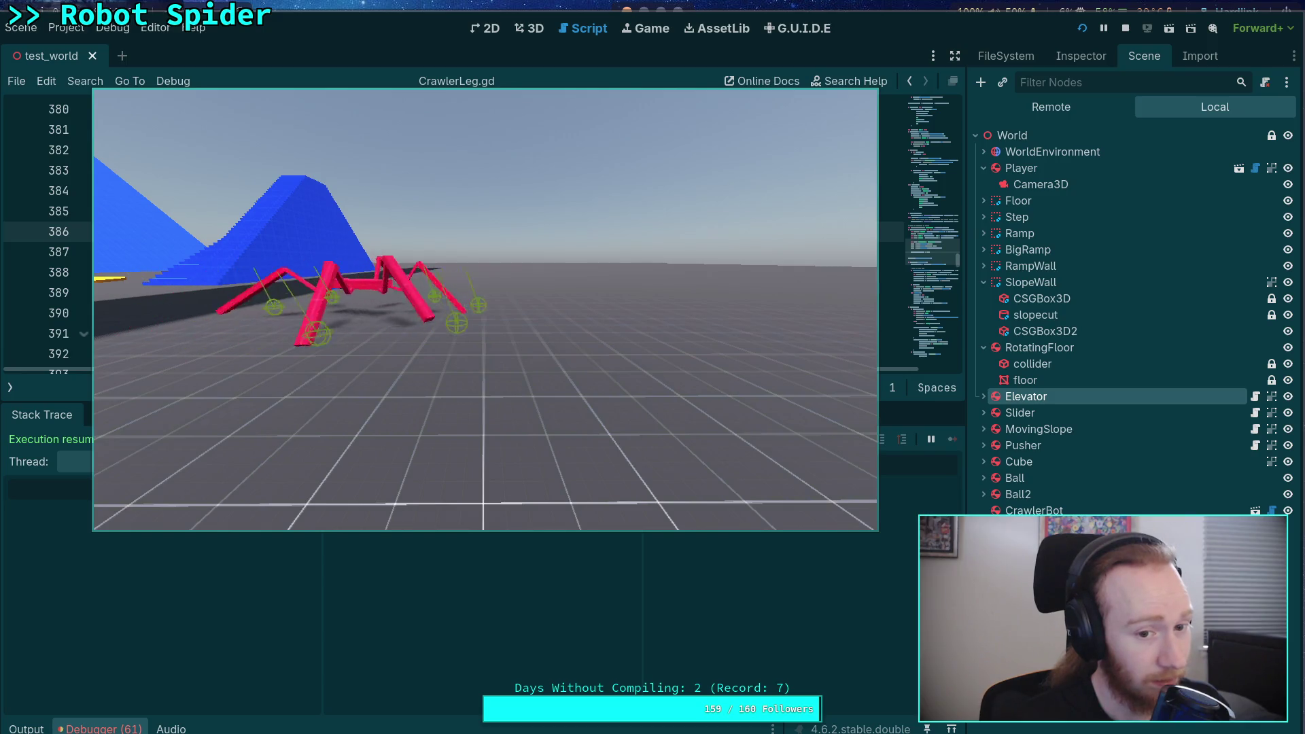
key(s)
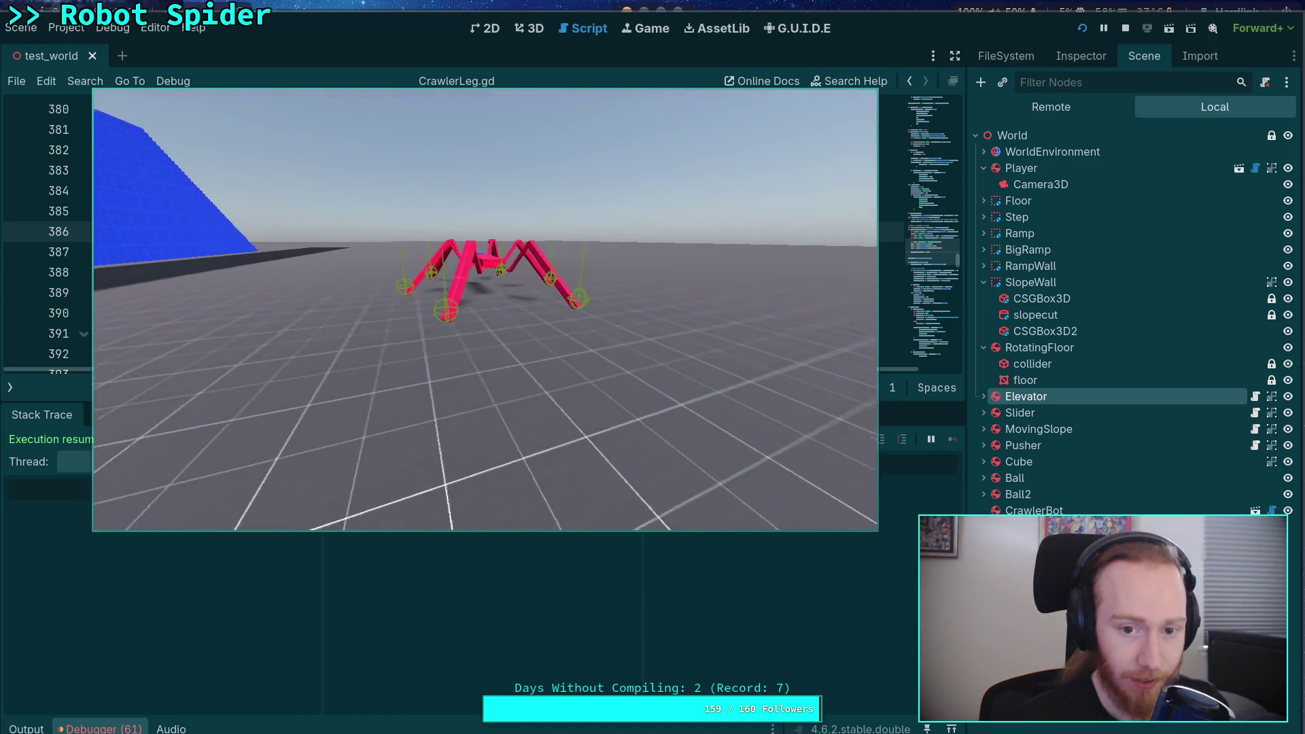
key(w)
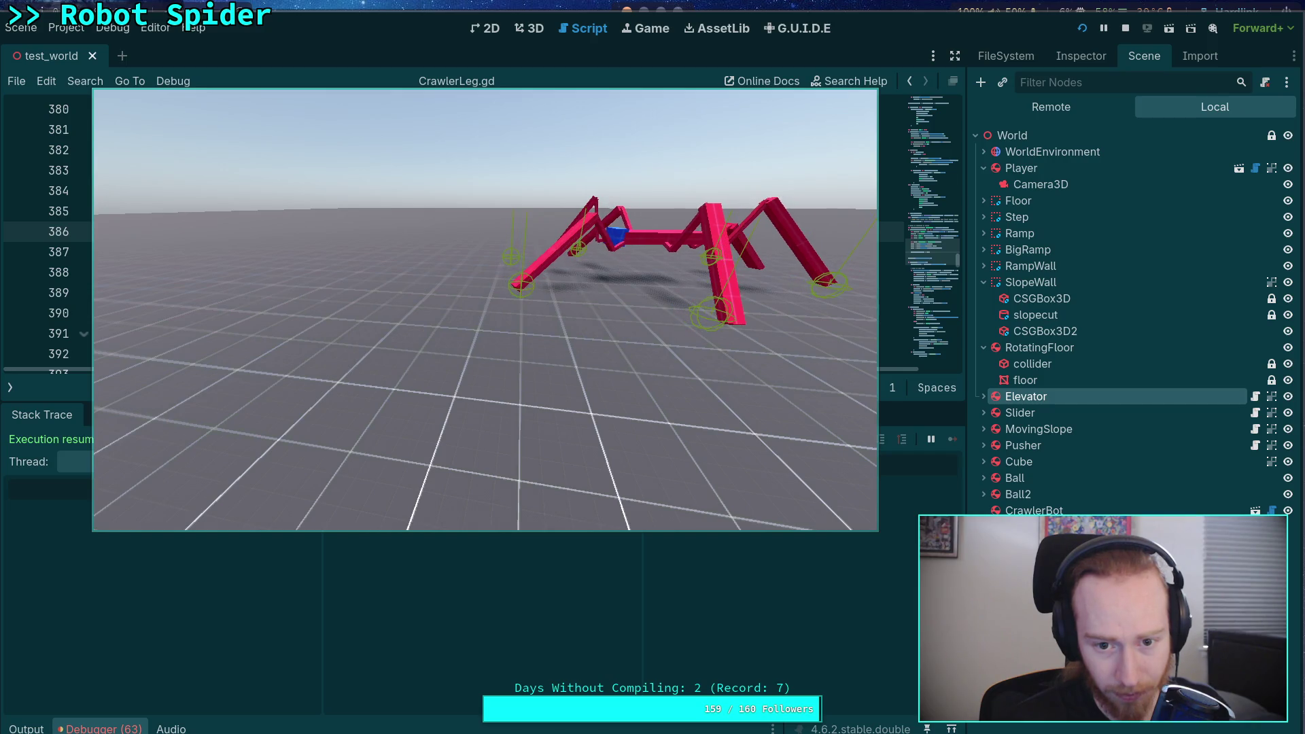
key(F8)
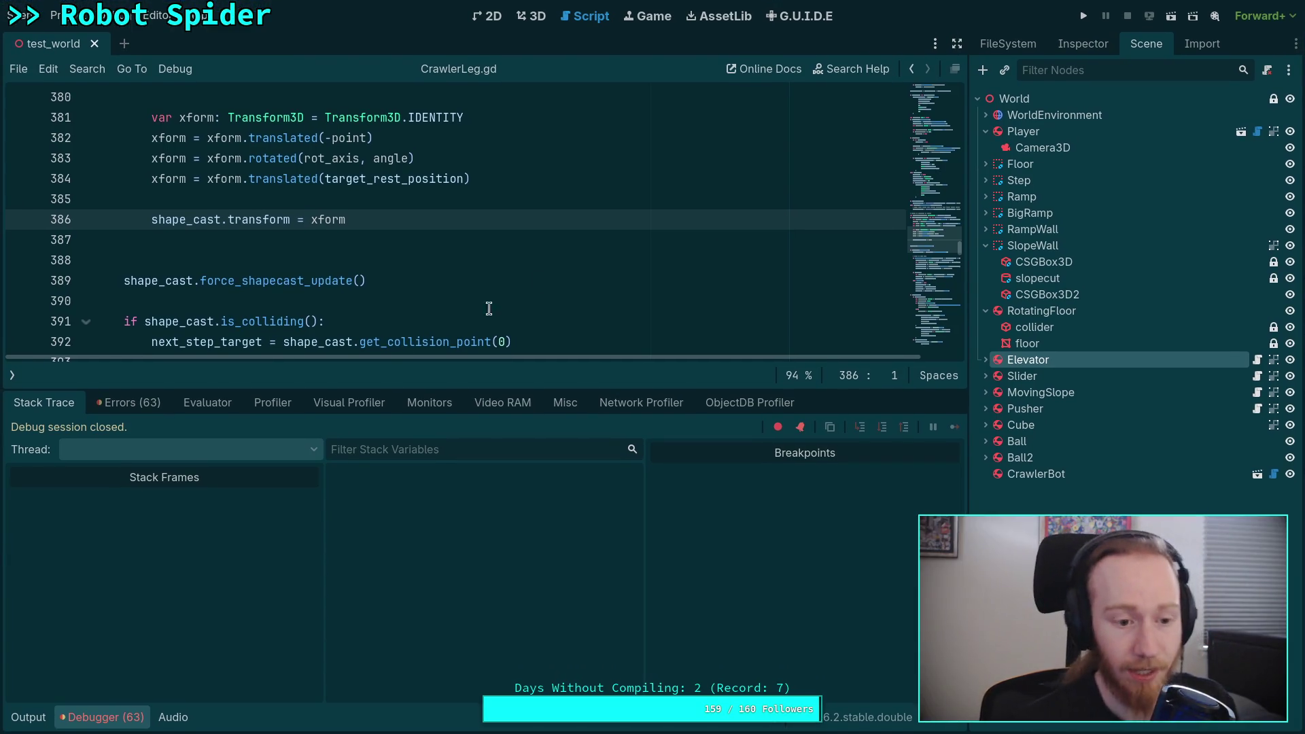
Hide the debugger and insert a blank line above the transform lines 381–384
click(131, 719)
scroll(418, 421, up, 3)
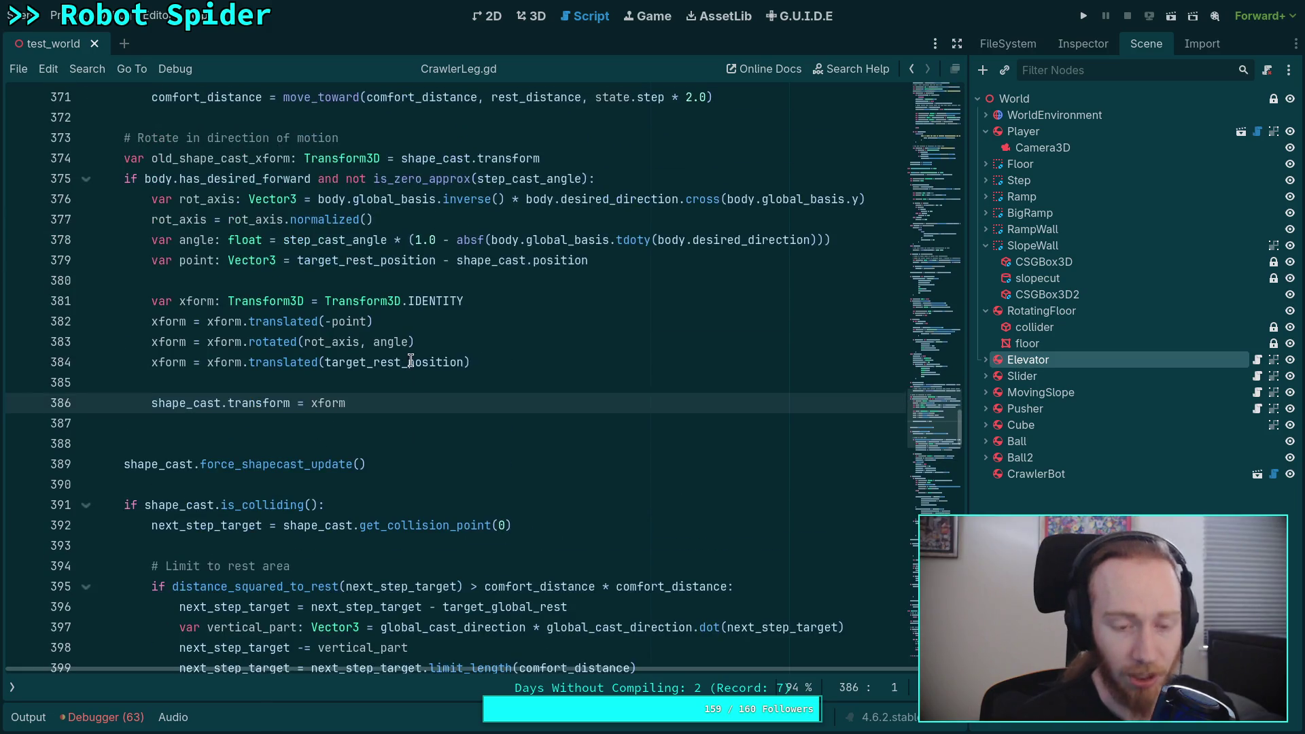
drag(509, 362, 151, 300)
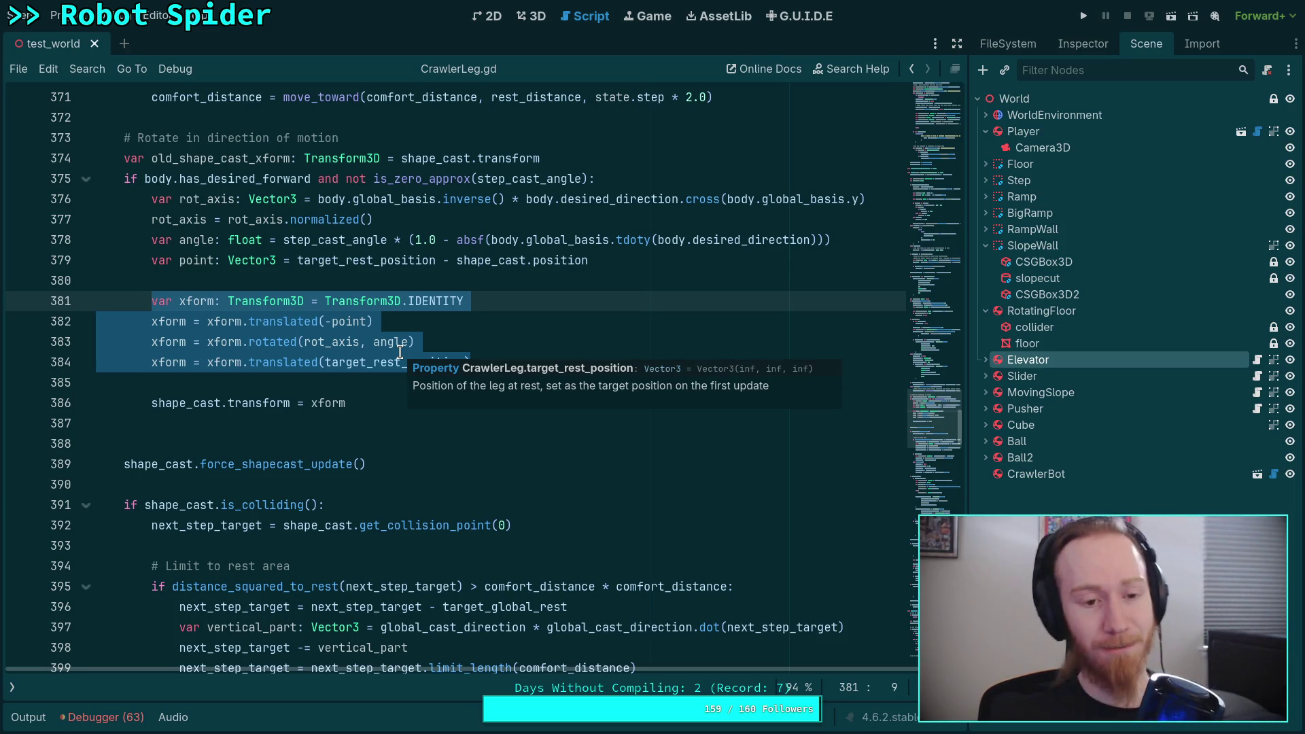
key(Home)
key(Return)
key(Up)
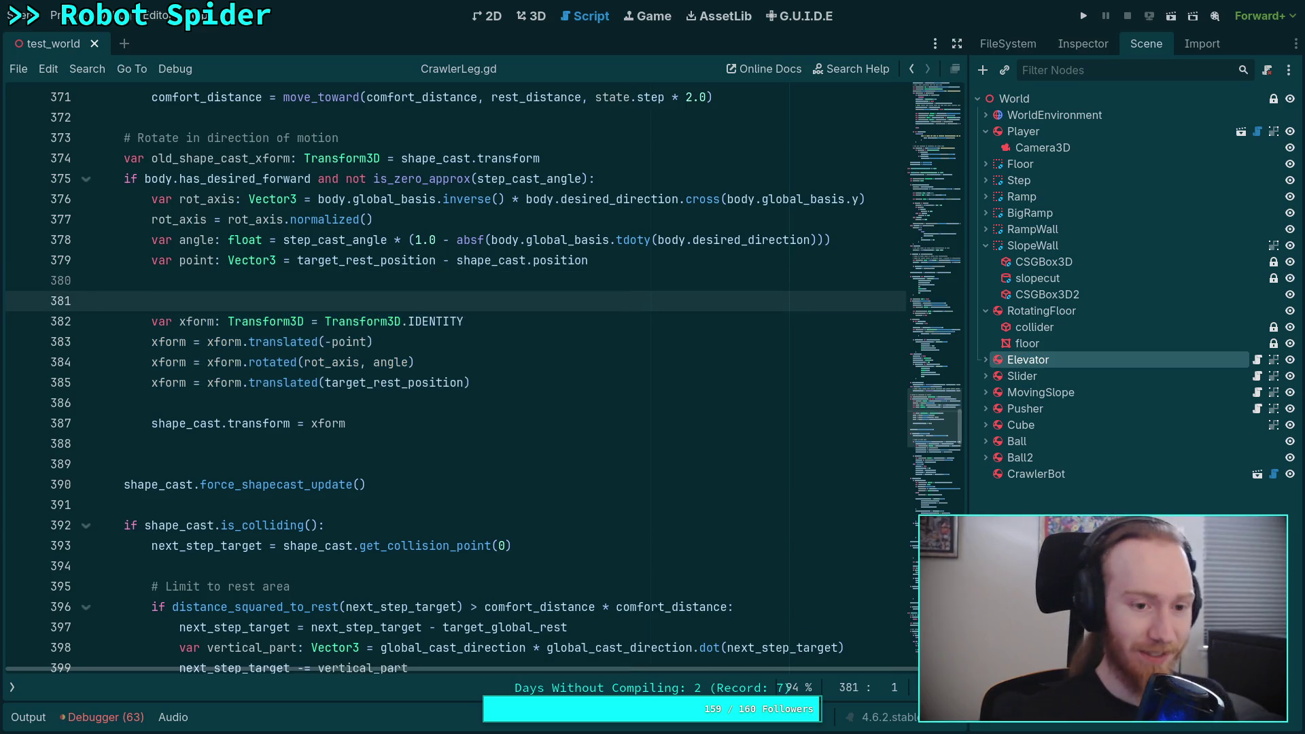
Write a two-line comment above the transform code about stacking rotations and translations, and save
text(# NOTE: Thin )
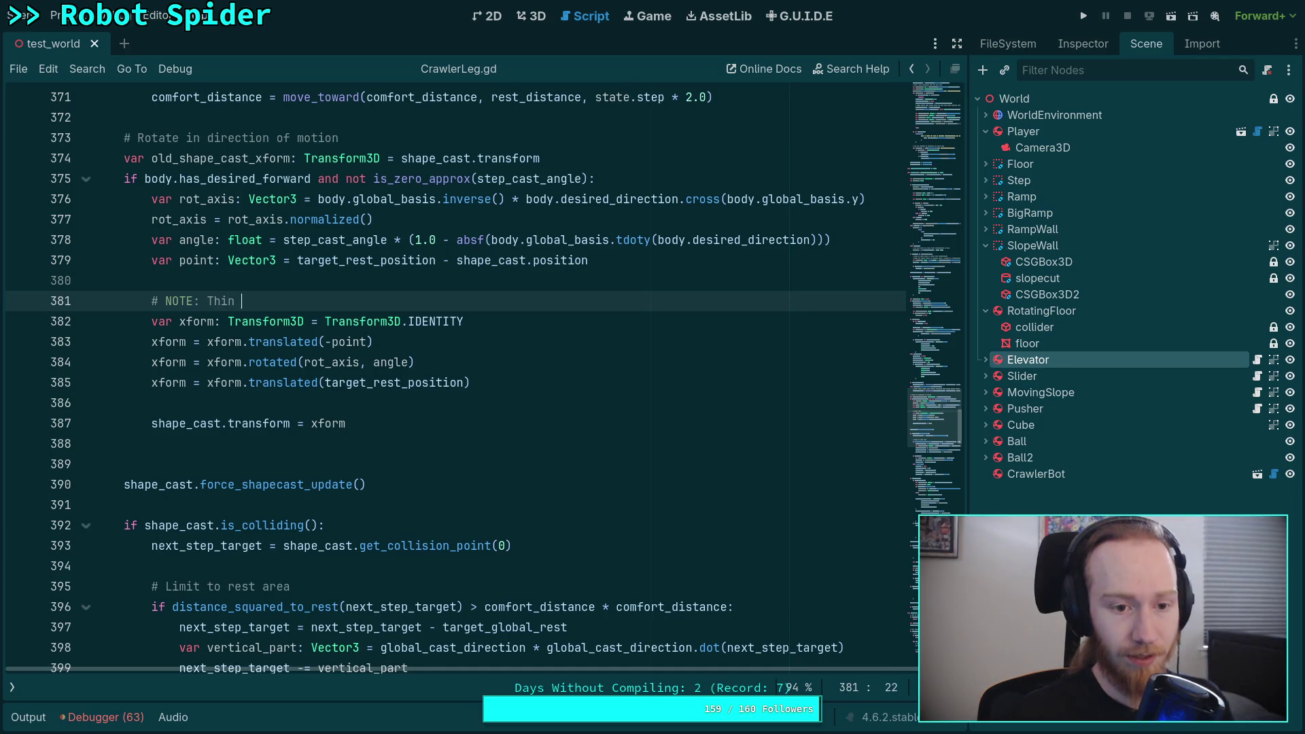
text(k of stacking)
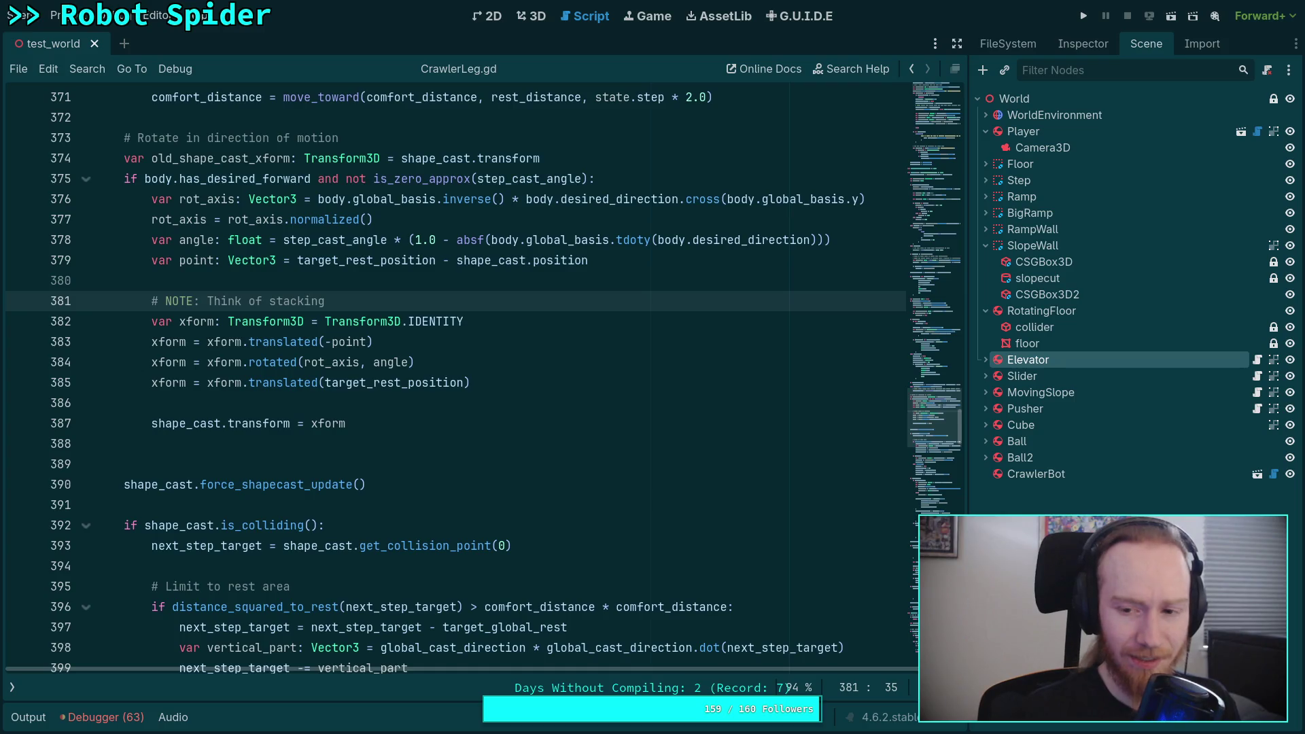
text(a )
text(sandwhich,)
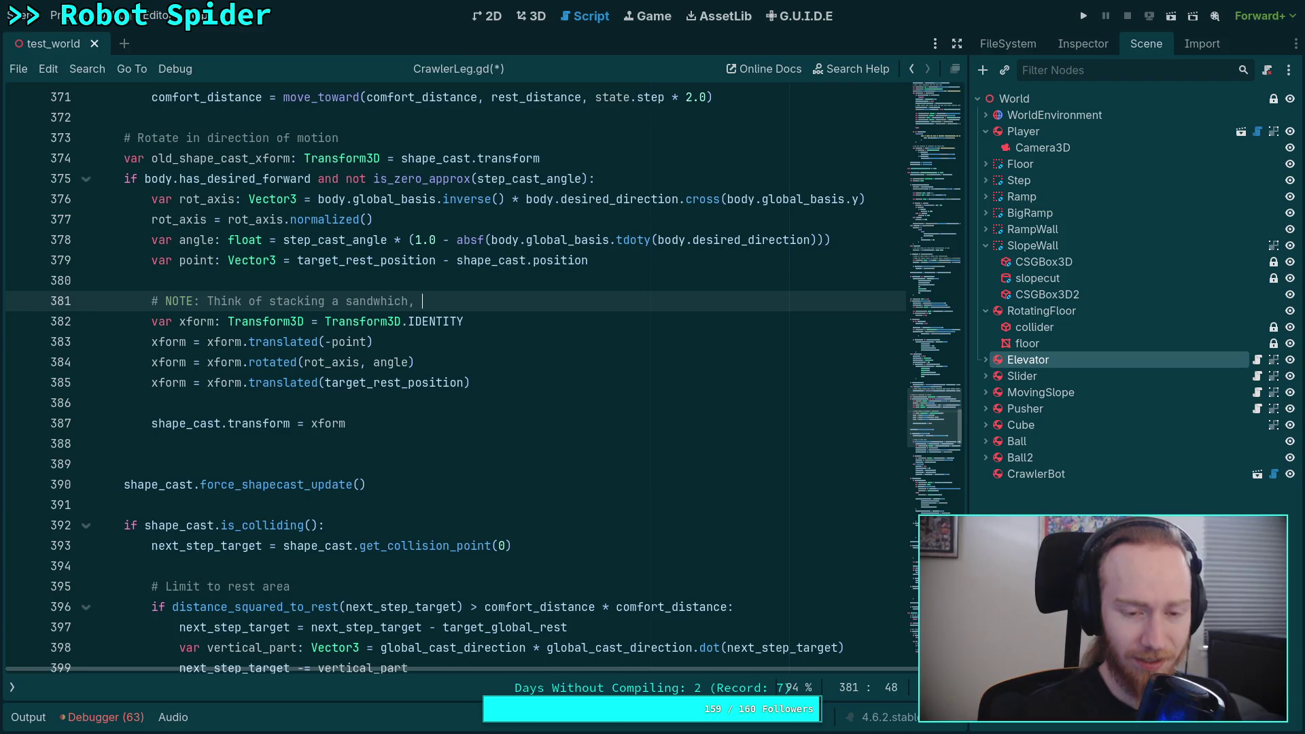
text(and then just do that ba)
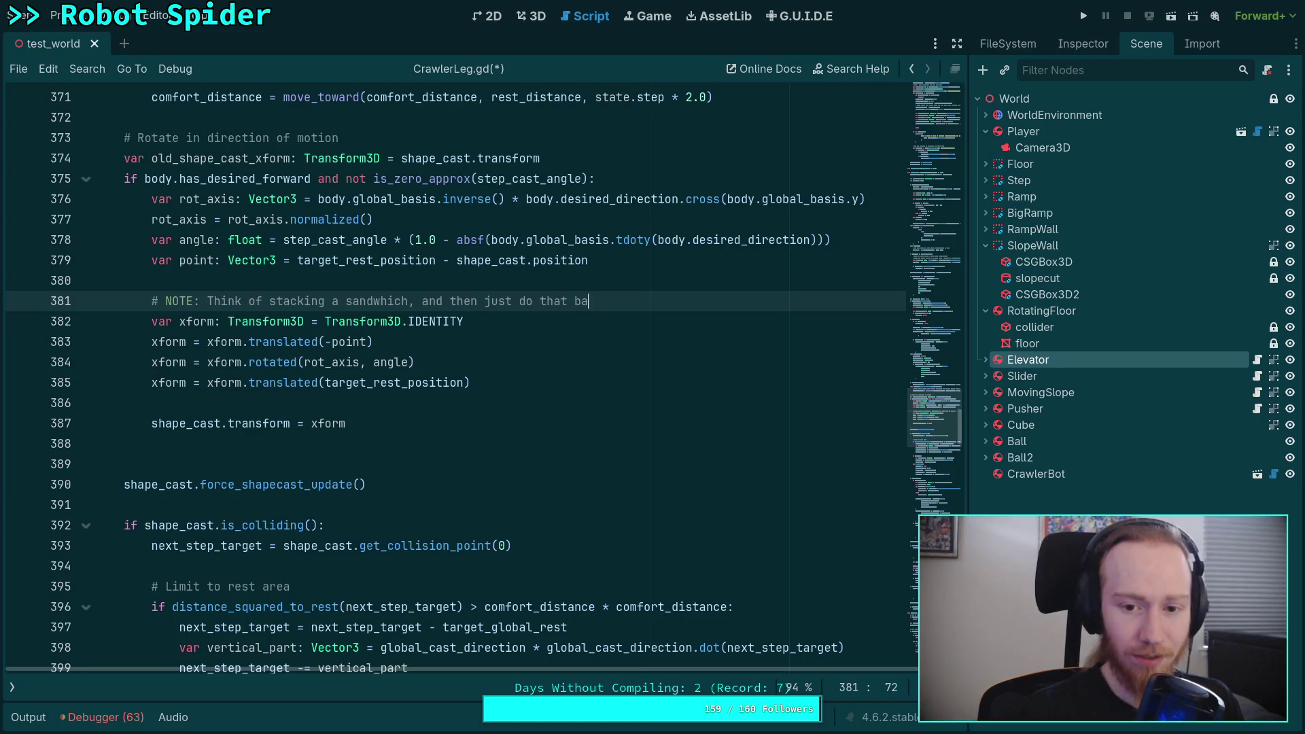
text(ckwards but)
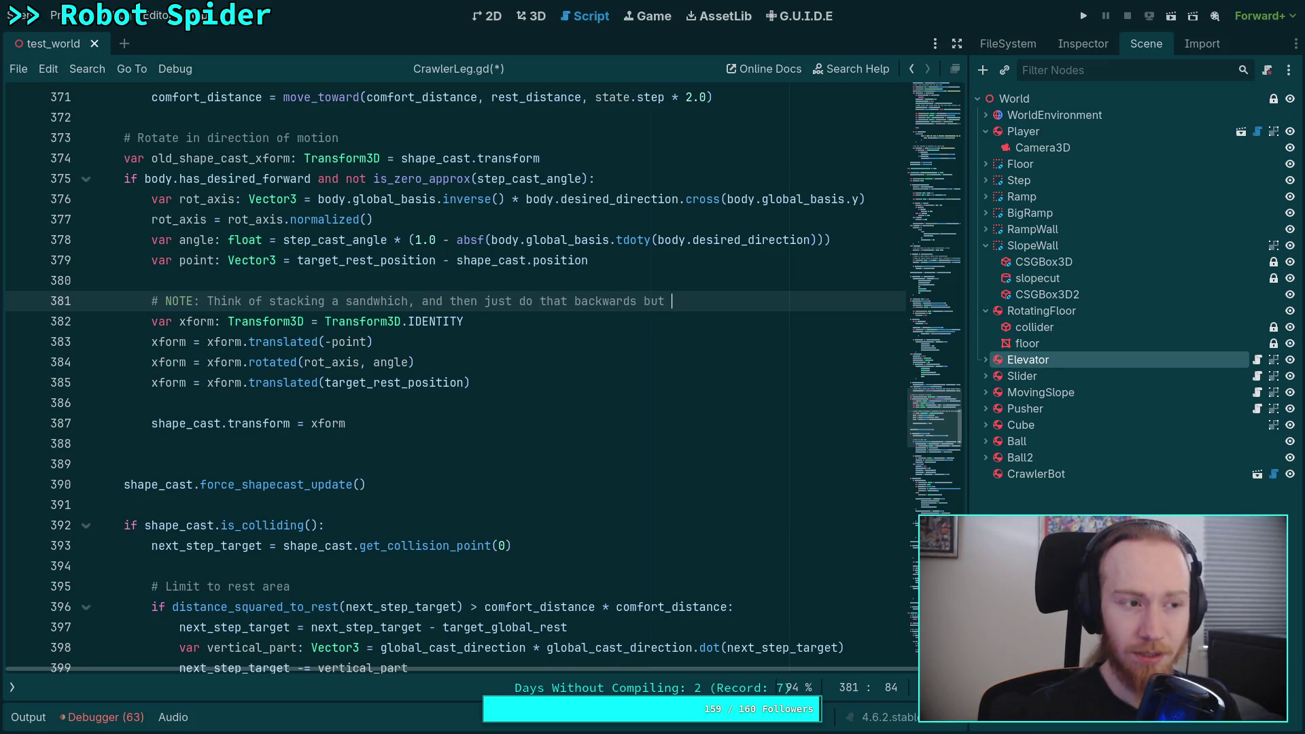
text(sing)
key(BackSpace)
key(BackSpace)
key(Return)
text(#       ro)
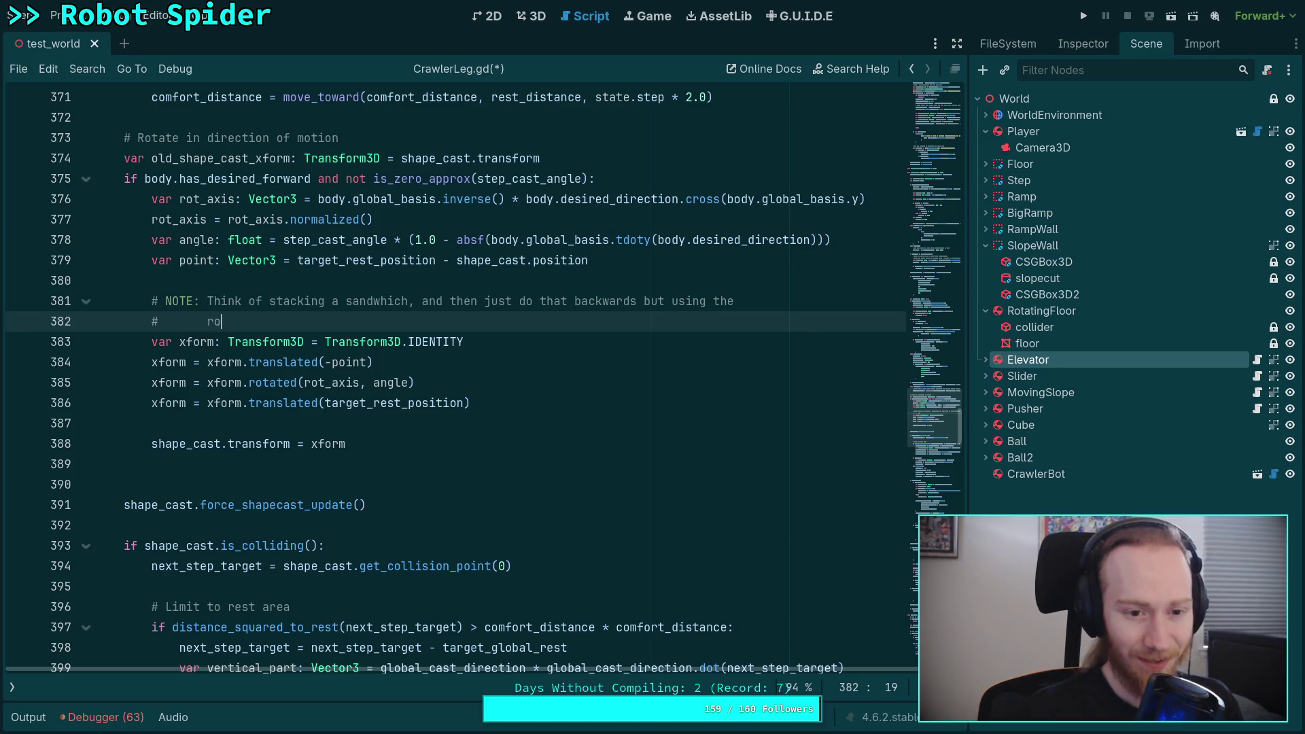
text(tations and)
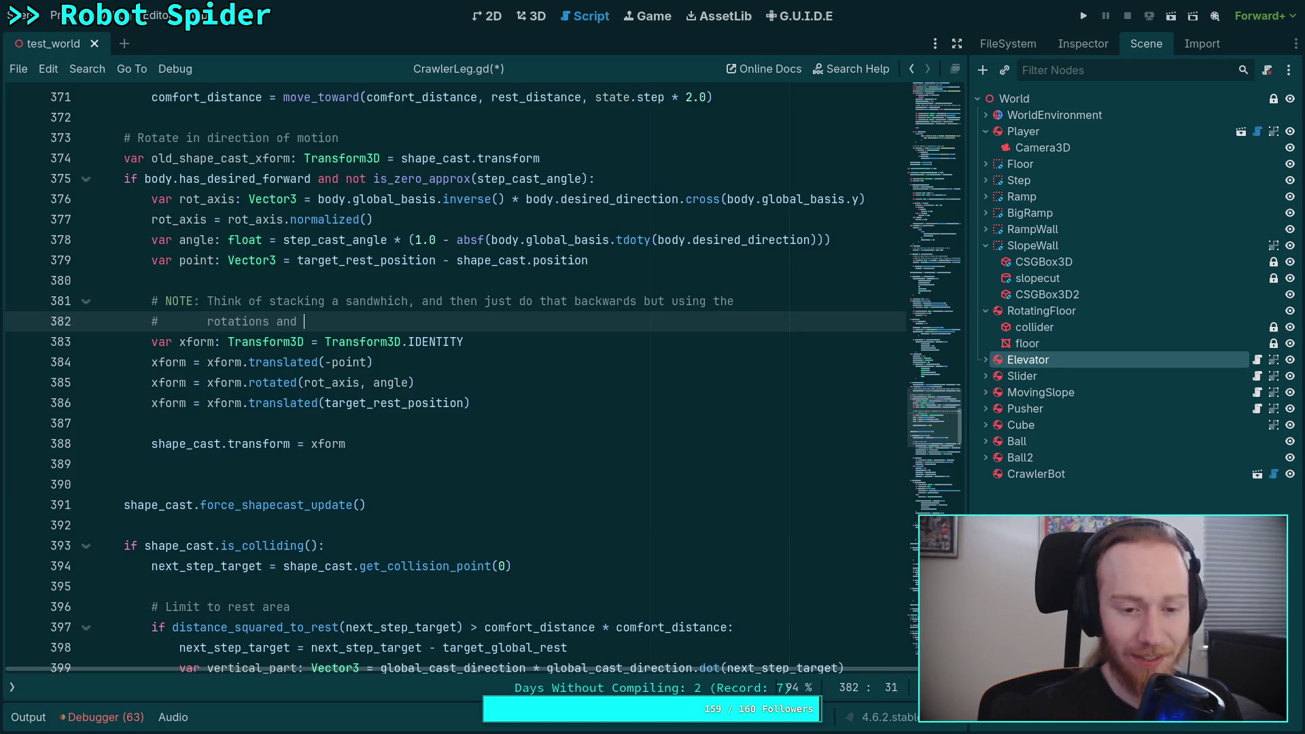
key(BackSpace)
key(BackSpace)
key(BackSpace)
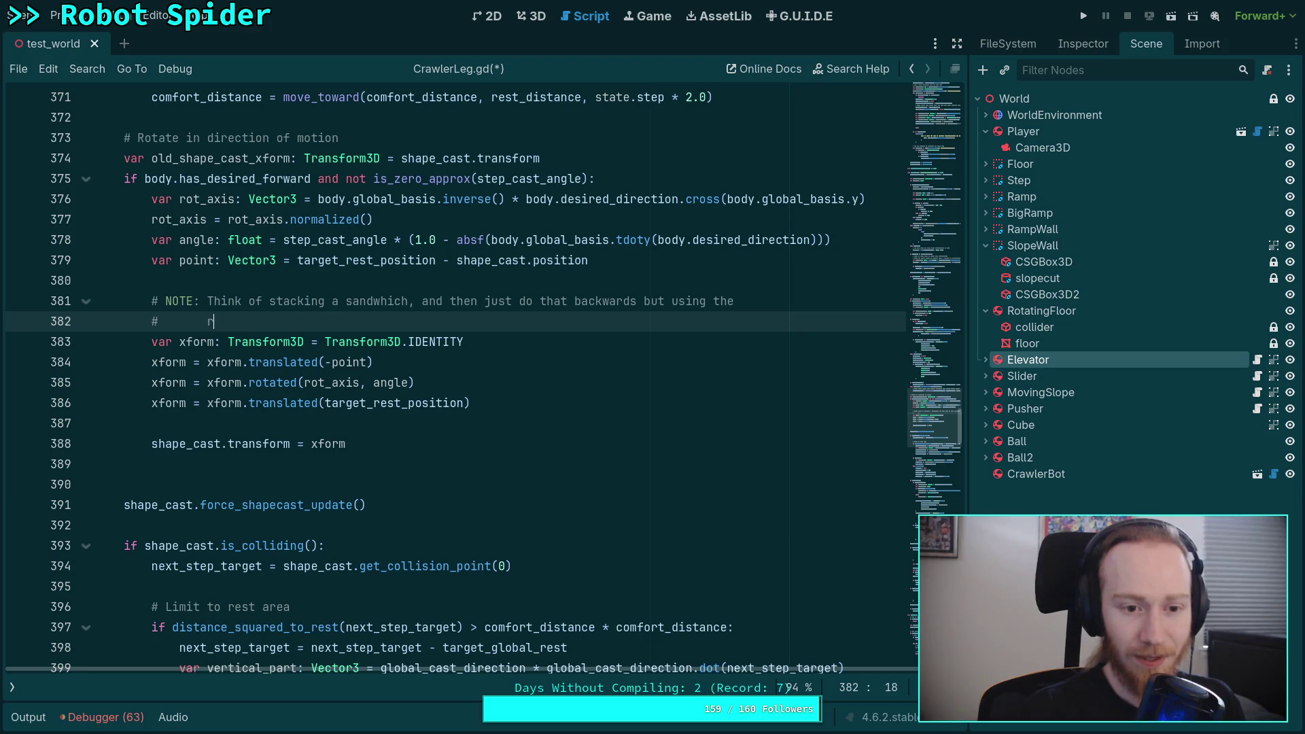
text(actual rotations a)
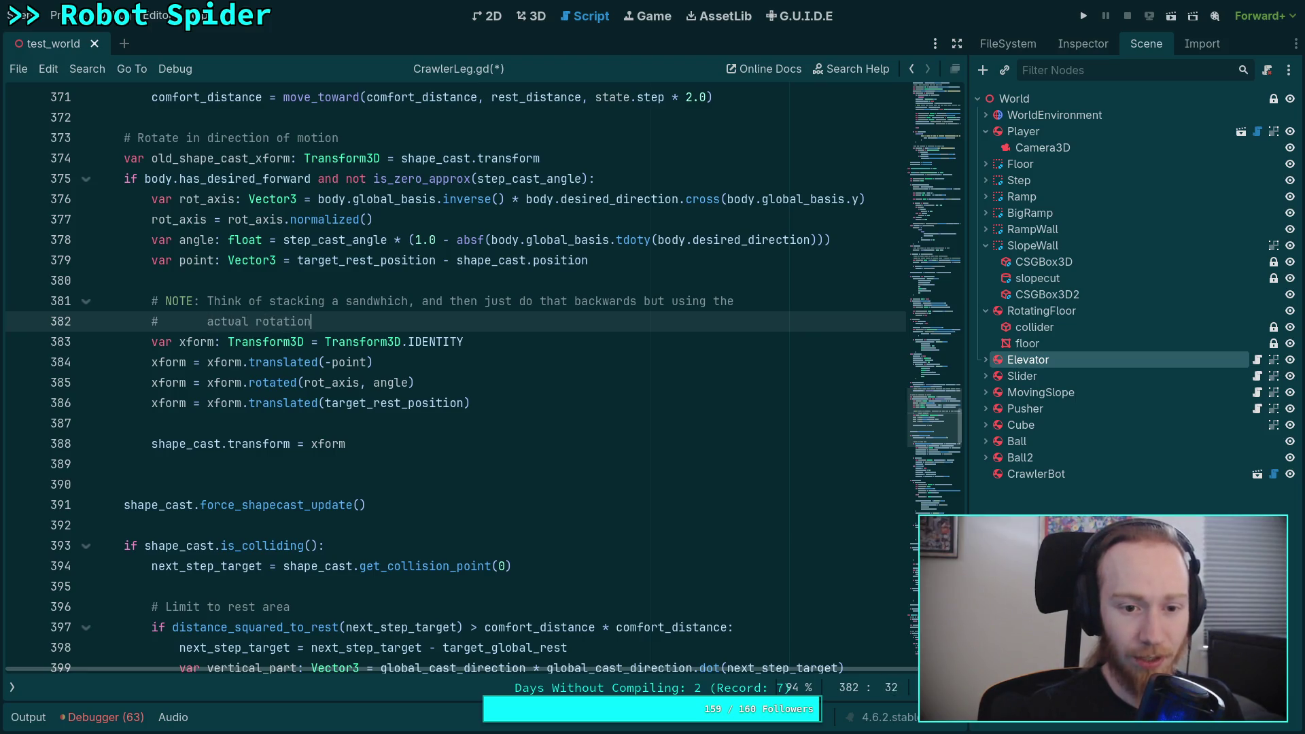
text(nd translations...)
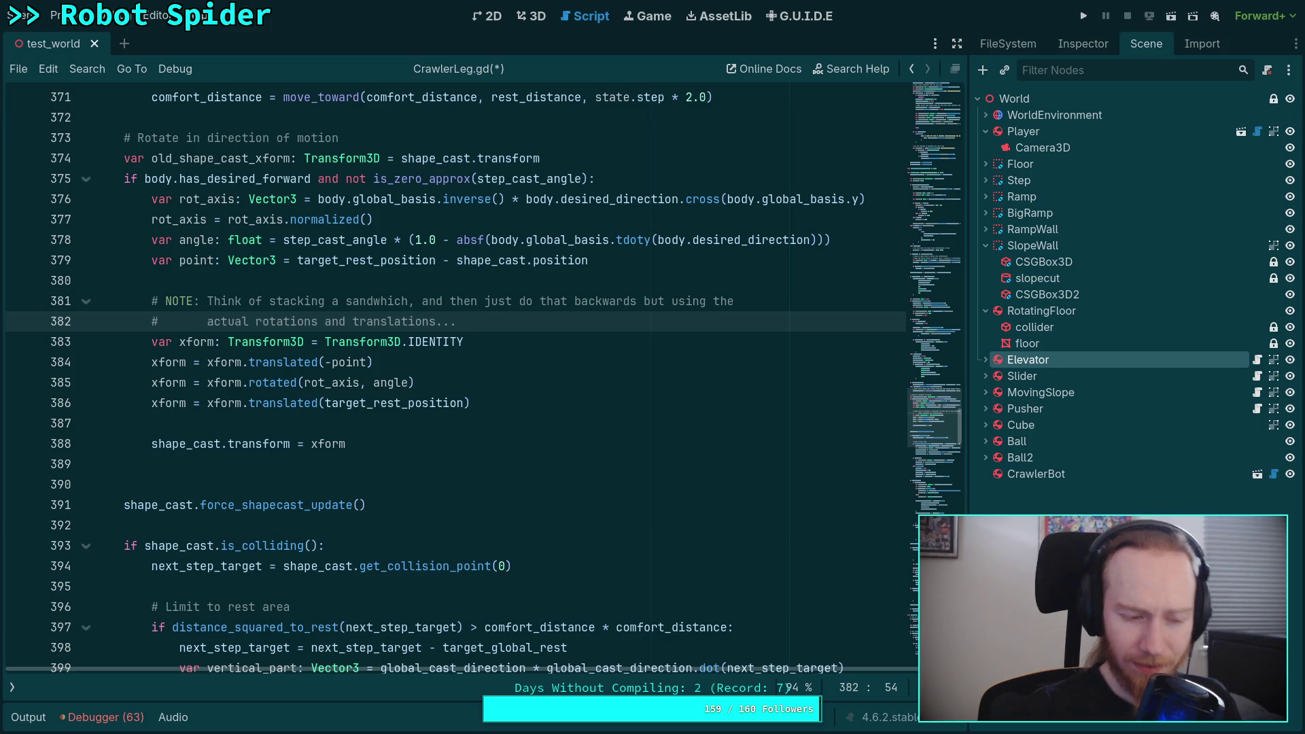
key(ctrl+s)
Check target_rest_position on line 386 and select the rest of the NOTE comment
click(502, 382)
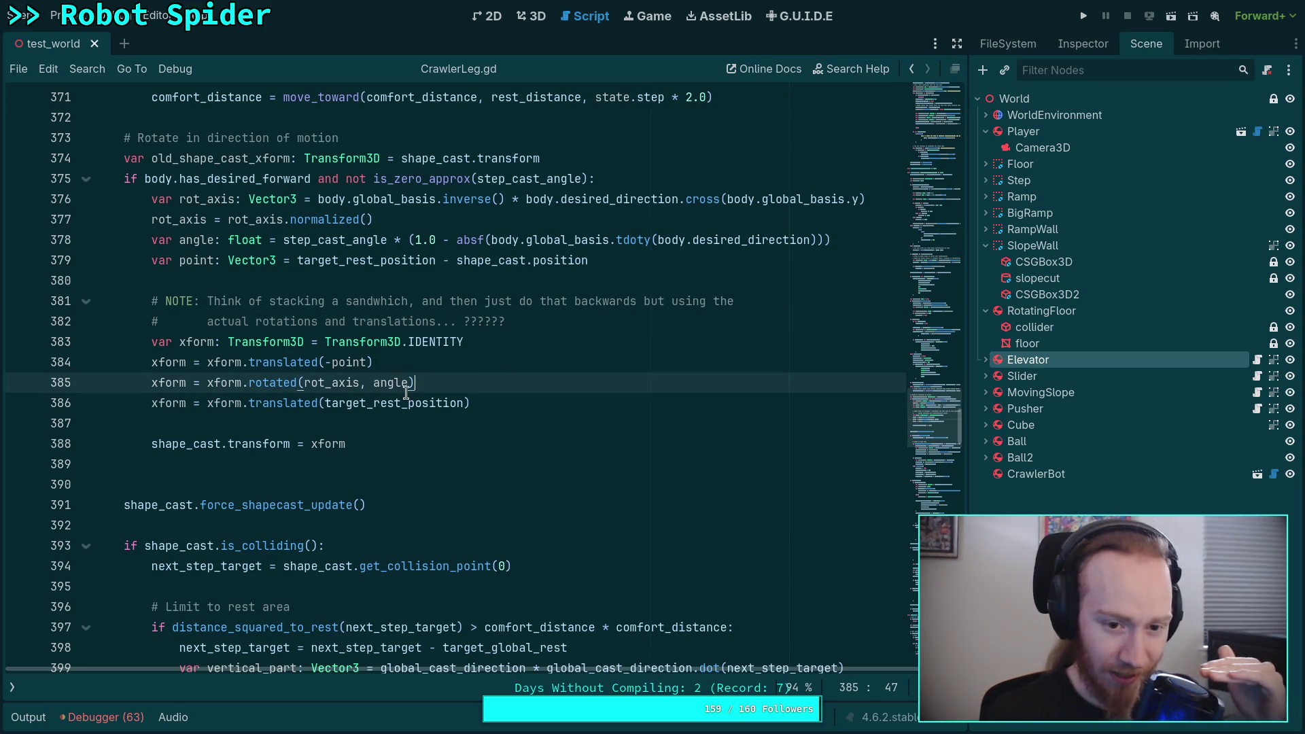
click(366, 402)
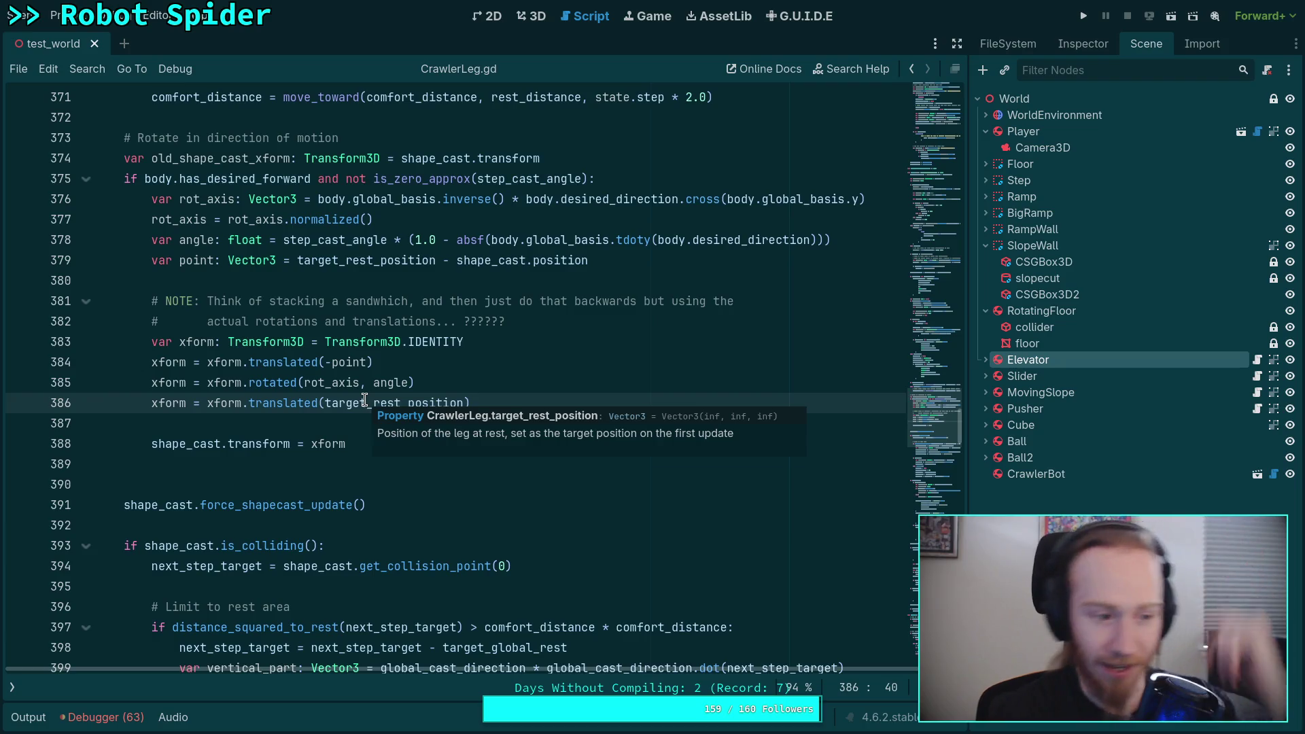
mouse_move(505, 321)
mouse_down()
mouse_move(320, 320)
mouse_move(266, 300)
mouse_up()
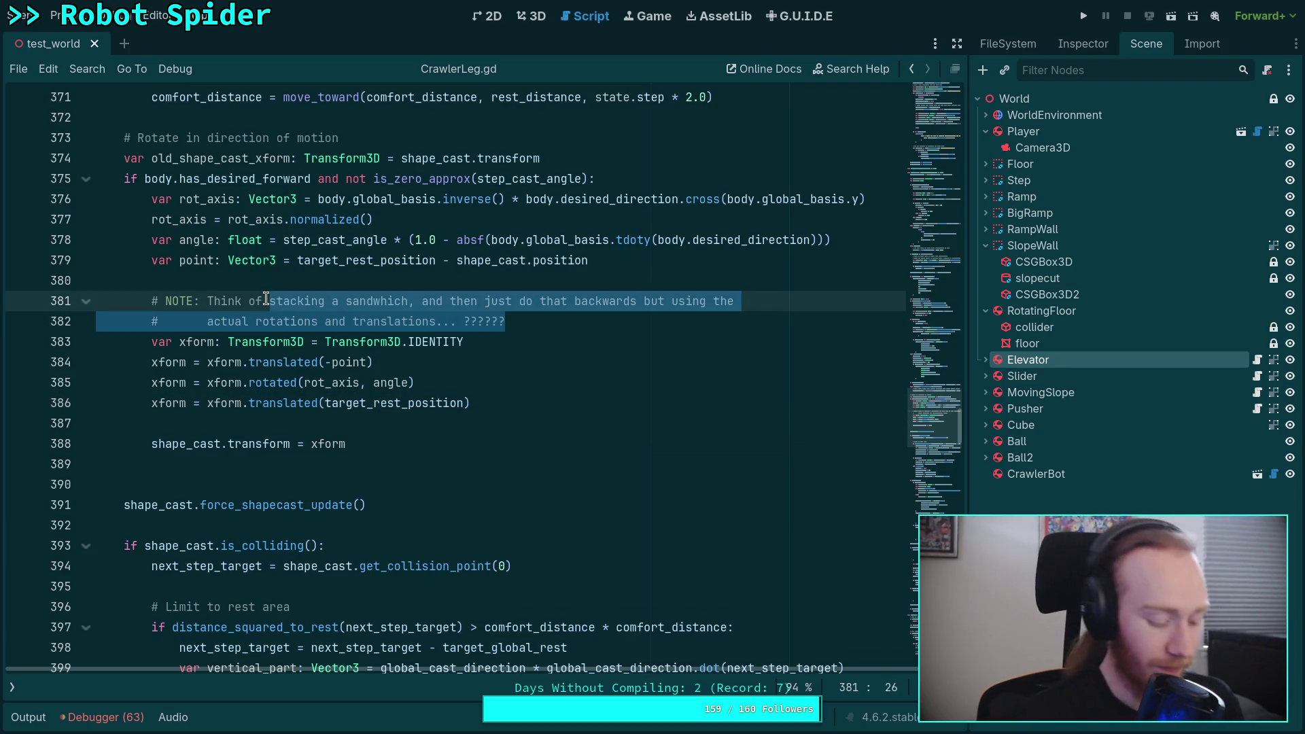
Reword the NOTE comment about deconstructing a sandwich of operations, delete the extra blank line, and save
text(deconstruct)
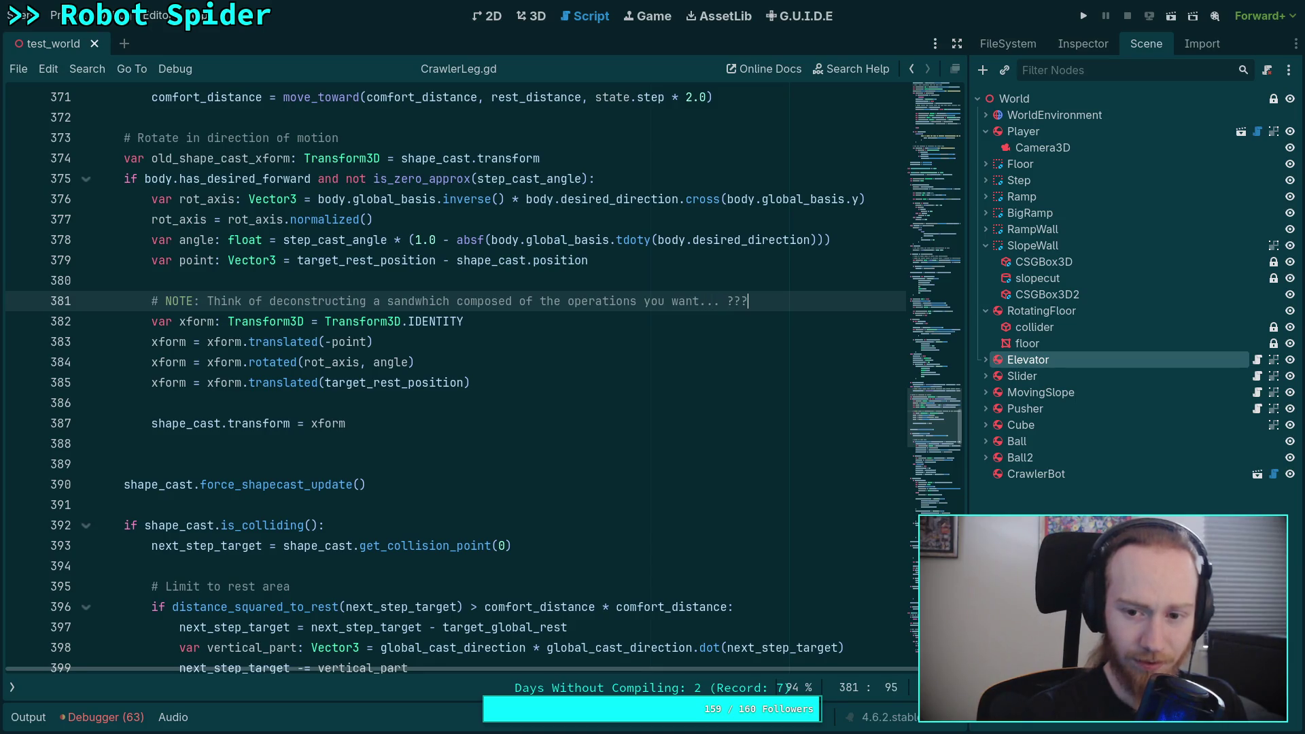
click(577, 382)
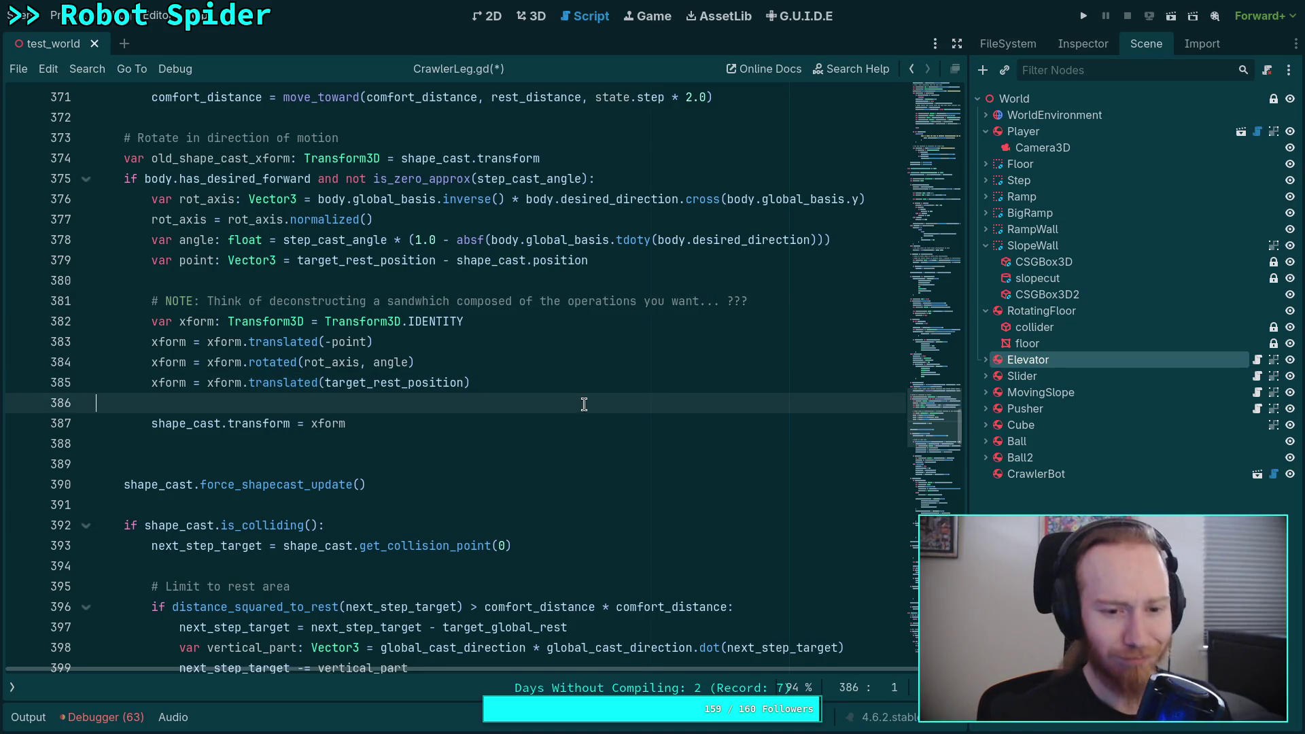
click(582, 402)
key(ctrl+s)
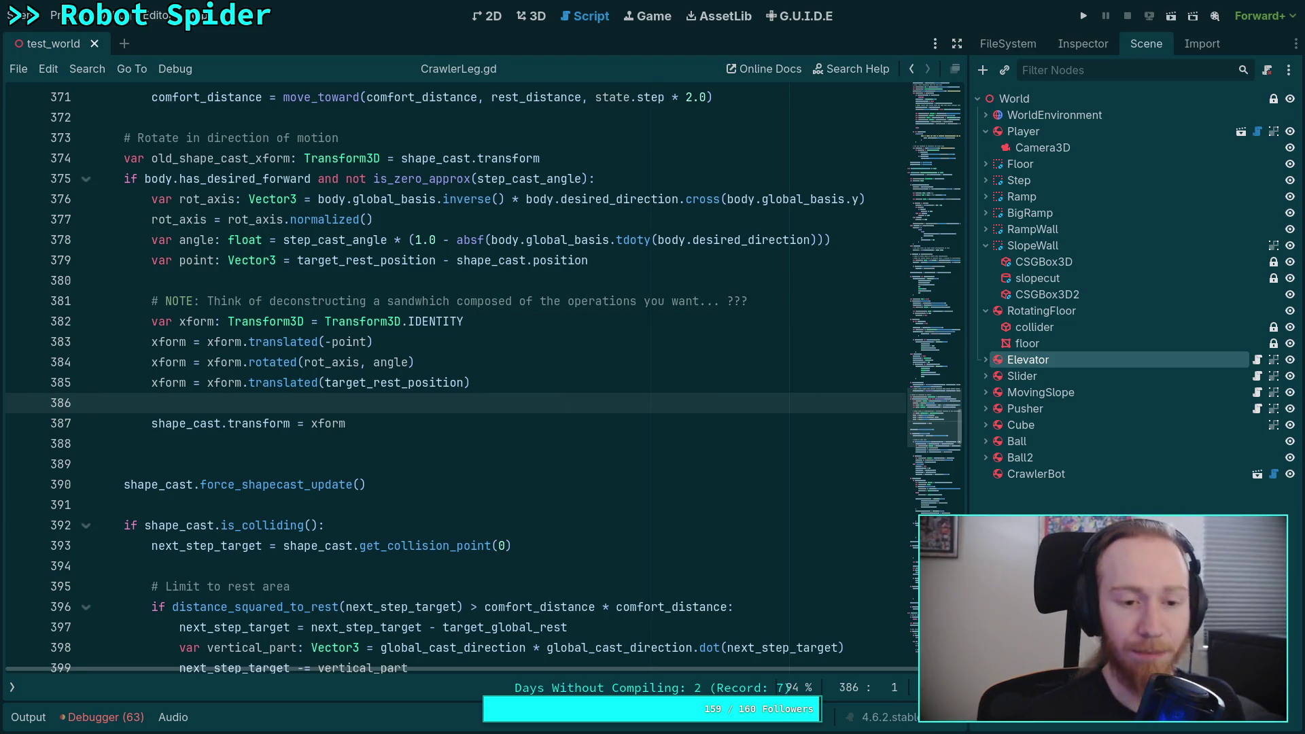
click(312, 434)
key(BackSpace)
key(ctrl+s)
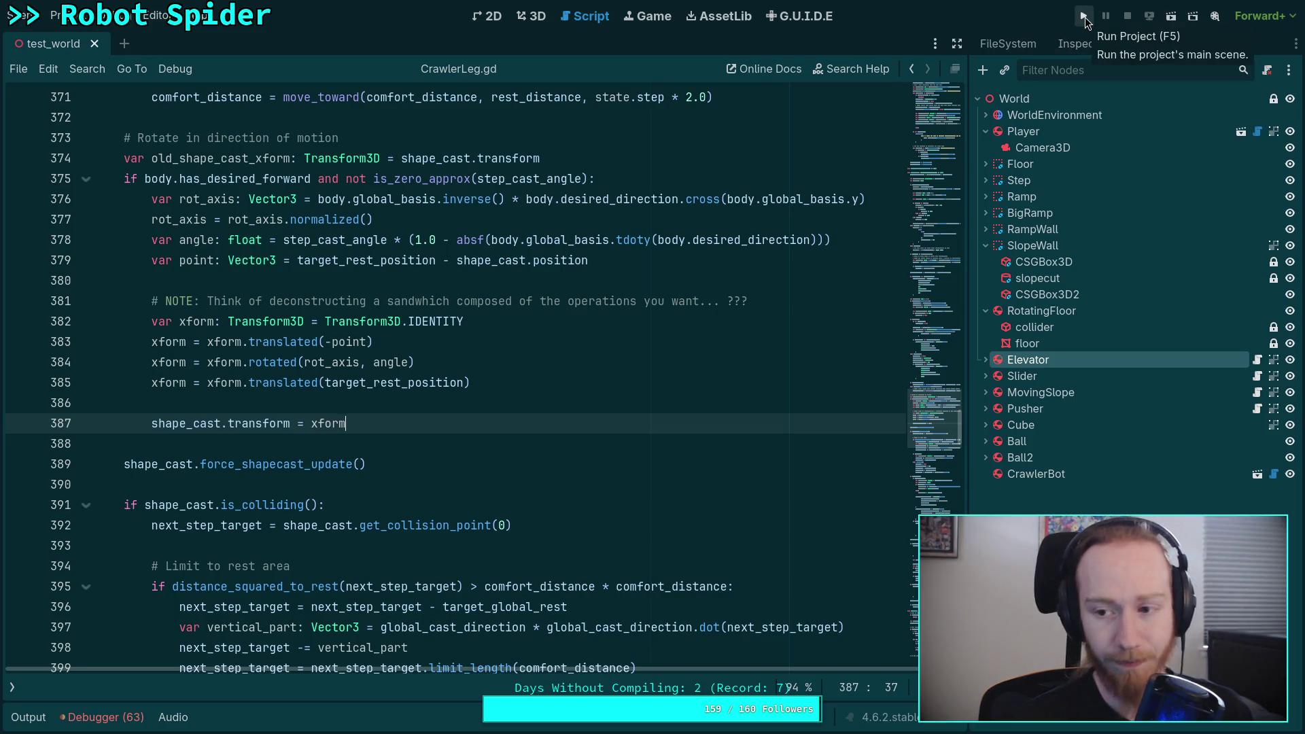
scroll(690, 251, up, 2)
scroll(689, 252, up, 4)
Run the project with F5, watch the spider beside the blue wall, then stop with F8
key(F5)
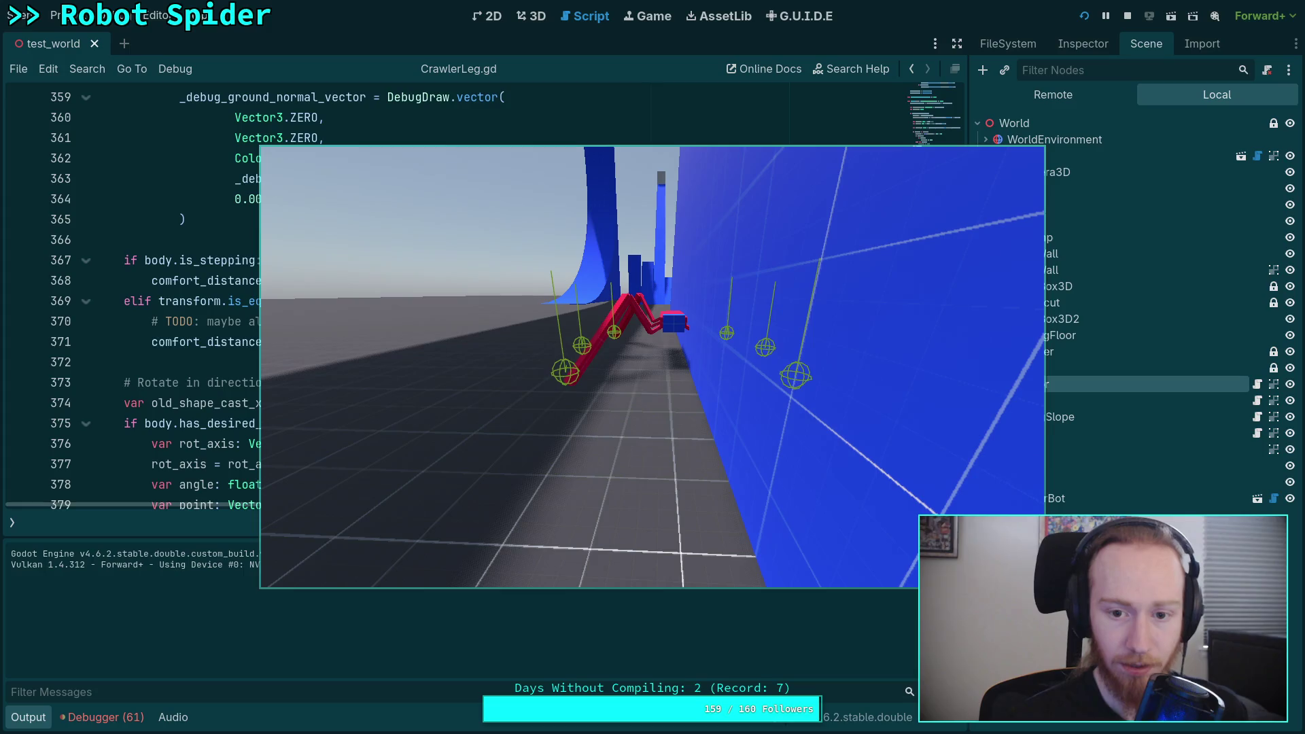
key(F8)
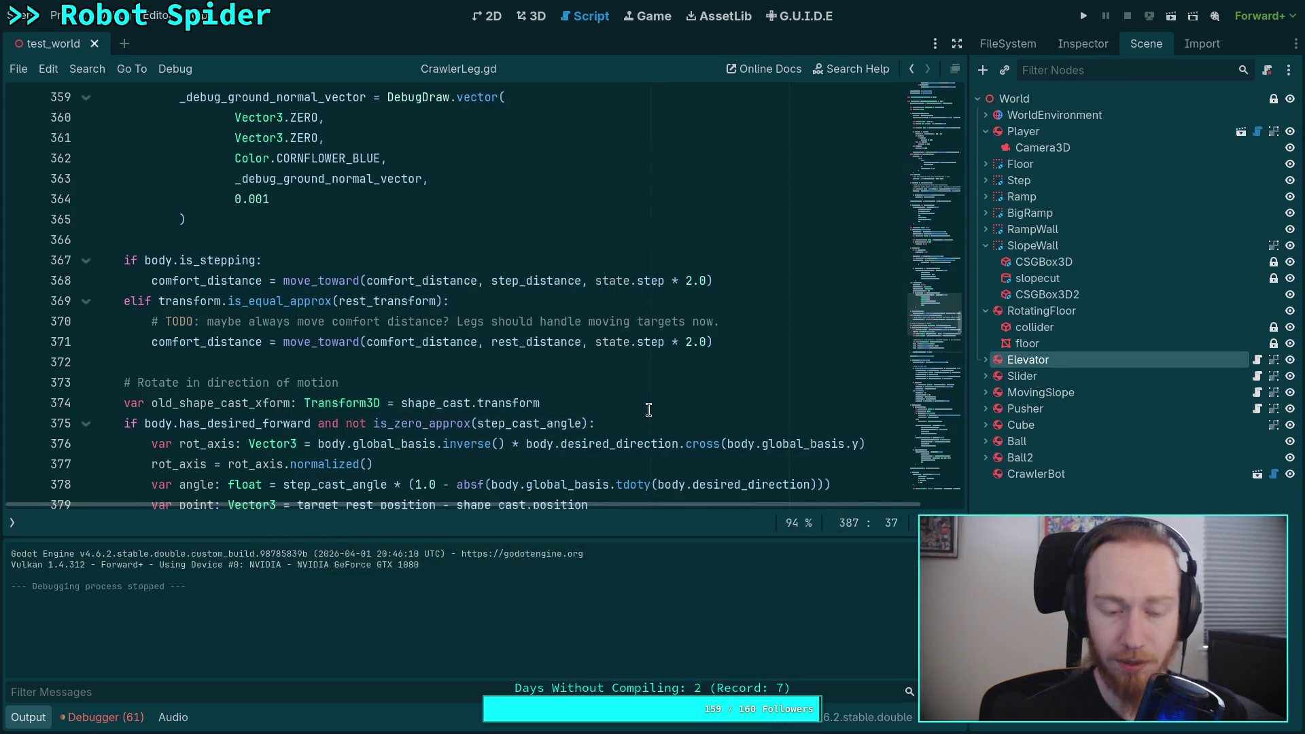
Run the project again, walk the spider around the blue ramps and stairs, then stop it
scroll(653, 408, up, 10)
scroll(625, 406, up, 6)
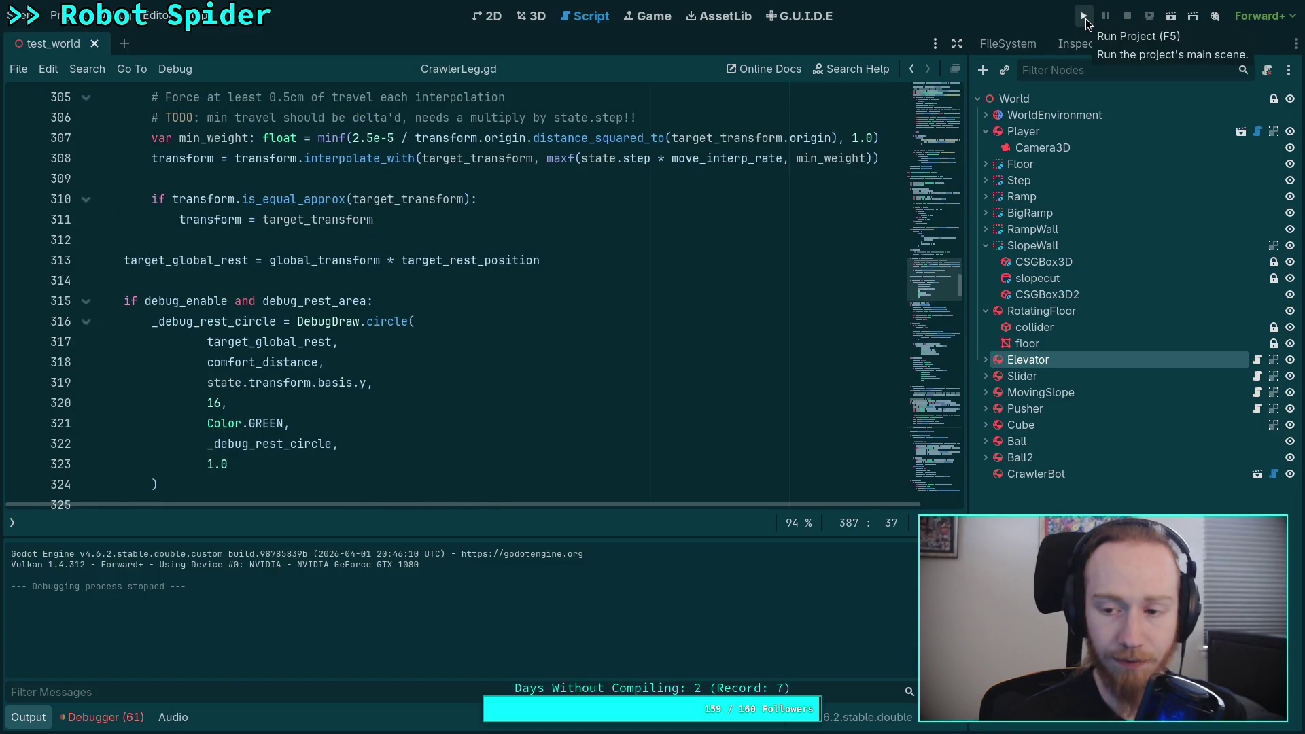
click(1085, 16)
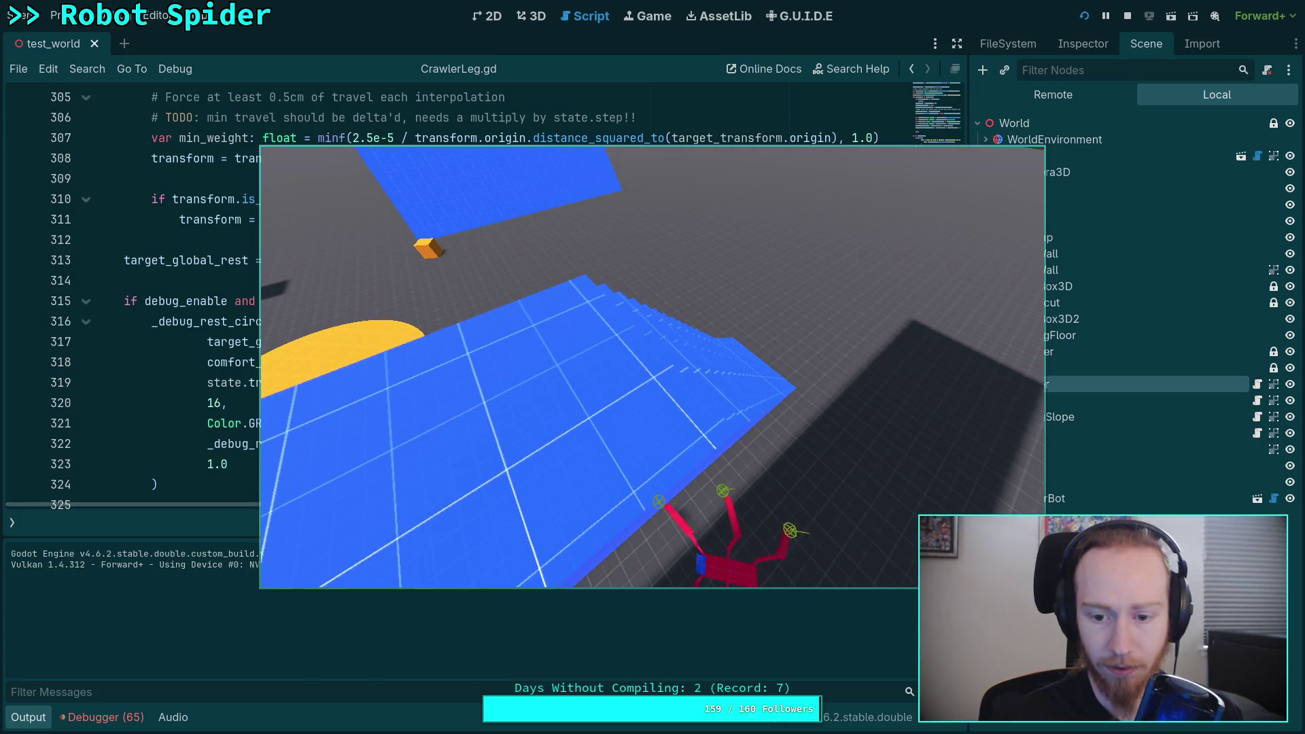
click(1128, 16)
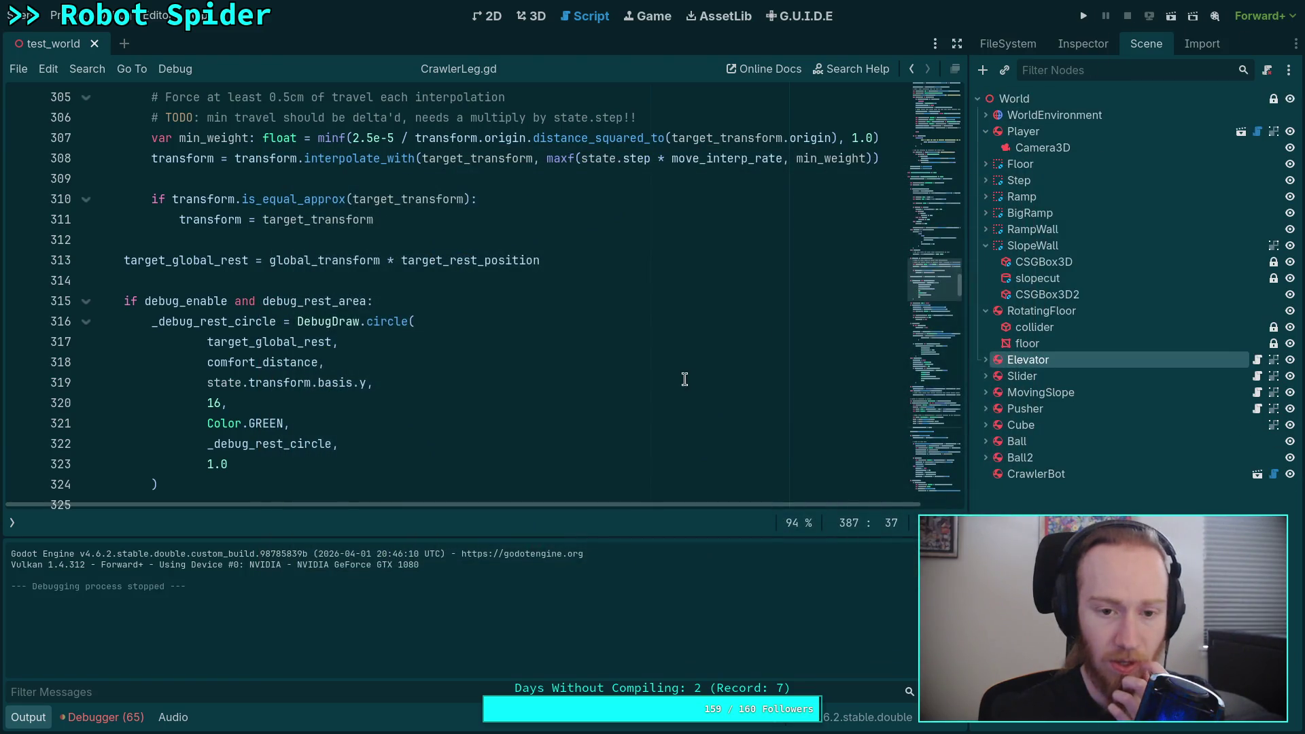
Set CrawlerBot's Max Leg Force under Leg Parameters from 20.0 to 50.0
click(28, 717)
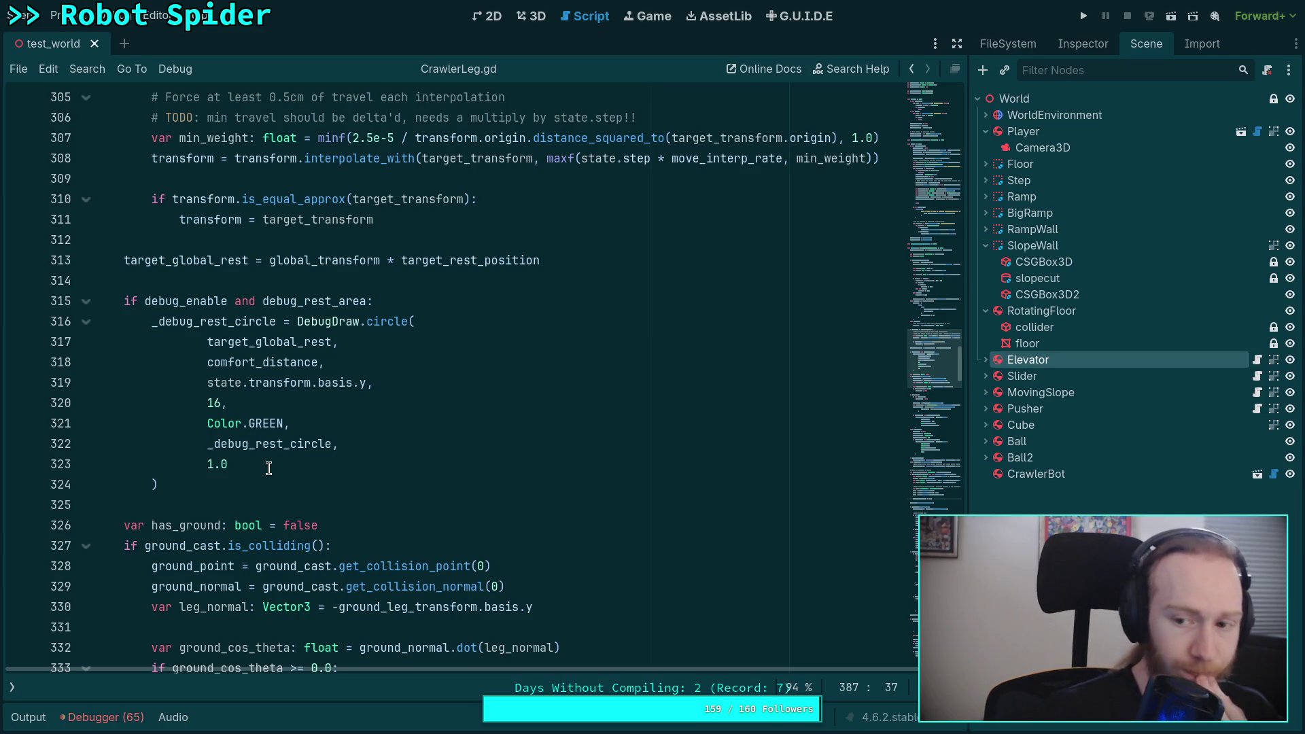
click(1051, 475)
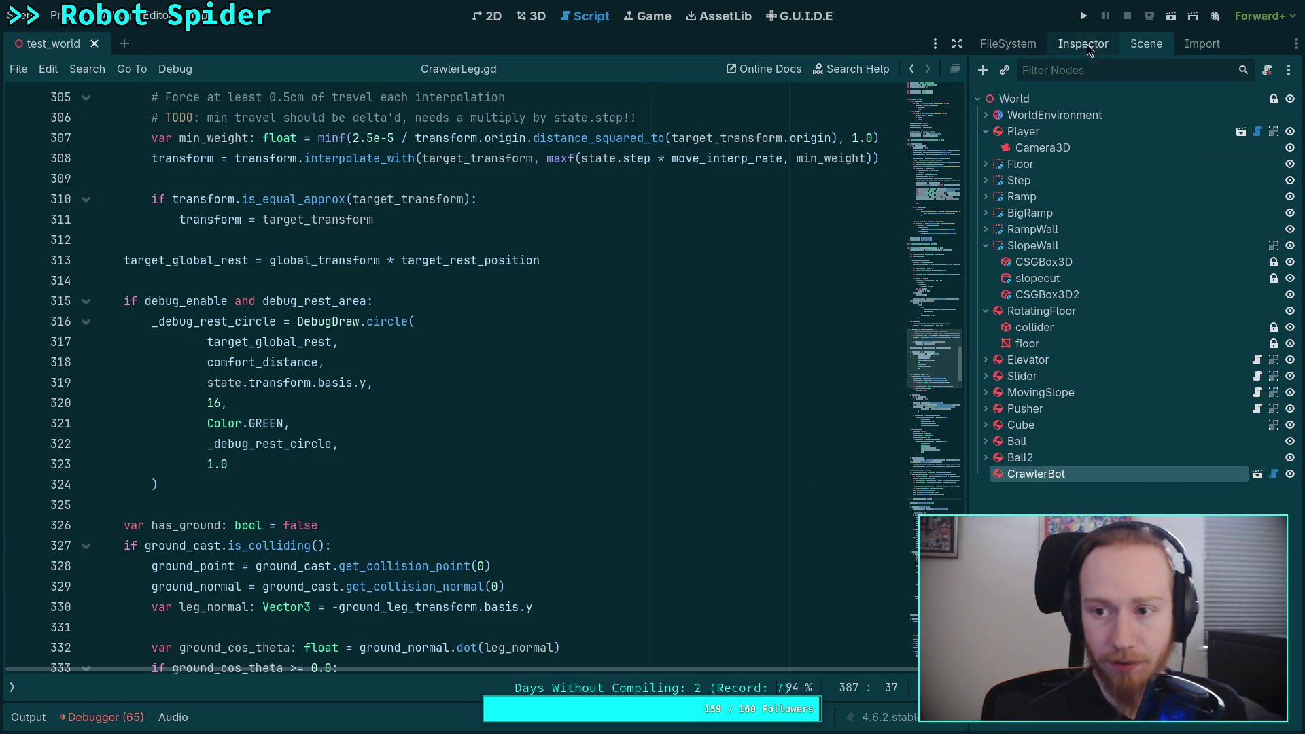
click(1087, 45)
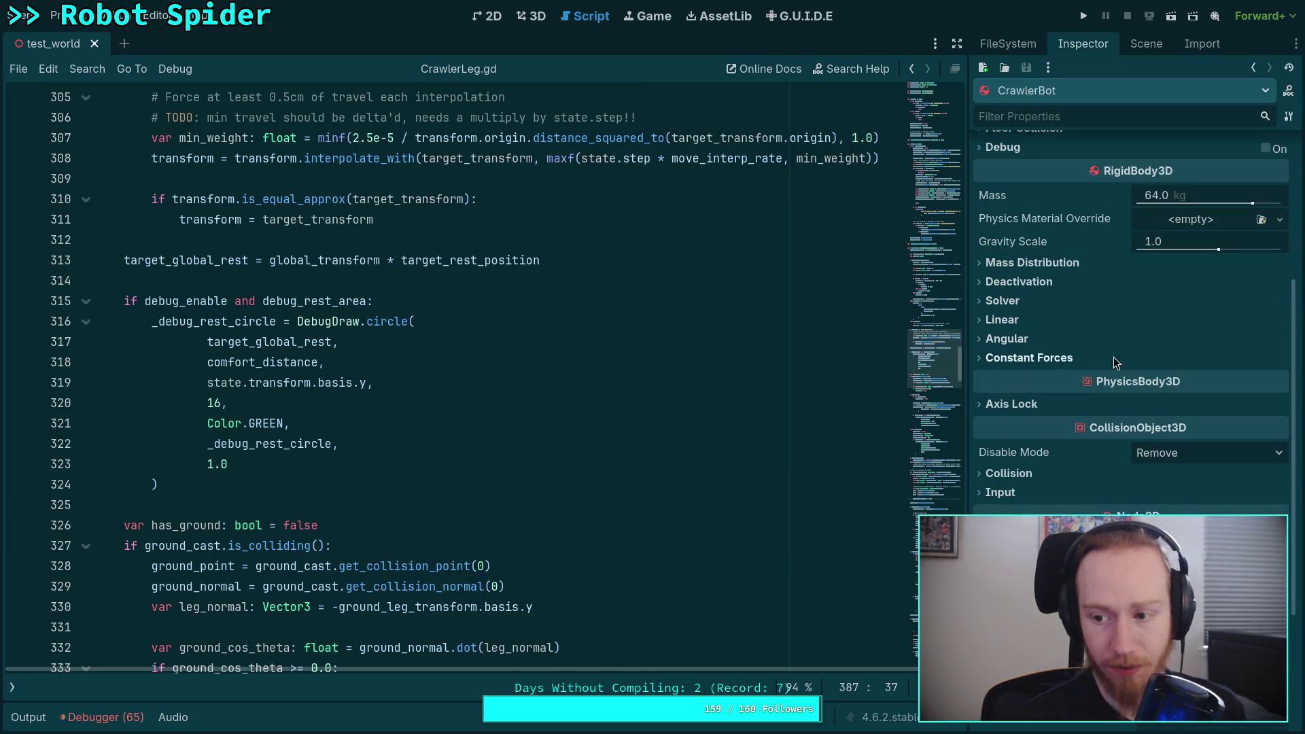
scroll(1113, 357, up, 5)
click(1034, 310)
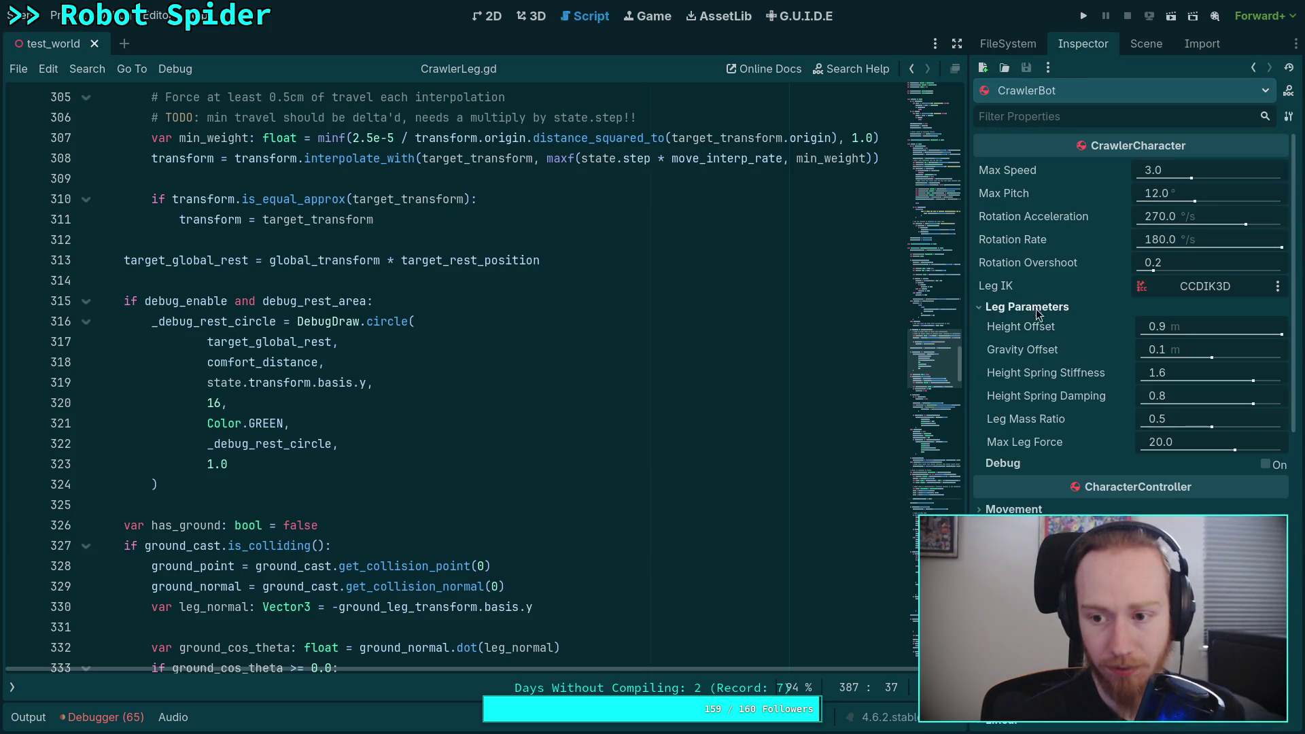
click(1165, 440)
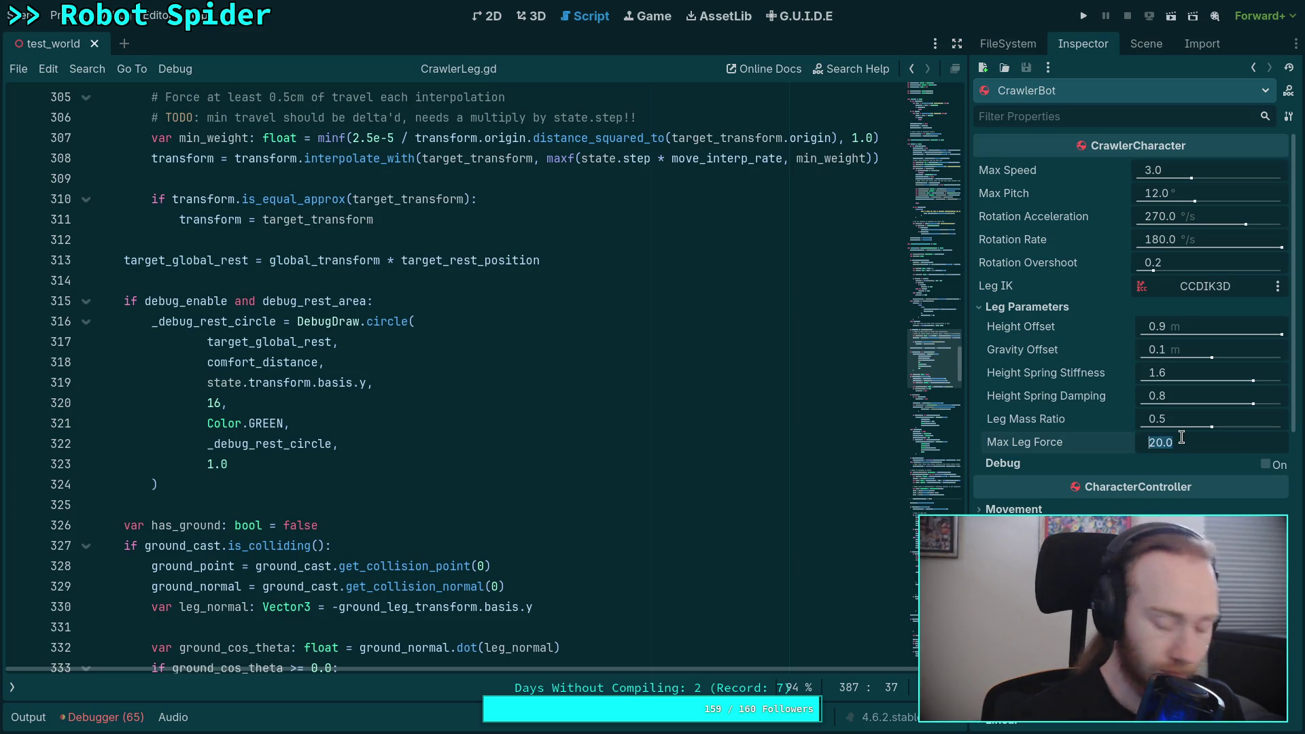
Test-run the stronger leg force, stop it, and orbit the 3D view toward the spider
click(1084, 16)
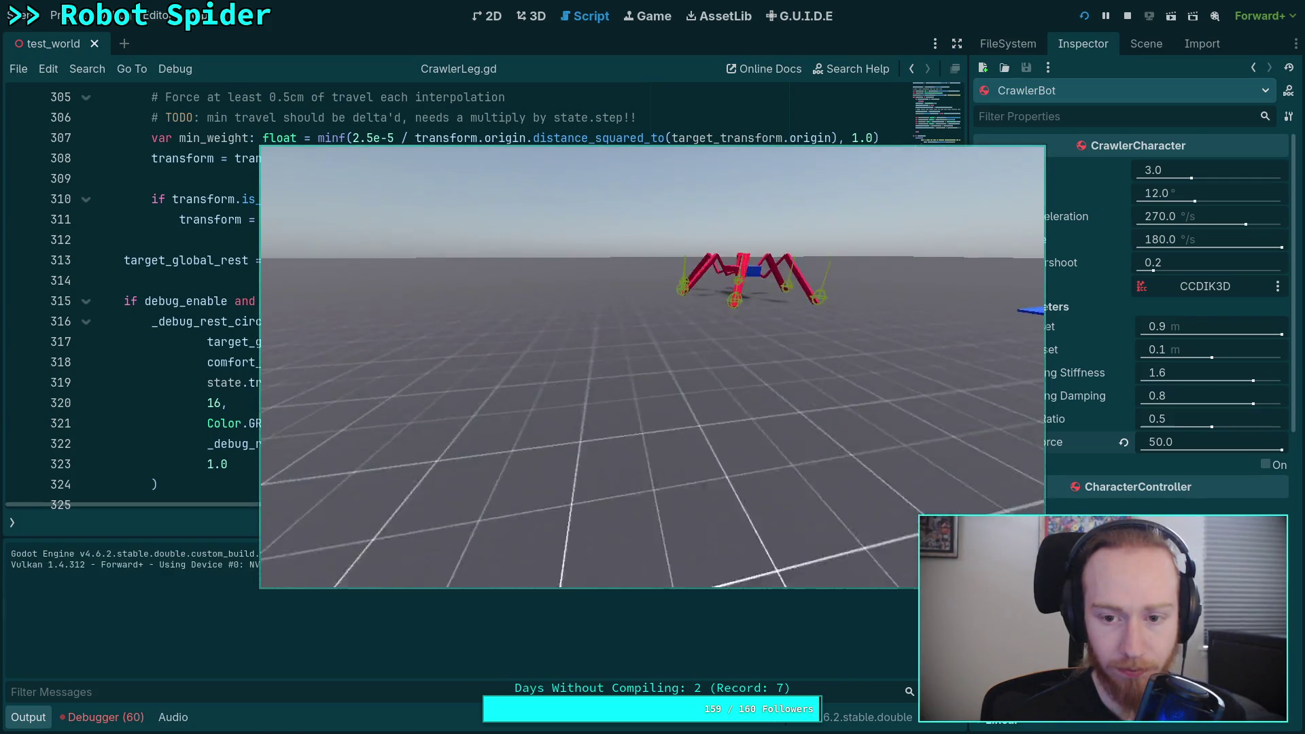
click(1128, 15)
click(532, 15)
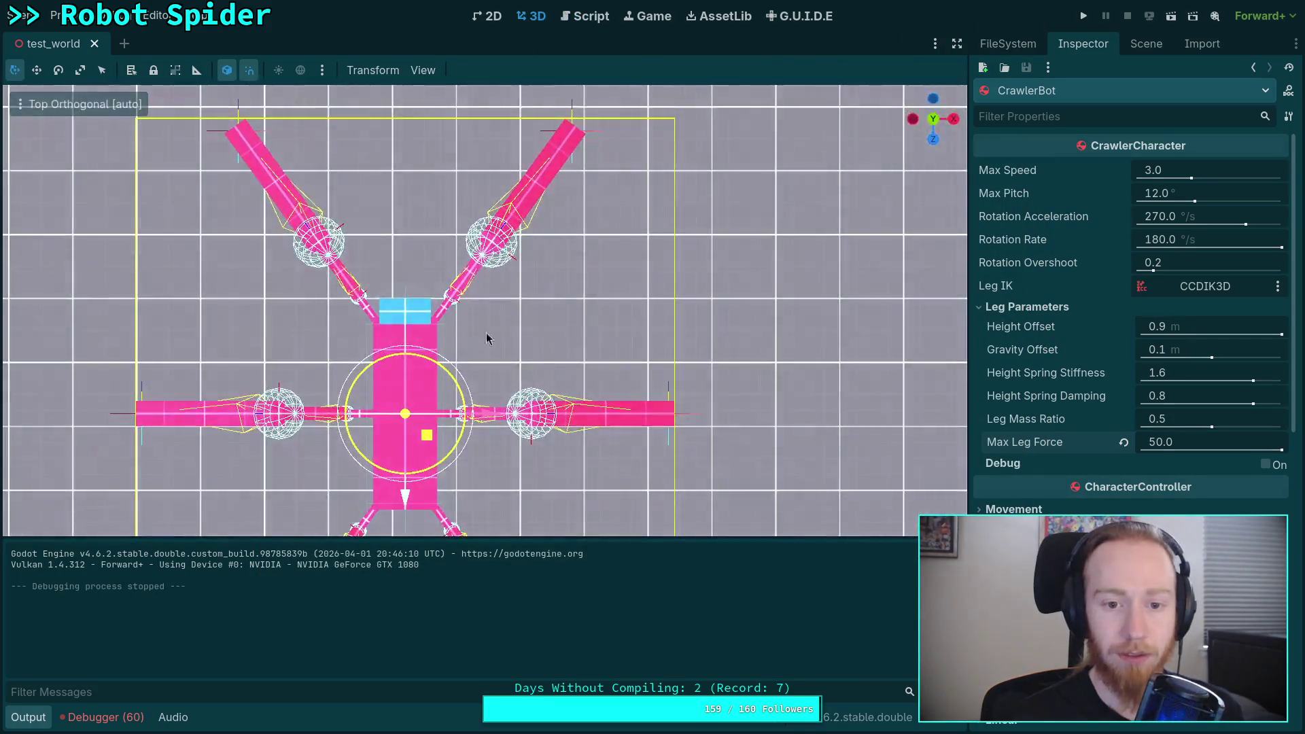
mouse_move(487, 338)
mouse_down()
mouse_move(474, 368)
mouse_move(487, 404)
mouse_up()
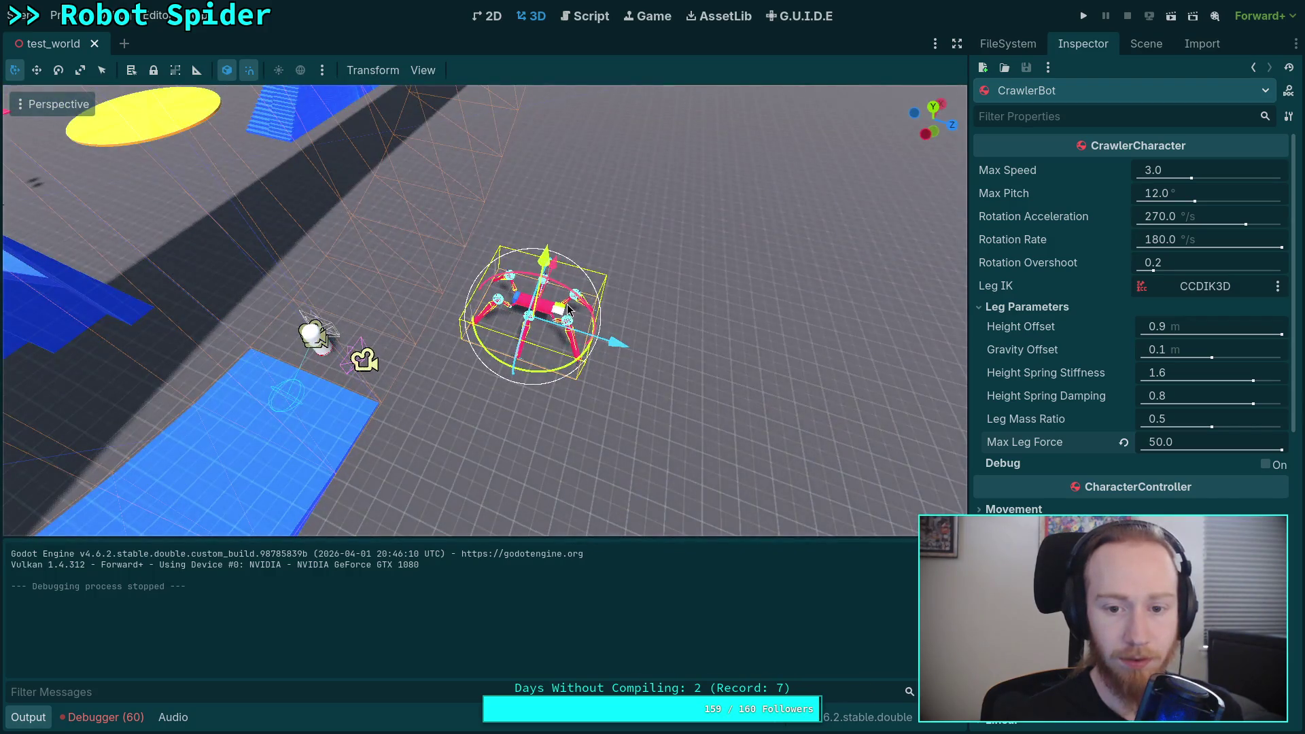
mouse_move(608, 340)
mouse_down()
mouse_move(560, 358)
mouse_move(554, 407)
mouse_move(745, 408)
mouse_move(698, 432)
mouse_up()
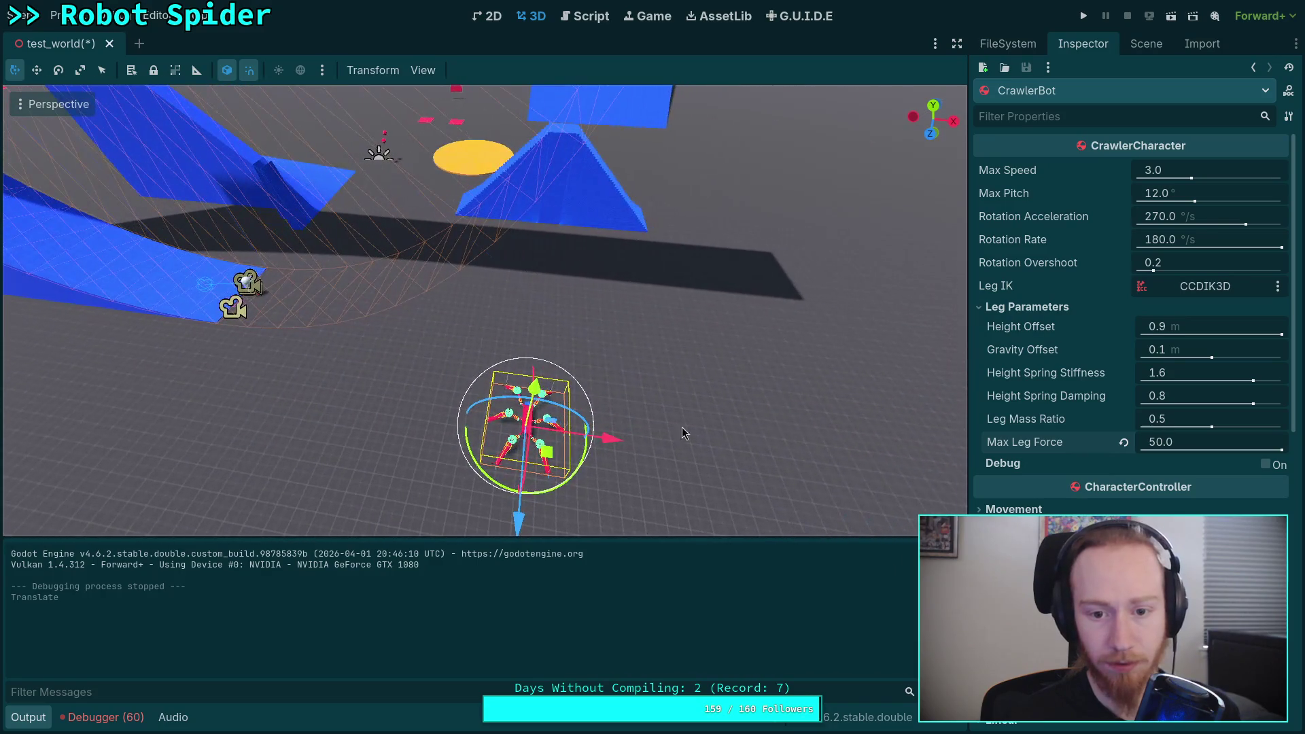
Shift the CrawlerBot spider back along Z and to the right along X
drag(520, 522, 538, 367)
drag(538, 367, 503, 378)
mouse_move(578, 350)
mouse_down()
mouse_move(607, 357)
mouse_move(381, 200)
mouse_move(306, 272)
mouse_move(325, 292)
mouse_up()
Place the Player on the spider's centre and turn it 60 degrees about its vertical axis
click(361, 182)
mouse_move(128, 421)
mouse_down()
mouse_move(380, 408)
mouse_move(409, 431)
mouse_up()
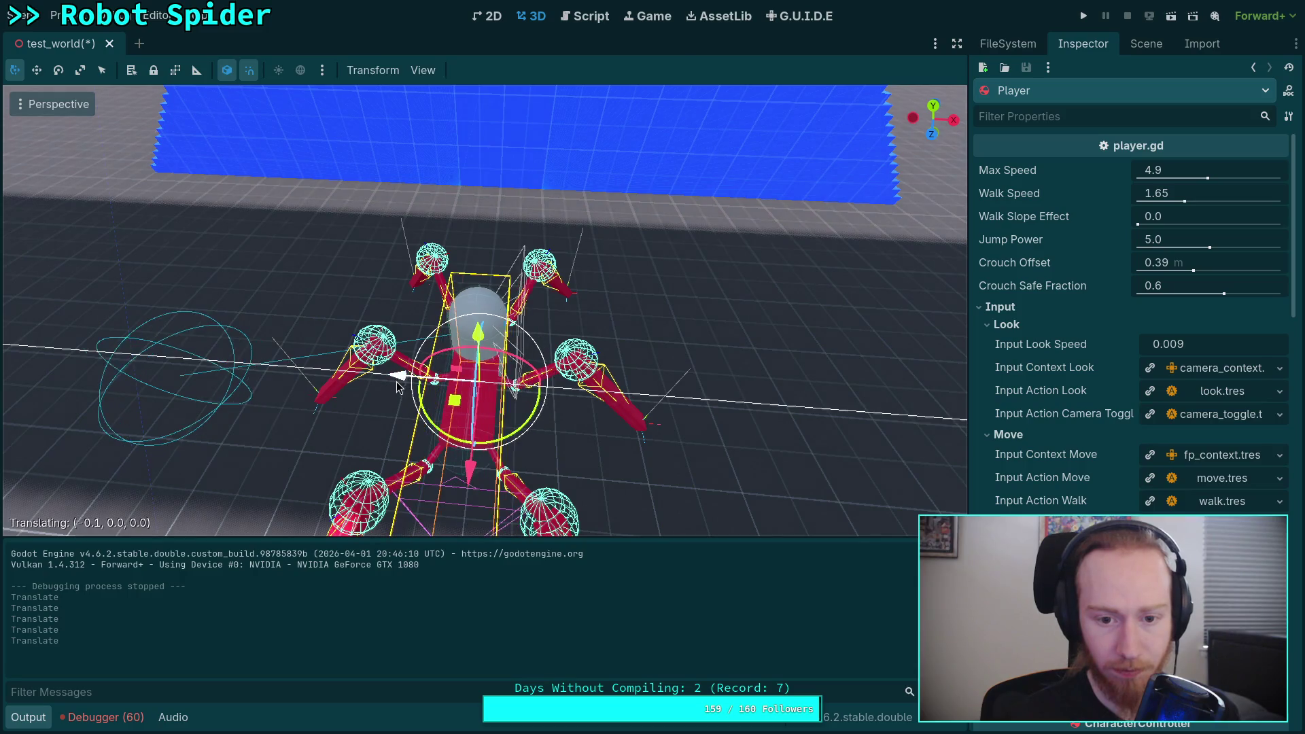
drag(399, 381, 438, 441)
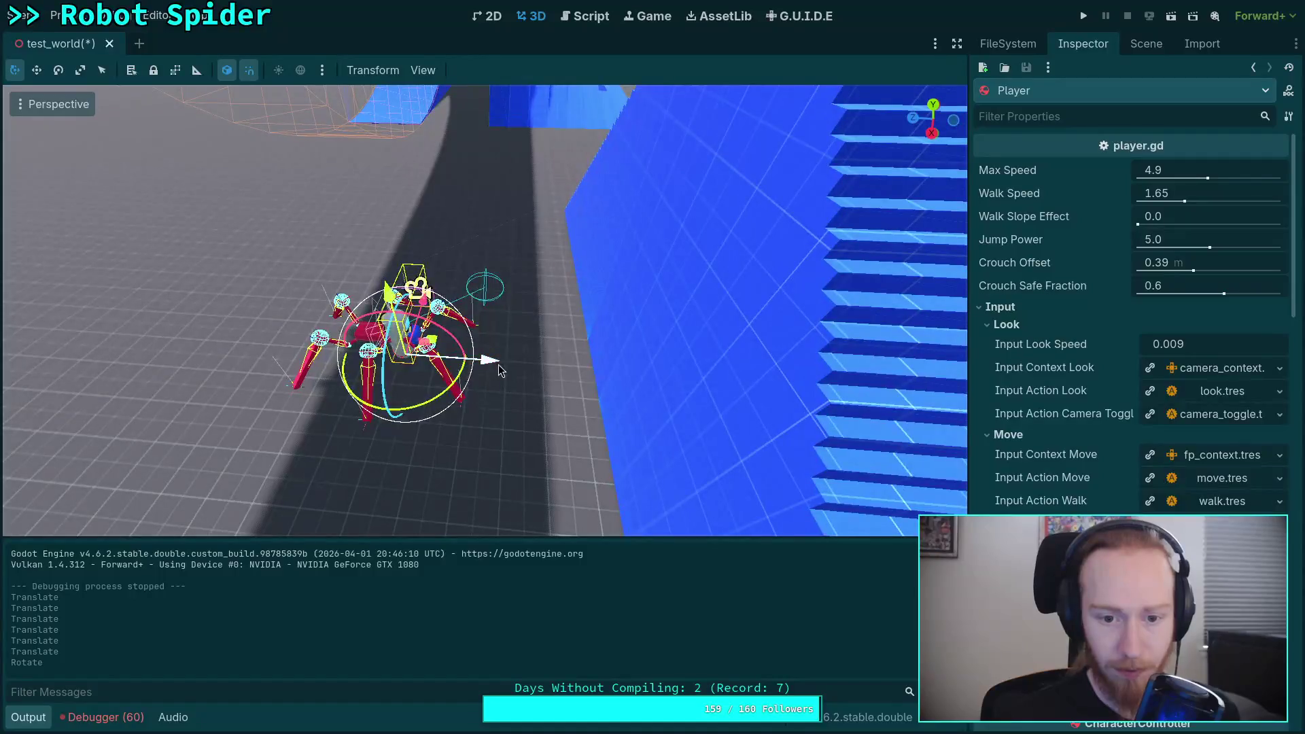
drag(499, 364, 619, 350)
Move the Player onto the blue stairs, then save and run the game
drag(527, 272, 541, 225)
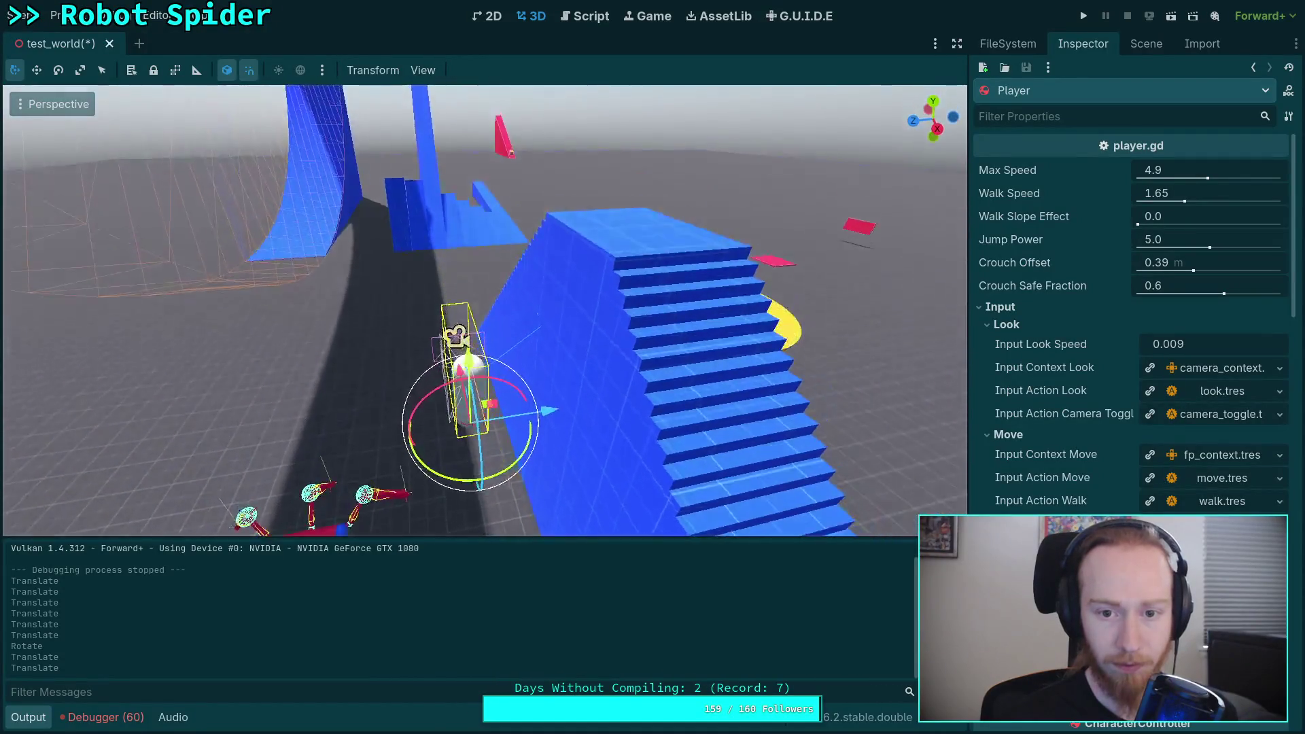
mouse_move(531, 432)
mouse_down()
mouse_move(529, 259)
mouse_move(680, 249)
mouse_up()
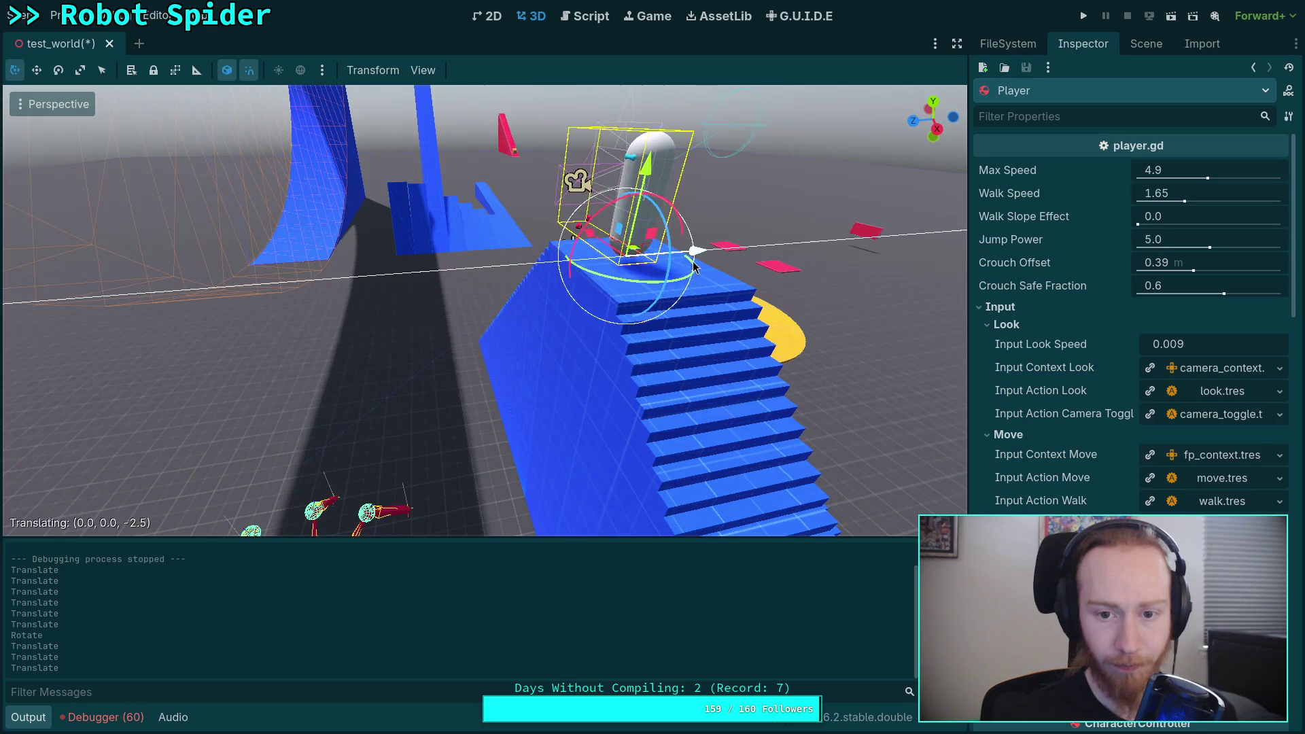
scroll(547, 281, up, 3)
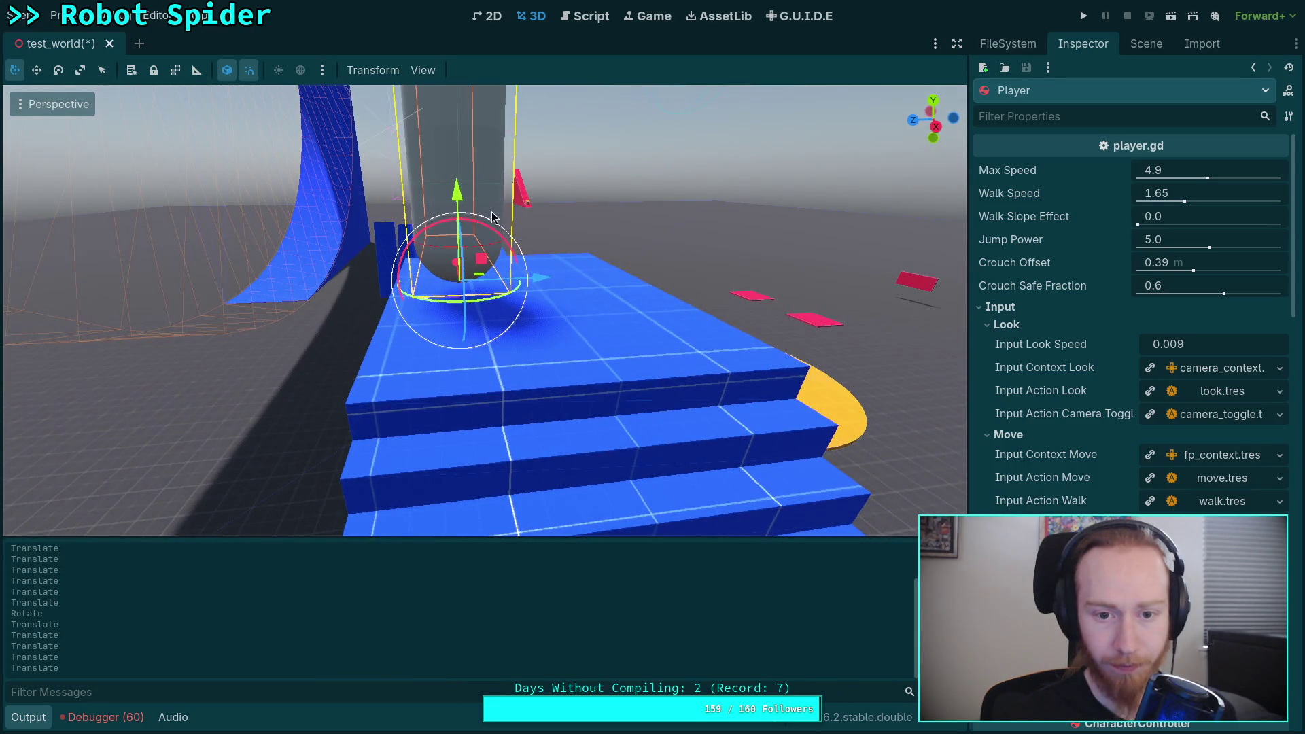
drag(547, 281, 542, 272)
drag(531, 213, 531, 214)
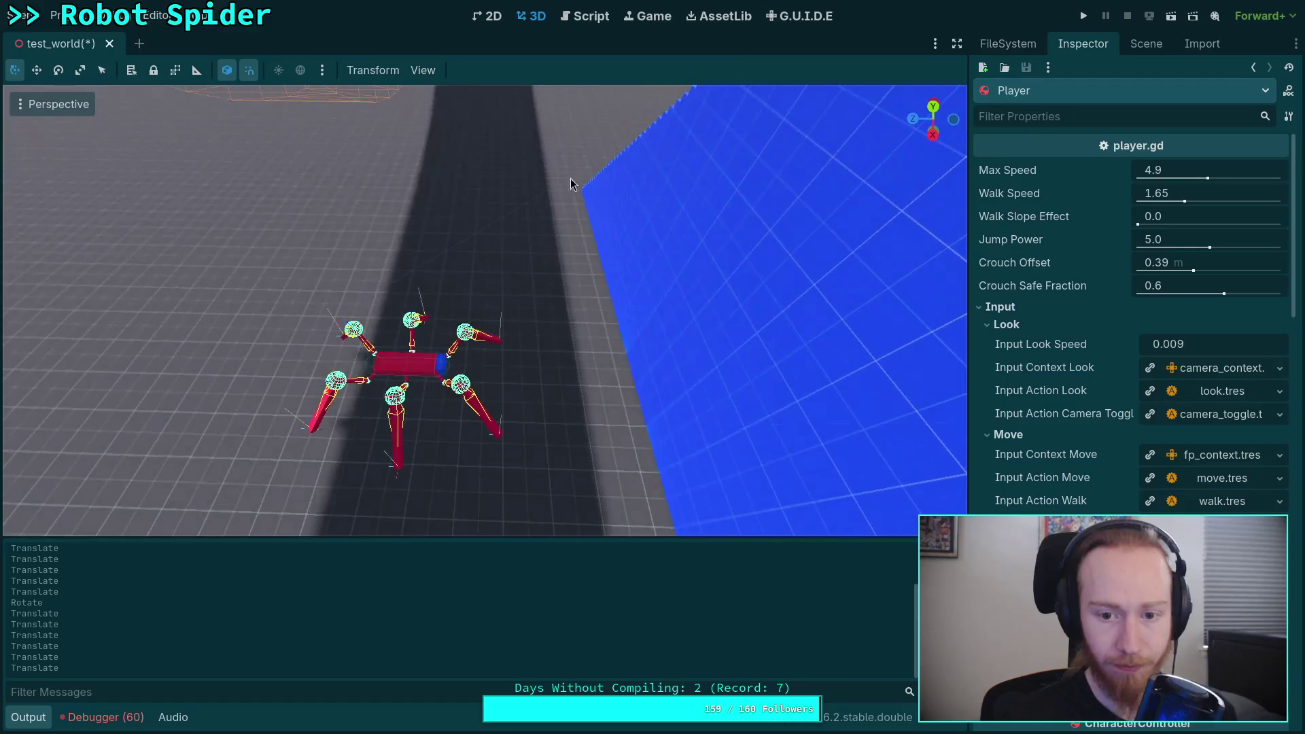
click(1088, 16)
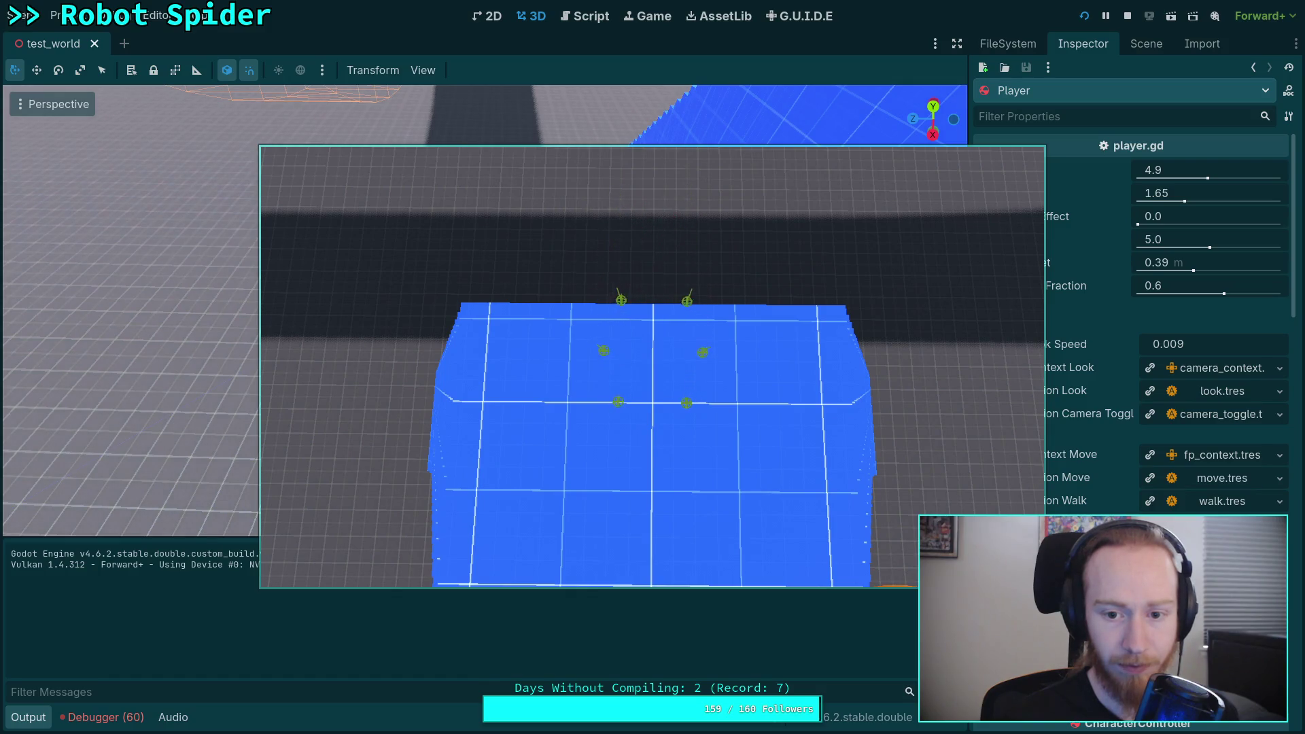
Stop the game, collapse the Input property group, and run the game again
click(1127, 16)
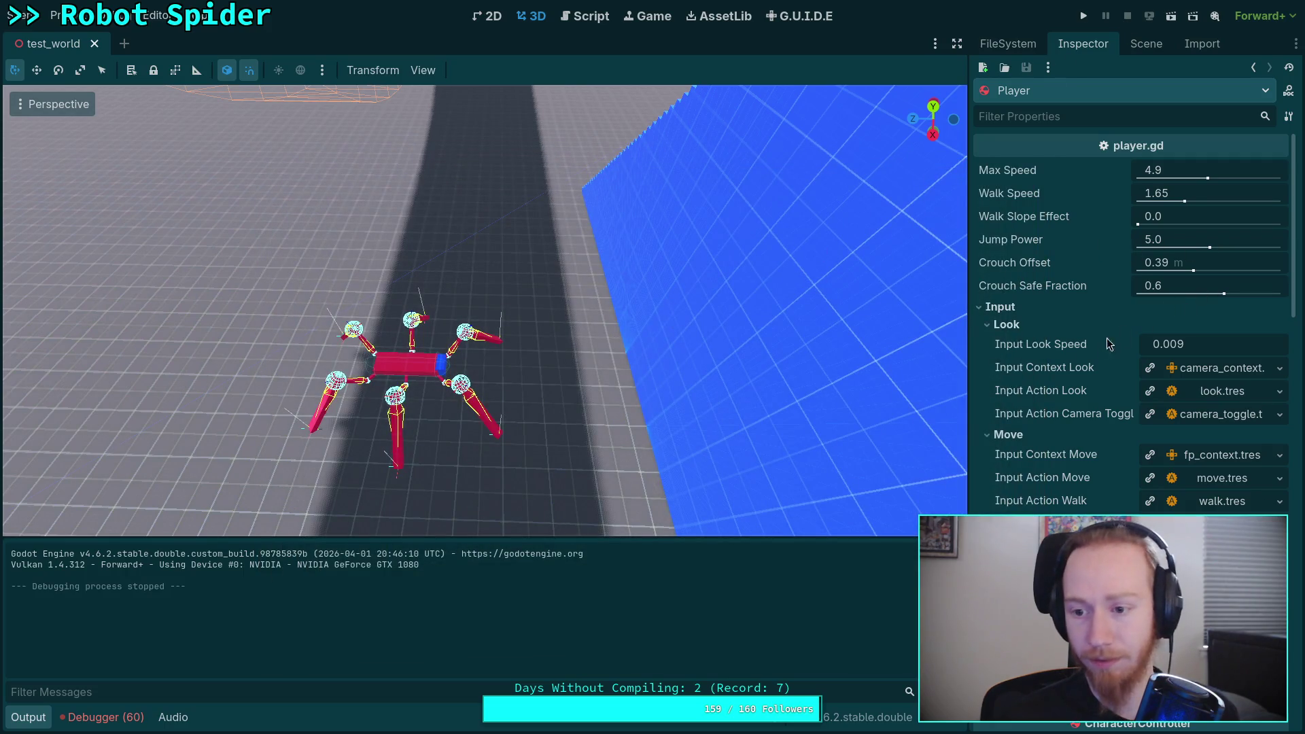
click(982, 310)
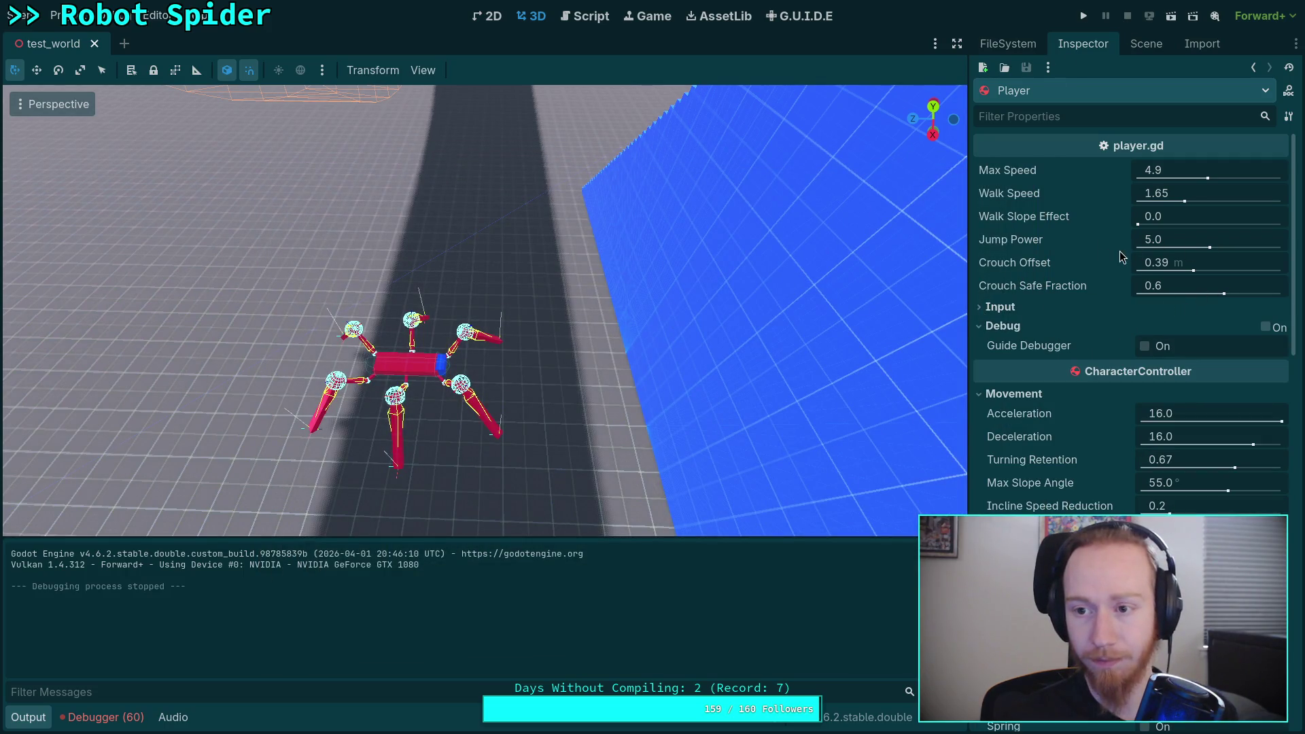
click(1085, 17)
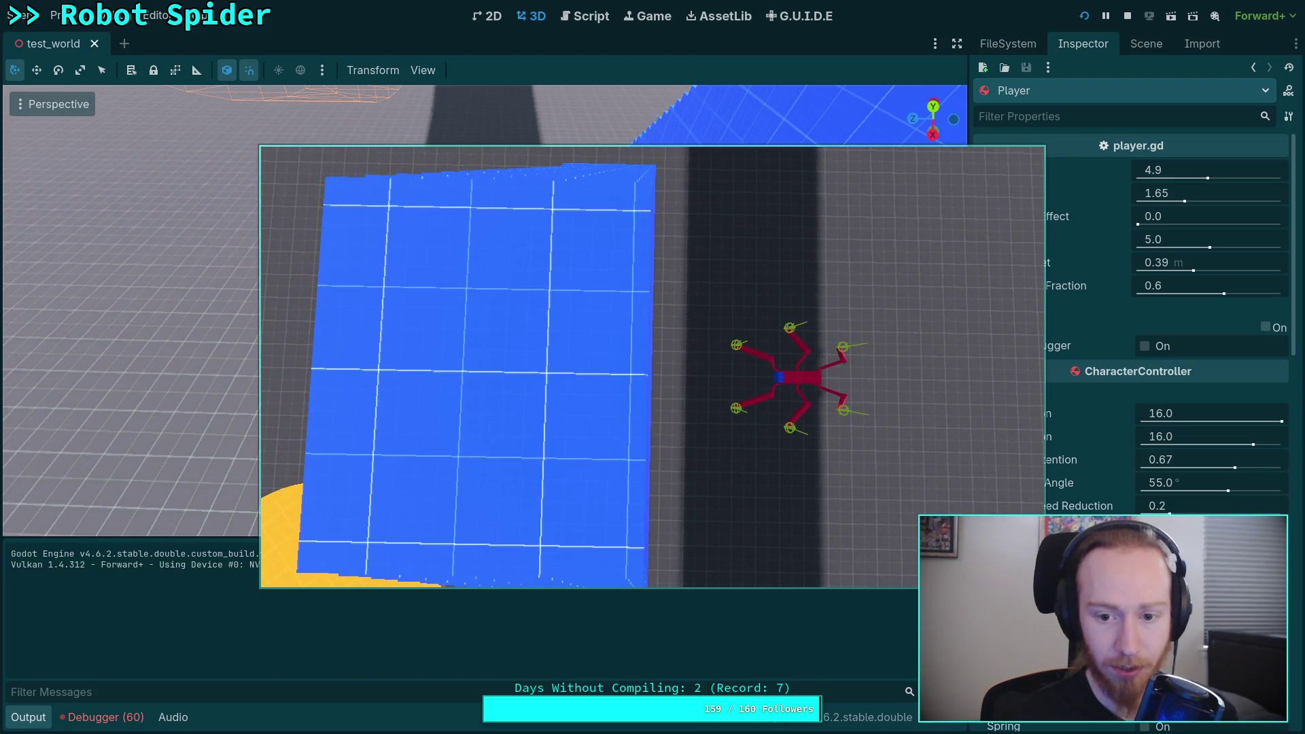
Walk the spider with W into the blue wall, then restart the game with F5
key(w)
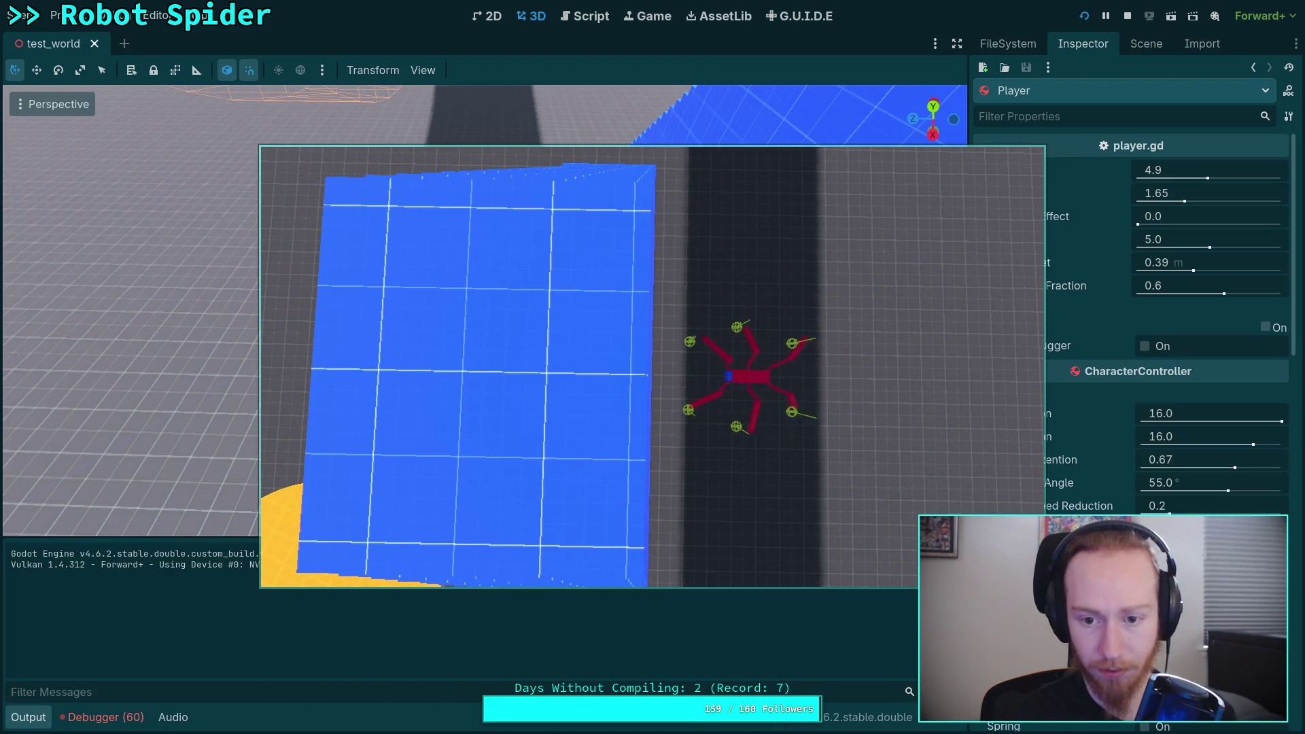
key(w)
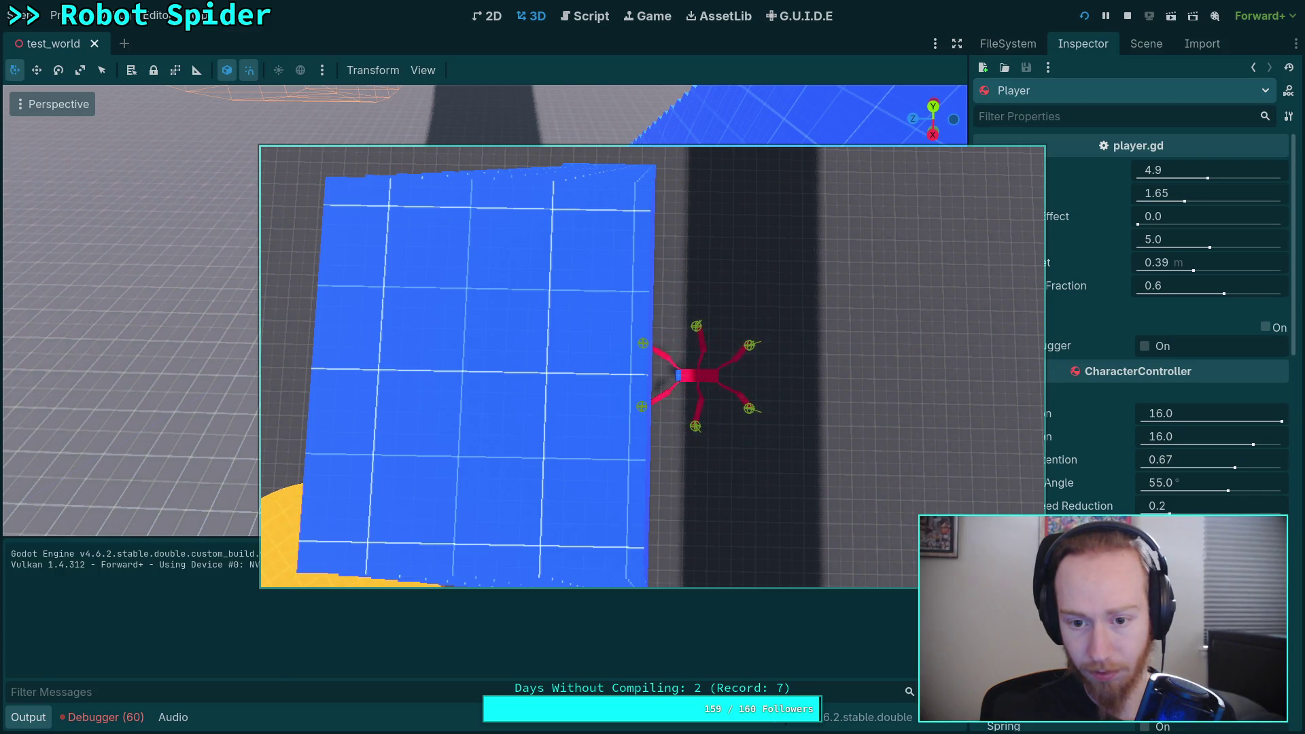
key(w)
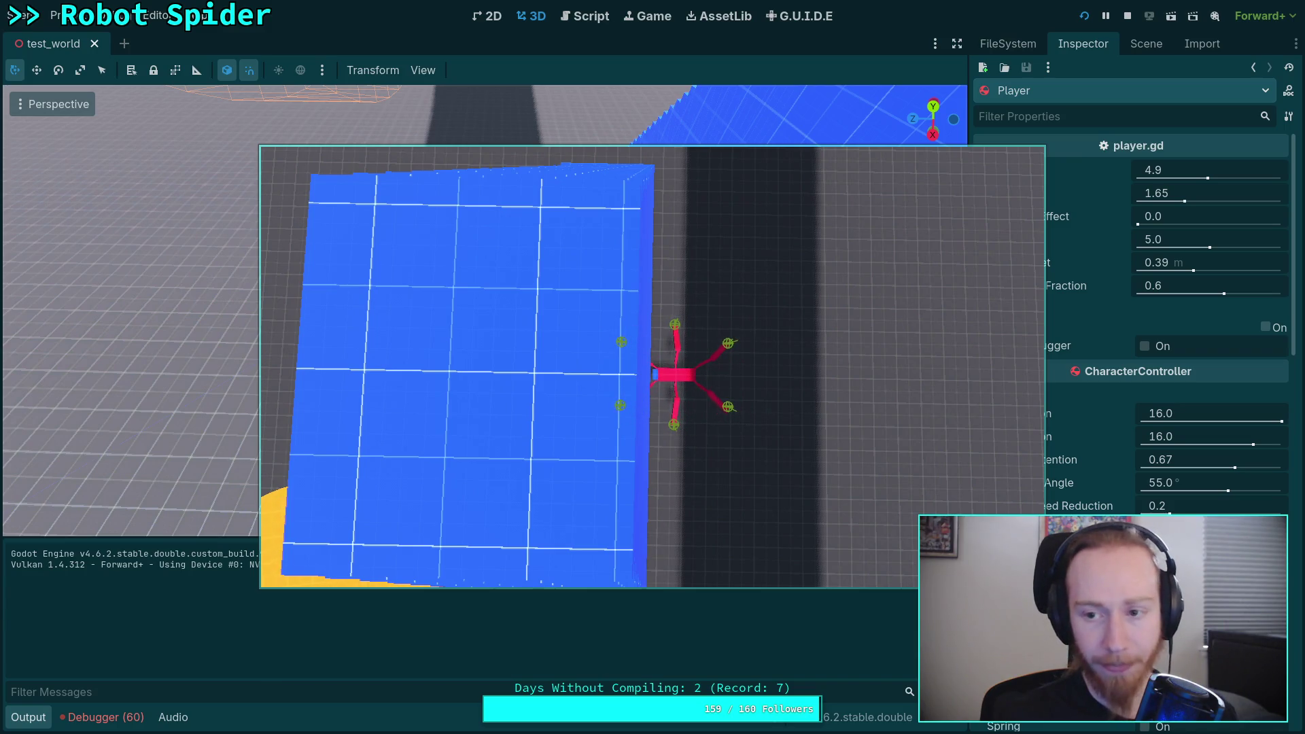
key(Escape)
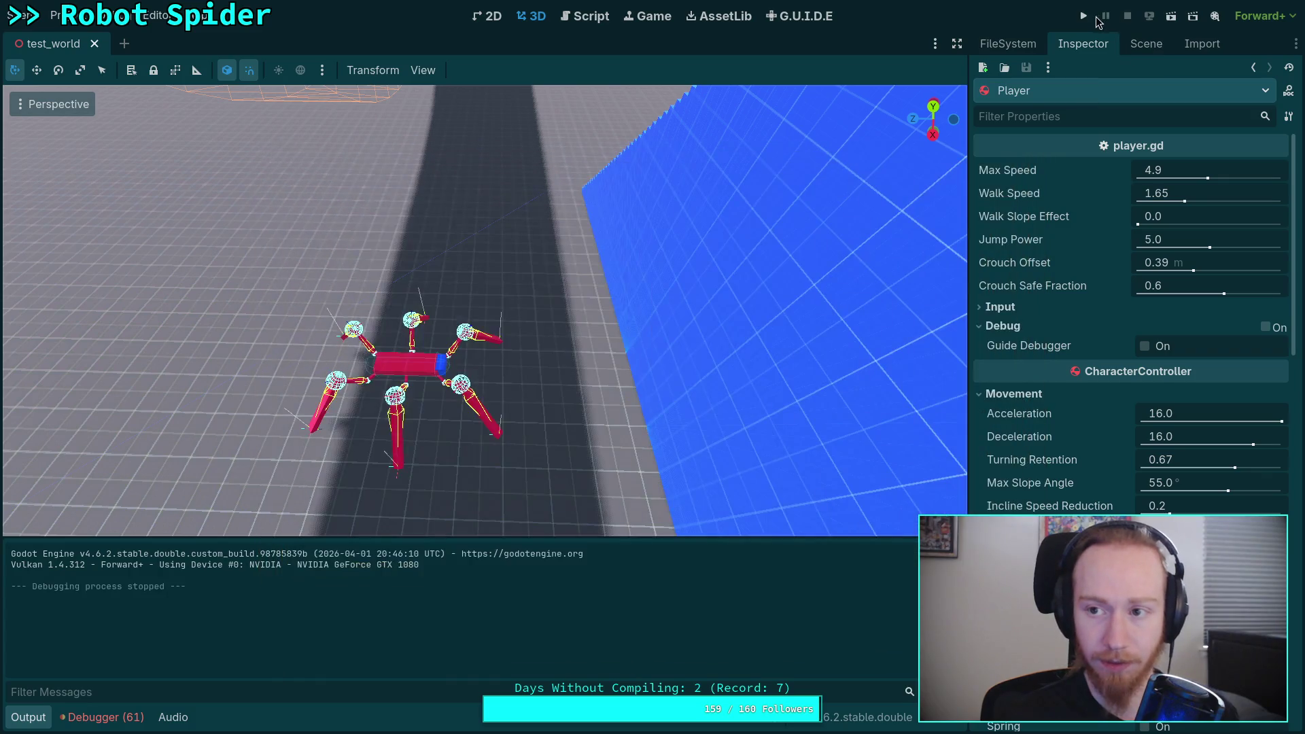
key(F5)
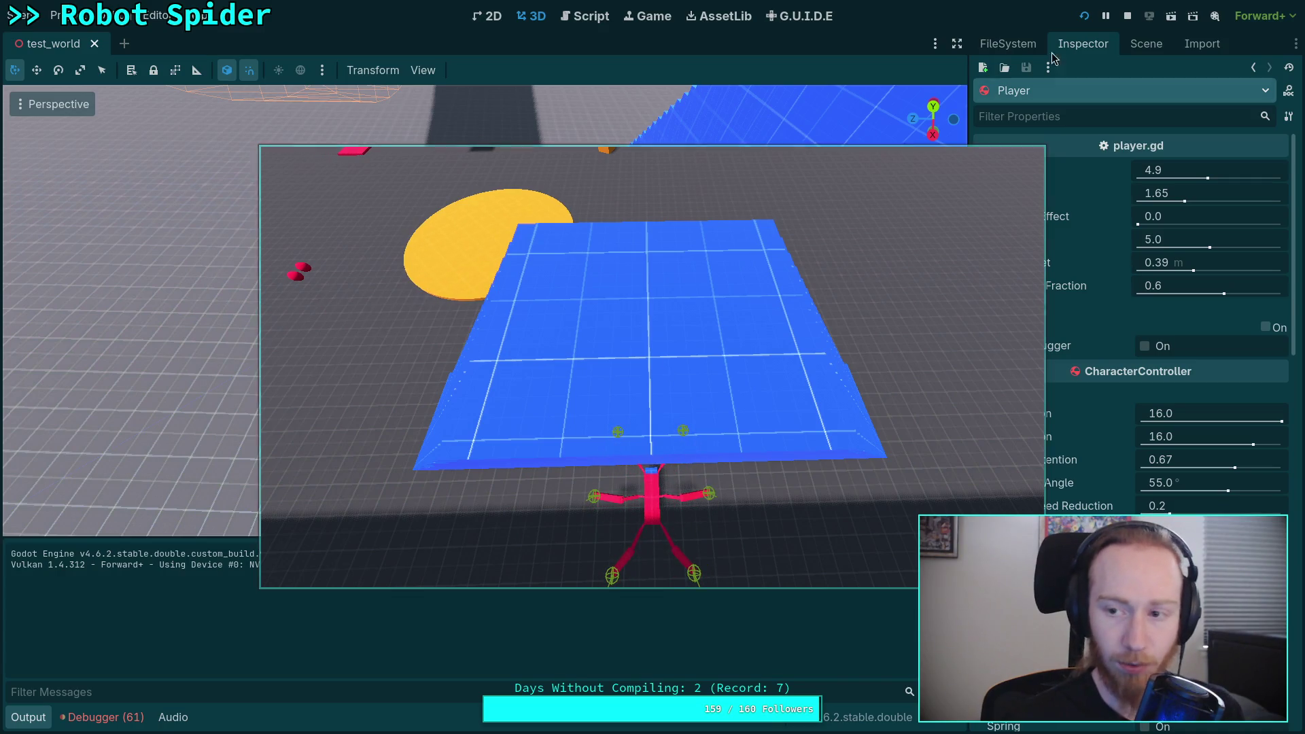
Stop the game with F8 and fly the editor camera toward and back from the spider
key(F8)
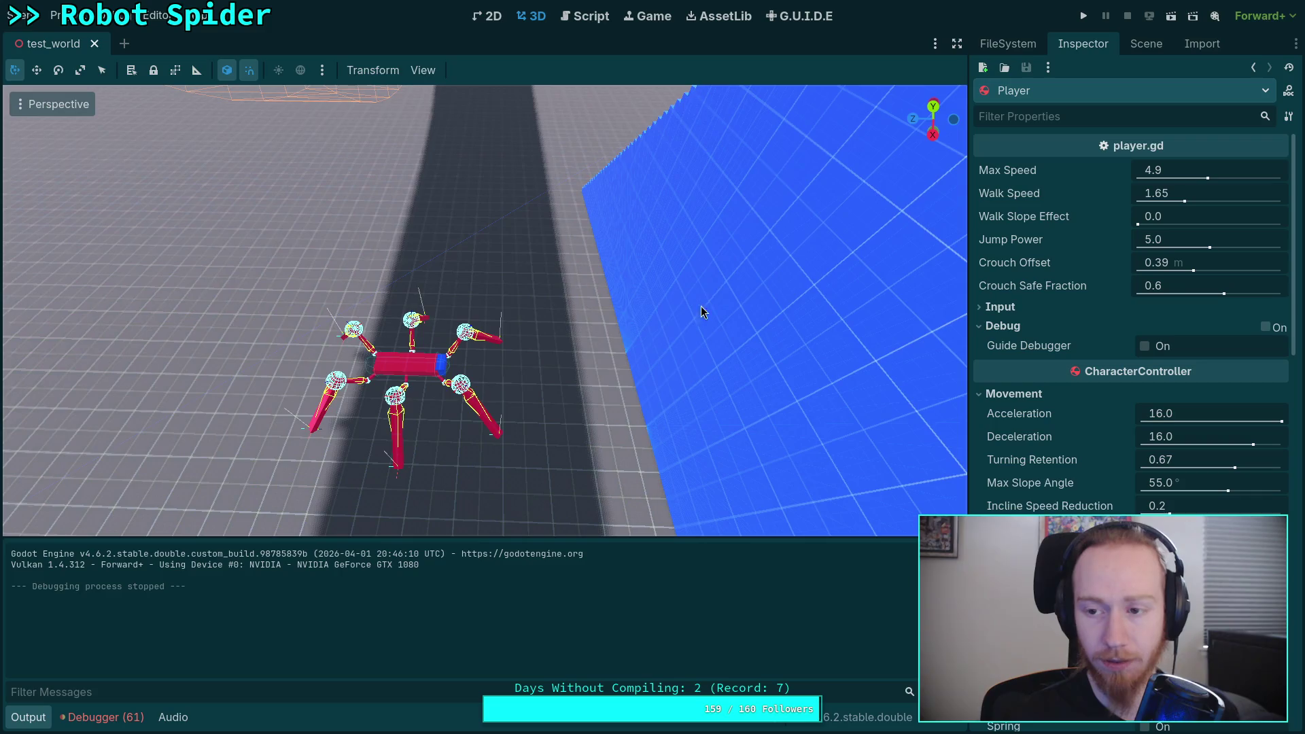
key(w)
key(s)
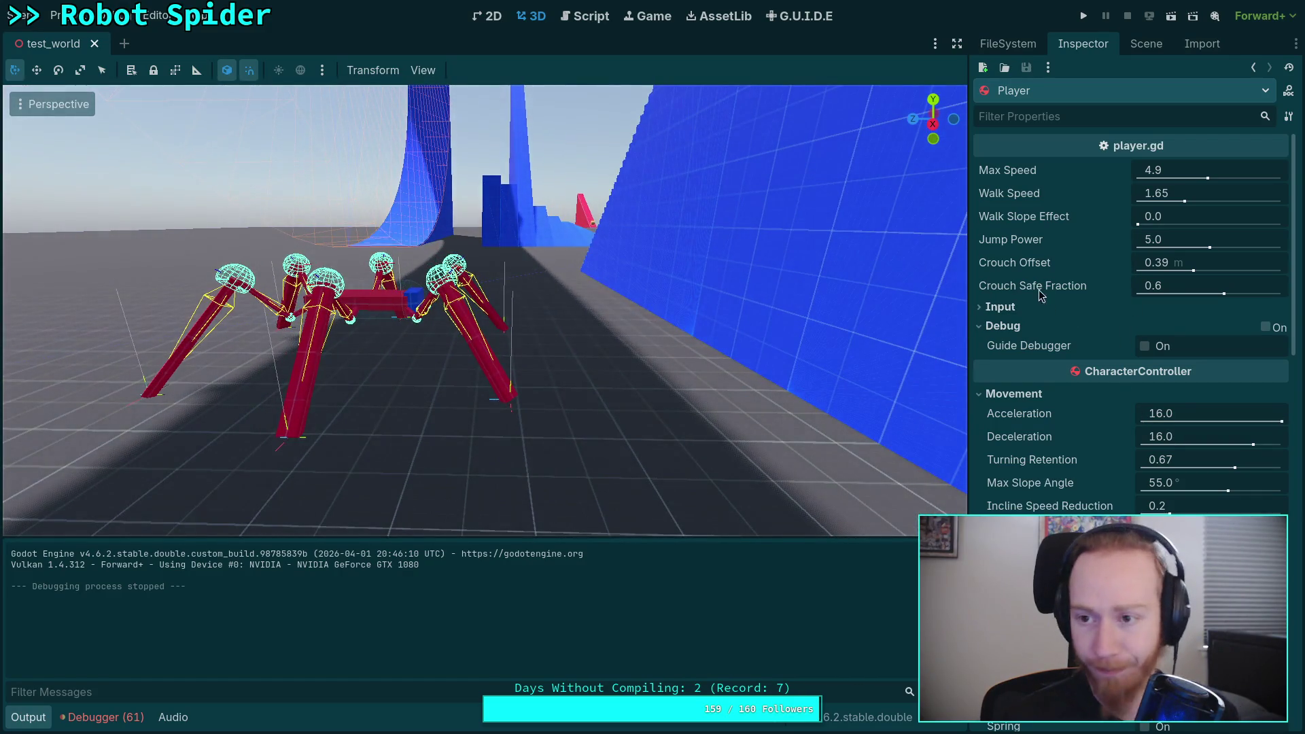
click(1146, 44)
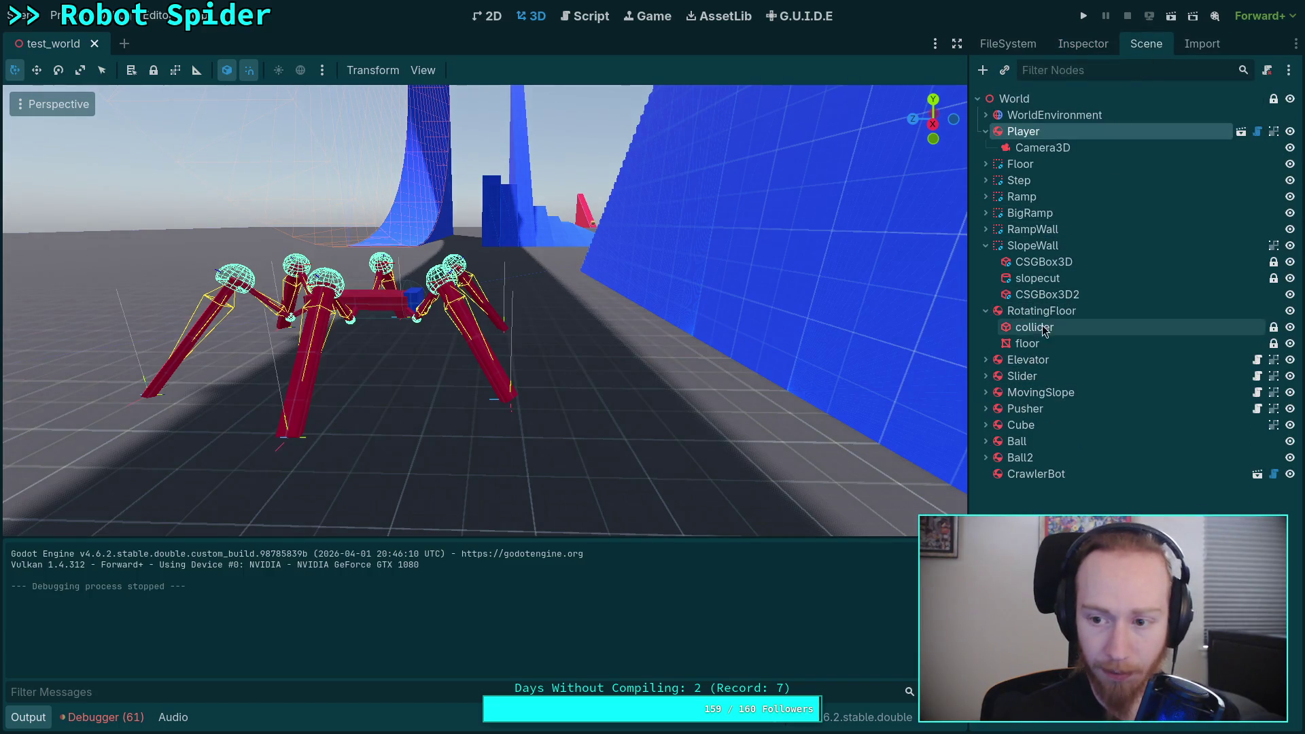
Change CrawlerLeg.gd's default step cast angle on line 30 from deg_to_rad(20.0) to 30.0 and save
click(585, 16)
scroll(429, 289, up, 20)
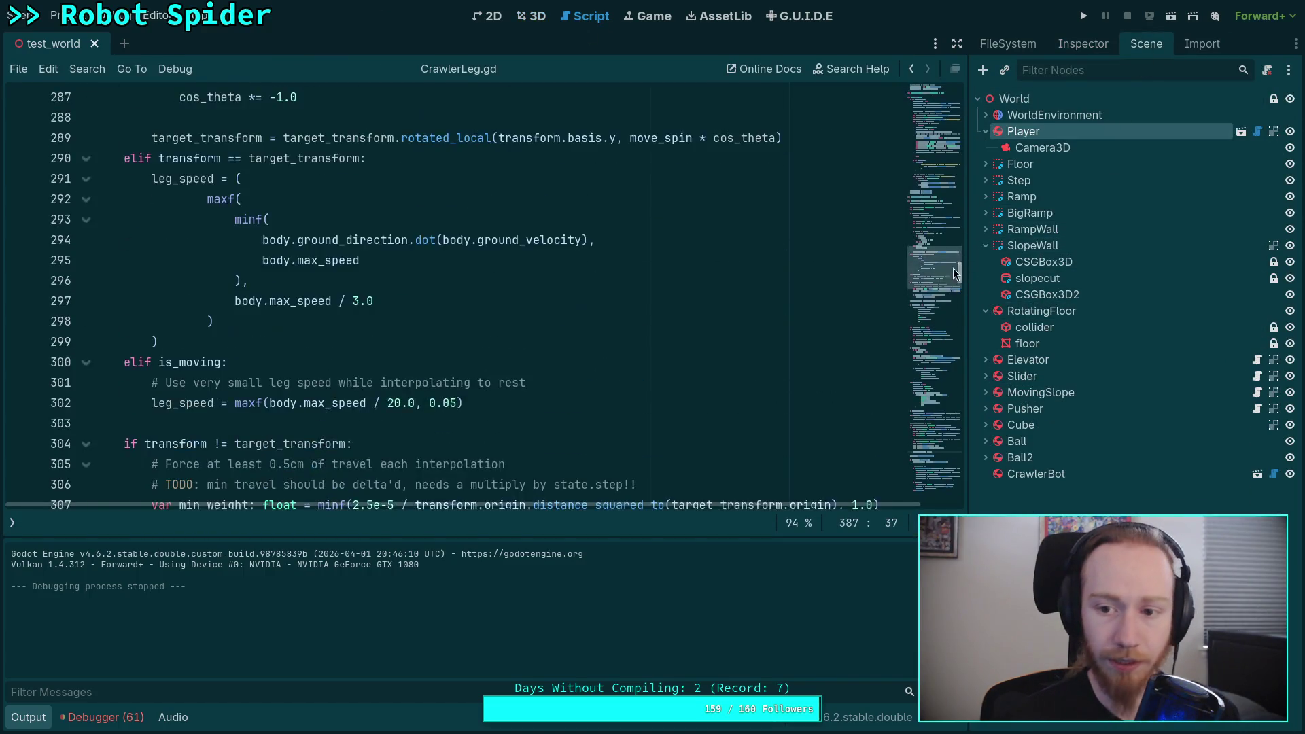
scroll(386, 372, down, 5)
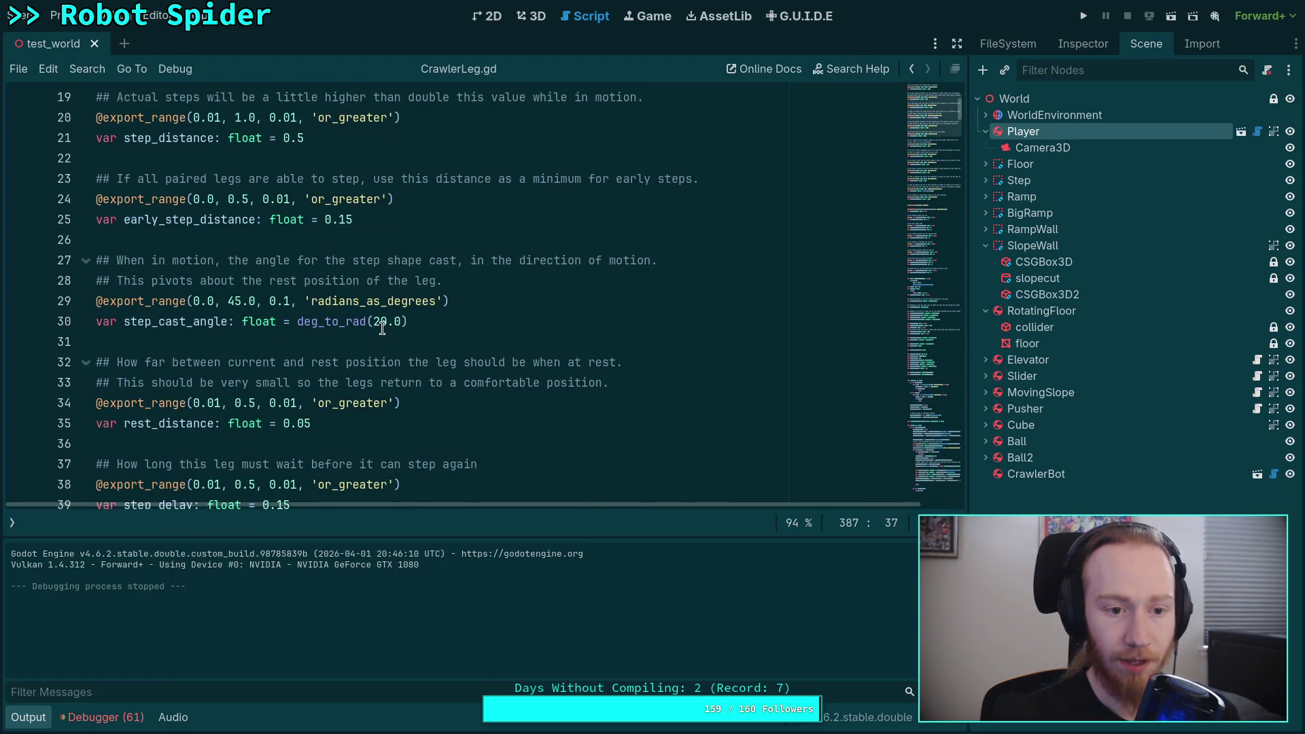
click(379, 322)
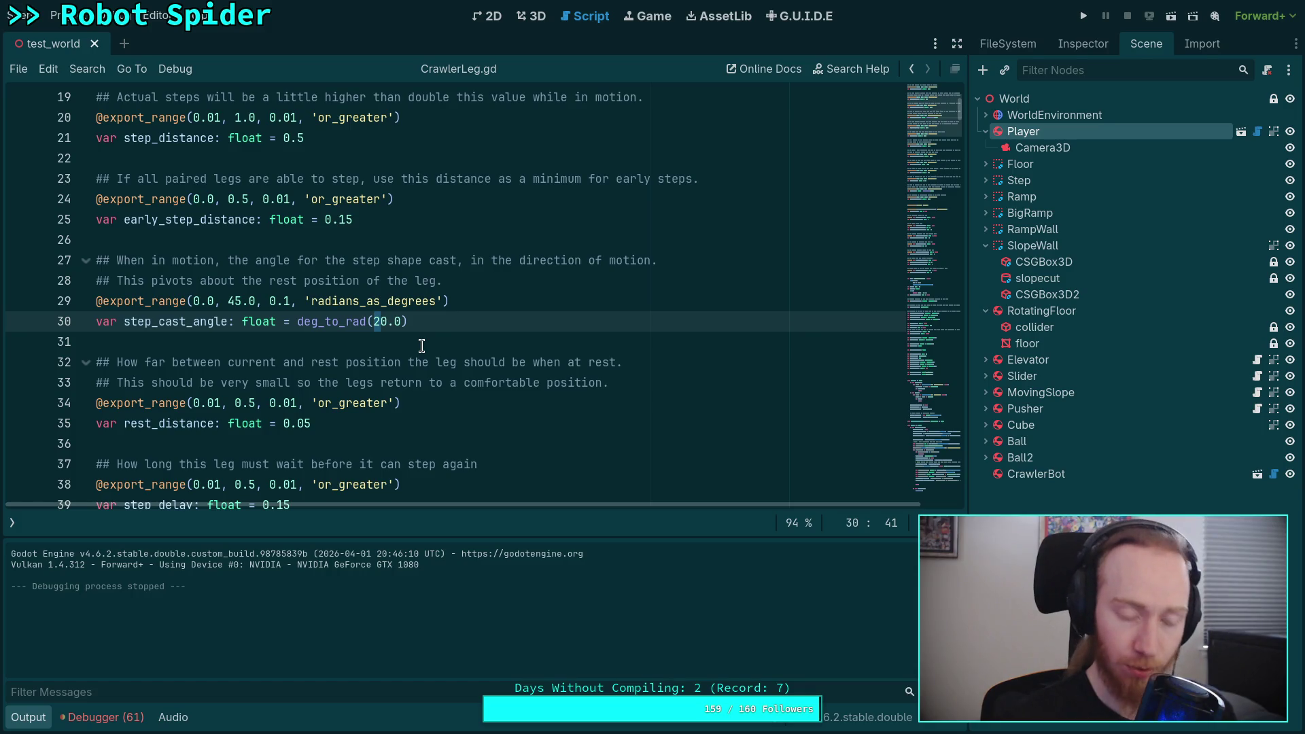
text(3)
key(ctrl+s)
Test the 30-degree cast angle in a game run, then stop it and scroll through the script
click(1084, 16)
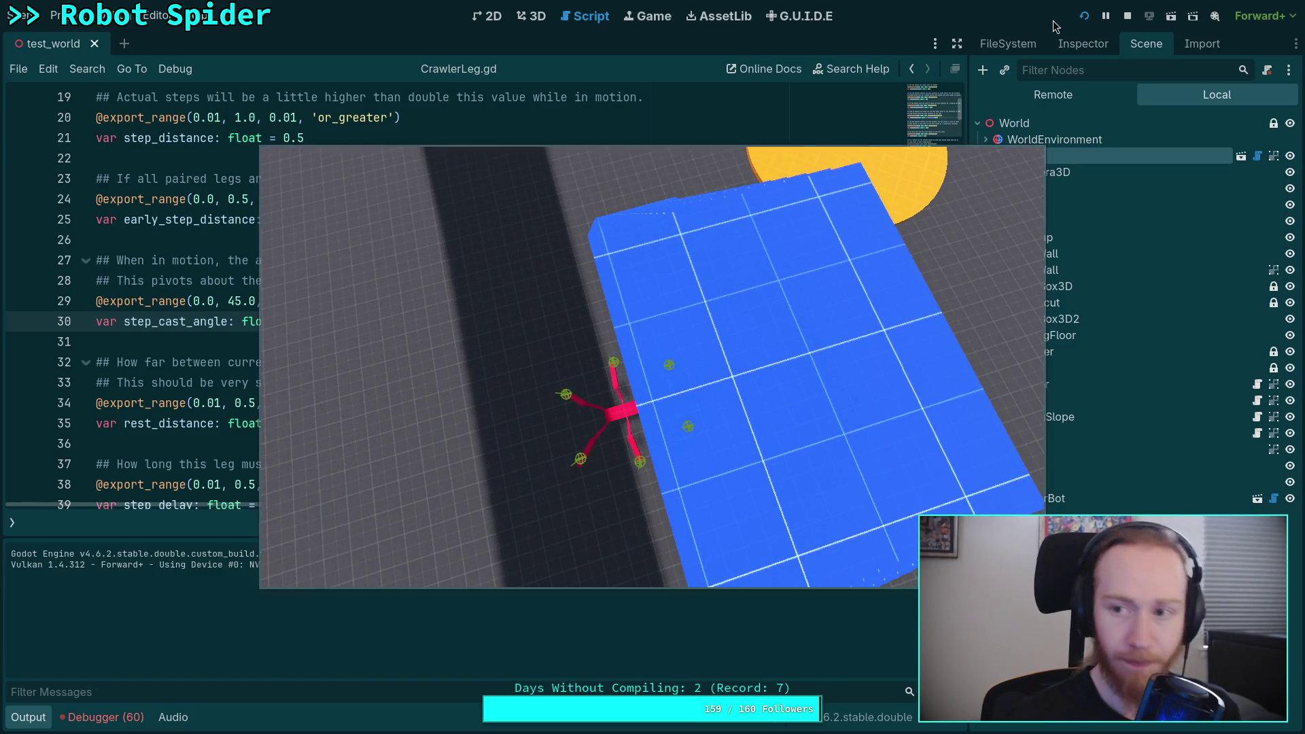
click(1128, 16)
scroll(353, 417, down, 2)
drag(941, 295, 978, 234)
scroll(445, 383, up, 4)
scroll(445, 382, down, 20)
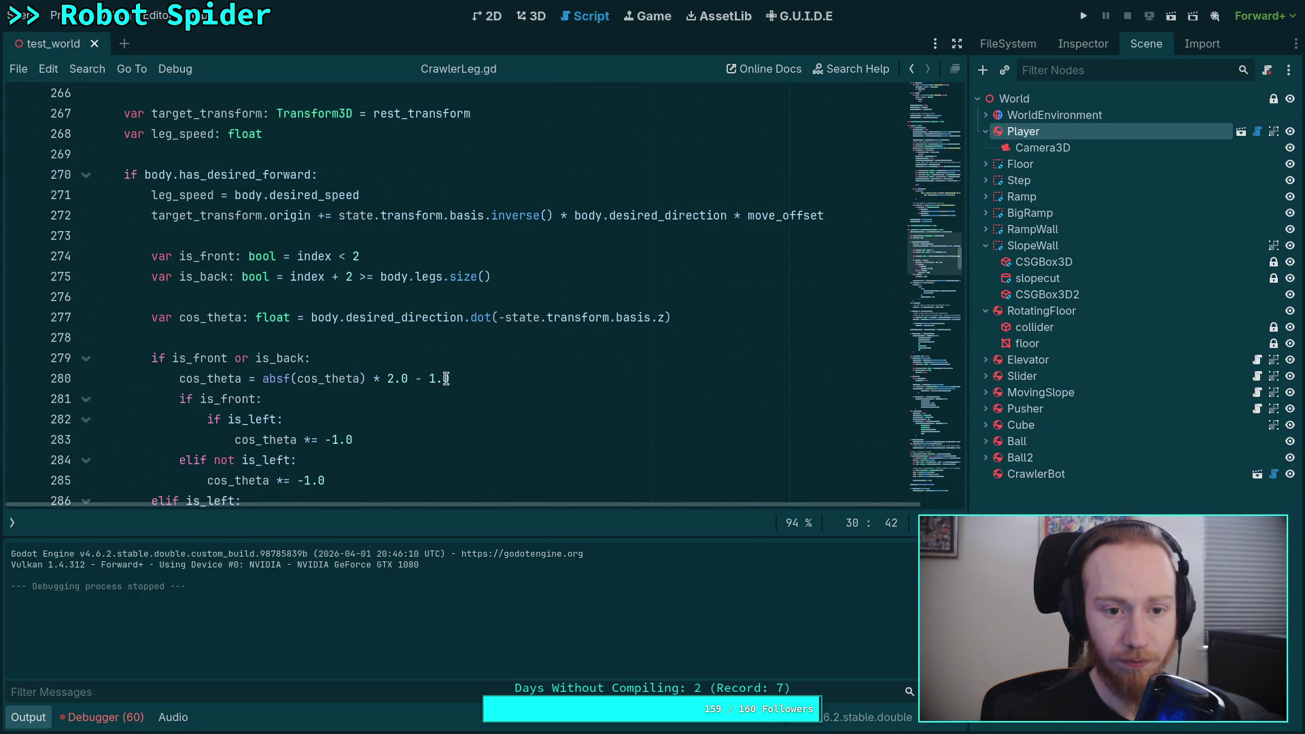
scroll(446, 378, down, 12)
scroll(270, 328, up, 2)
scroll(270, 329, up, 2)
scroll(275, 320, down, 15)
scroll(281, 310, down, 12)
scroll(245, 300, up, 2)
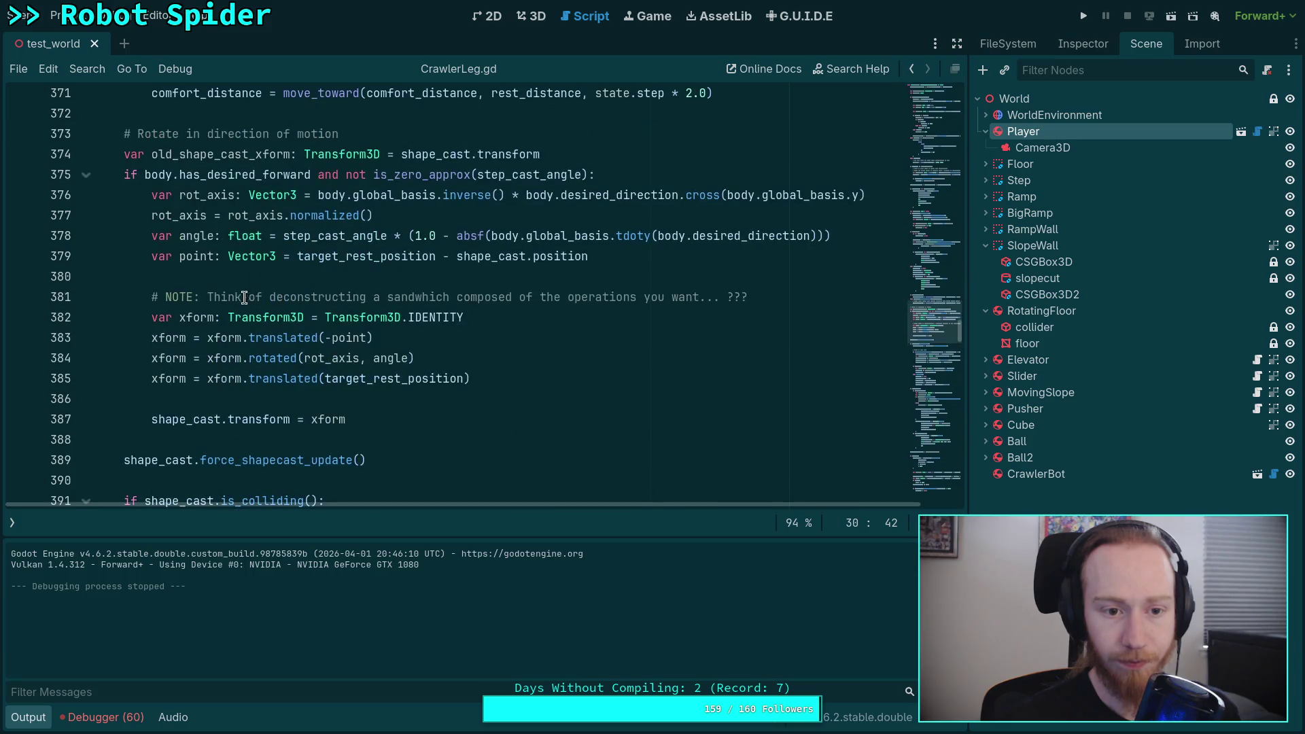
Comment out the angle scaling after step_cast_angle on line 378 and rerun with F5
click(387, 237)
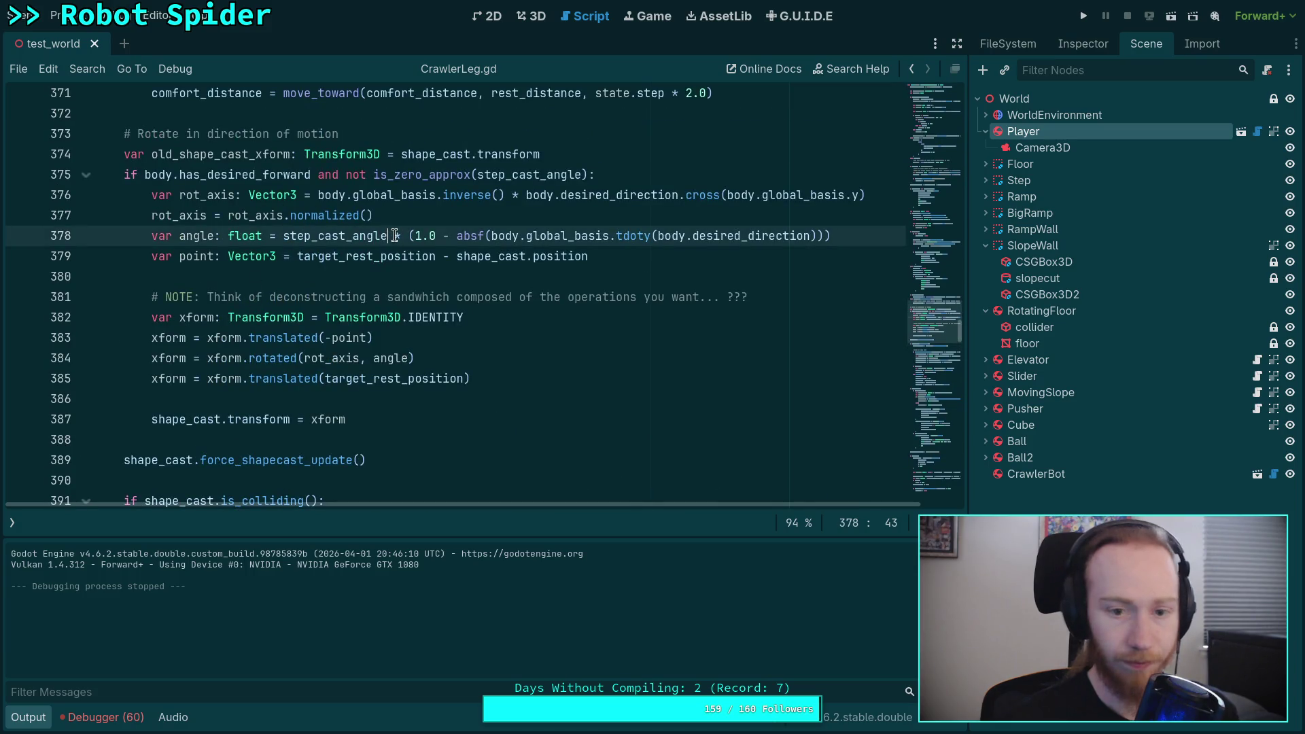
text(#)
key(F5)
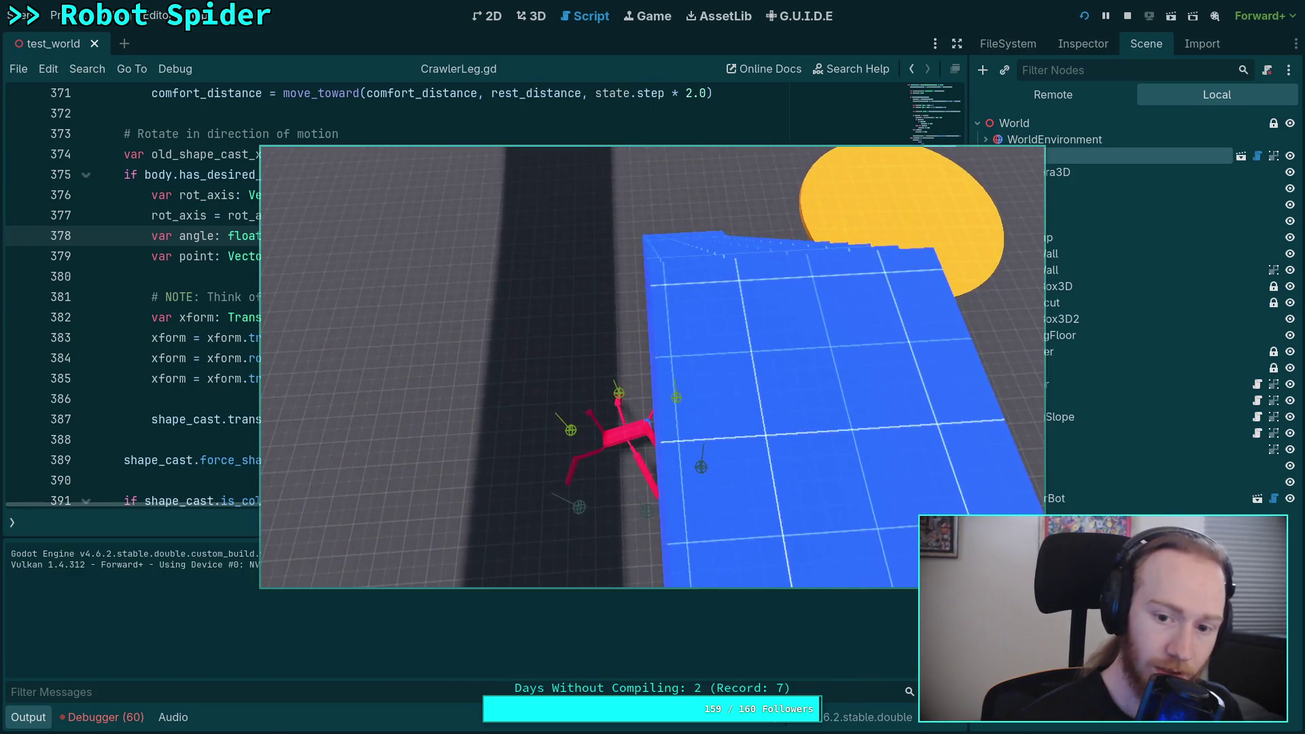
Relaunch the game to watch the spider's legs beside the blue block, then stop the run
click(1127, 16)
click(1081, 17)
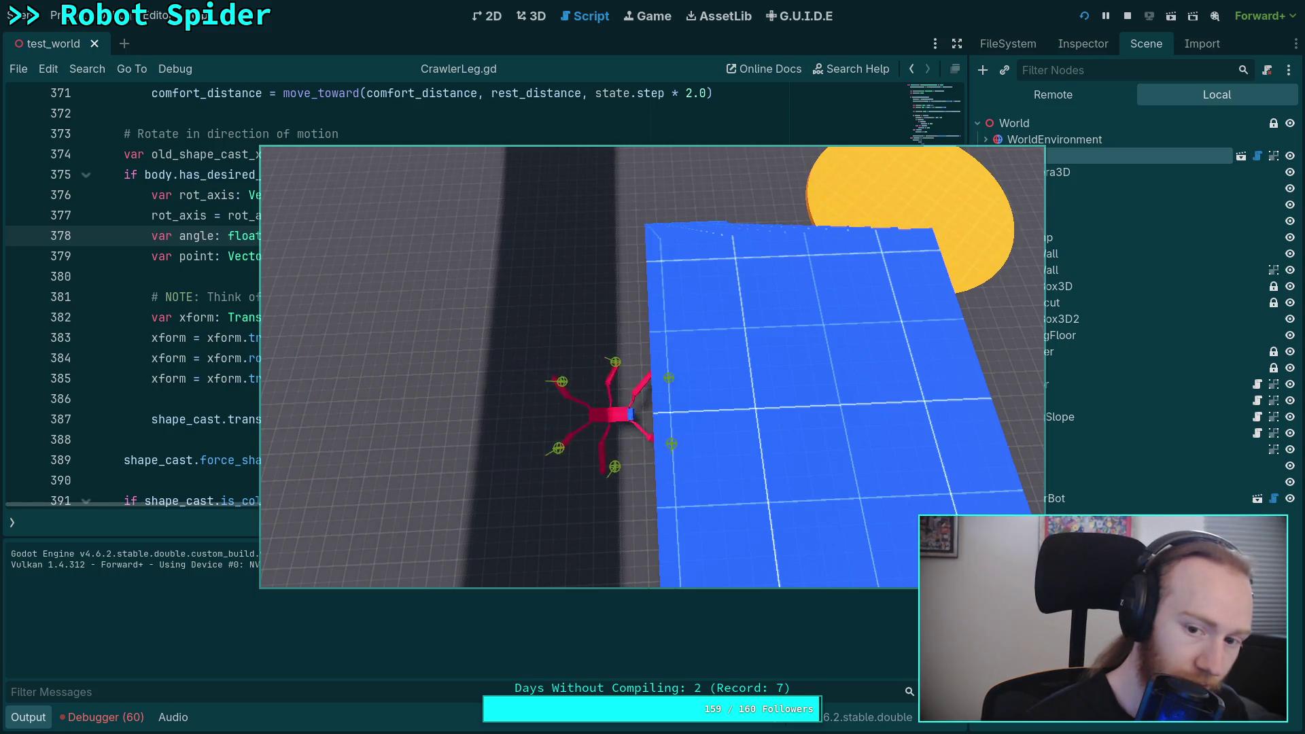
click(1128, 17)
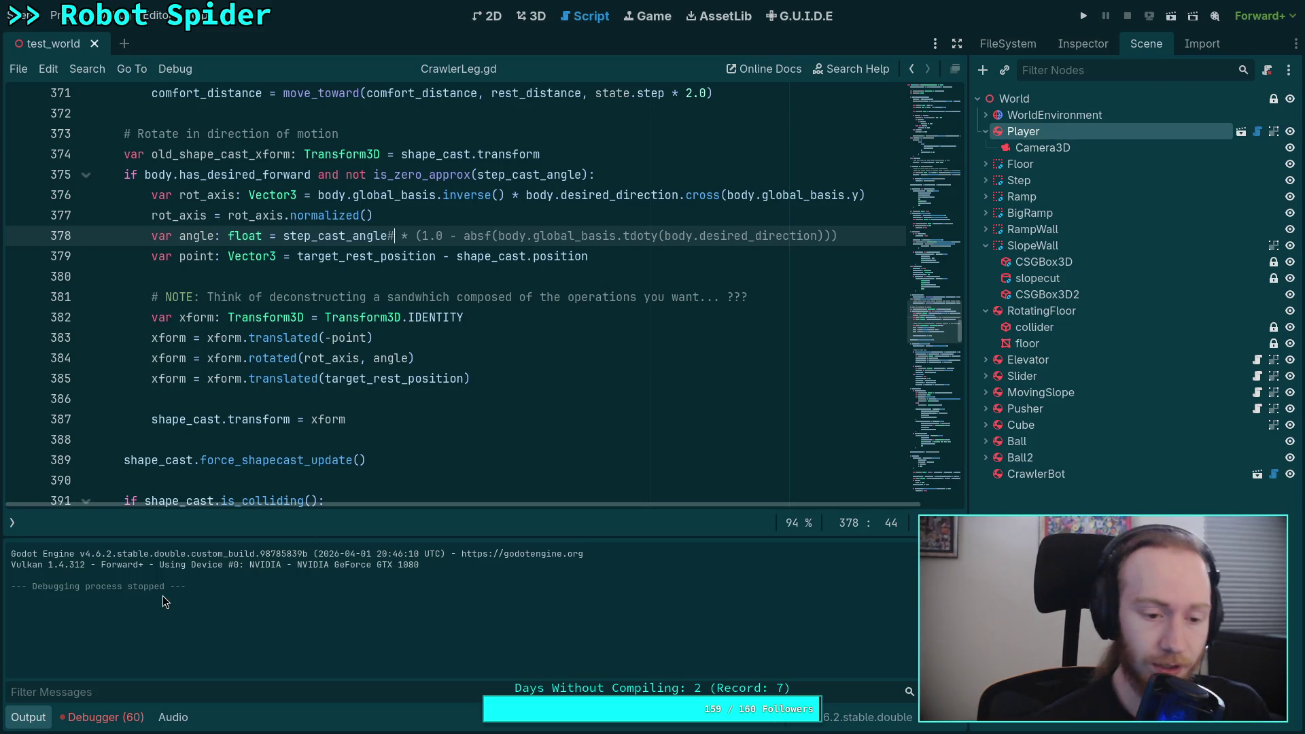
click(32, 725)
mouse_move(444, 462)
mouse_down()
mouse_move(480, 379)
mouse_move(342, 436)
mouse_move(123, 138)
mouse_up()
key(super+1)
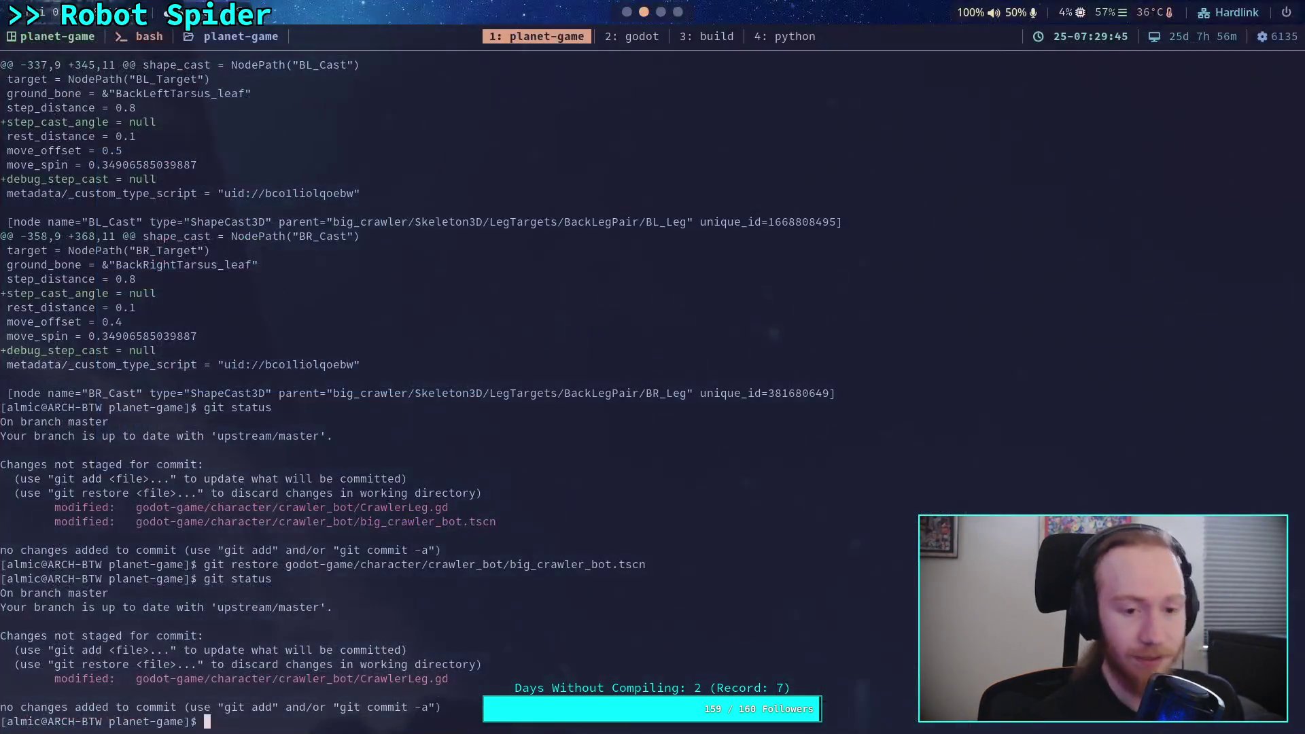
key(super+3)
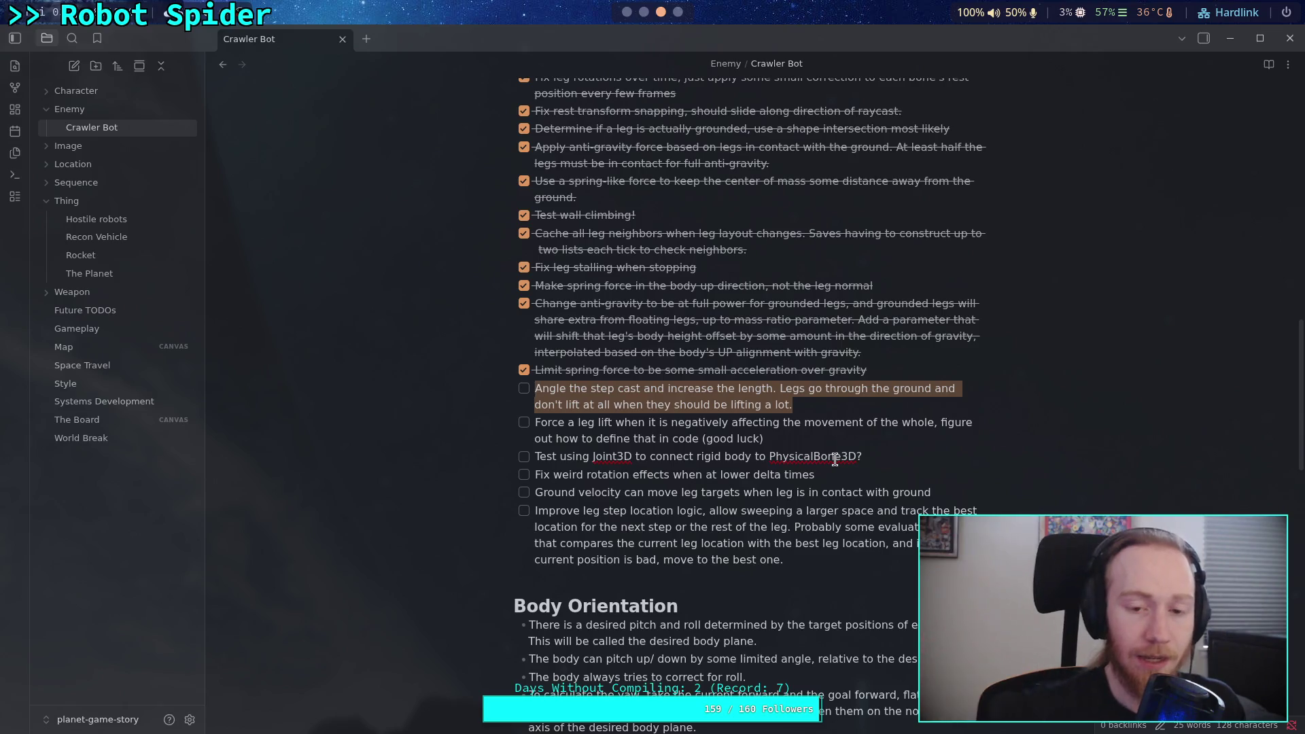
click(631, 13)
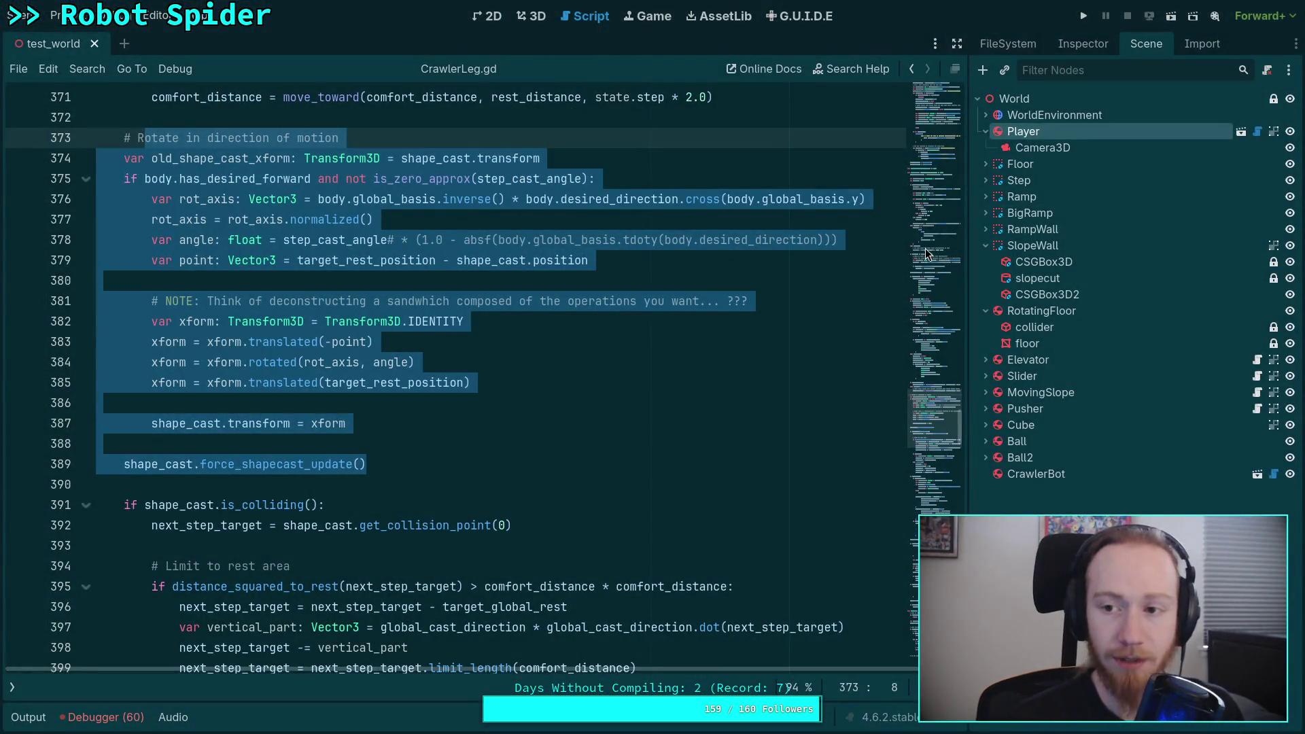
Drag CrawlerBot's Max Speed slider from 3.0 down to 1.0, test it with F5, then stop
click(1070, 480)
click(1088, 44)
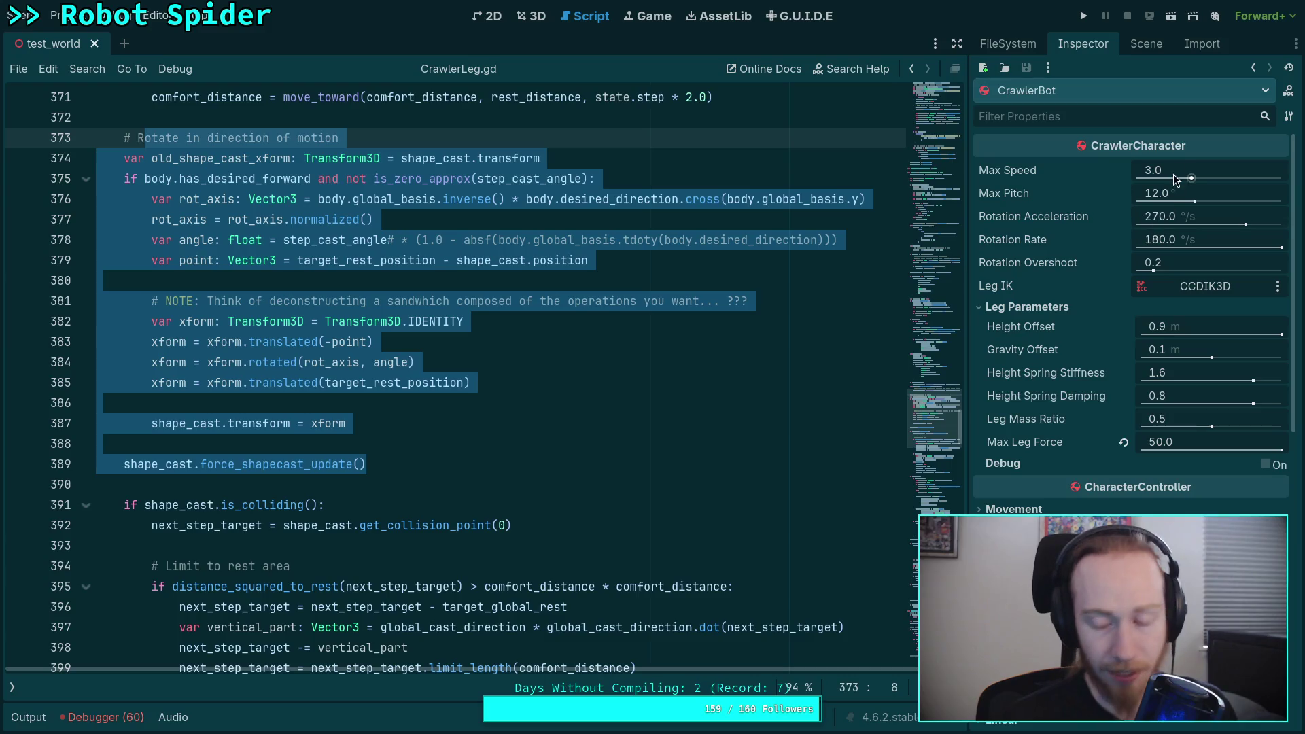
drag(1176, 180, 1153, 181)
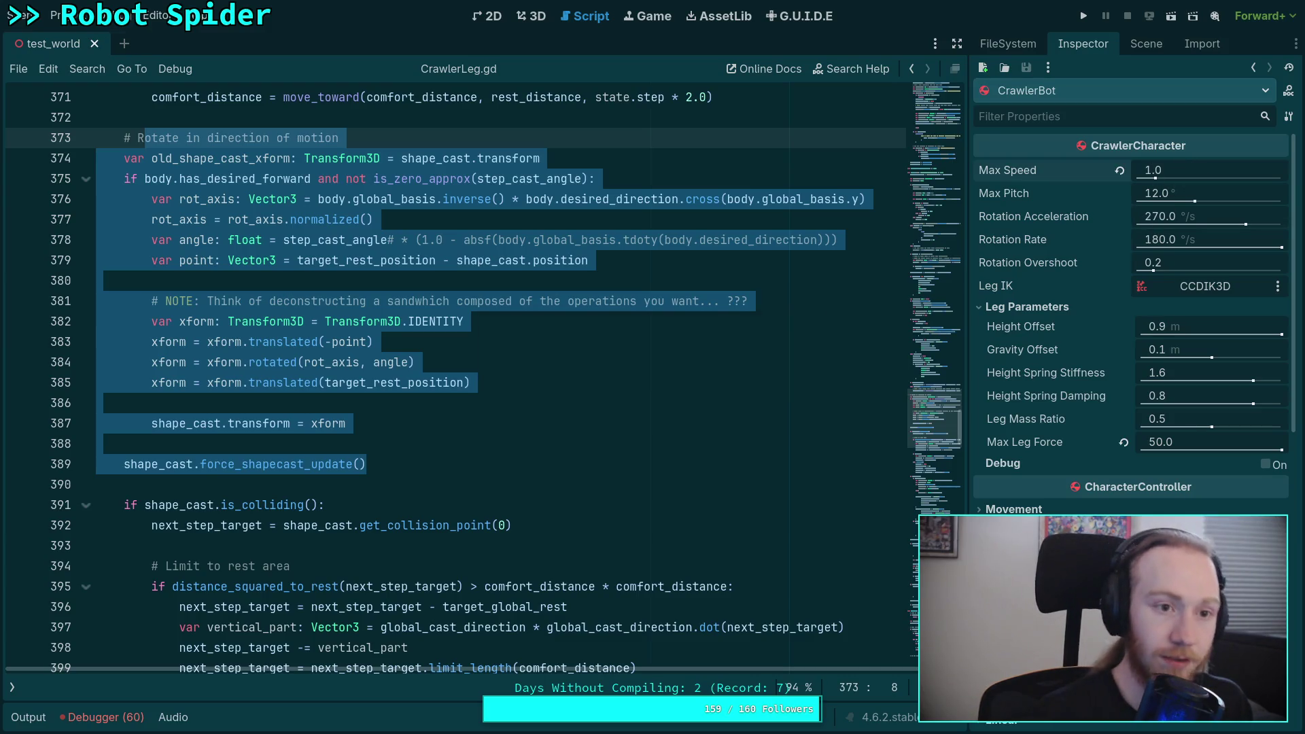
key(F5)
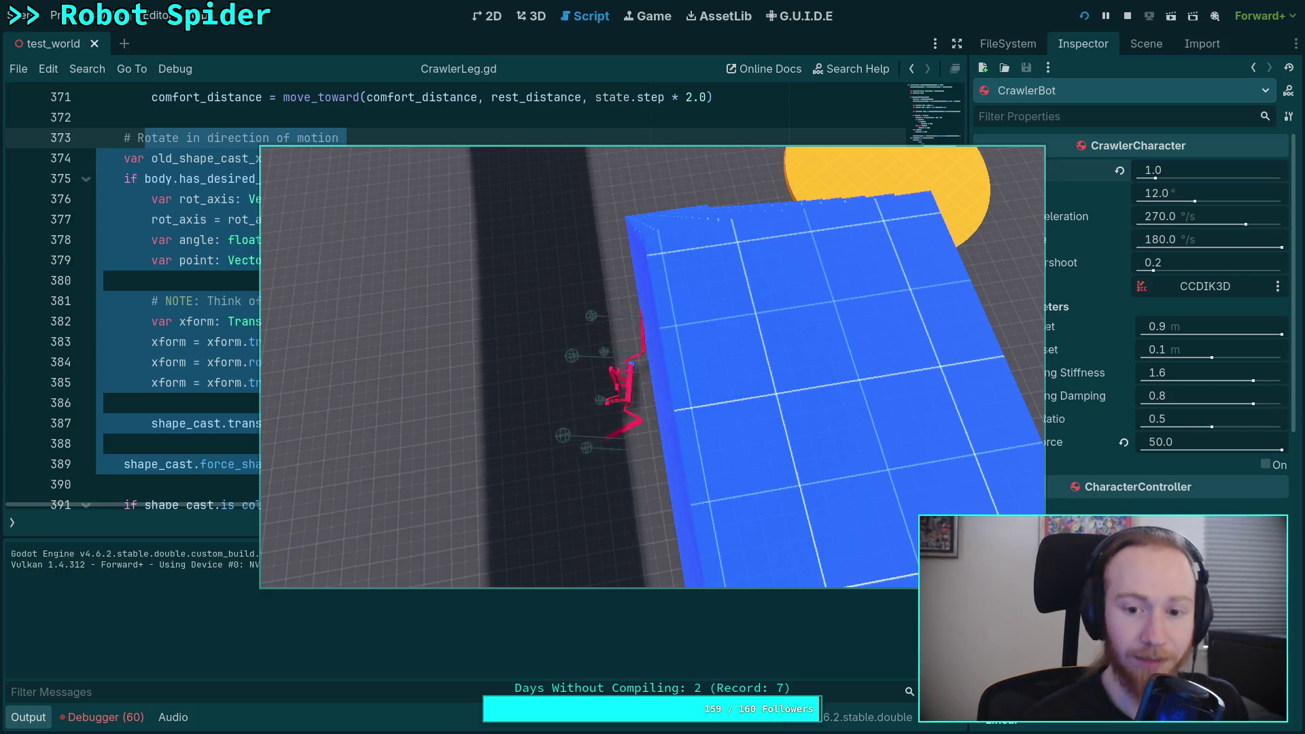
click(1128, 16)
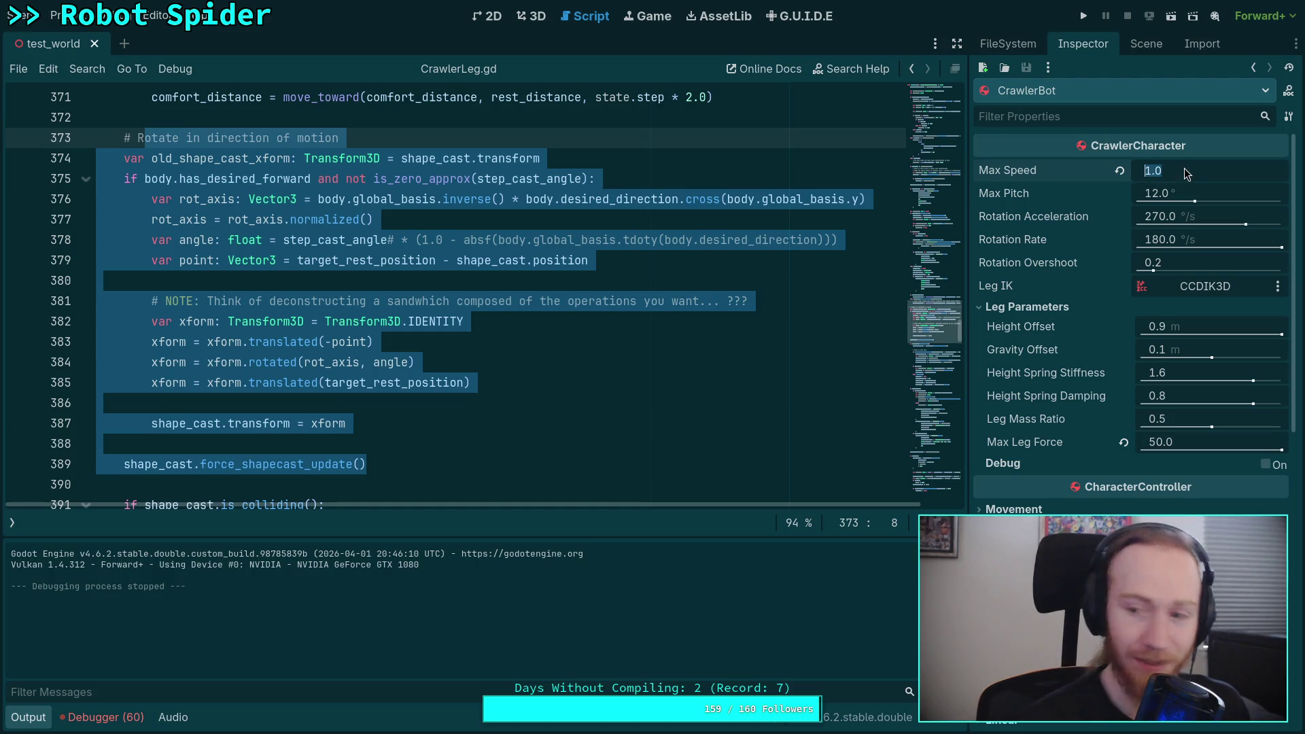
Enter 0.2 as CrawlerBot's Max Speed, run the game, stop it, and run it again
text(0.2)
key(Return)
click(1090, 19)
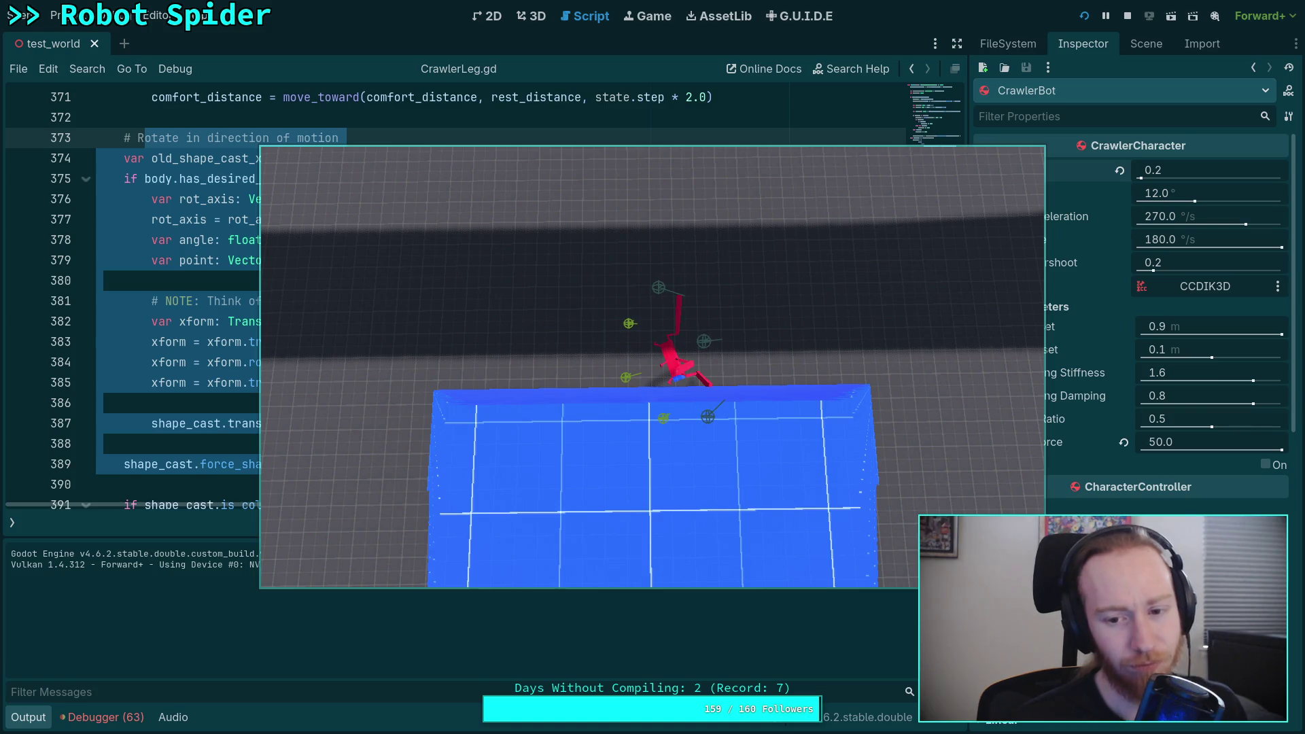
click(1128, 16)
click(1087, 18)
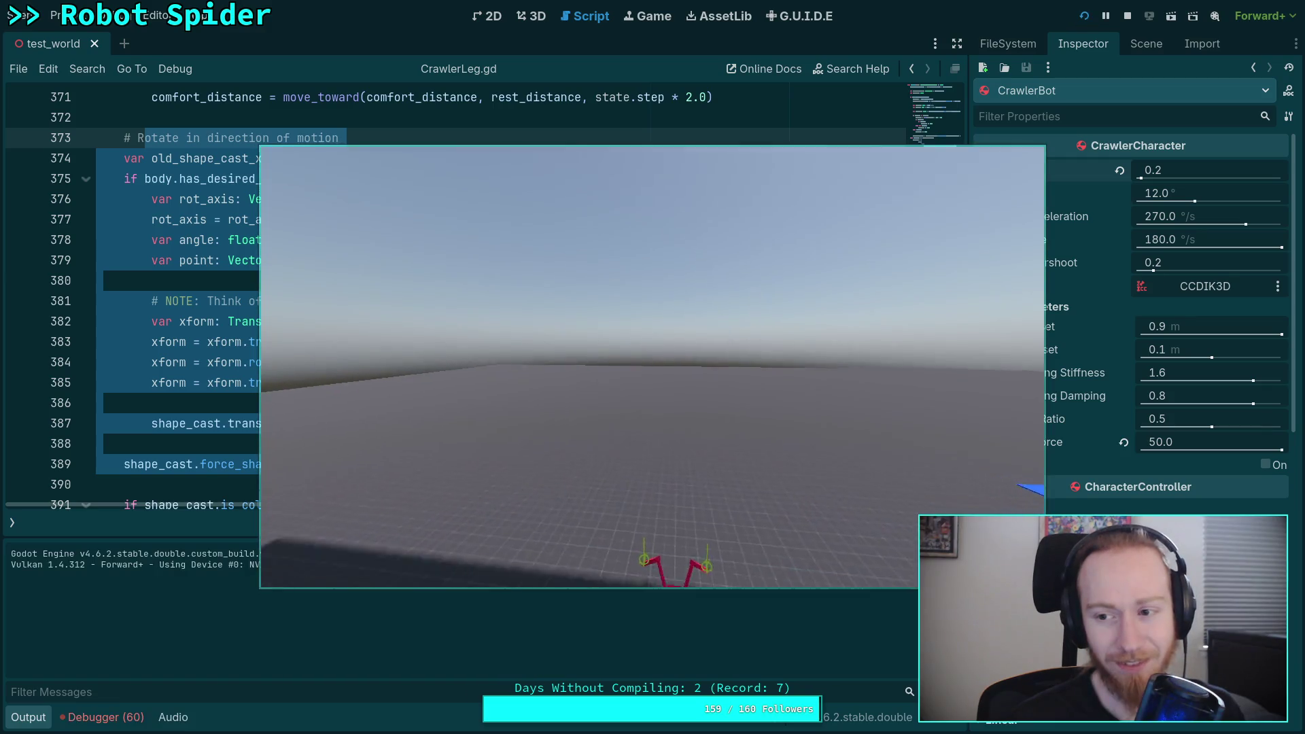